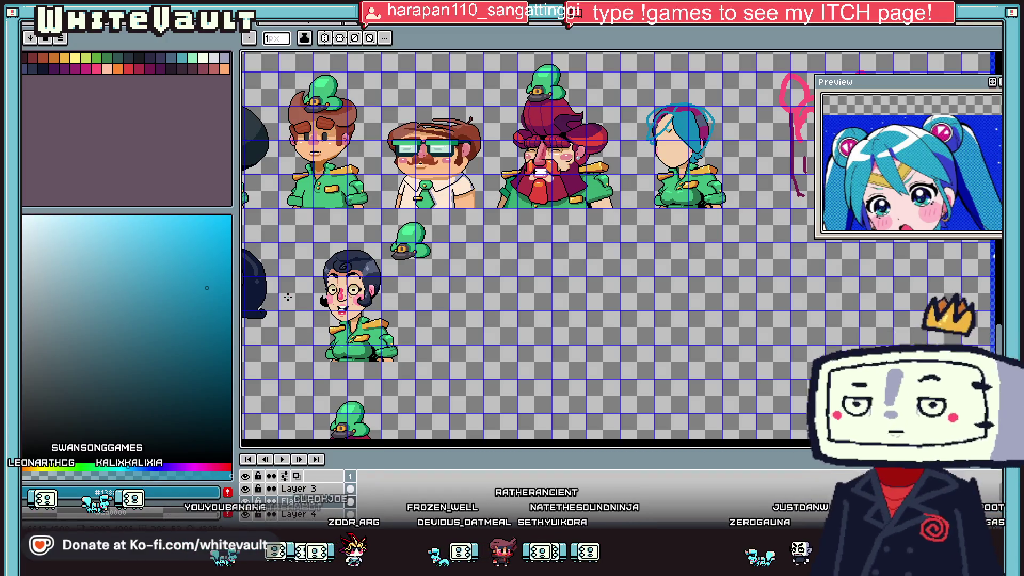
- Pick the black outline colour from the artwork with the Pencil active
scroll(618, 245, "left", 2)
scroll(618, 246, "left", 8)
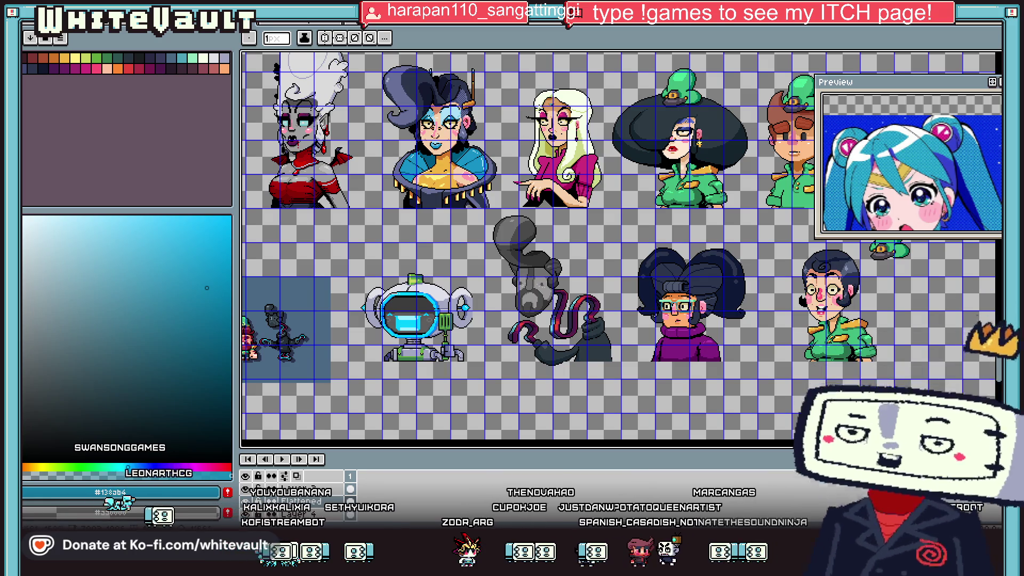
scroll(756, 348, "right", 2)
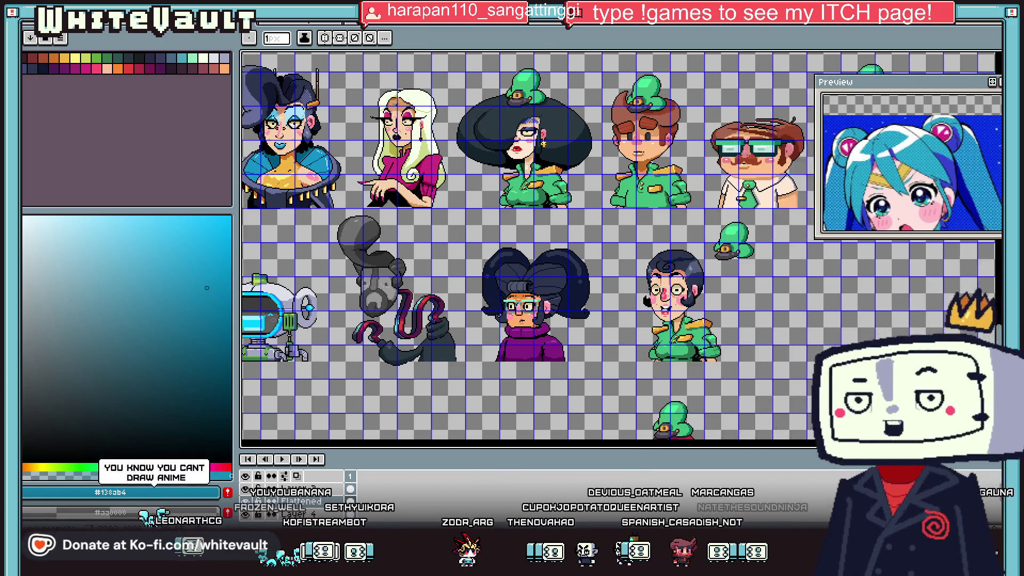
scroll(756, 348, "right", 5)
scroll(756, 347, "right", 1)
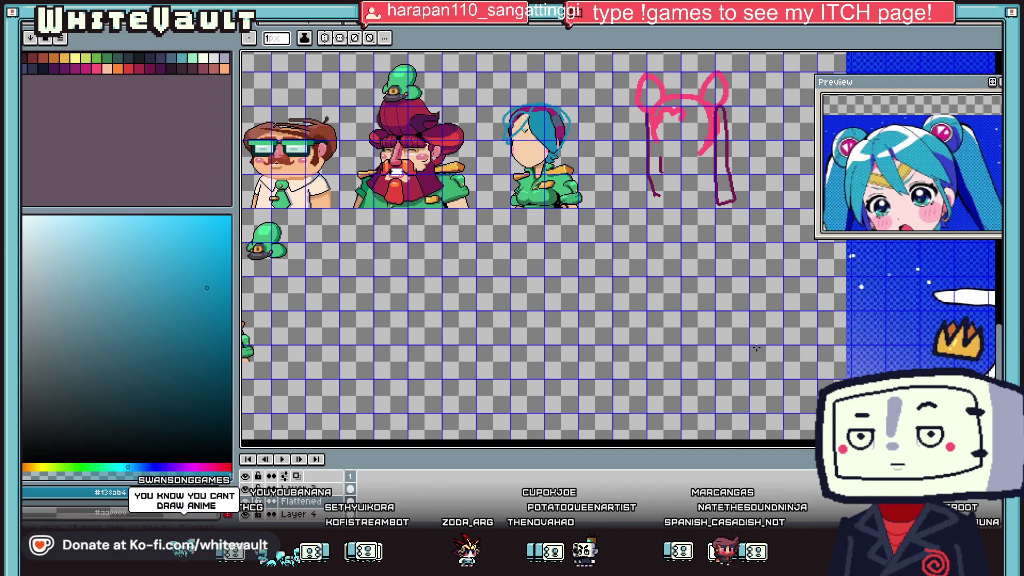
key("g")
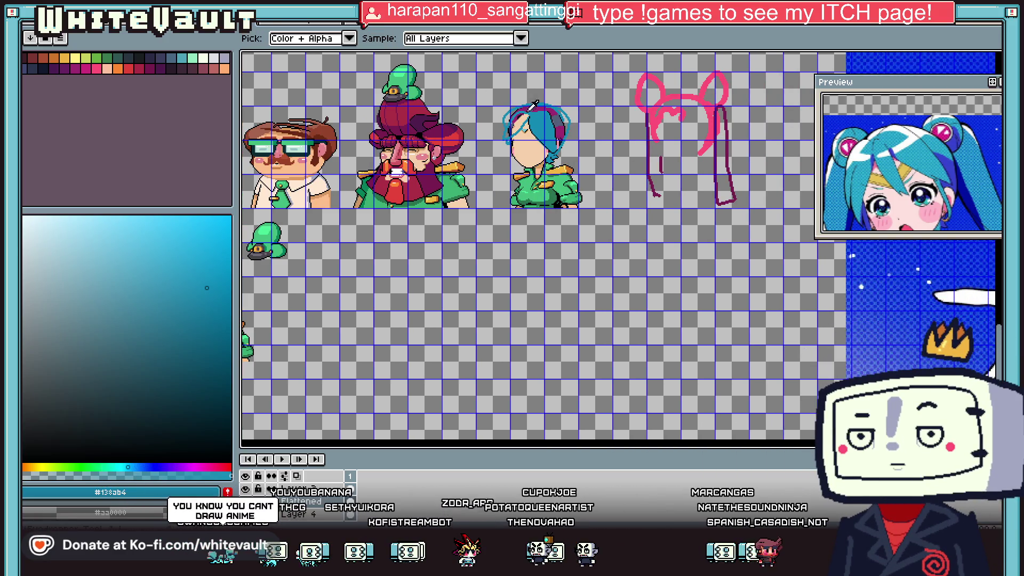
scroll(565, 129, "up", 2)
key("b")
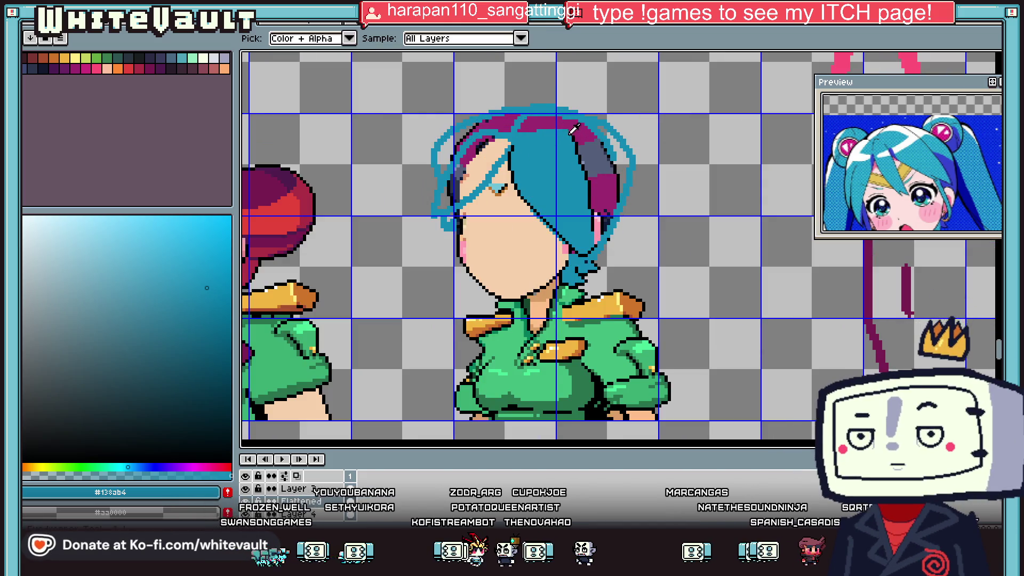
scroll(565, 129, "up", 1)
left_click(545, 128, "alt")
scroll(544, 126, "up", 1)
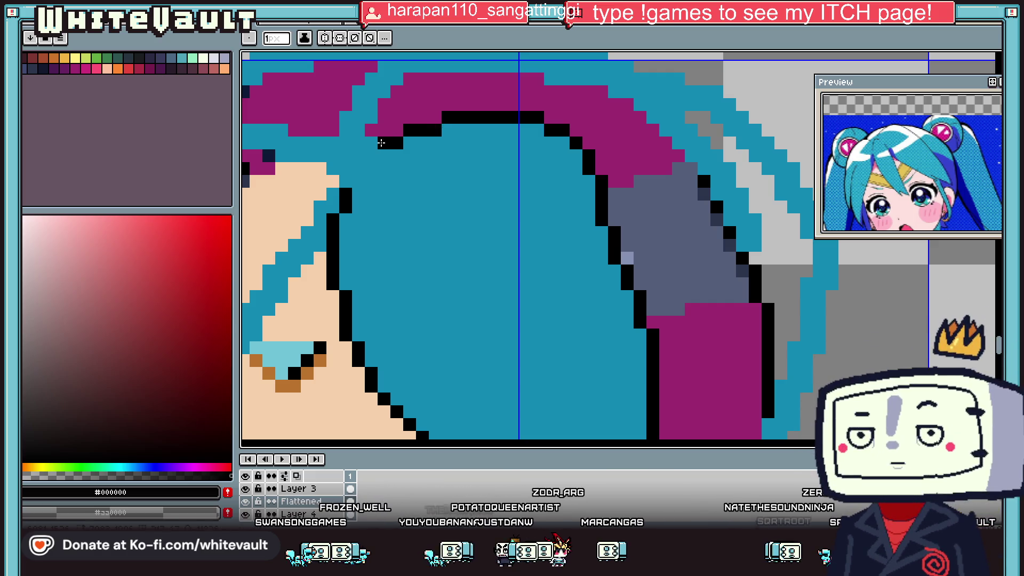
scroll(384, 170, "down", 4)
scroll(384, 171, "down", 2)
scroll(310, 292, "up", 1)
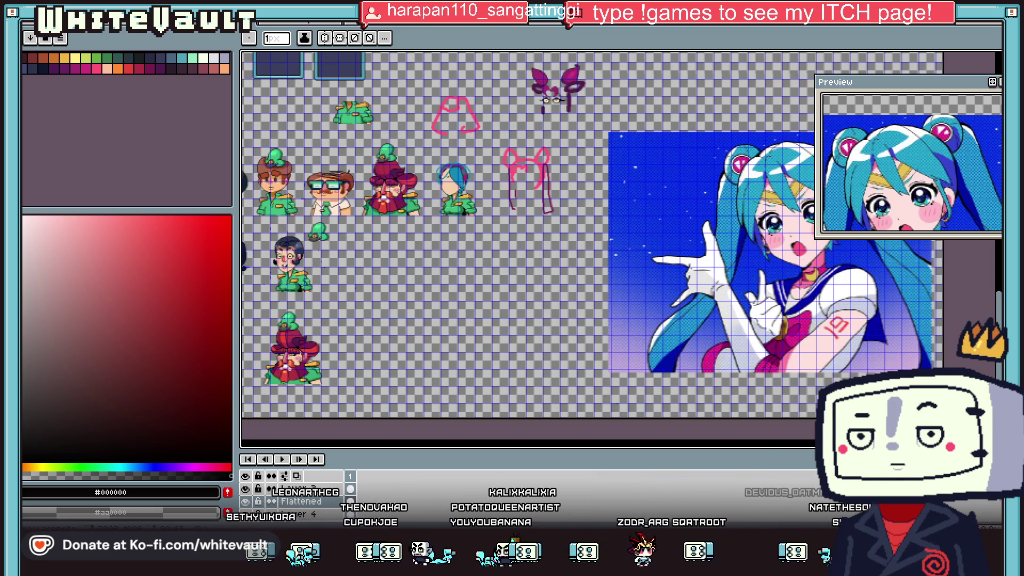
scroll(533, 234, "left", 3)
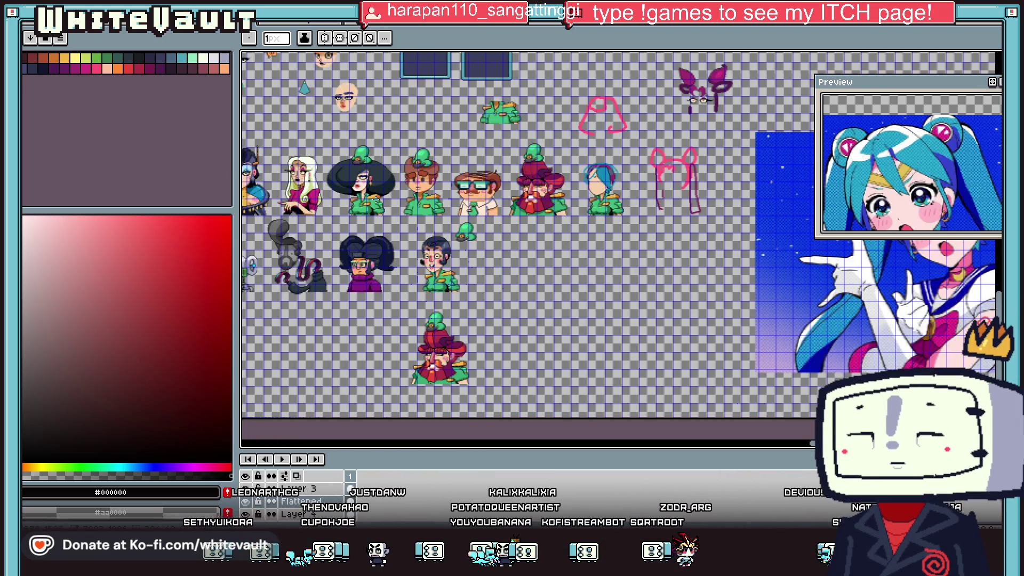
scroll(607, 181, "up", 3)
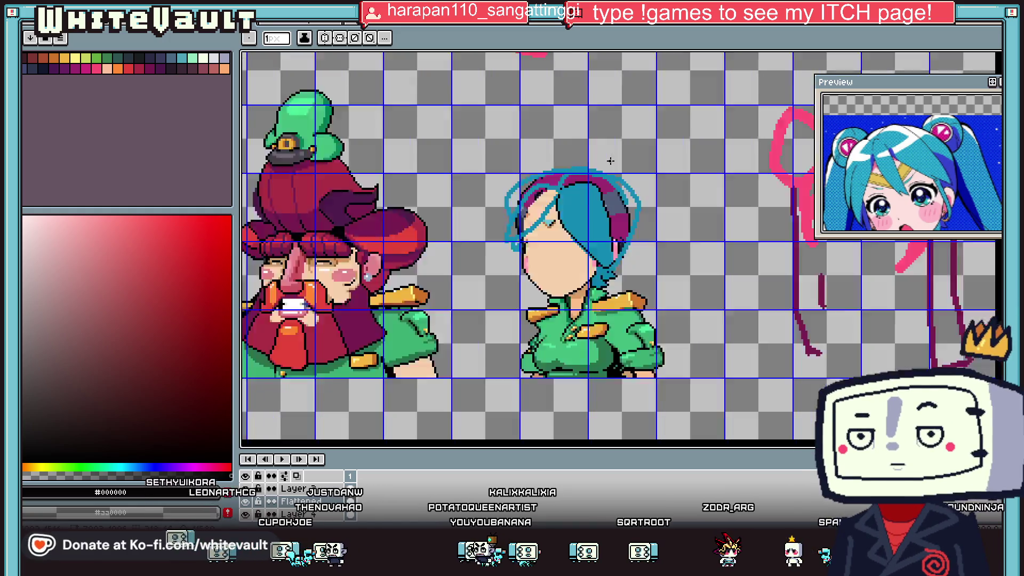
- Fill the light gaps in the girl's right hair strands with hair blue #138ab4
key("alt")
scroll(608, 203, "up", 1)
left_click(606, 206, "alt")
scroll(656, 235, "up", 1)
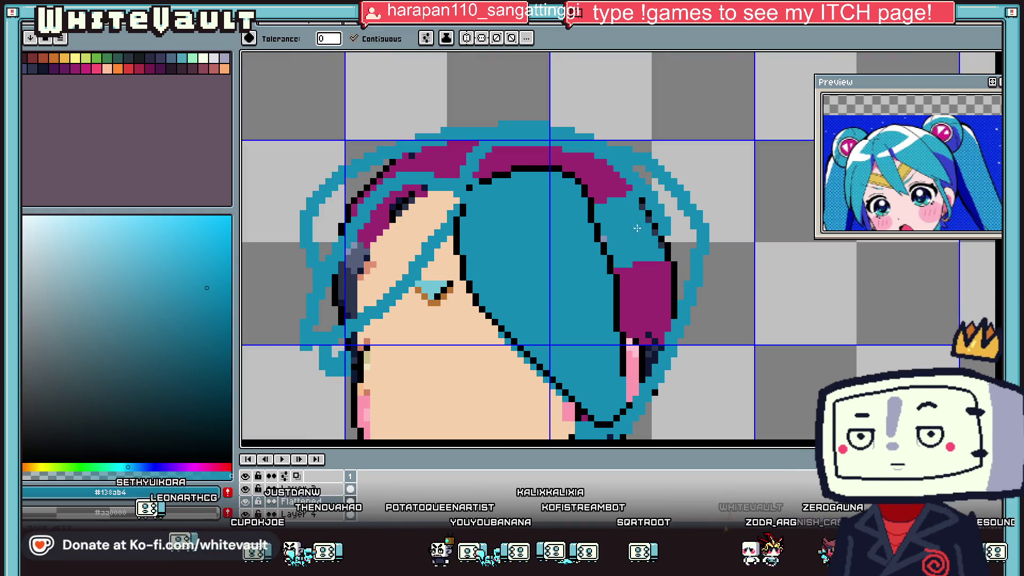
left_click(679, 240)
left_click(618, 184)
key("b")
- Sample the pink shade beside the girl's hair
scroll(646, 199, "up", 1)
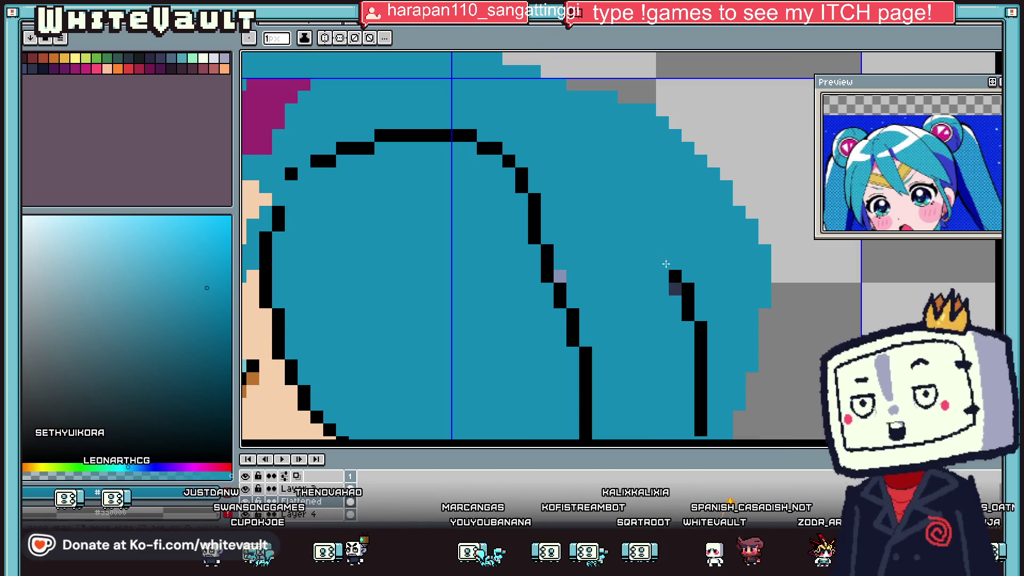
scroll(877, 200, "up", 1)
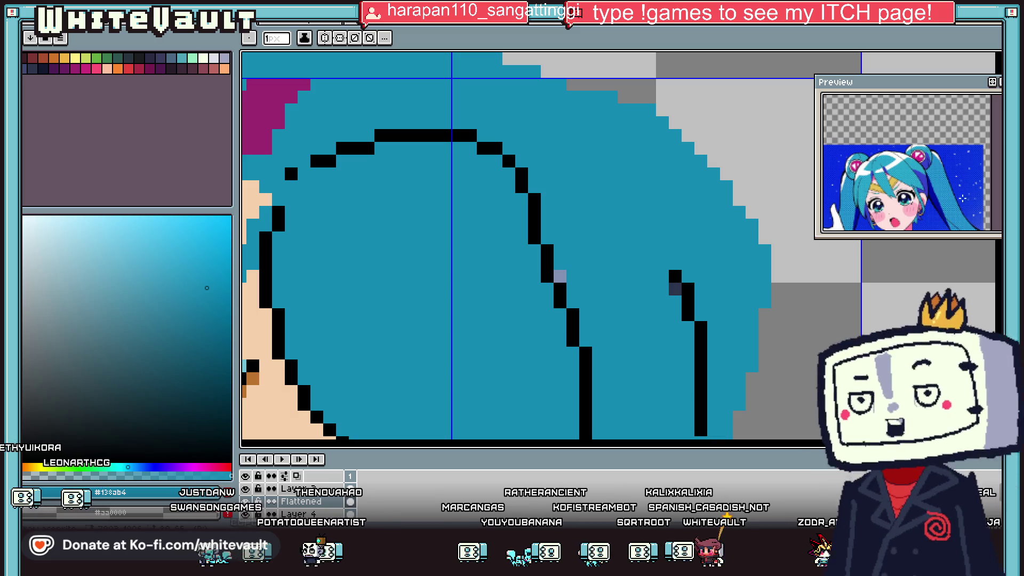
scroll(772, 153, "down", 4)
scroll(772, 153, "down", 1)
scroll(776, 166, "up", 2)
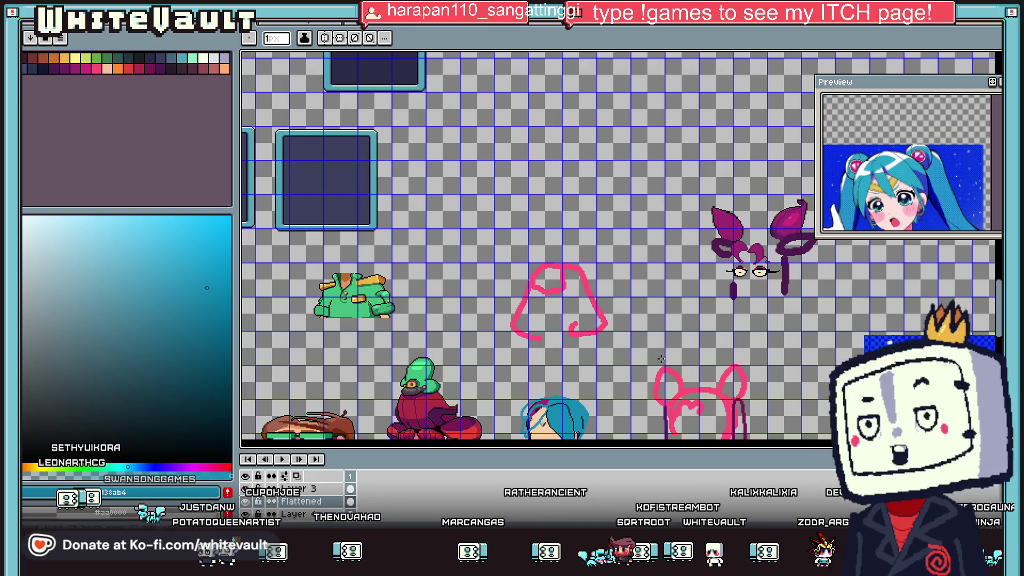
scroll(618, 337, "down", 3)
scroll(619, 337, "up", 3)
scroll(618, 337, "up", 2)
scroll(618, 336, "up", 1)
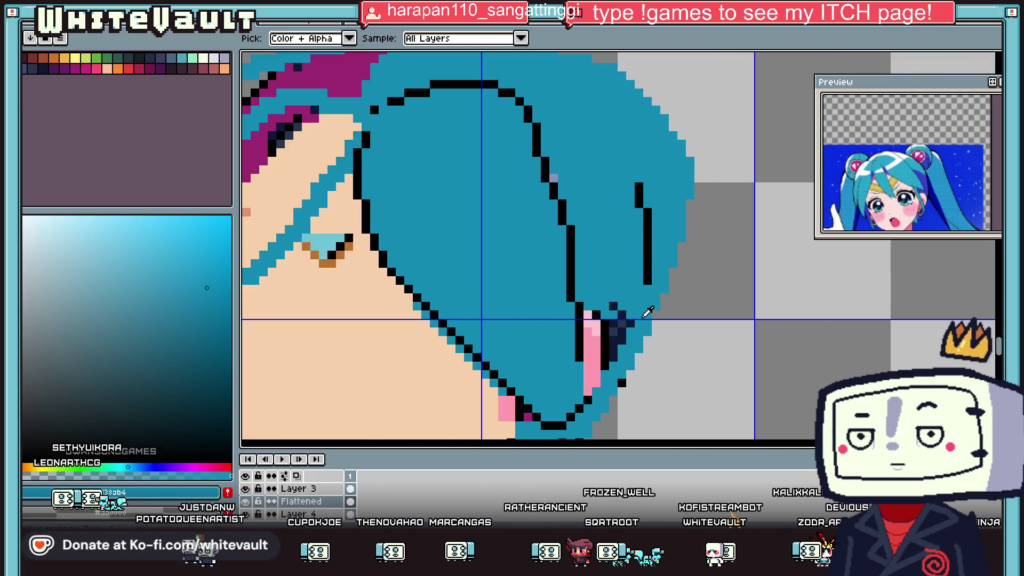
scroll(640, 309, "up", 1)
scroll(688, 251, "up", 1)
scroll(679, 241, "down", 3)
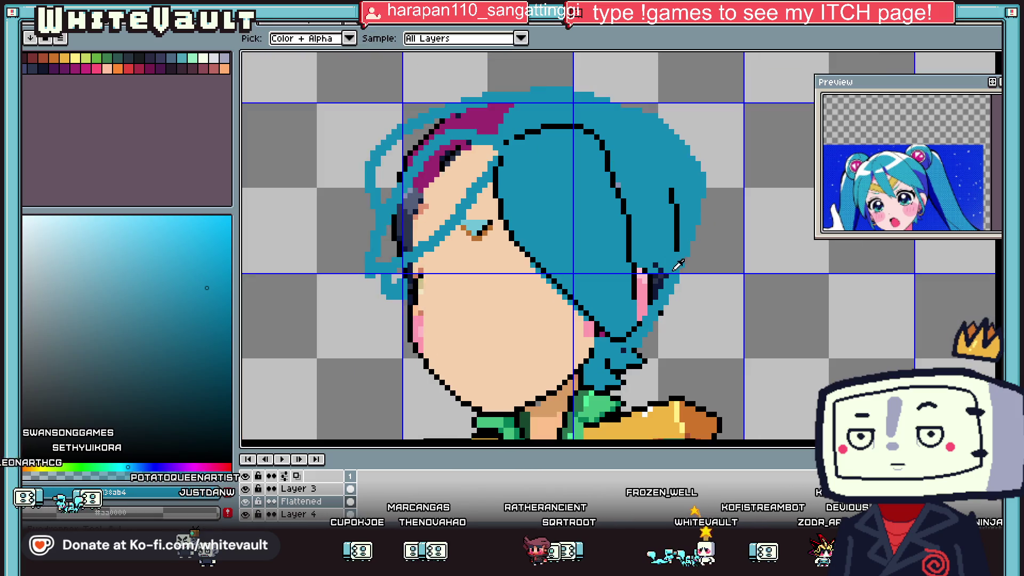
scroll(623, 325, "up", 2)
left_click(623, 325, "alt")
scroll(623, 325, "up", 1)
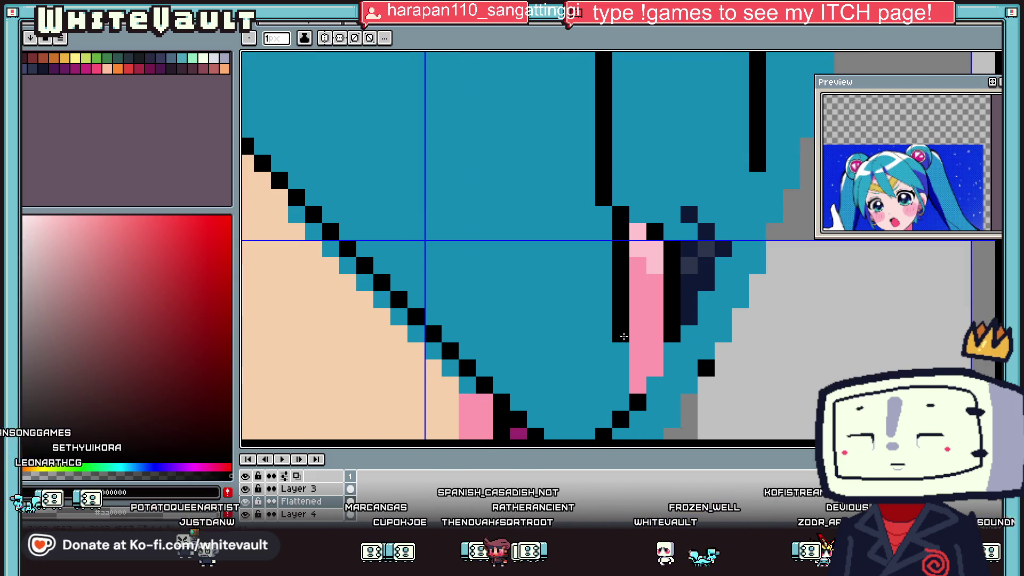
- Repaint the navy pixel column beside the ear in dark teal #005675, undoing a wrong hair fill
left_click(676, 364, "alt")
left_click(219, 329)
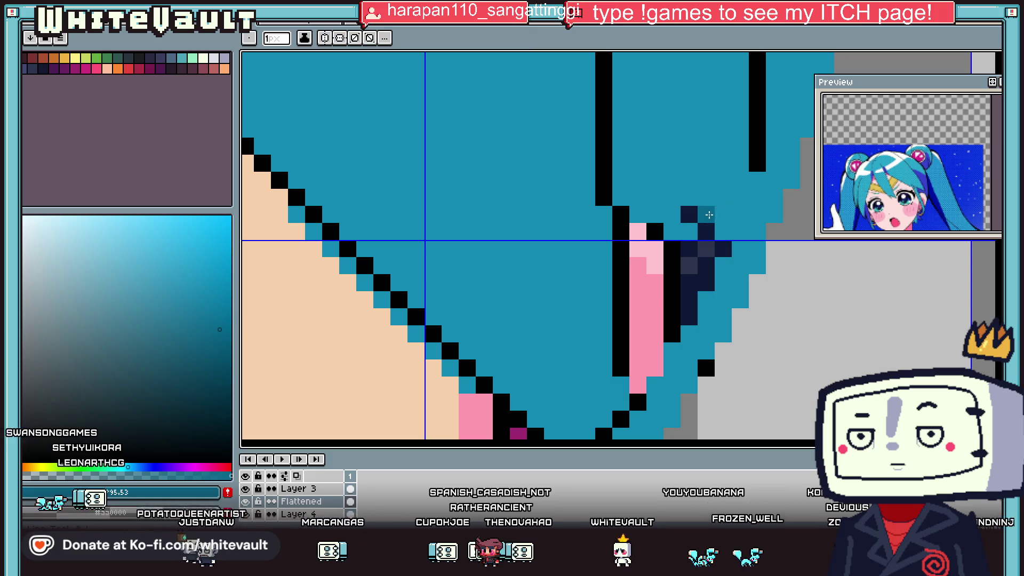
left_click_drag(689, 251, 699, 295)
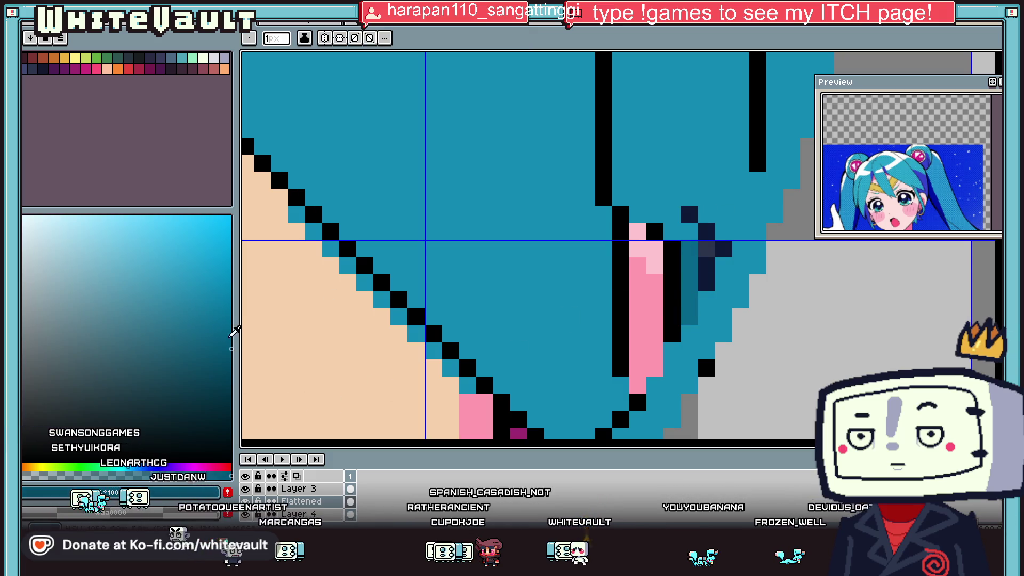
key("g")
left_click(661, 220)
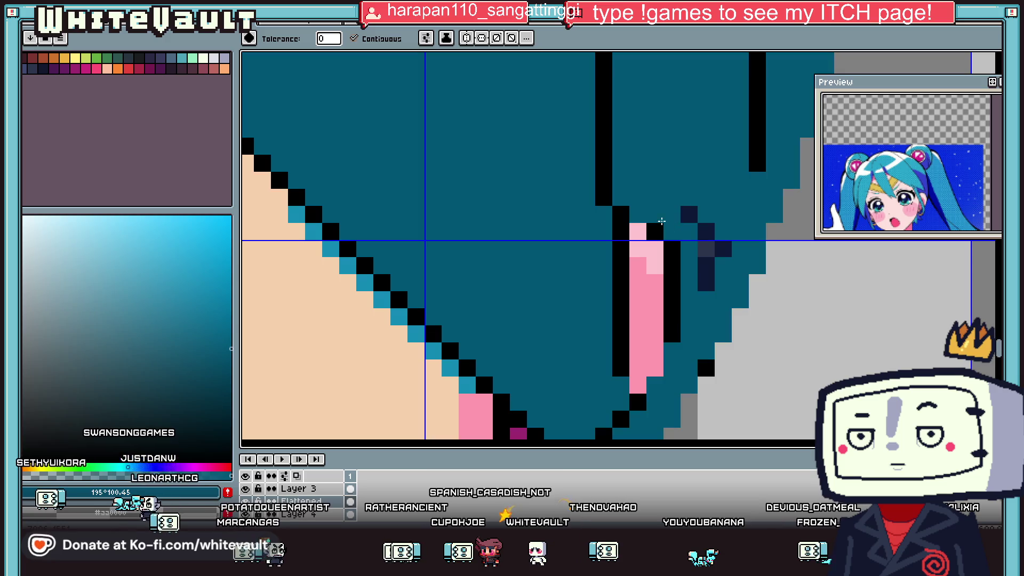
key("ctrl+z")
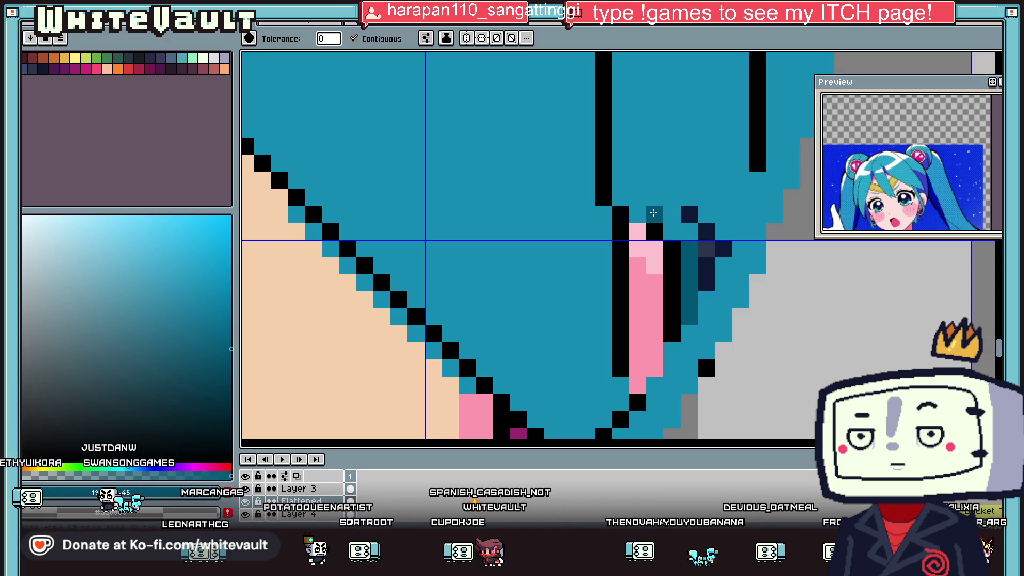
key("b")
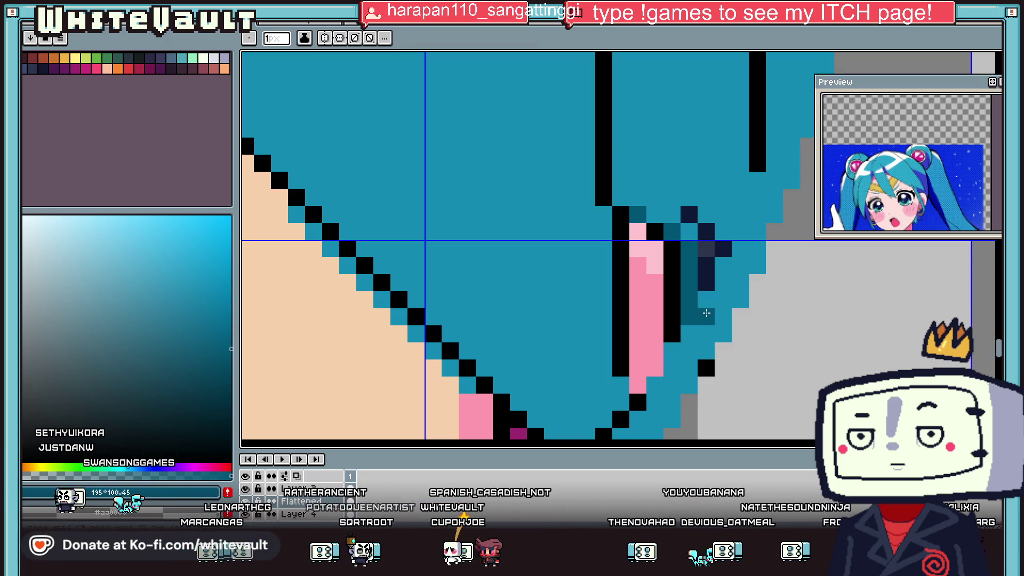
- Fill the hair strands below the ear dark teal and pencil a diagonal shading run
key("g")
left_click(709, 332)
key("b")
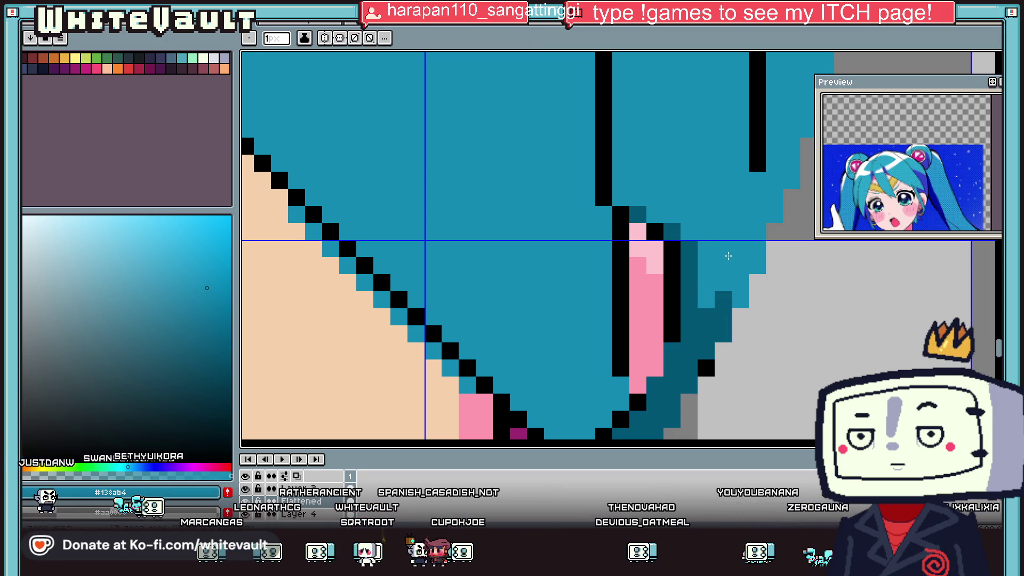
left_click(689, 258, "alt")
left_click_drag(706, 266, 734, 291)
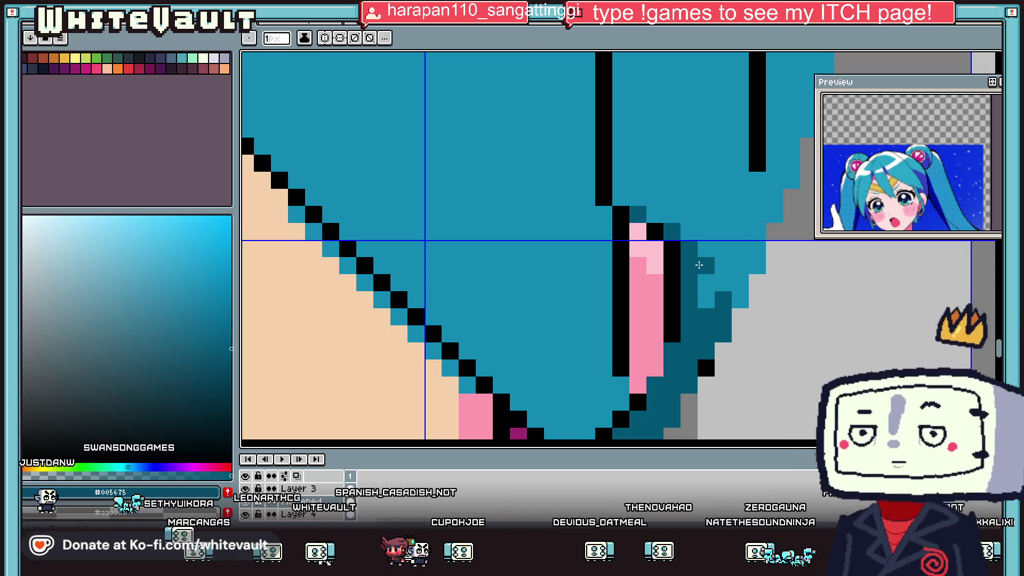
scroll(735, 291, "down", 3)
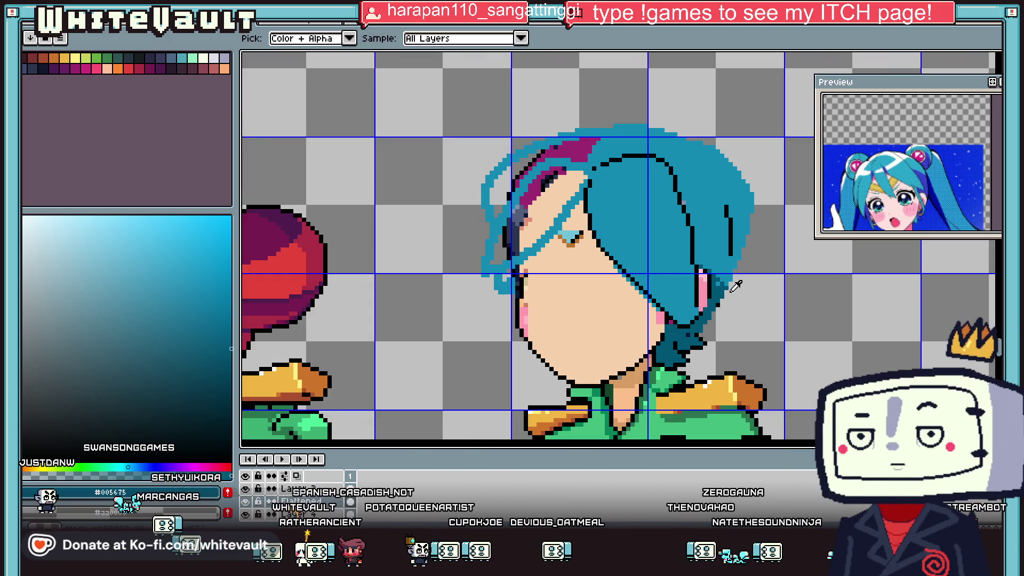
- Add black outlines along the hair's right edge and across its top
scroll(705, 320, "up", 2)
left_click(691, 331, "alt")
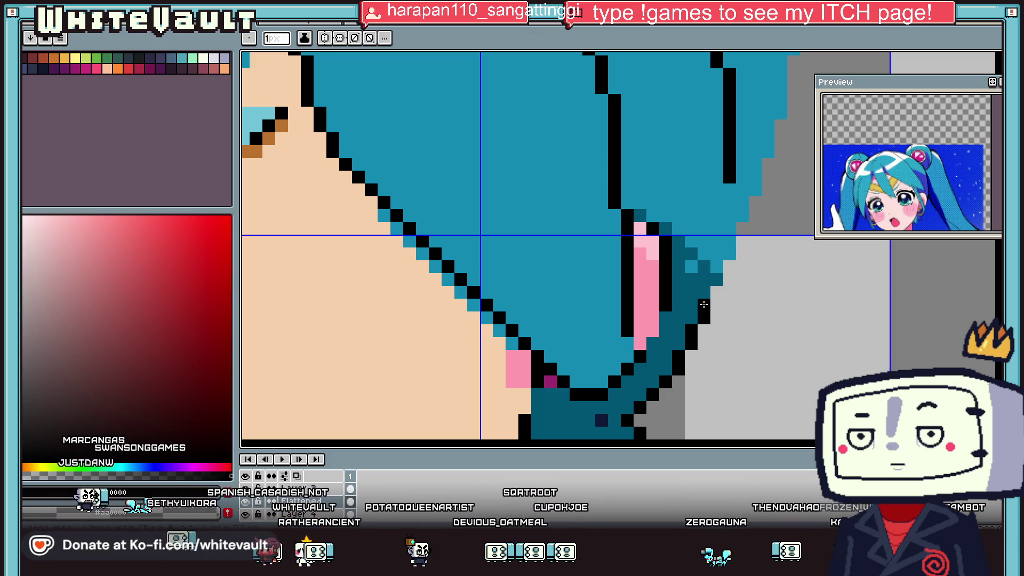
scroll(742, 231, "down", 3)
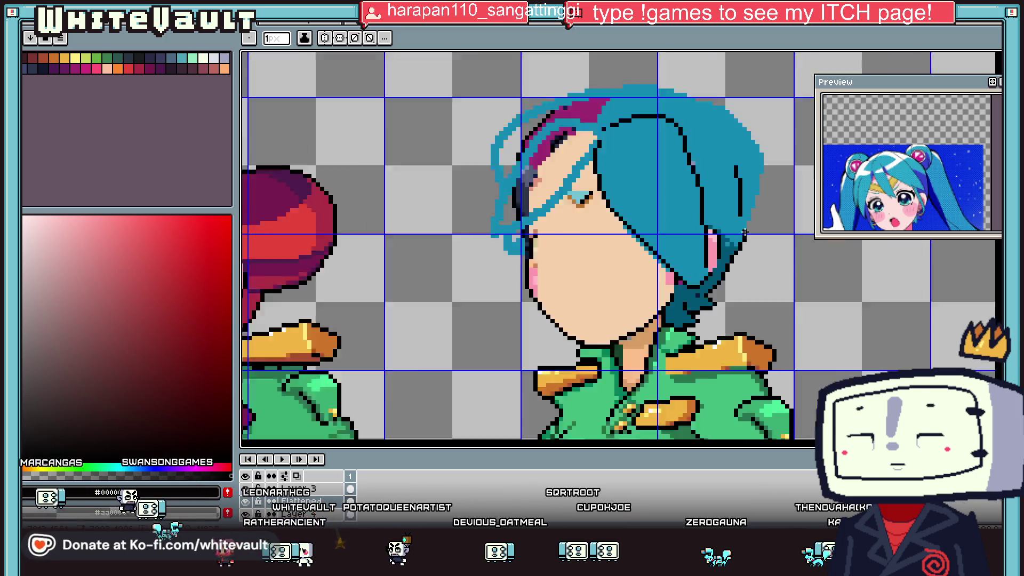
scroll(766, 220, "down", 2)
scroll(763, 218, "up", 2)
scroll(741, 229, "up", 3)
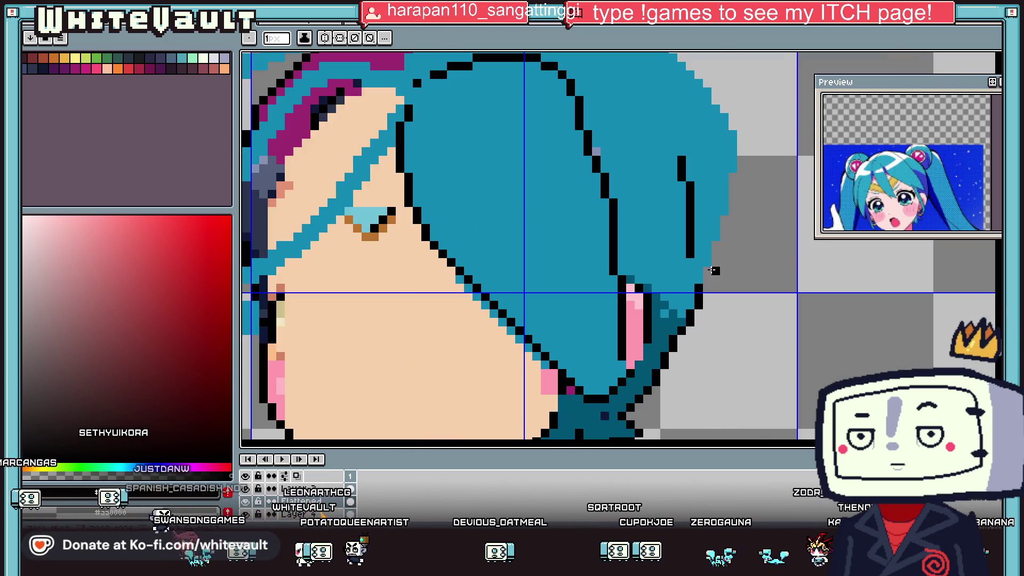
left_click_drag(724, 228, 734, 177)
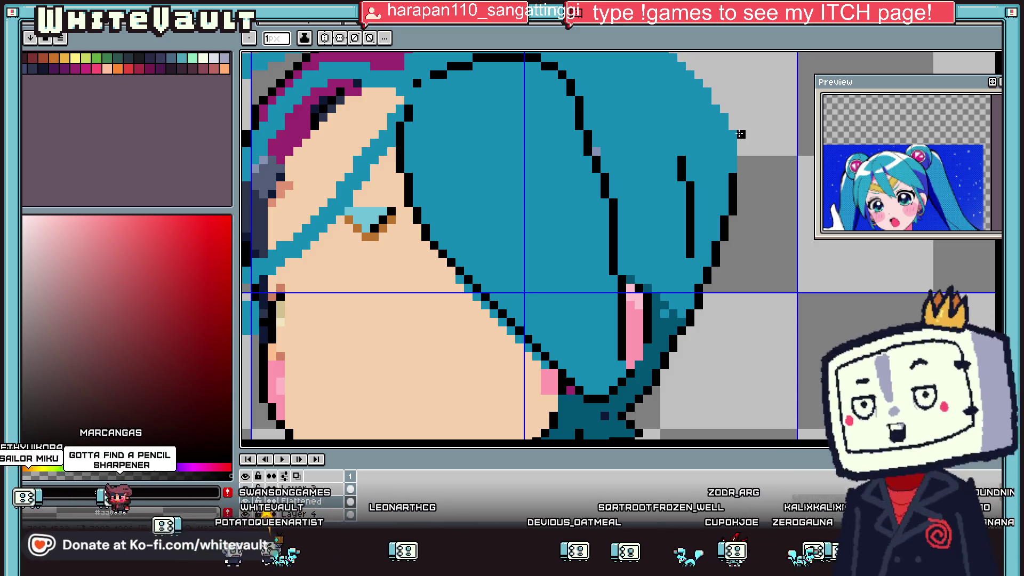
scroll(734, 177, "down", 2)
scroll(656, 106, "up", 2)
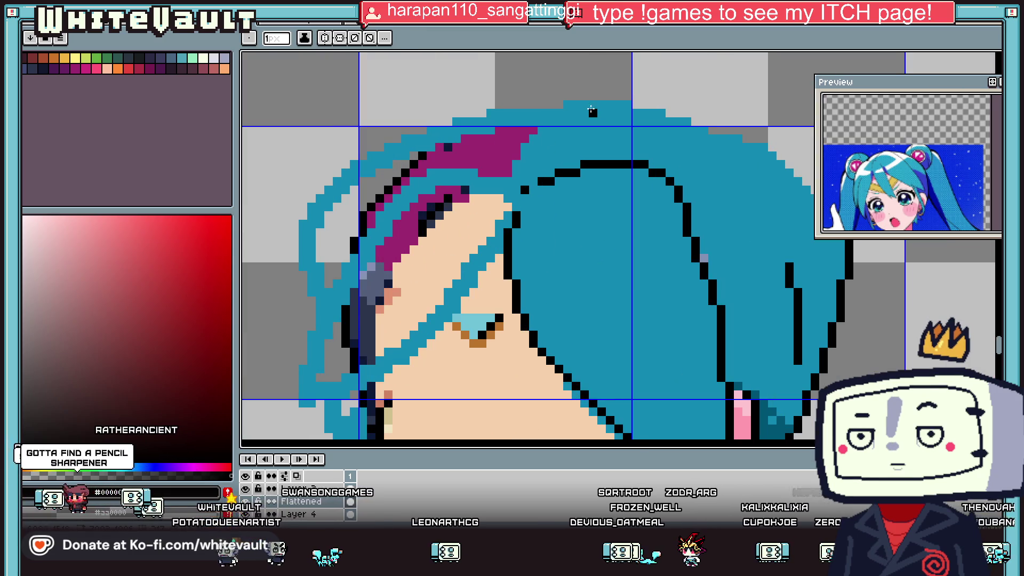
mouse_move(575, 106)
left_mouse_down()
mouse_move(636, 101)
mouse_move(702, 122)
left_mouse_up()
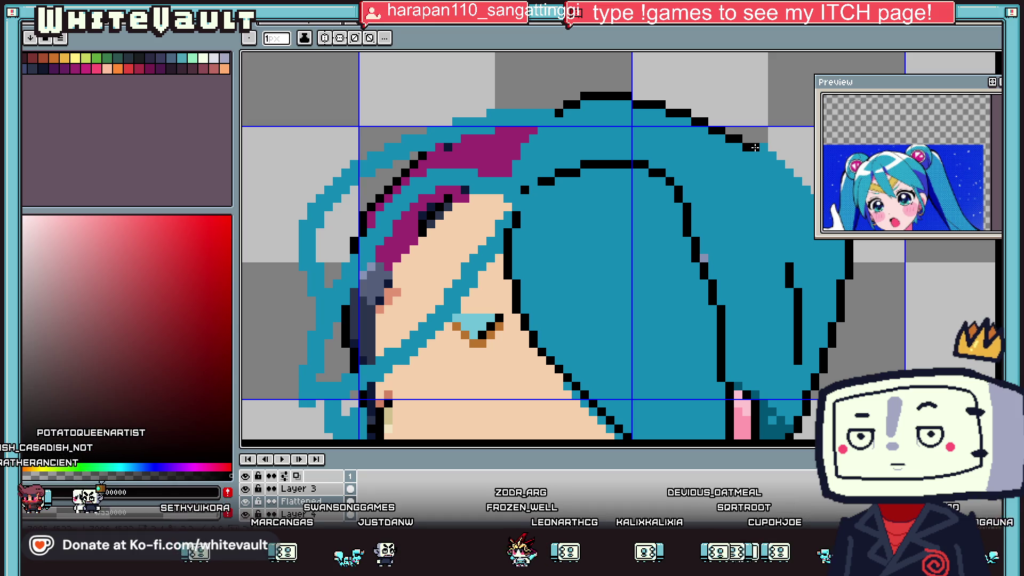
- Draw a darker teal diagonal line across the lower-right hair and fill the area below it
scroll(768, 155, "down", 3)
scroll(774, 164, "up", 2)
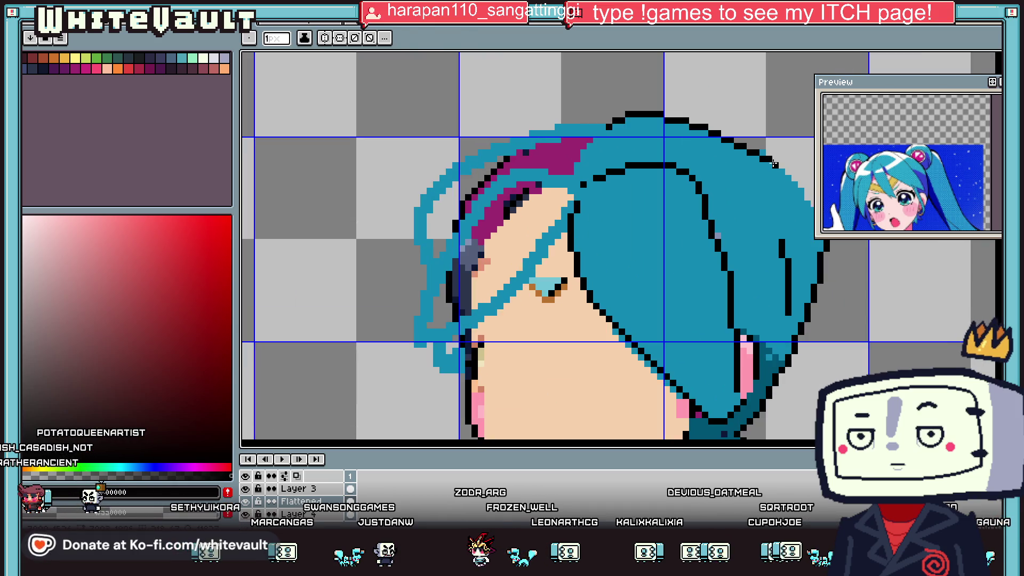
scroll(785, 280, "down", 2)
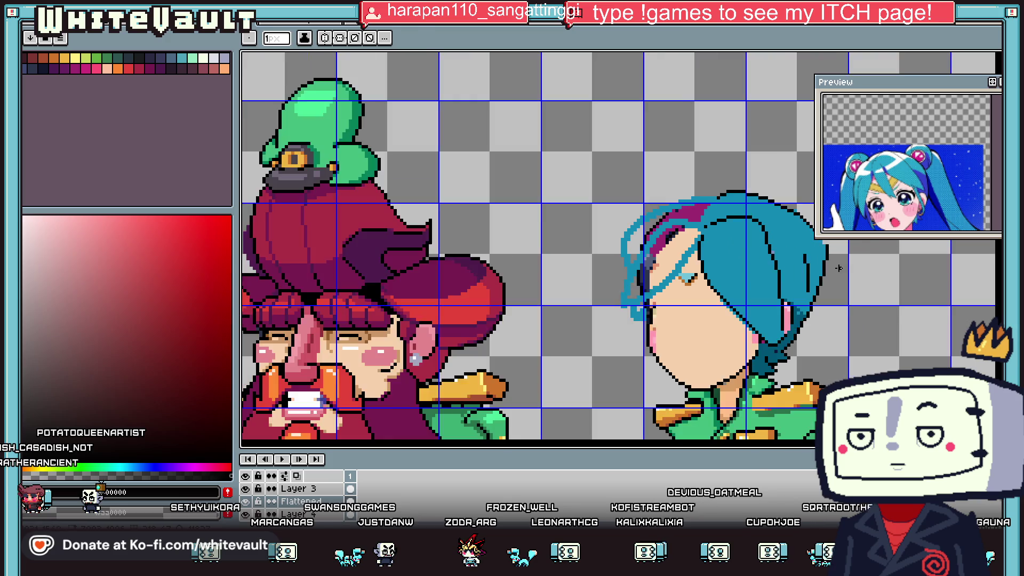
scroll(781, 267, "up", 2)
scroll(777, 256, "up", 1)
scroll(773, 245, "up", 2)
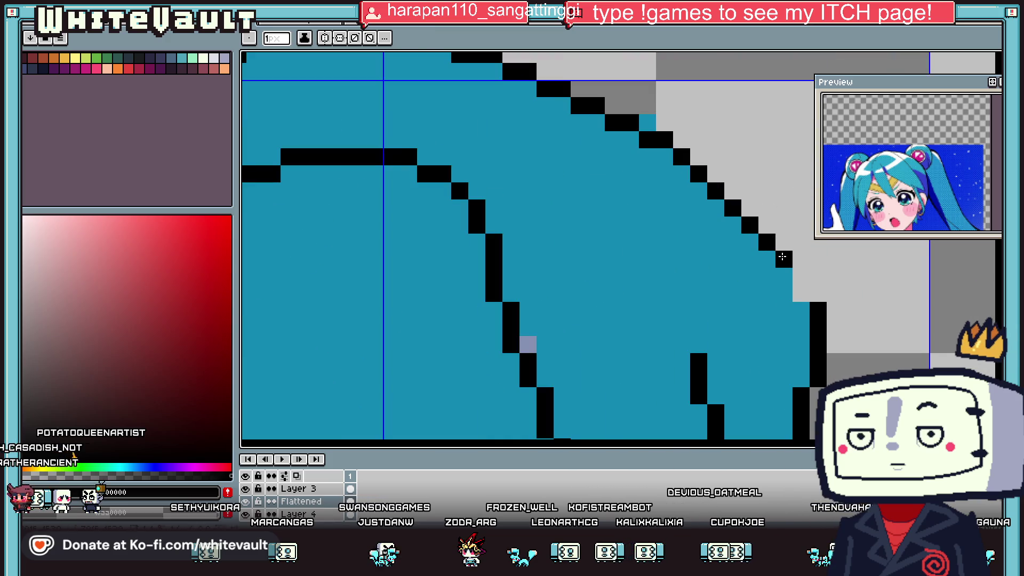
scroll(778, 272, "down", 3)
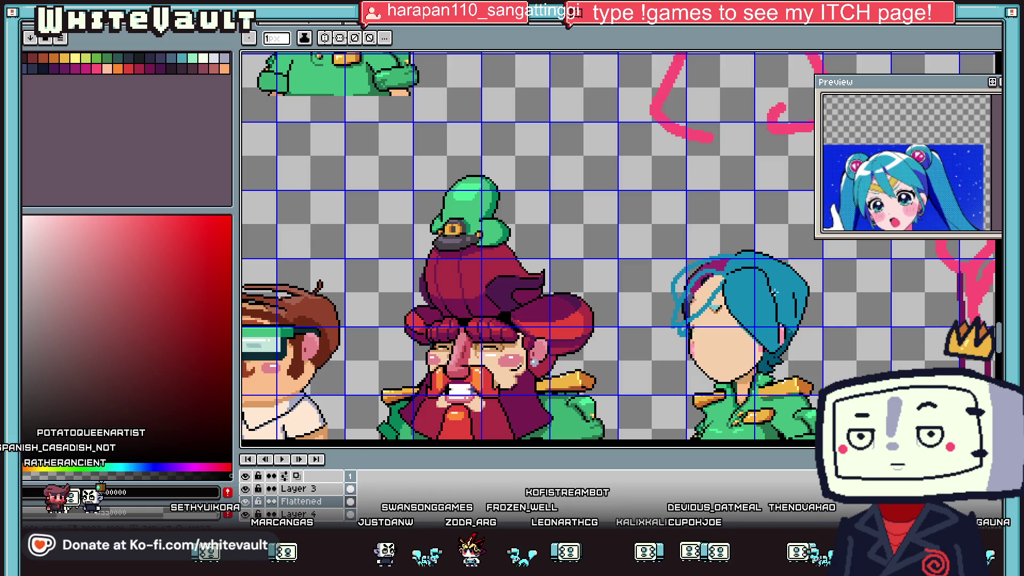
scroll(775, 309, "up", 1)
scroll(781, 346, "up", 1)
key("alt")
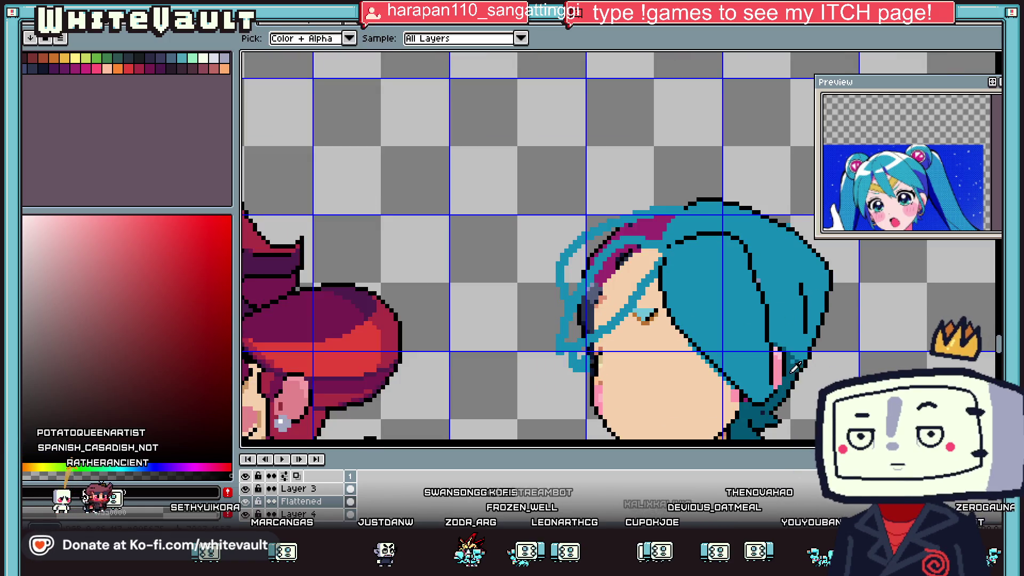
left_click(794, 367, "alt")
key("alt")
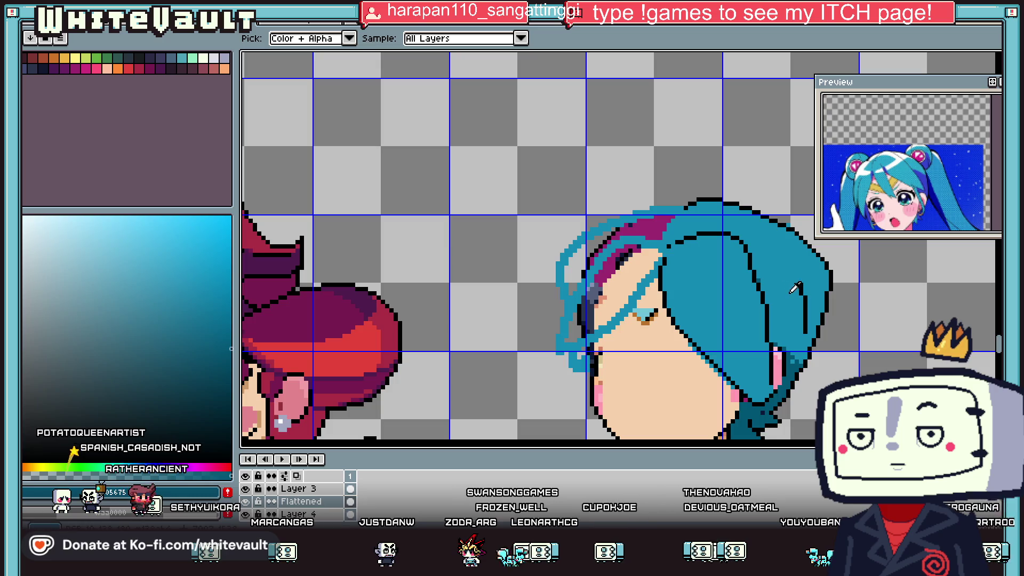
scroll(797, 325, "up", 1)
scroll(740, 253, "up", 1)
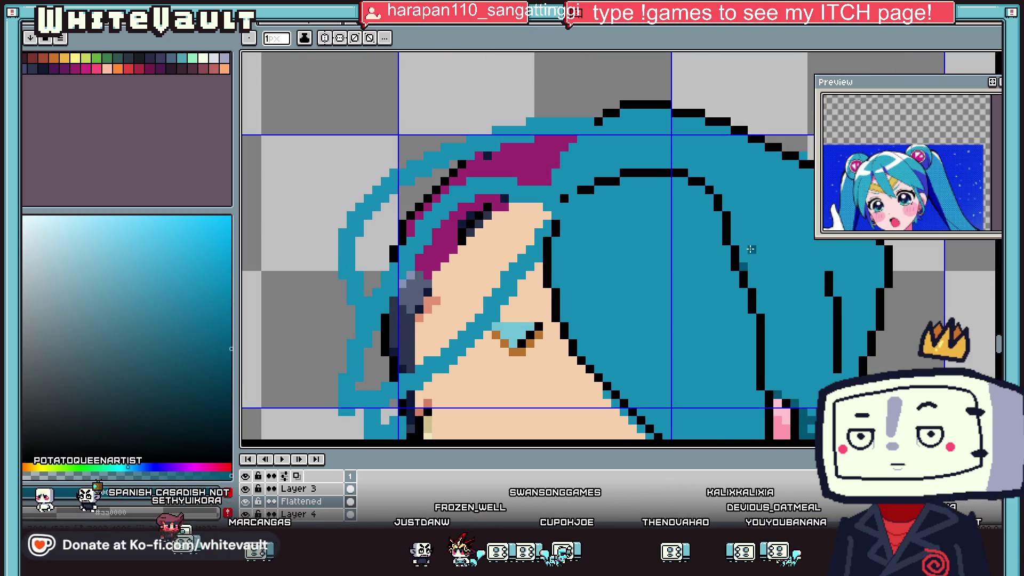
left_click_drag(740, 253, 832, 344)
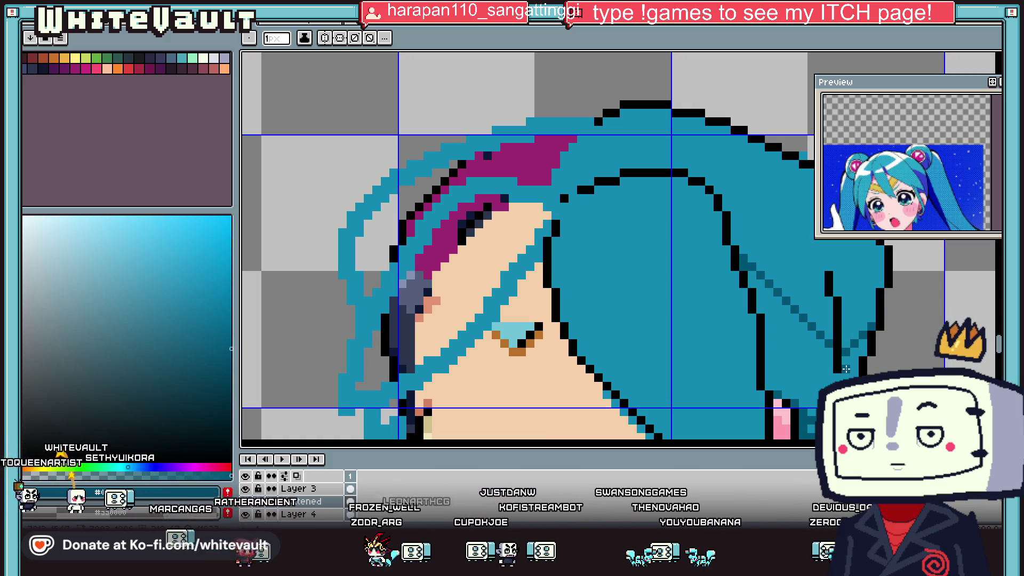
key("g")
left_click(850, 361)
scroll(850, 361, "down", 2)
scroll(848, 363, "down", 1)
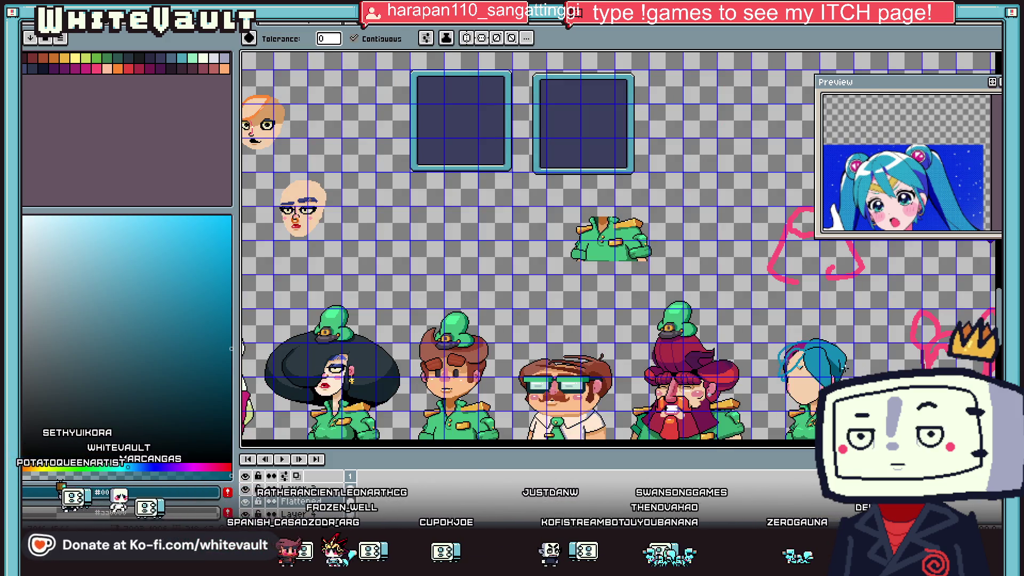
scroll(845, 365, "up", 2)
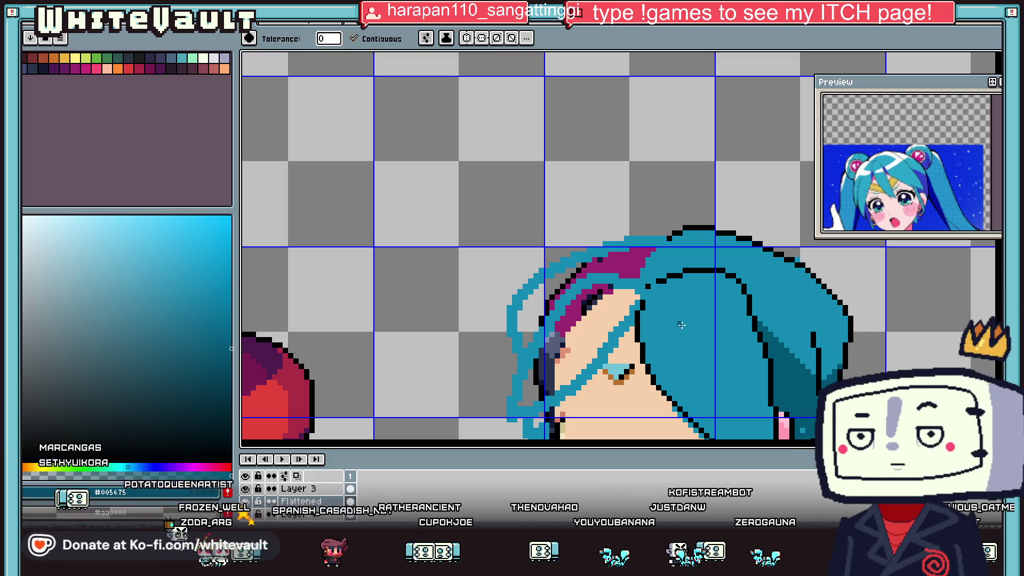
key("i")
scroll(725, 341, "down", 1)
scroll(736, 373, "up", 1)
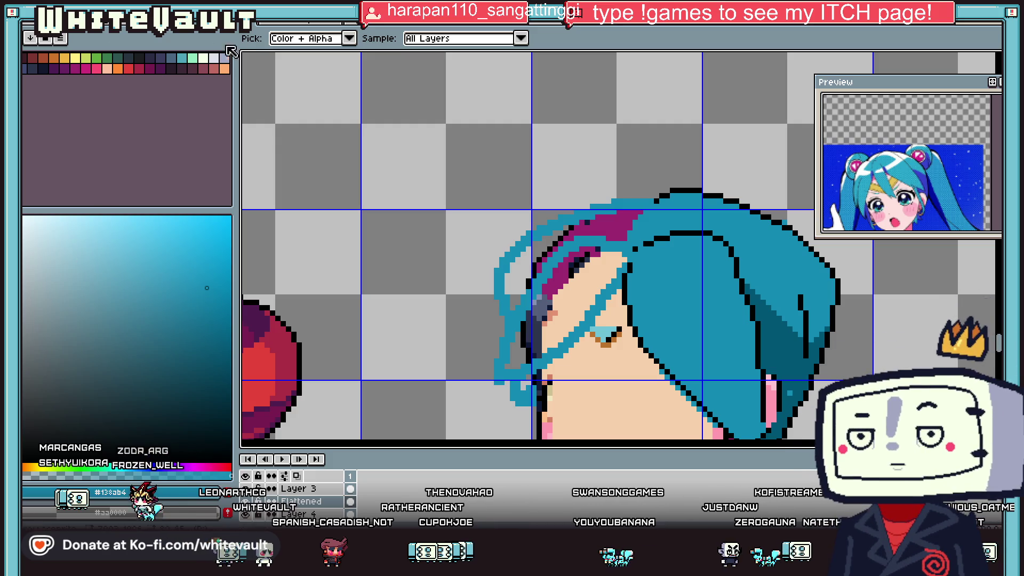
left_click(206, 59)
key("b")
scroll(625, 286, "up", 1)
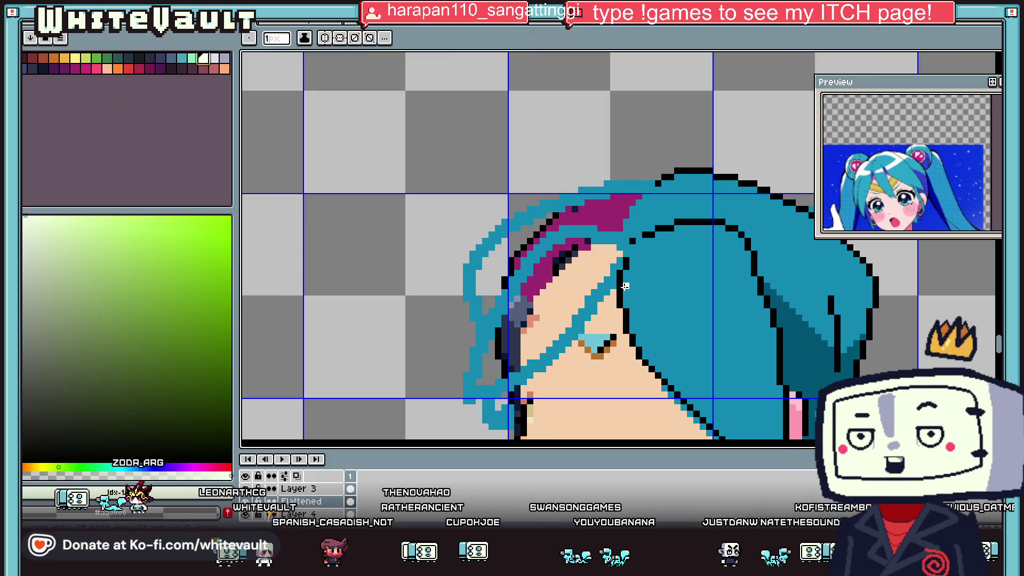
left_click_drag(714, 299, 749, 265)
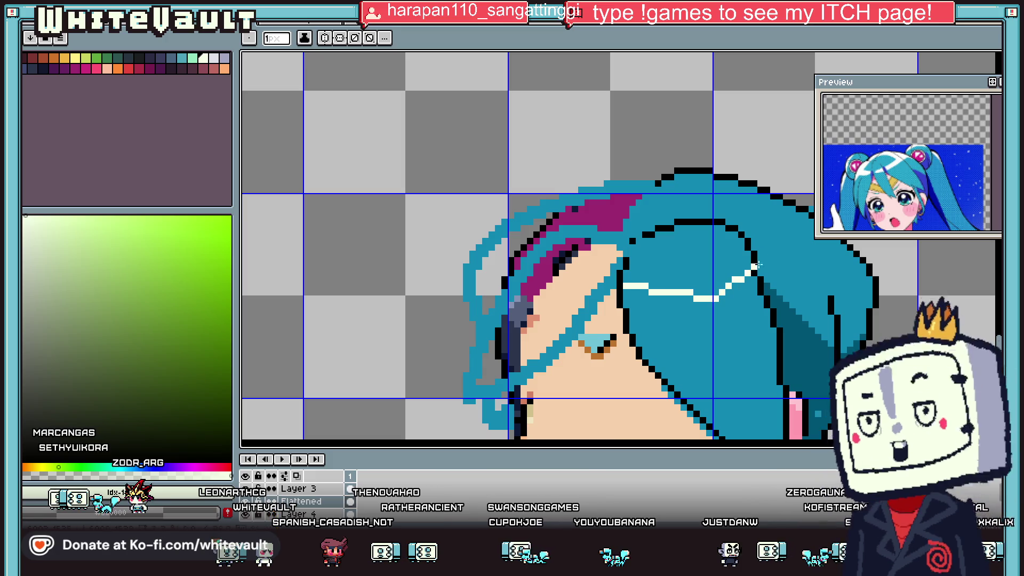
left_click_drag(630, 324, 758, 313)
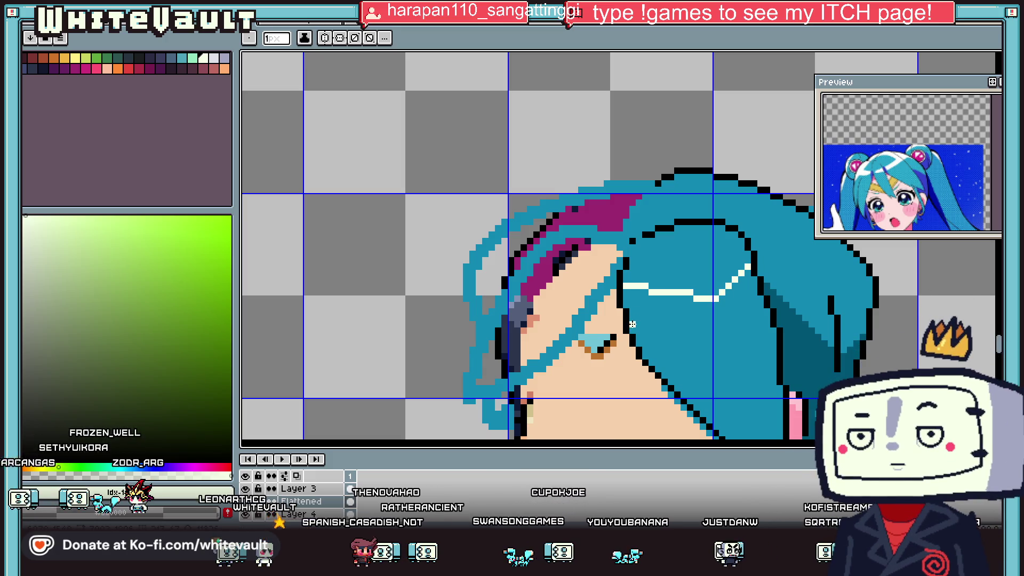
key("g")
left_click(752, 308)
scroll(741, 315, "down", 3)
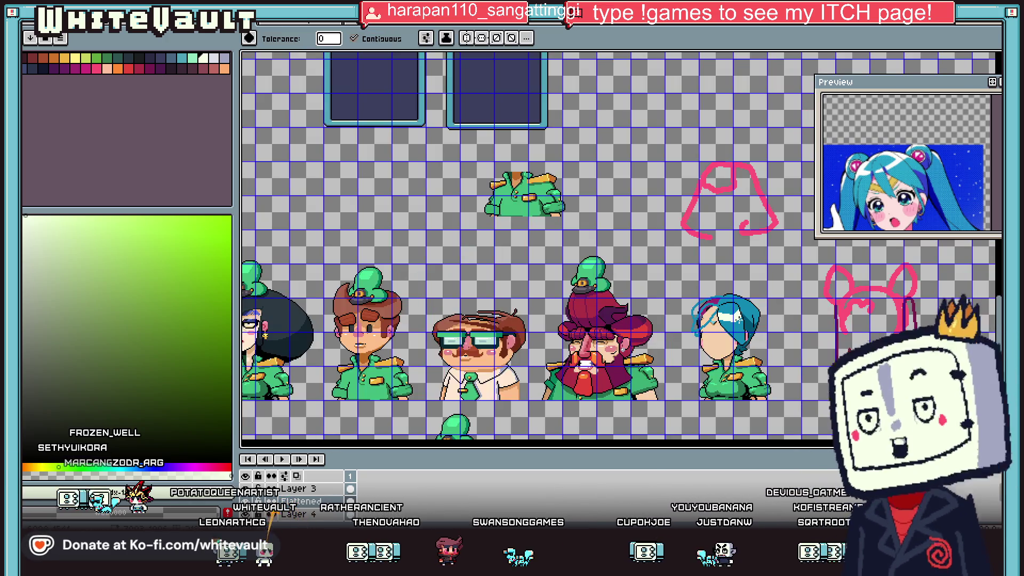
scroll(737, 317, "up", 3)
key("ctrl+z")
key("v")
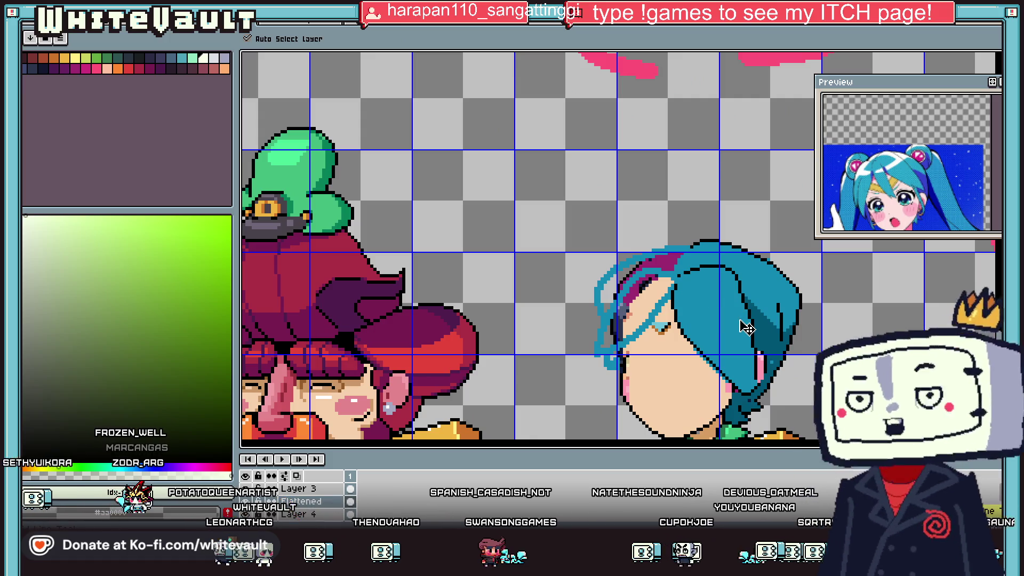
- Trace the hair's lower-right edge in dark teal #005675
key("i")
scroll(749, 334, "up", 2)
left_click(752, 342)
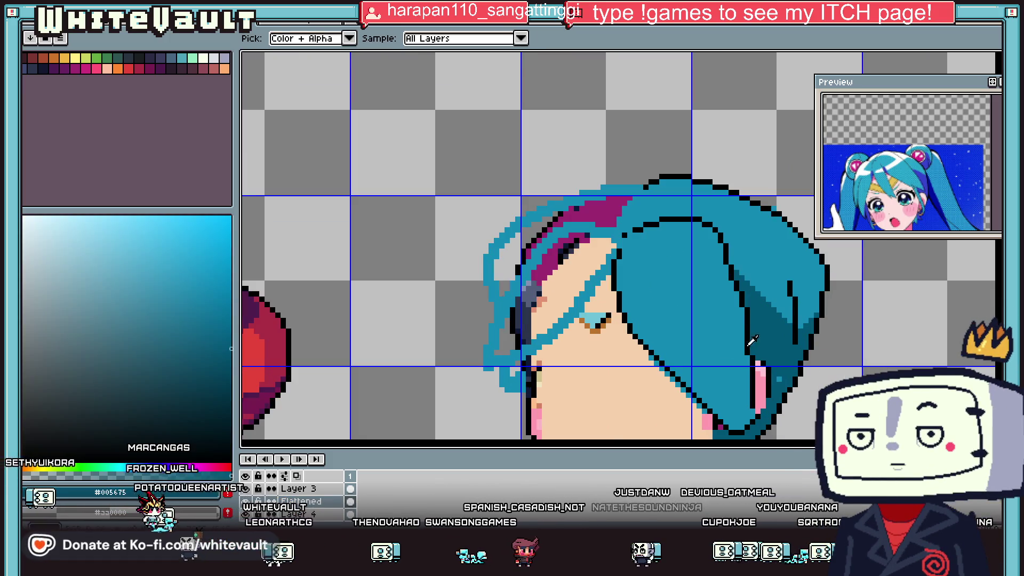
key("b")
scroll(634, 332, "up", 1)
scroll(635, 331, "down", 1)
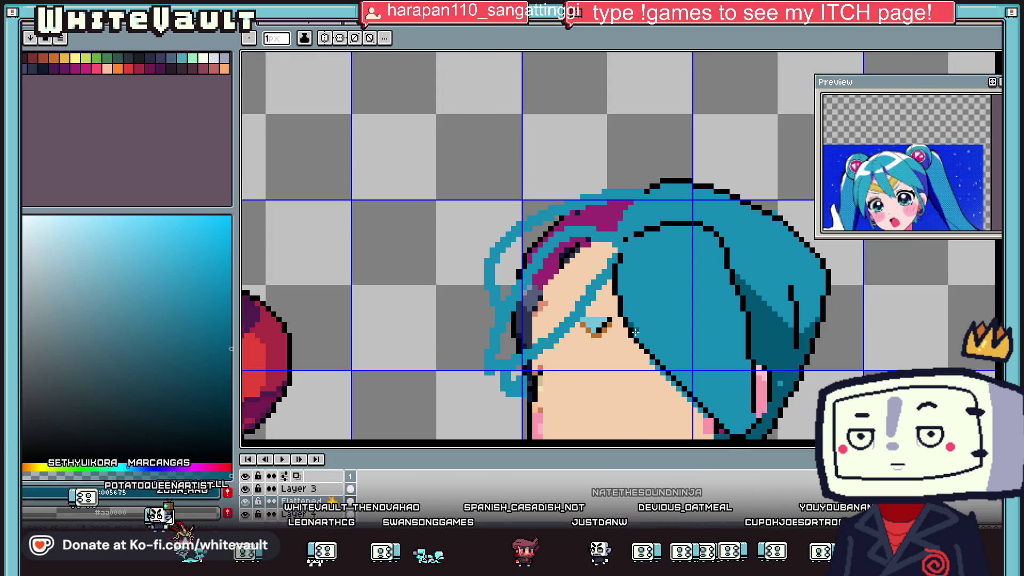
left_click_drag(640, 338, 740, 411)
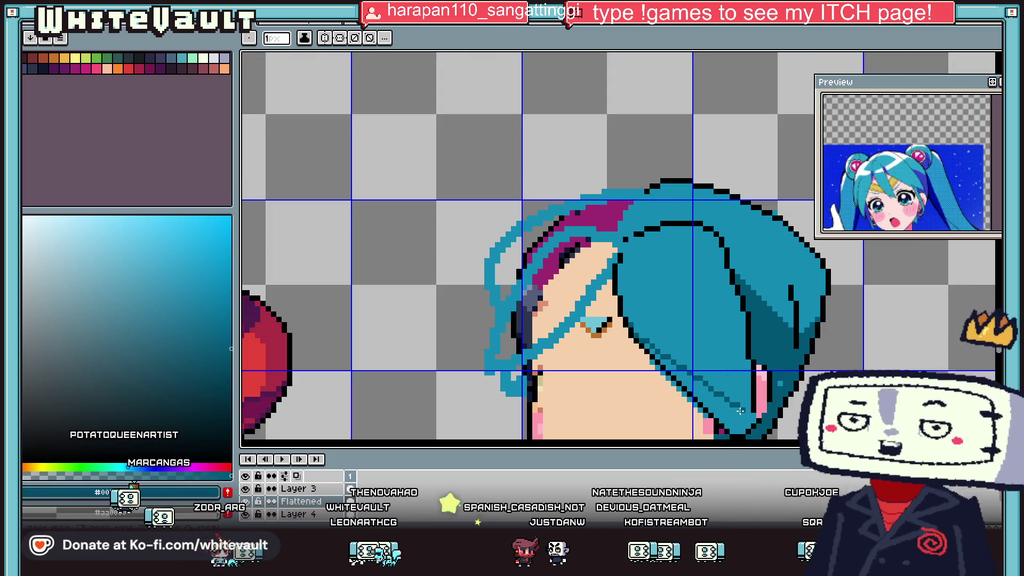
scroll(739, 410, "up", 1)
key("g")
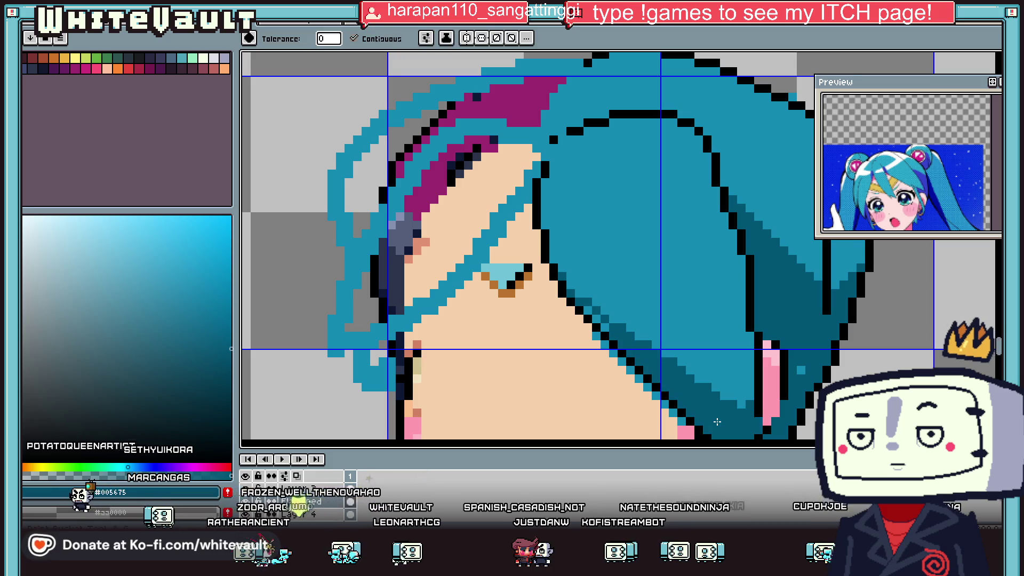
scroll(716, 421, "down", 3)
scroll(677, 391, "up", 2)
key("b")
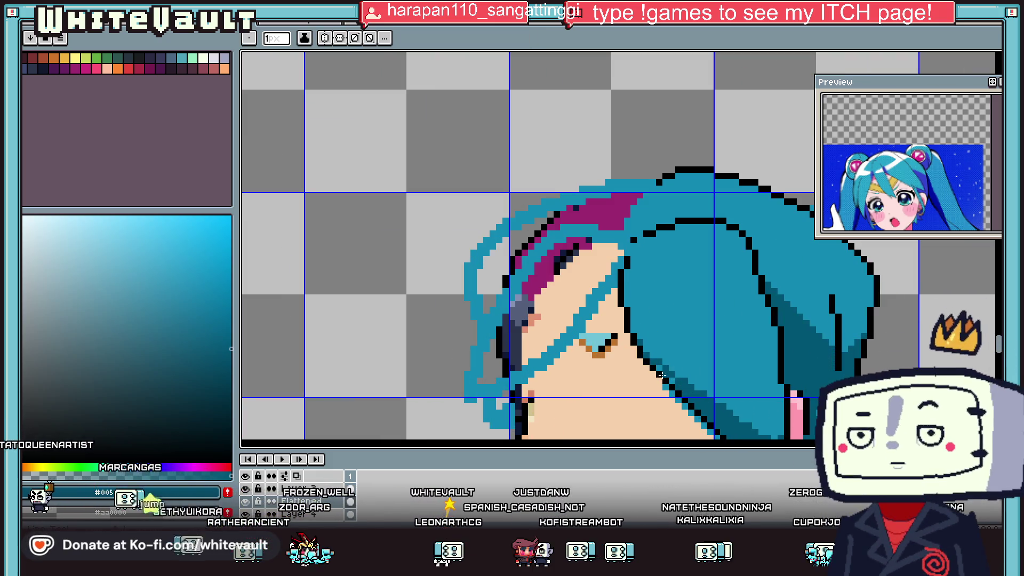
scroll(660, 367, "down", 2)
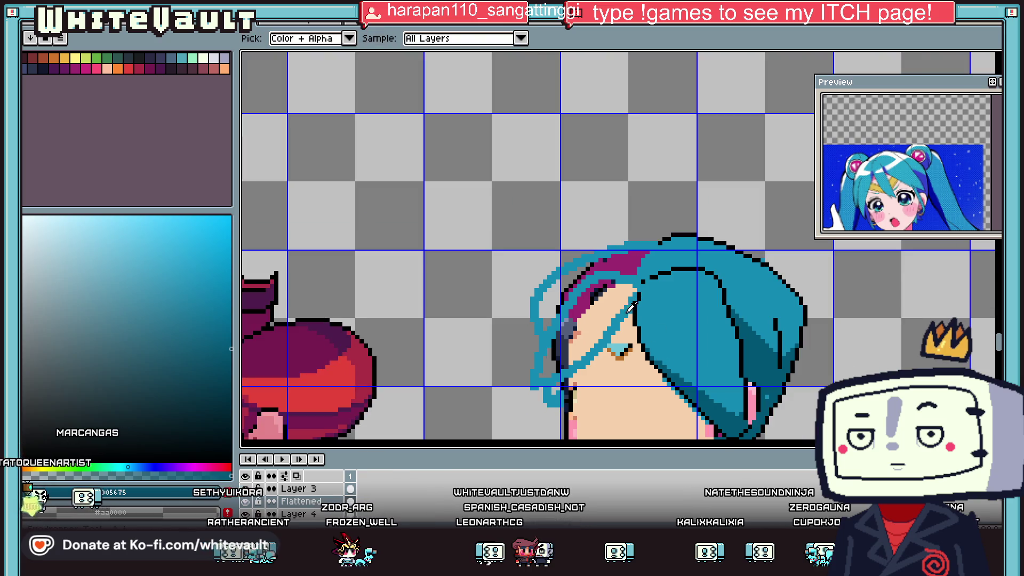
scroll(640, 341, "up", 1)
- Extend the black hair outline downward along the girl's face
left_click(629, 326, "alt")
scroll(625, 321, "up", 1)
scroll(625, 321, "up", 1)
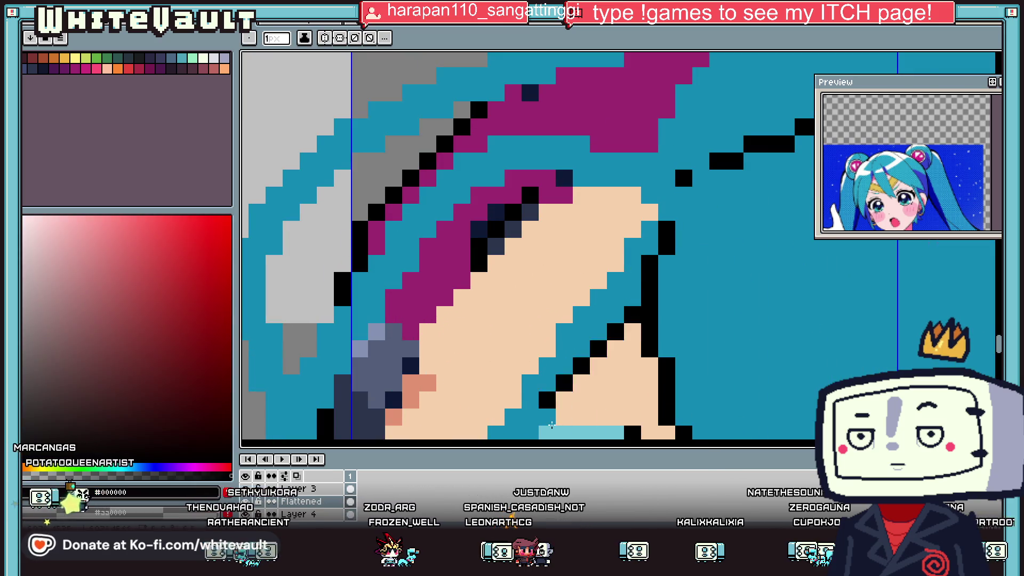
scroll(534, 302, "down", 3)
key("ctrl+z")
left_click(555, 281)
scroll(528, 298, "down", 3)
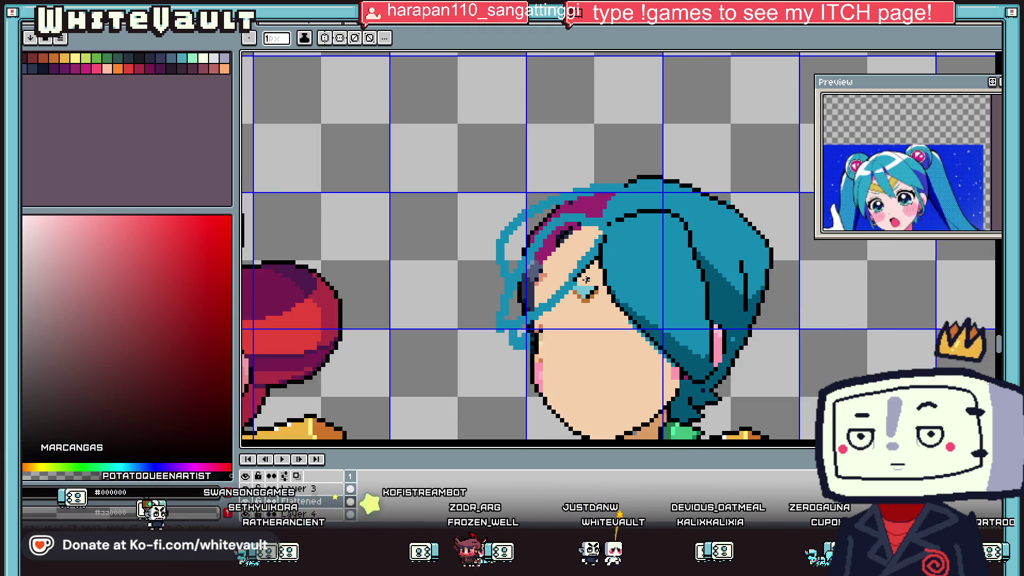
scroll(527, 277, "up", 1)
scroll(525, 256, "up", 1)
left_click(524, 238)
left_click_drag(516, 265, 515, 291)
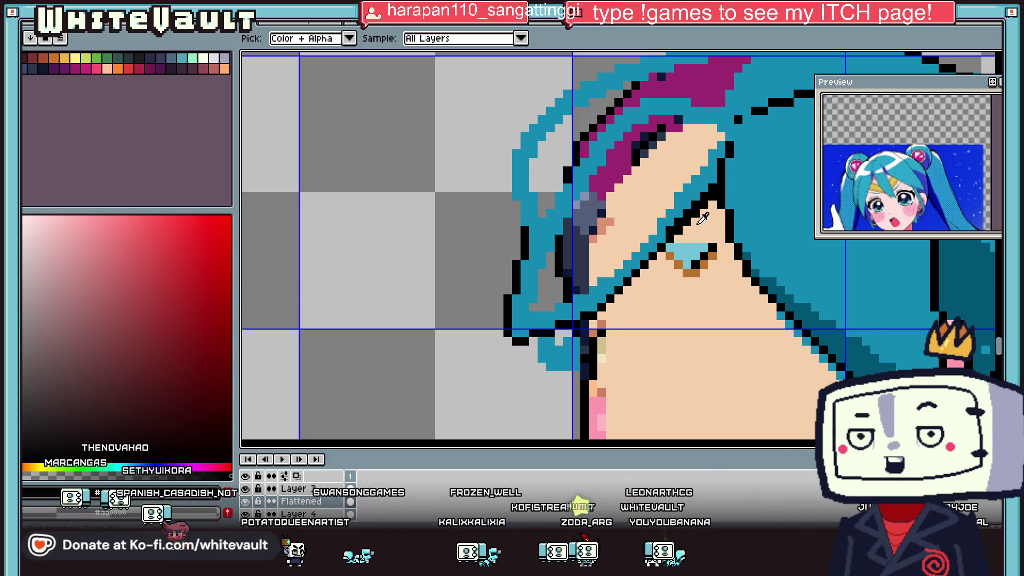
- Paint over the stray skin pixels and magenta streak at the hair edge in teal
left_click(689, 199, "alt")
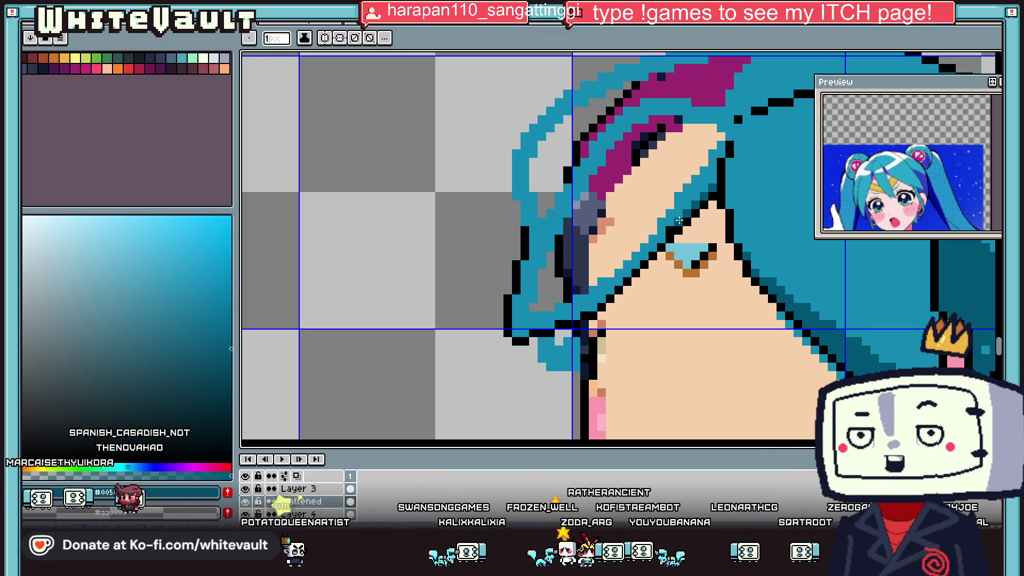
scroll(701, 164, "down", 1)
left_click_drag(701, 164, 693, 149)
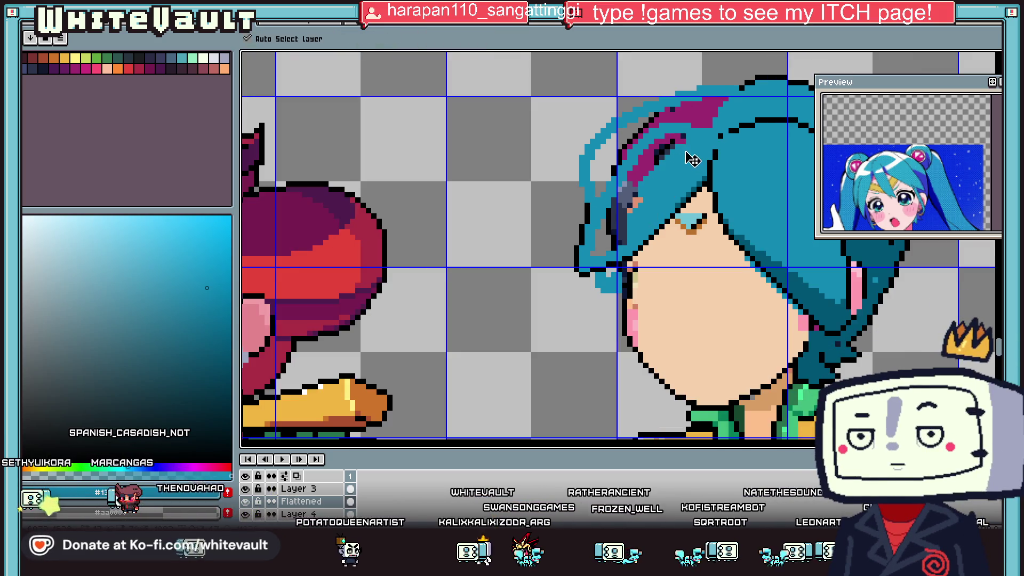
mouse_move(686, 148)
left_mouse_down()
mouse_move(640, 175)
mouse_move(625, 237)
left_mouse_up()
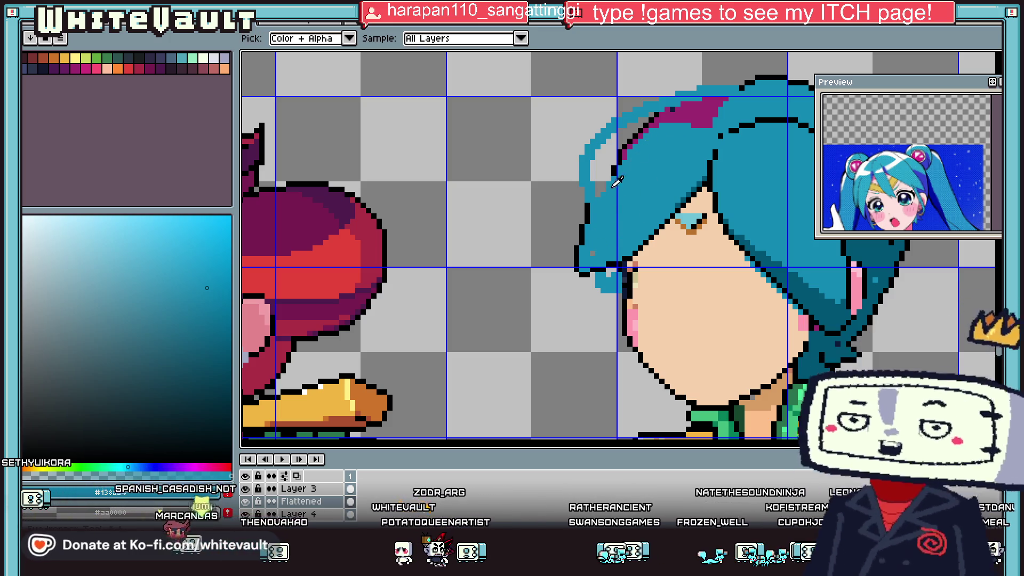
- Redraw the black outline further up the hair's left edge toward the top
left_click(592, 190, "alt")
scroll(591, 190, "up", 2)
left_click_drag(591, 190, 640, 114)
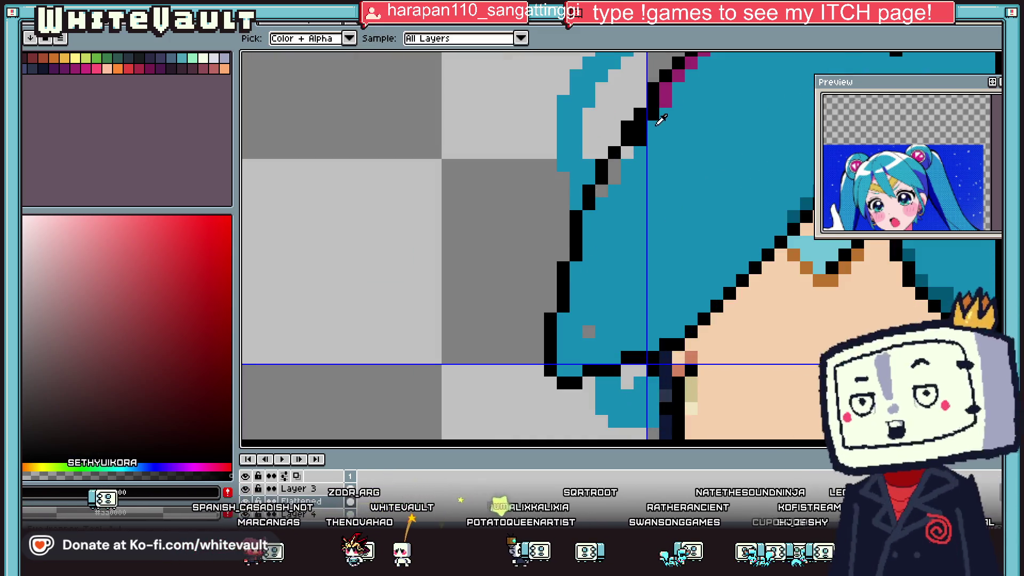
left_click(640, 142, "alt")
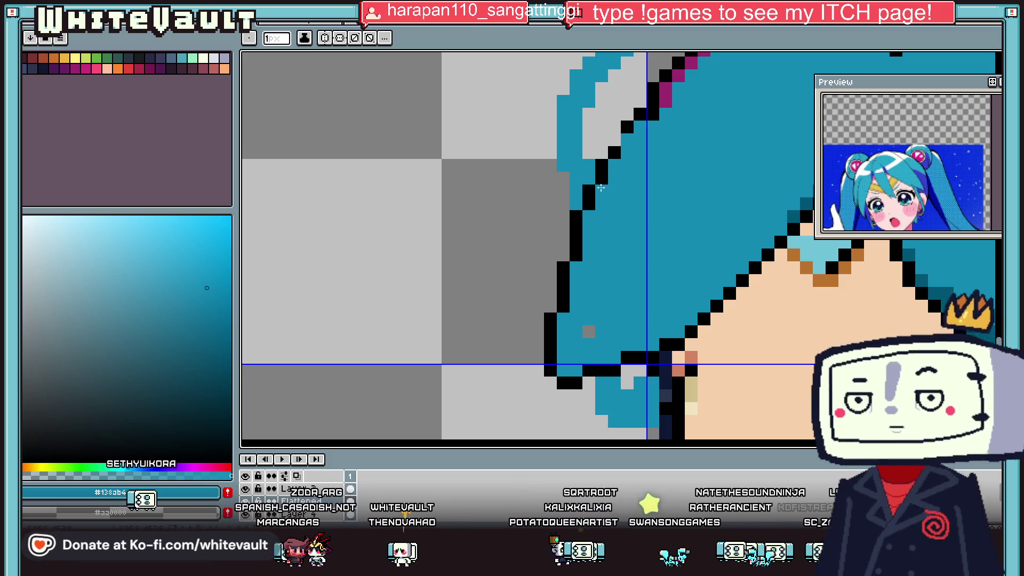
scroll(619, 160, "down", 2)
scroll(624, 159, "up", 1)
left_click(628, 158, "alt")
scroll(627, 158, "down", 2)
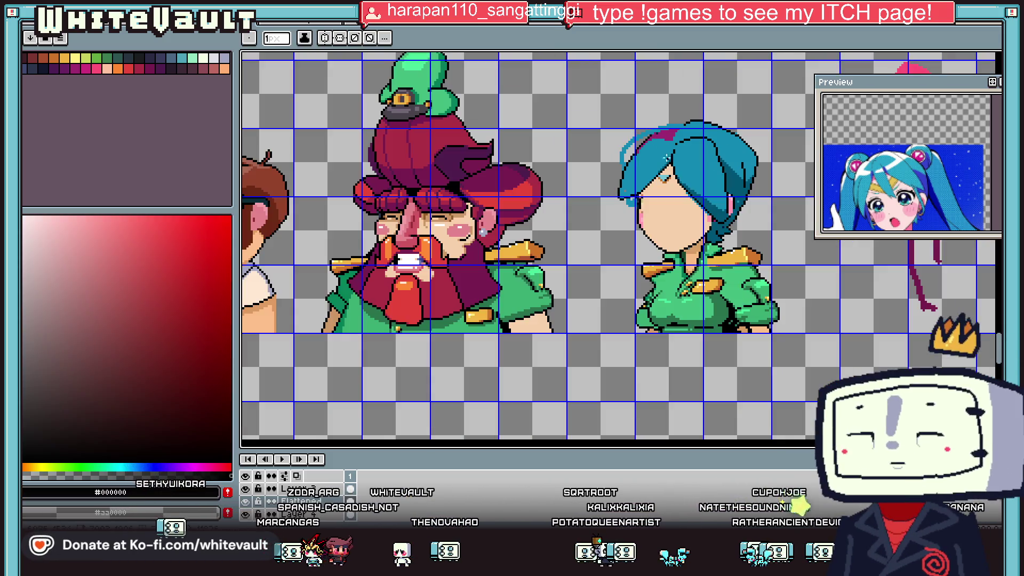
- Pick teal #138ab4 and reshape the lower staircase steps of the hair's black outline
scroll(666, 133, "up", 2)
scroll(594, 215, "up", 1)
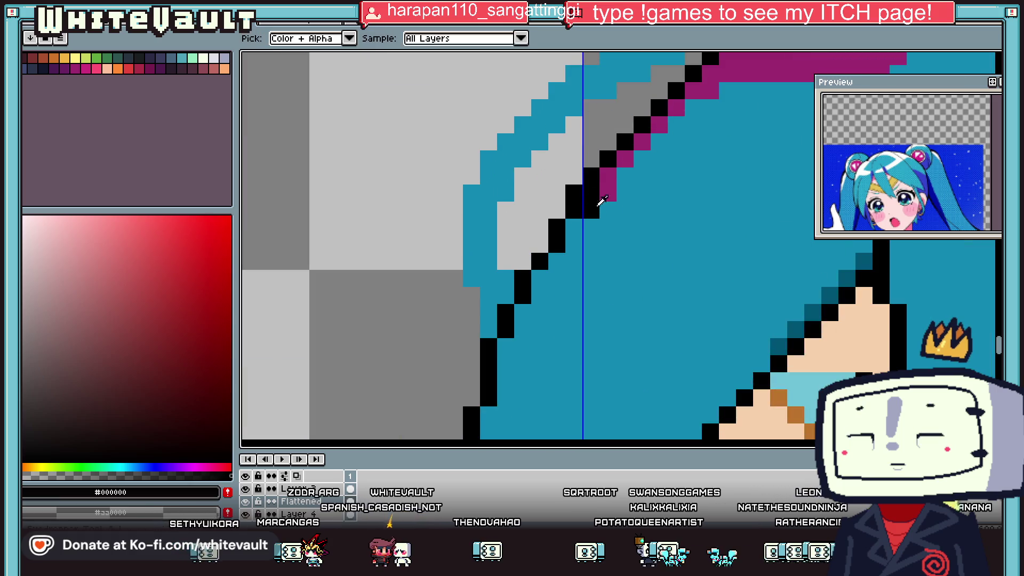
left_click(594, 214, "alt")
left_click(540, 261, "alt")
left_click(540, 278)
left_click(554, 277, "alt")
left_click(522, 277)
left_click(539, 277)
left_click(539, 261, "alt")
left_click(522, 278)
- Continue the black outline up the left hair edge, filling leftover pixels with teal
left_click(540, 244)
left_click(556, 261, "alt")
left_click(556, 243)
left_click(556, 226, "alt")
left_click(556, 210)
left_click(573, 226, "alt")
left_click(574, 210)
left_click(573, 192, "alt")
left_click(574, 176)
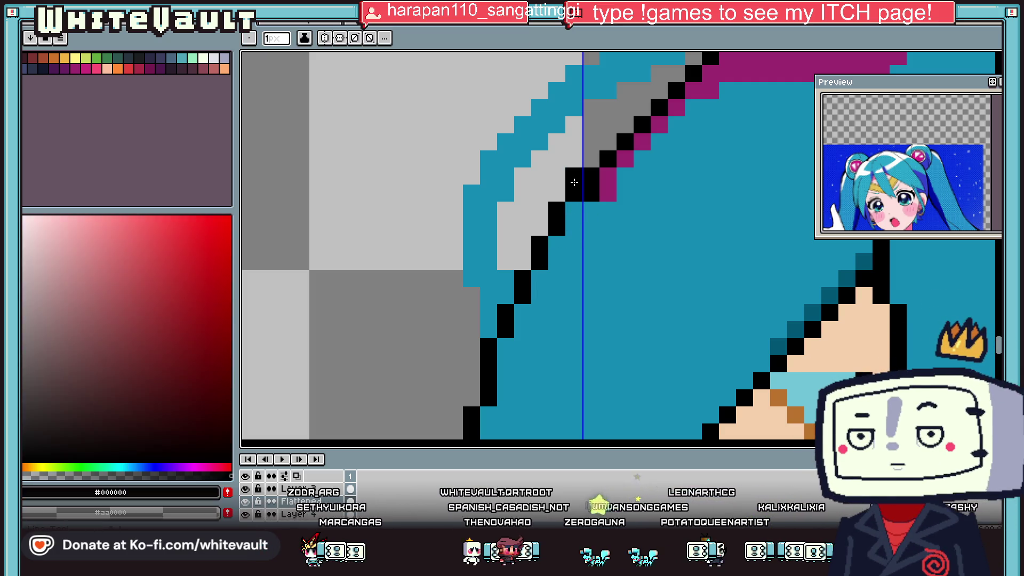
- Turn a stray pixel teal, then redraw the black outline along the upper hair with touch-ups
scroll(592, 163, "down", 2)
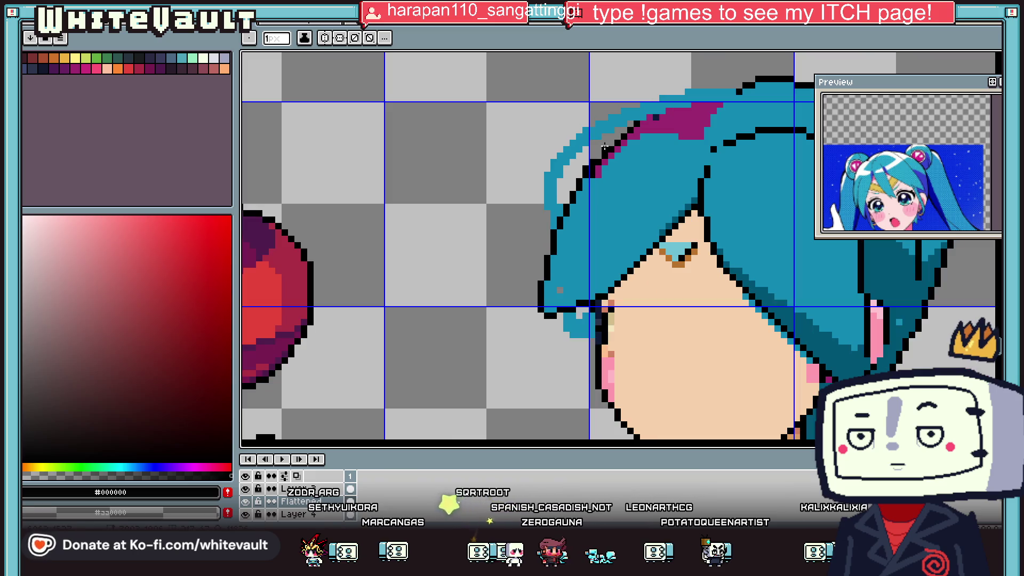
scroll(624, 131, "up", 1)
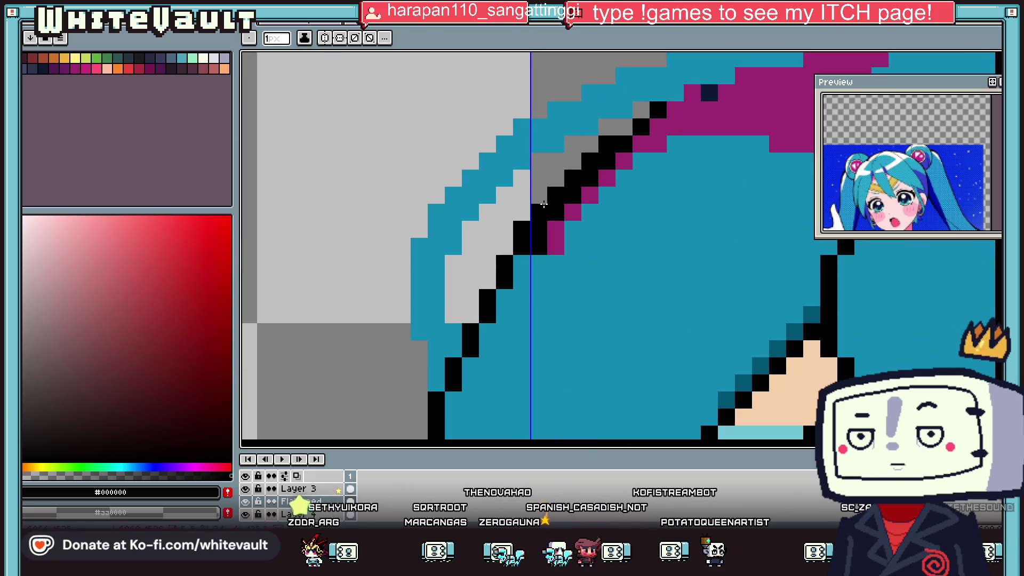
left_click(531, 233, "alt")
left_click(531, 233)
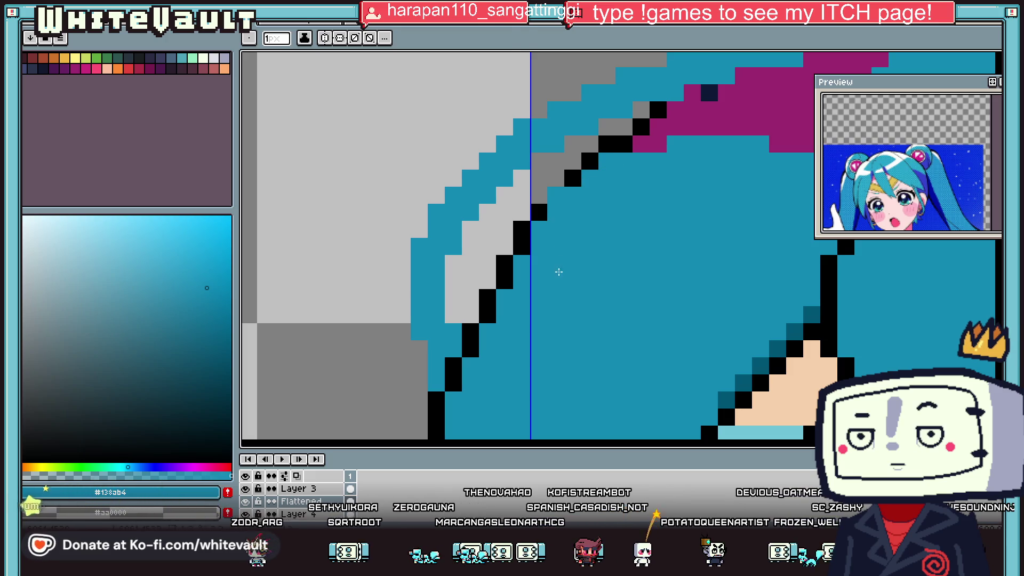
left_click(572, 178, "alt")
scroll(586, 224, "down", 2)
scroll(587, 224, "down", 1)
scroll(608, 185, "up", 2)
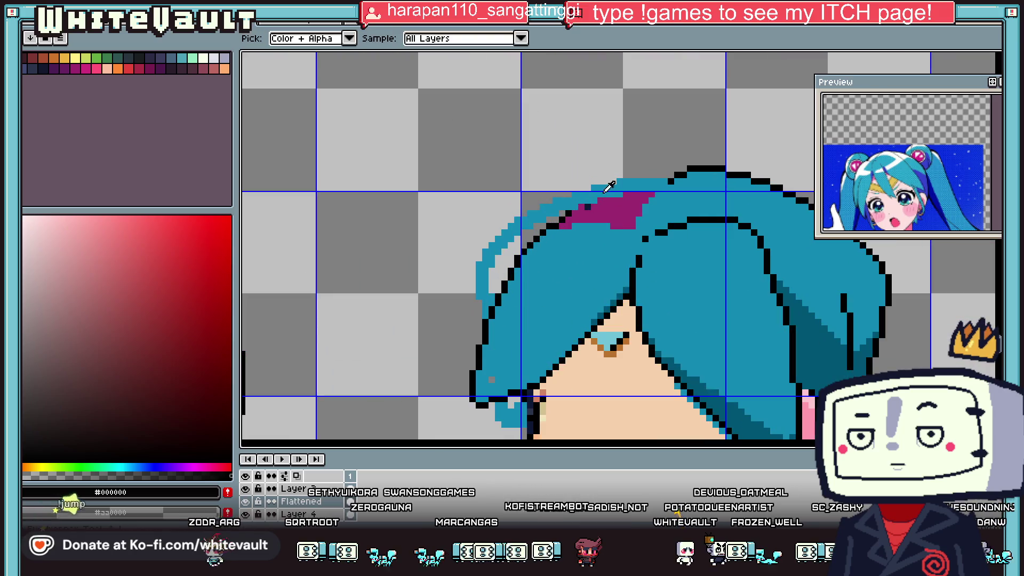
scroll(597, 194, "up", 1)
scroll(585, 201, "up", 2)
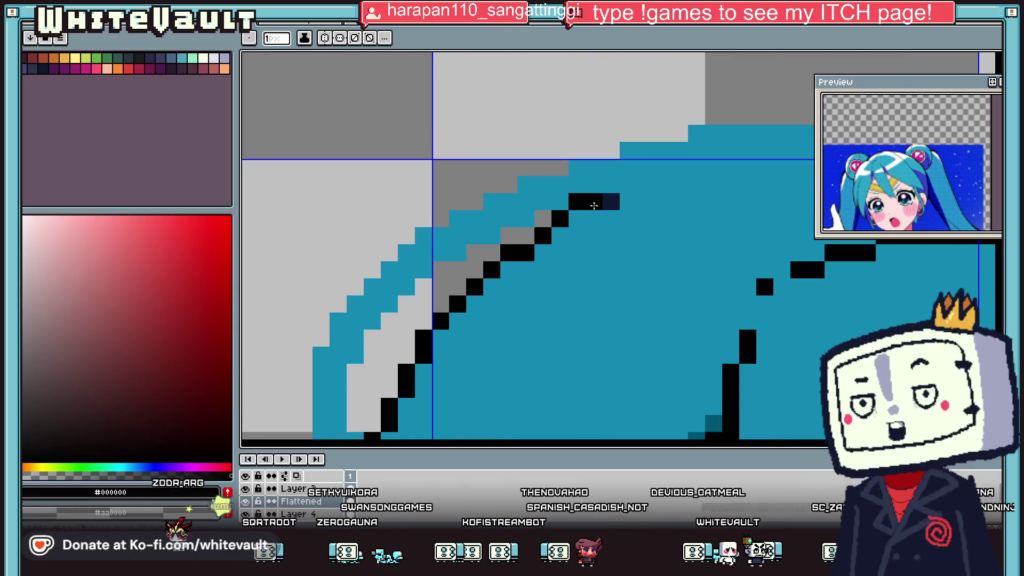
left_click_drag(542, 219, 525, 236)
left_click(560, 256, "alt")
left_click(526, 253)
left_click(577, 202, "alt")
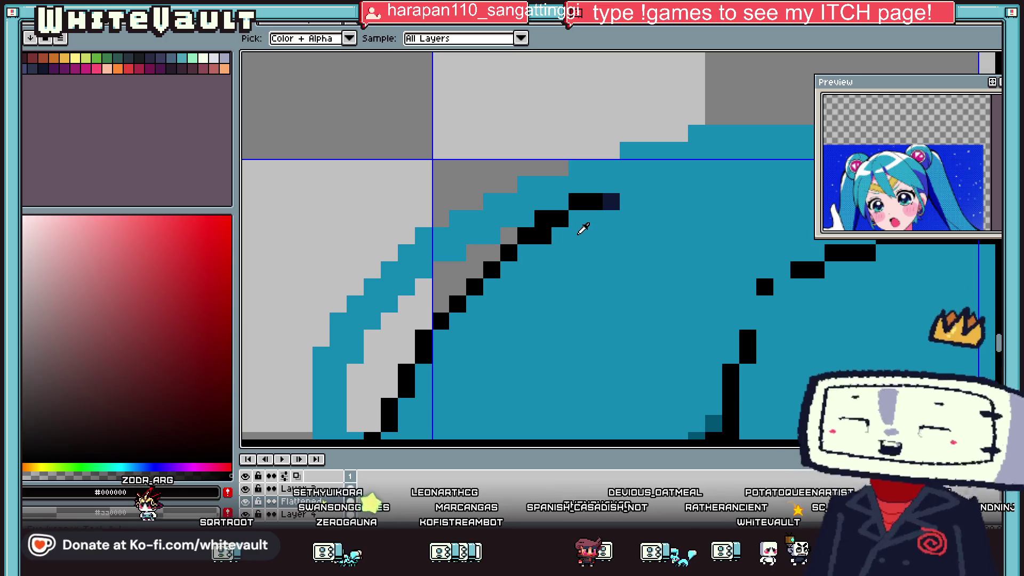
- Add black outline pixels over the crown, extending the line two pixels rightward
left_click(583, 229, "alt")
scroll(581, 205, "down", 1)
left_click(584, 203, "alt")
left_click(604, 194)
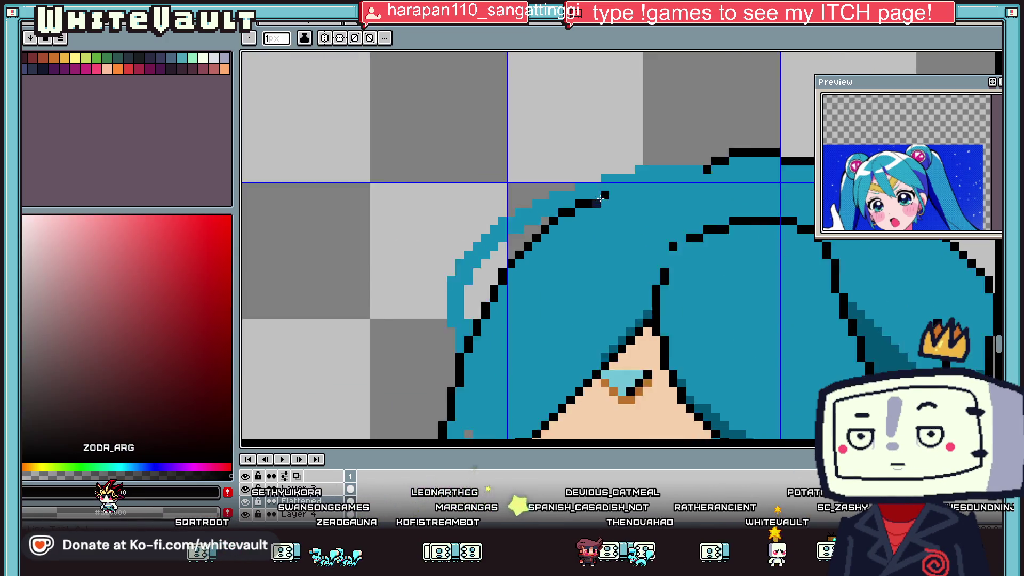
scroll(601, 199, "up", 1)
left_click_drag(601, 197, 629, 196)
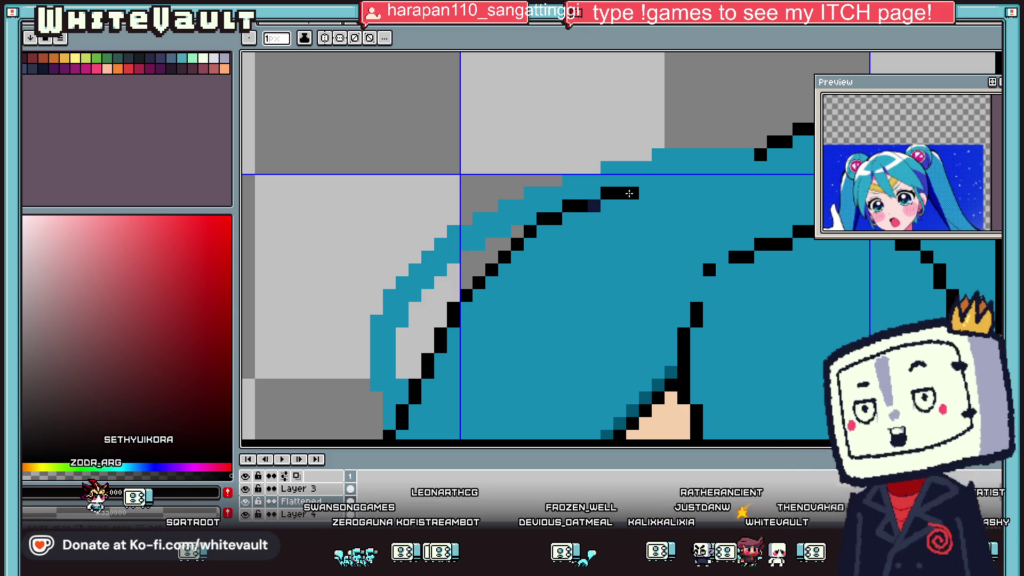
key("i")
scroll(629, 193, "down", 5)
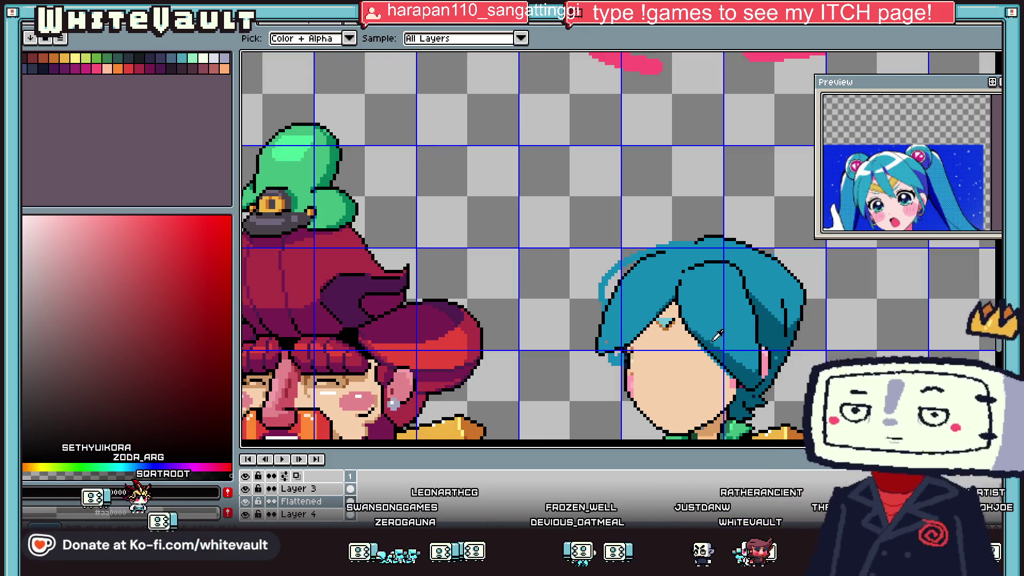
- Place a dark teal #005675 shading pixel on the hair
scroll(721, 352, "up", 3)
left_click(721, 352)
key("b")
scroll(721, 351, "up", 5)
left_click(627, 226)
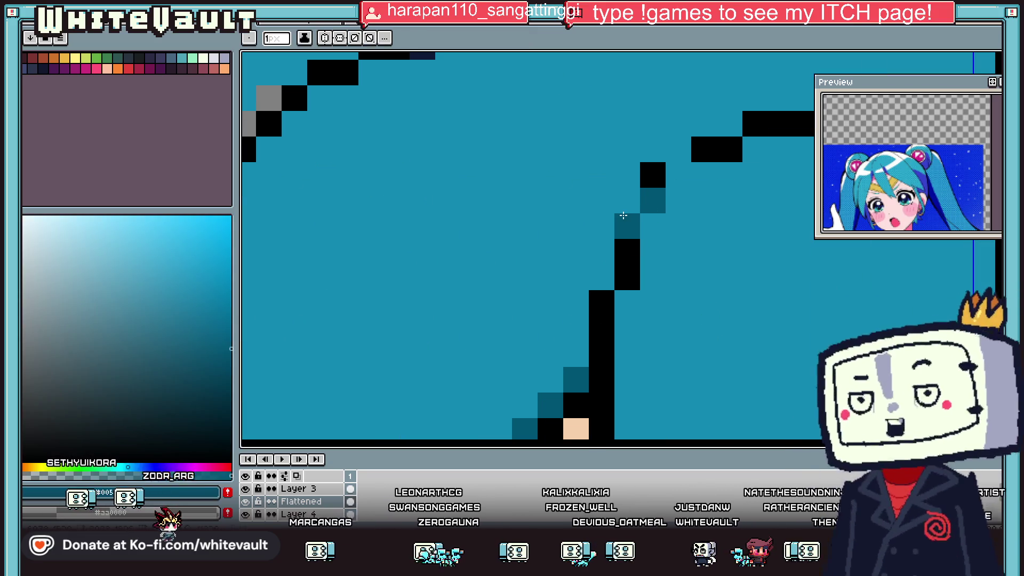
scroll(680, 193, "down", 3)
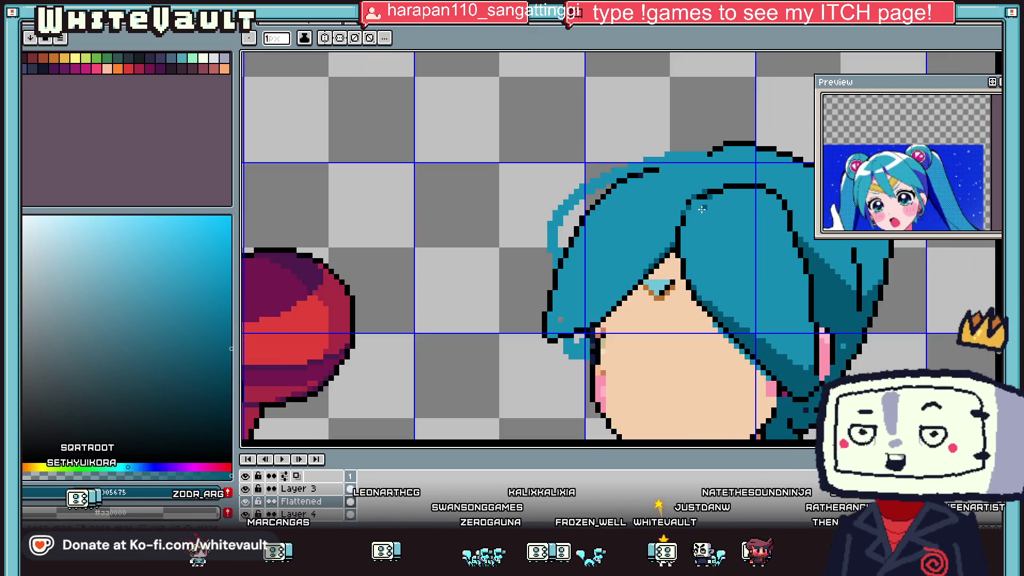
- Draw a short black stroke closing the outline along the top of the hair
key("i")
scroll(678, 194, "up", 3)
left_click(661, 195)
scroll(656, 195, "down", 3)
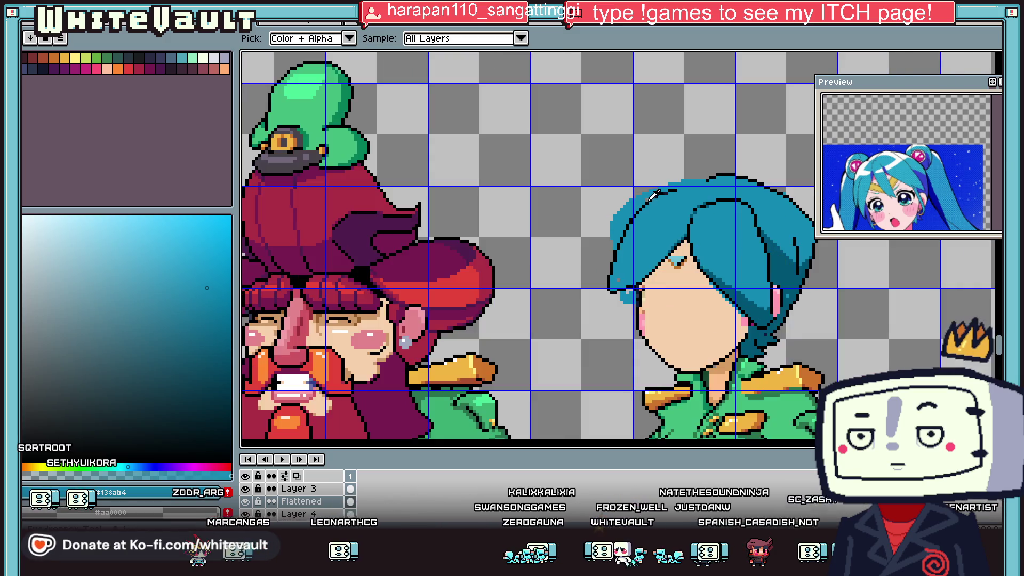
scroll(652, 194, "up", 5)
scroll(651, 195, "down", 3)
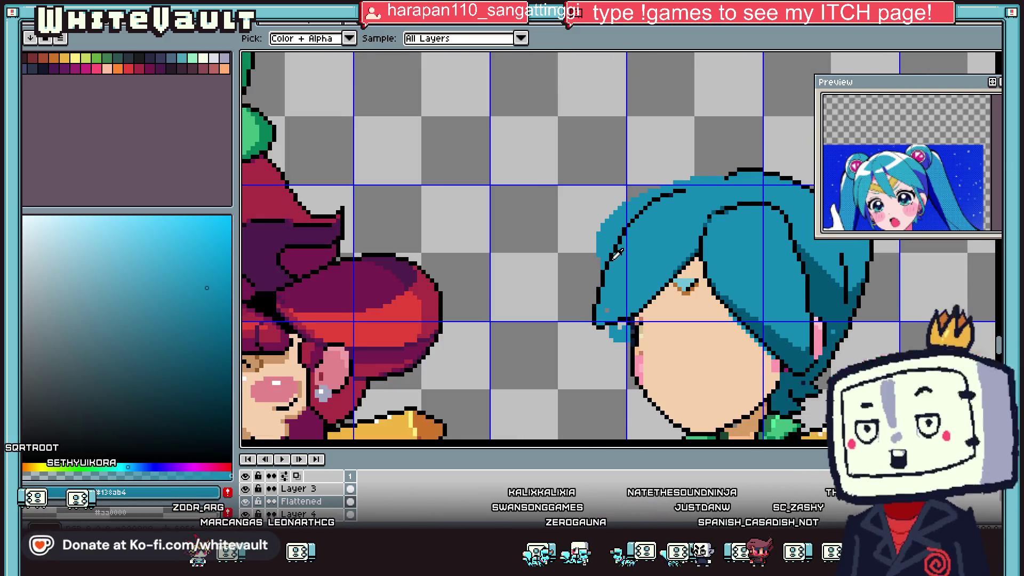
scroll(657, 256, "up", 2)
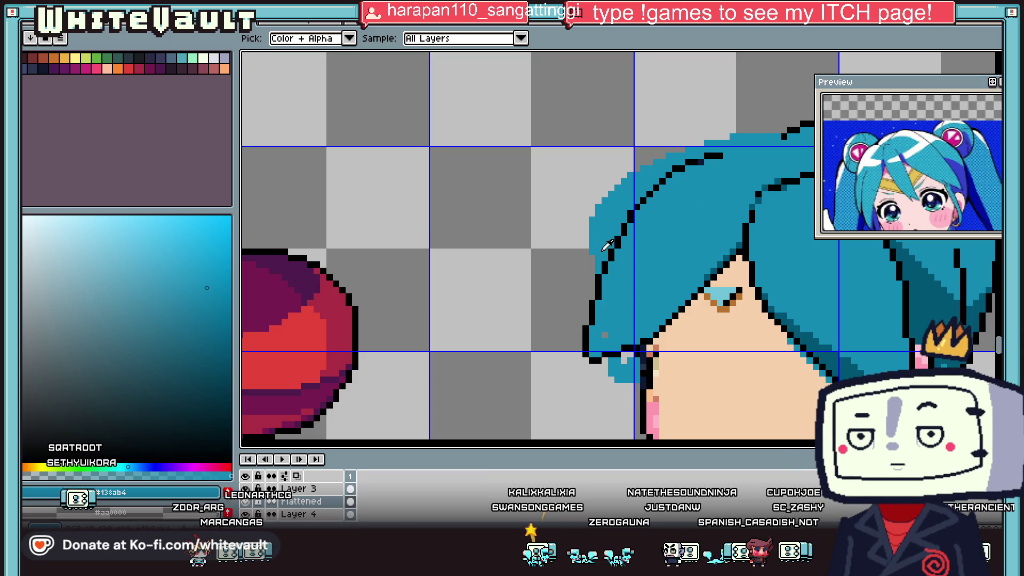
scroll(606, 245, "up", 2)
key("b")
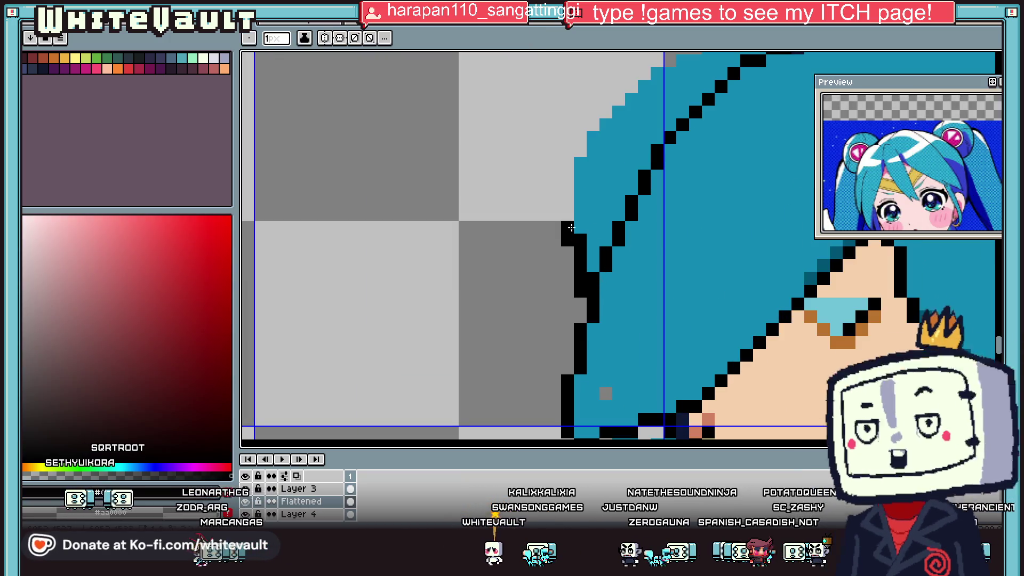
scroll(580, 142, "down", 3)
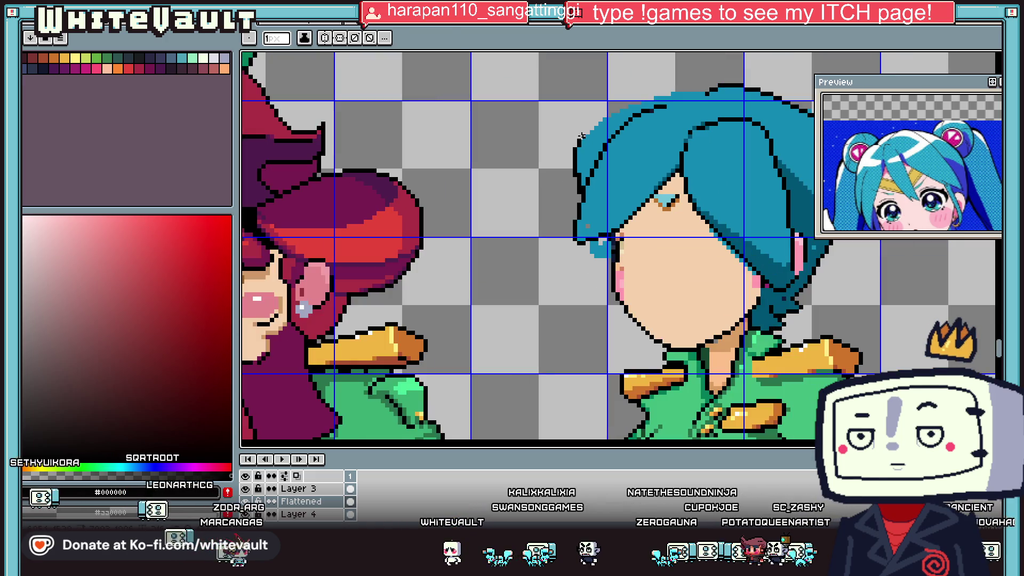
scroll(616, 107, "up", 1)
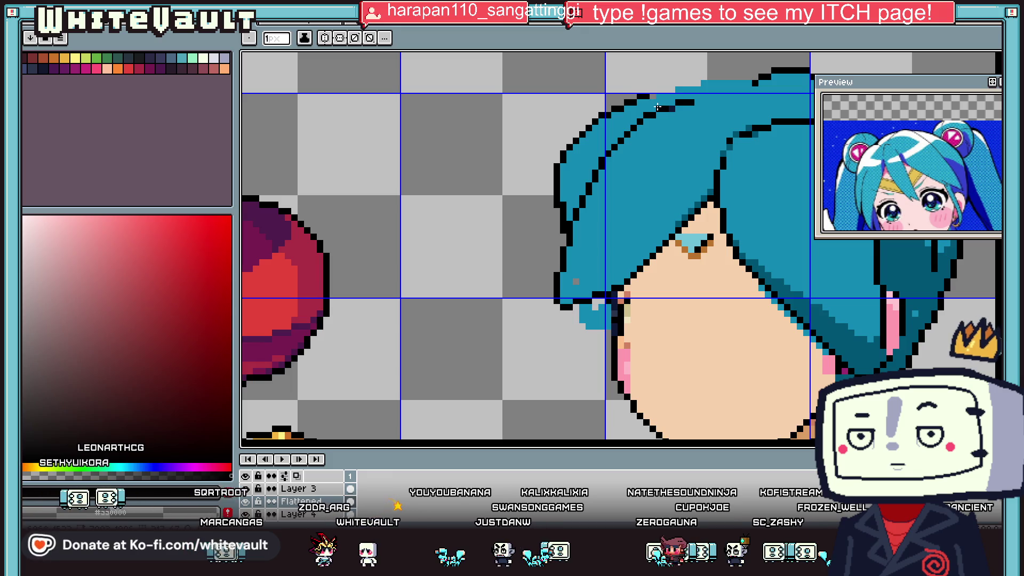
left_click_drag(657, 89, 673, 89)
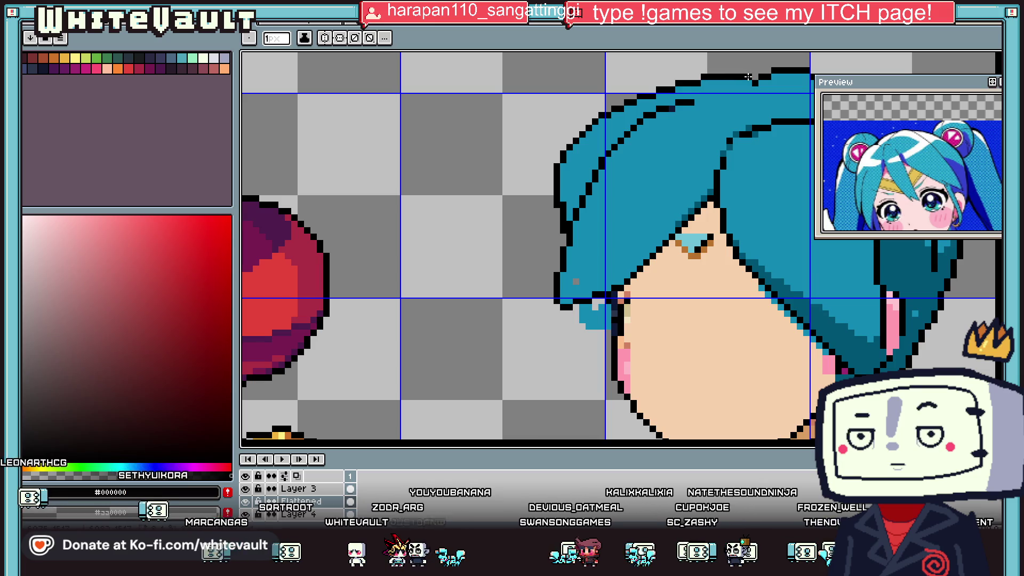
key("alt")
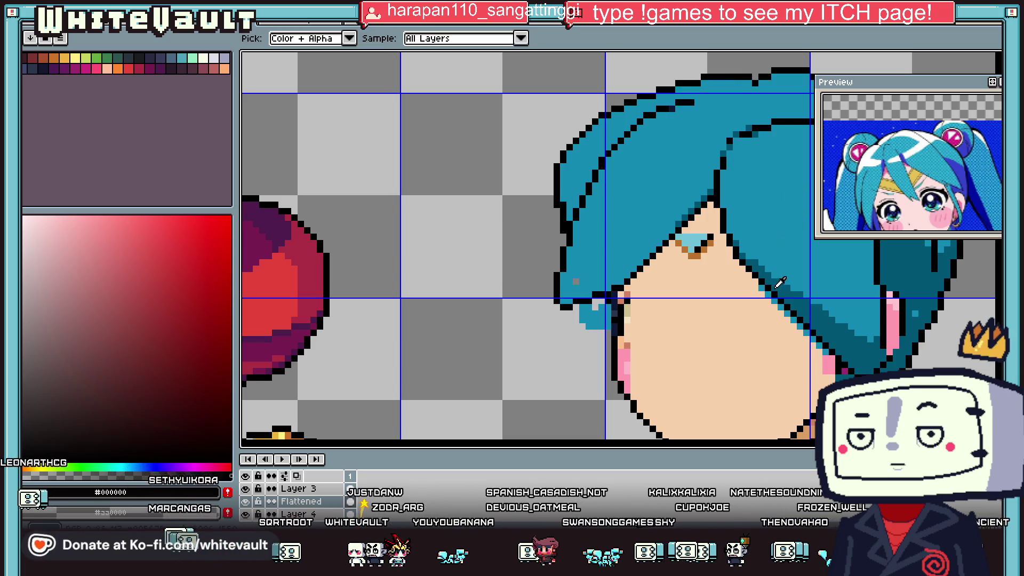
left_click(780, 282, "alt")
scroll(754, 79, "up", 1)
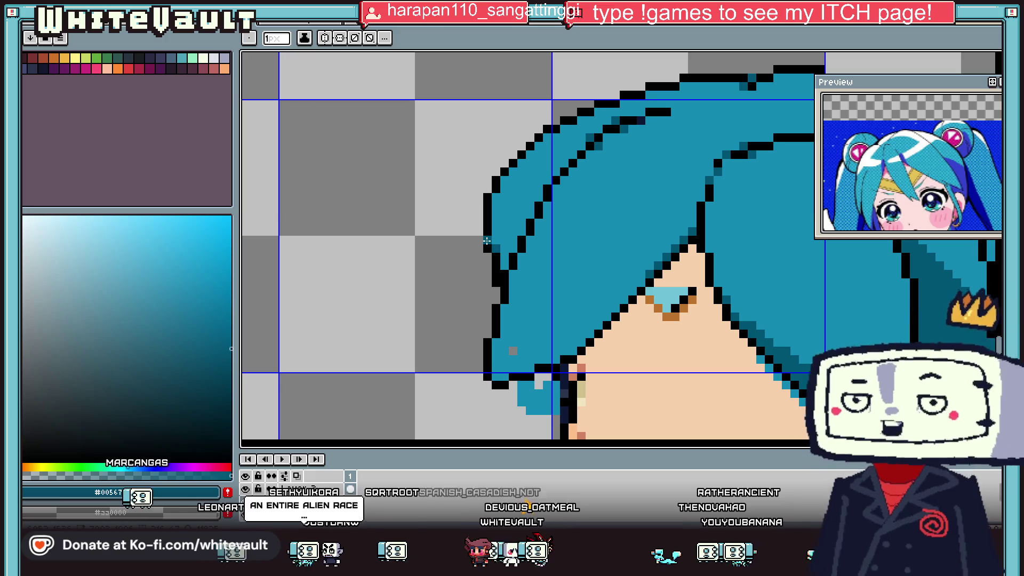
- Draw black outline pixels for a new lock hanging below the left fringe
key("i")
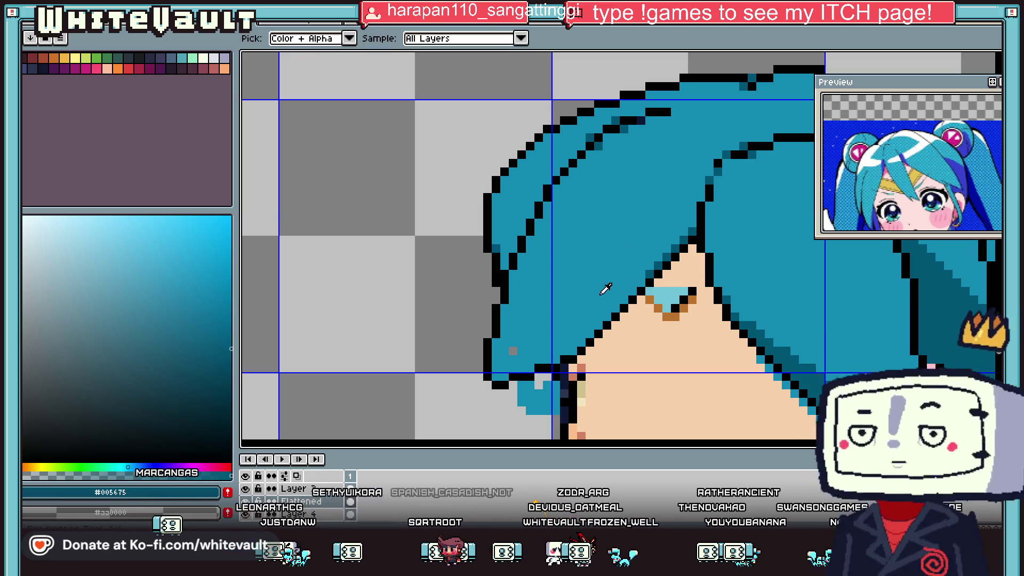
scroll(605, 286, "down", 2)
scroll(586, 291, "up", 2)
scroll(563, 298, "up", 1)
left_click(559, 302)
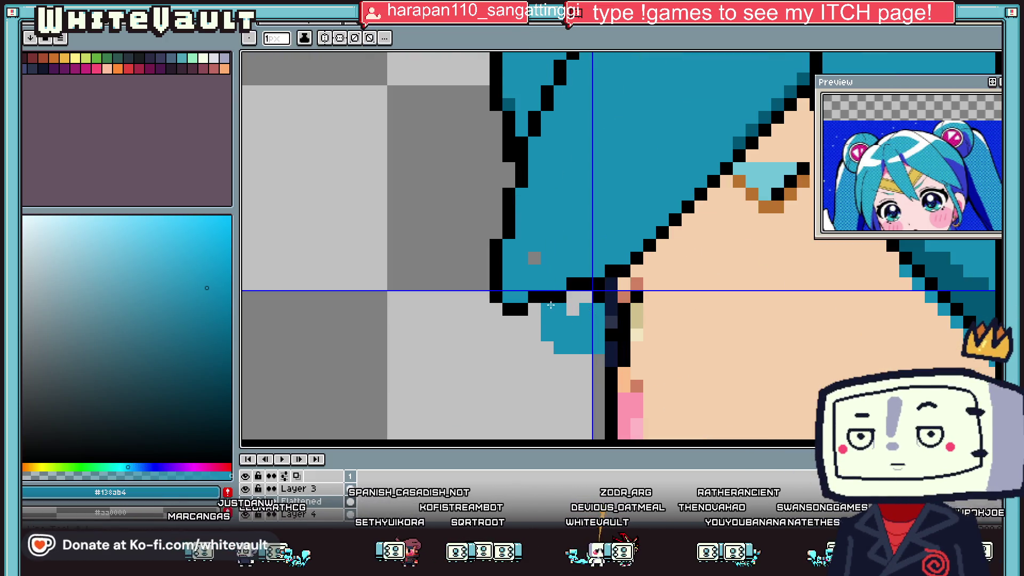
left_click(556, 302)
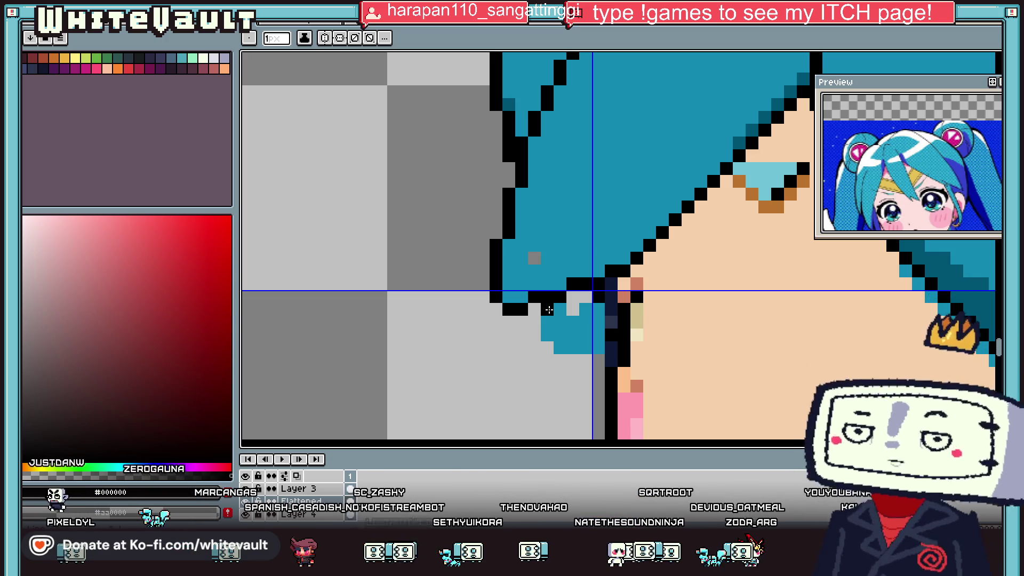
left_click(549, 311, "alt")
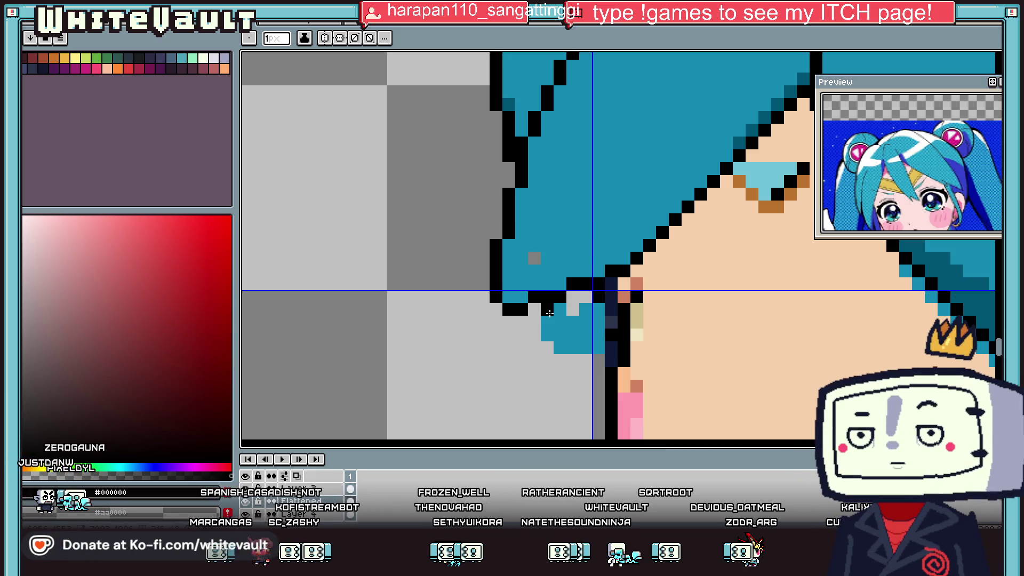
left_click(555, 321)
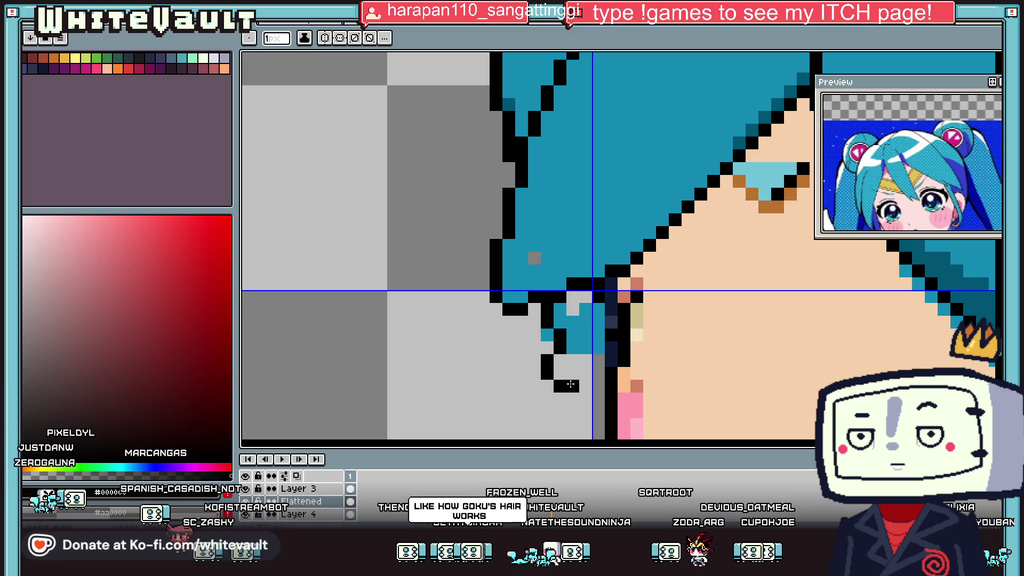
- Fill the new lock with hair blue #138ab4 using the Paint Bucket
left_click(581, 341, "alt")
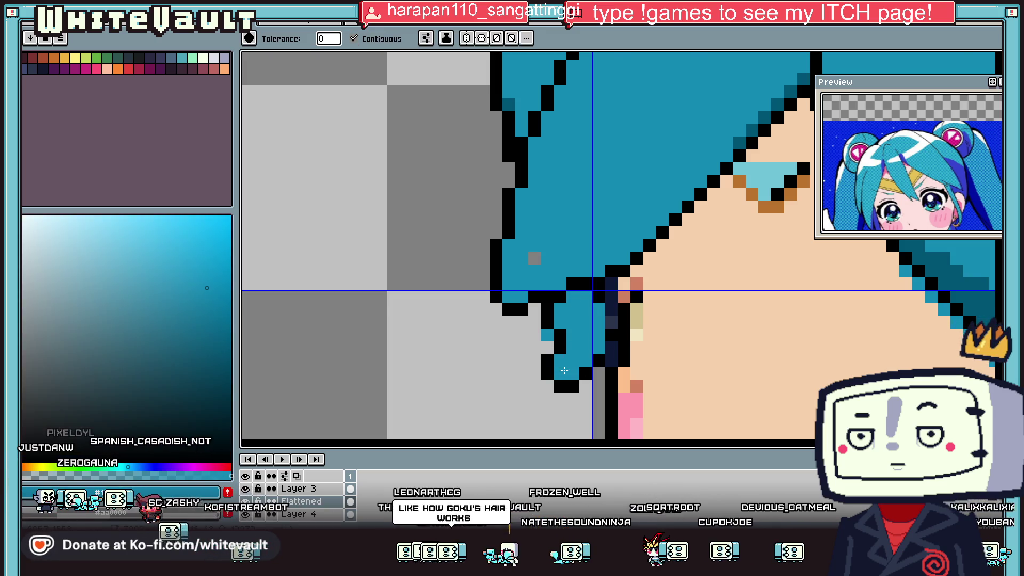
key("g")
scroll(587, 368, "down", 5)
scroll(586, 368, "up", 3)
key("alt")
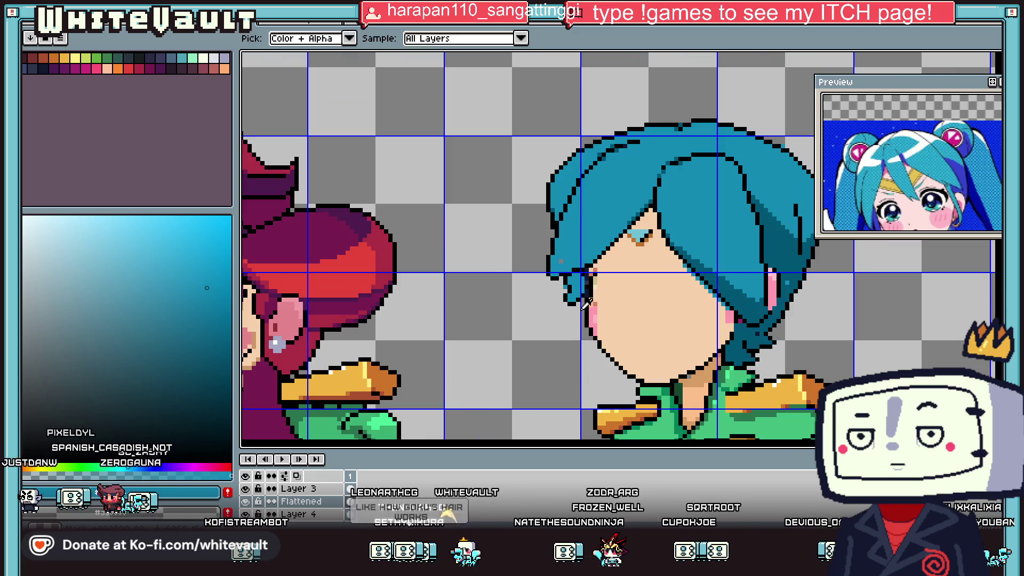
scroll(598, 276, "up", 1)
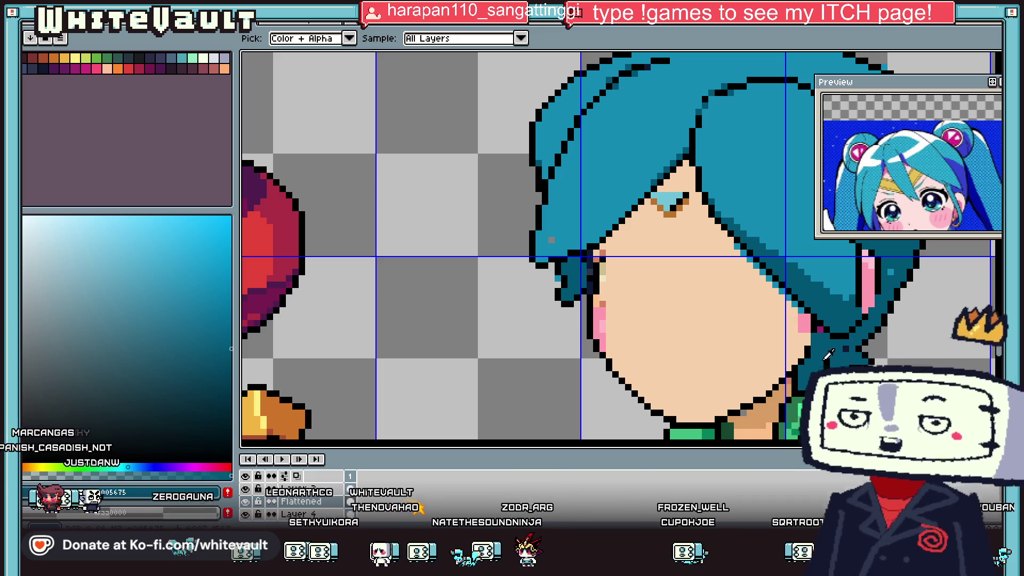
scroll(858, 362, "down", 1)
scroll(861, 362, "down", 2)
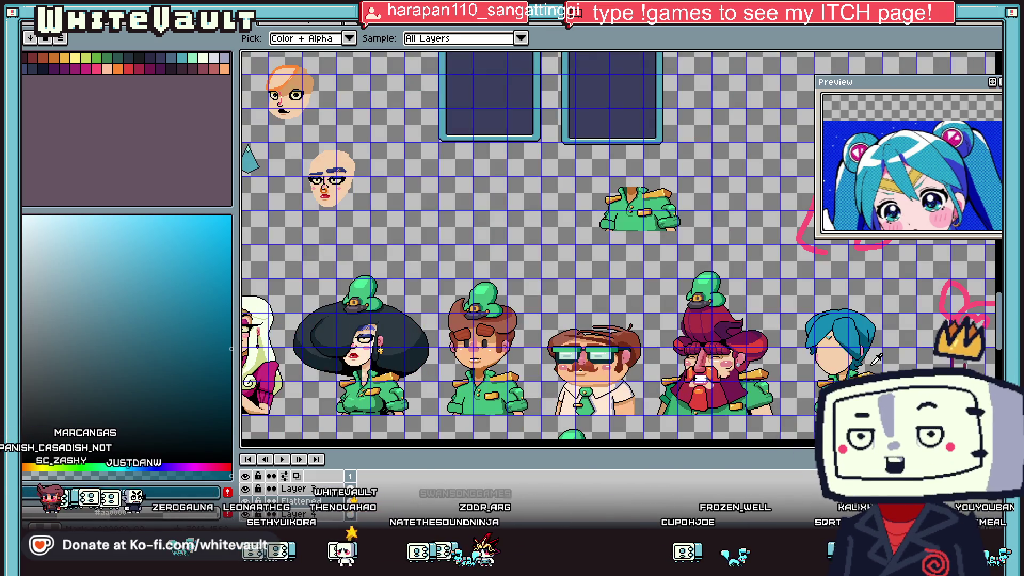
- Sample the hair's black and dark teal colours and choose a skin-tone shade
scroll(861, 362, "up", 2)
scroll(861, 363, "up", 1)
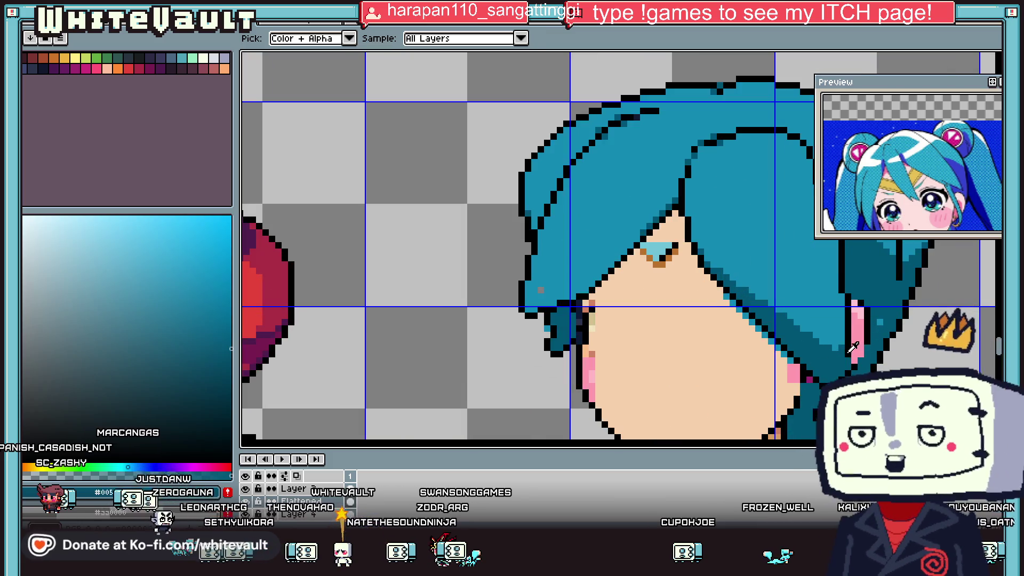
left_click(847, 357, "alt")
scroll(848, 357, "up", 1)
scroll(847, 357, "up", 1)
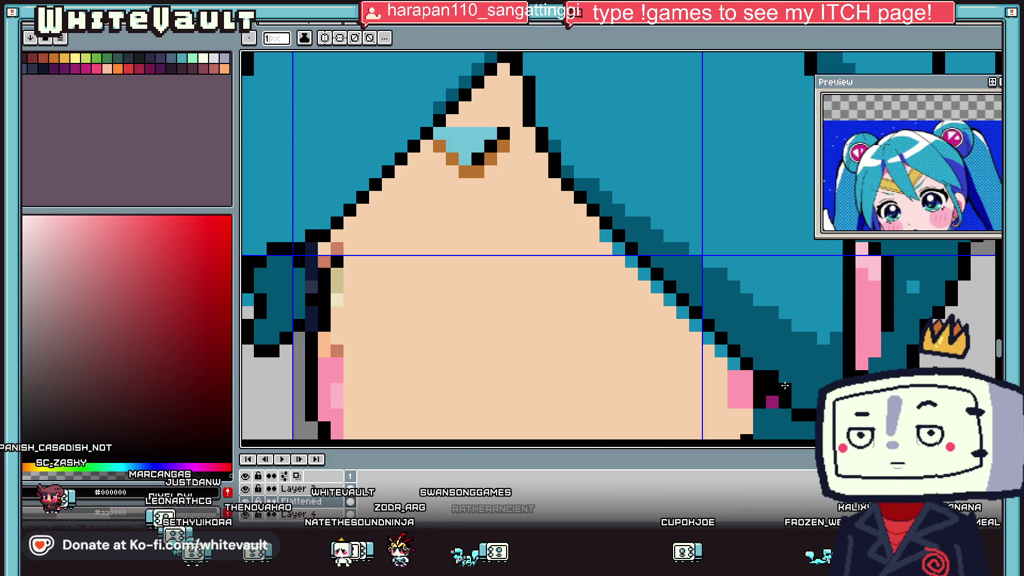
left_click(816, 405, "alt")
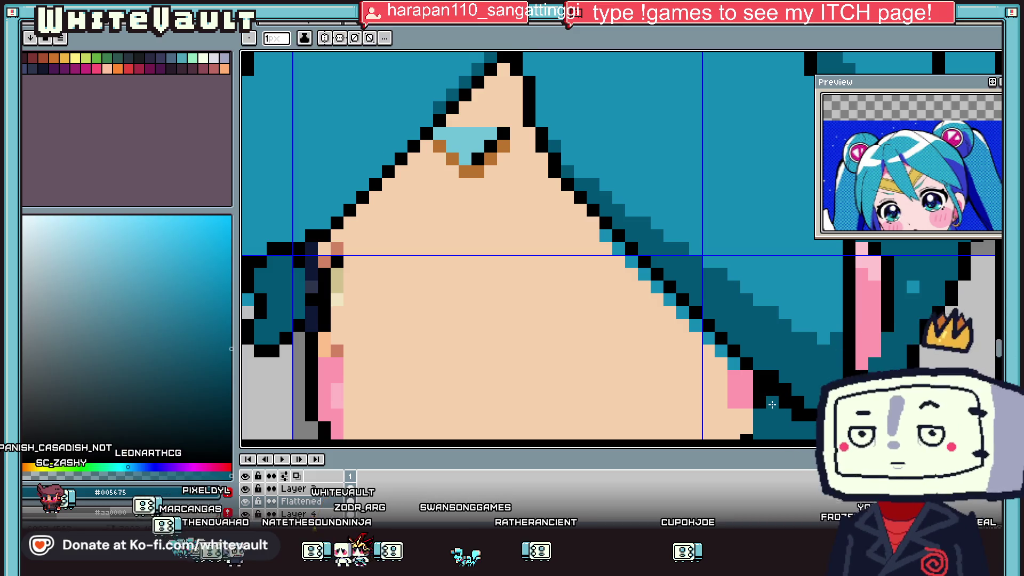
scroll(814, 398, "down", 3)
scroll(784, 360, "down", 2)
scroll(778, 355, "up", 2)
scroll(768, 344, "up", 2)
left_click(675, 273)
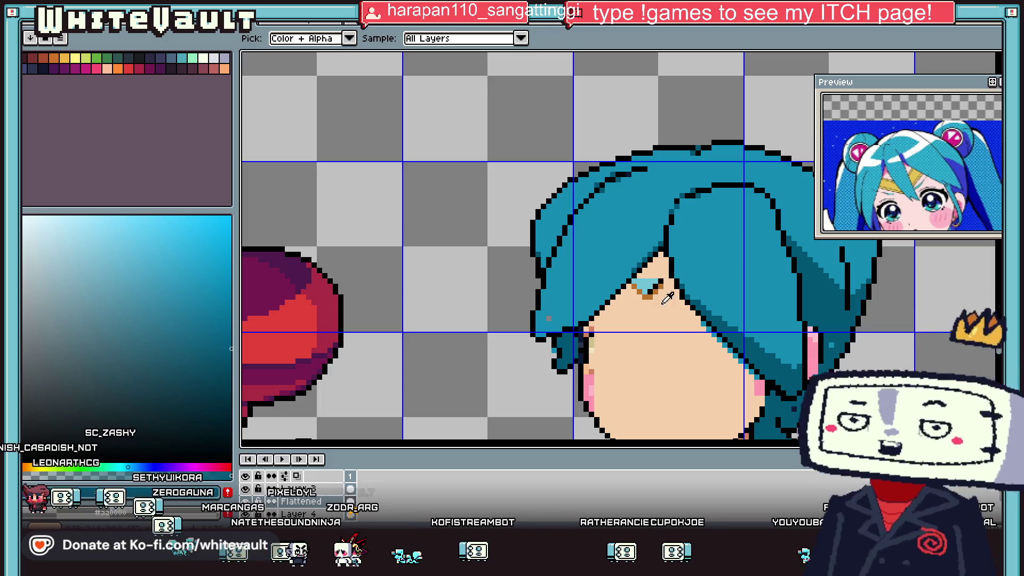
- Paint darker tan shading pixels on the face just under the fringe tip
key("b")
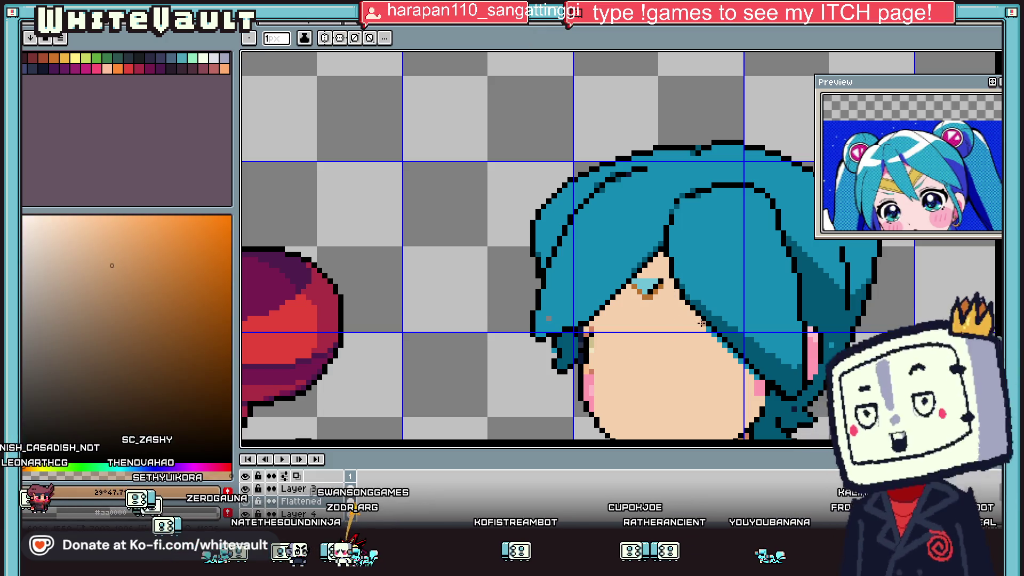
key("g")
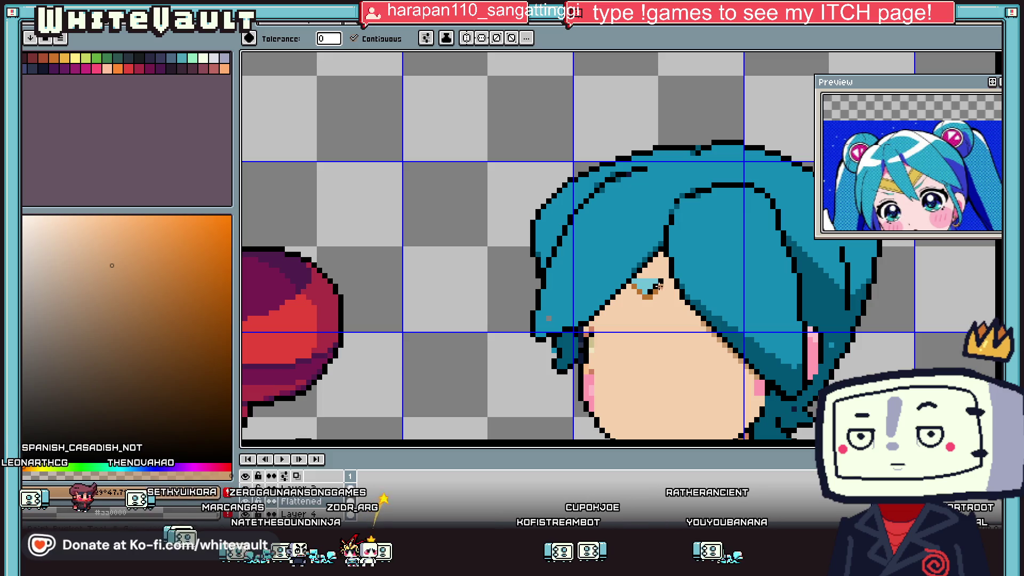
scroll(659, 286, "up", 2)
key("i")
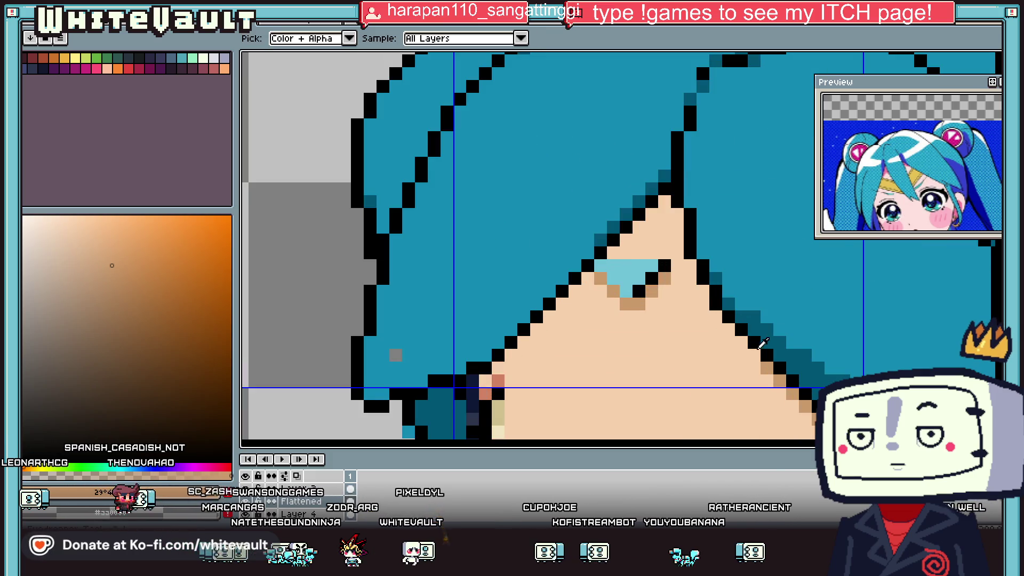
key("b")
left_click_drag(703, 290, 690, 291)
left_click(663, 302)
left_click(677, 302)
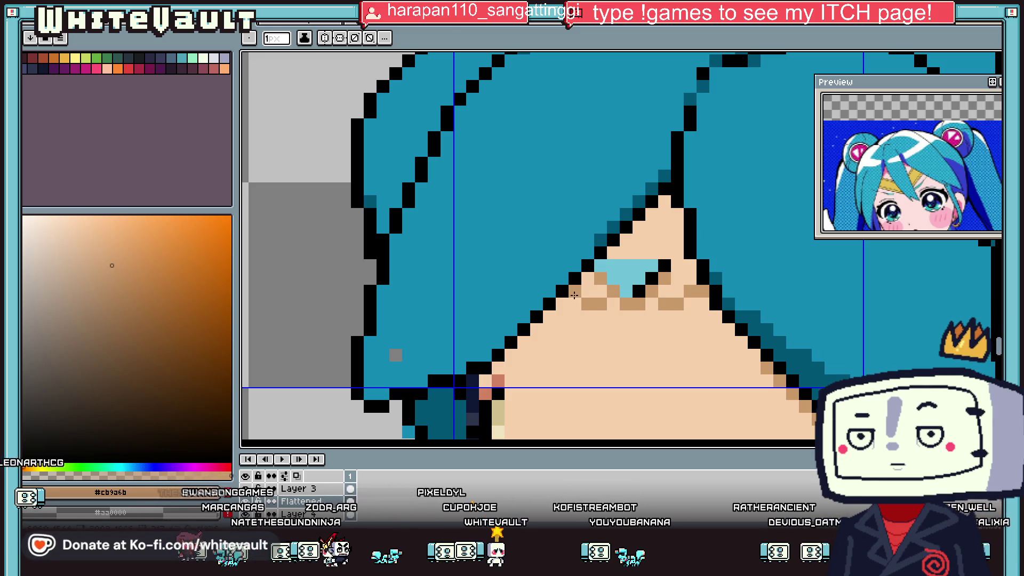
- Sample skin and dark navy outline colours around the fringe tip
key("g")
scroll(711, 319, "down", 3)
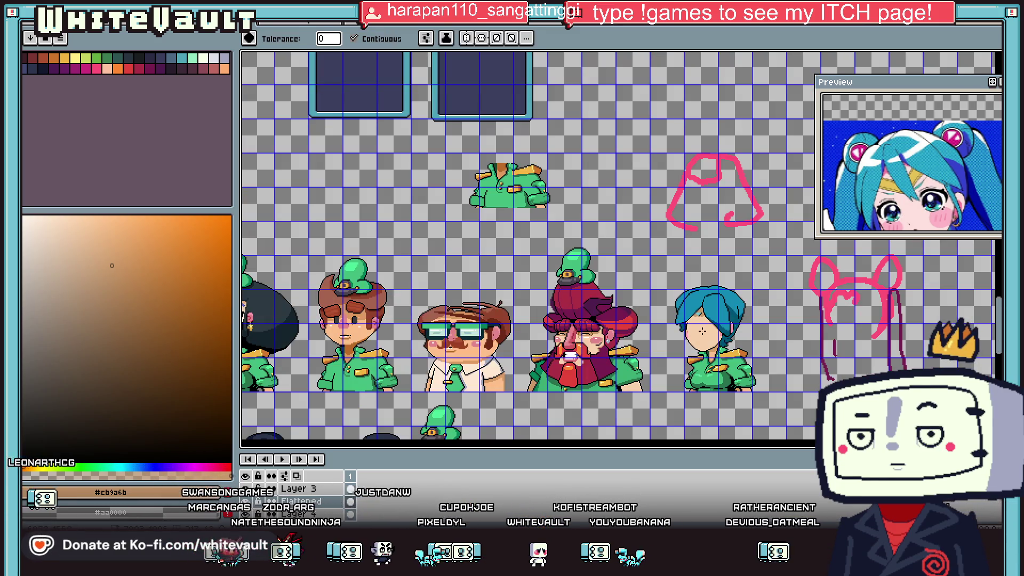
key("i")
scroll(702, 331, "up", 2)
scroll(671, 304, "up", 2)
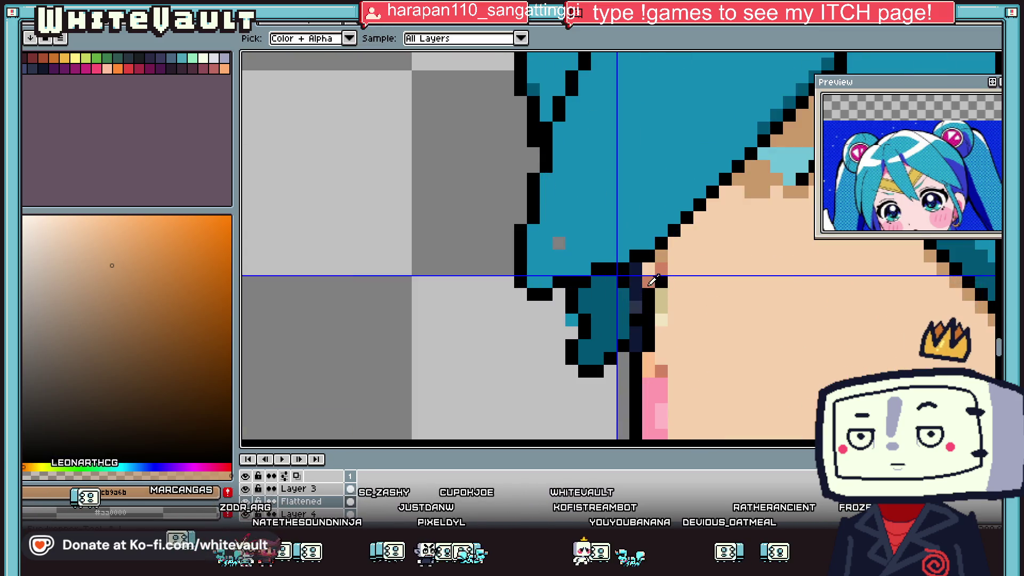
left_click(661, 276)
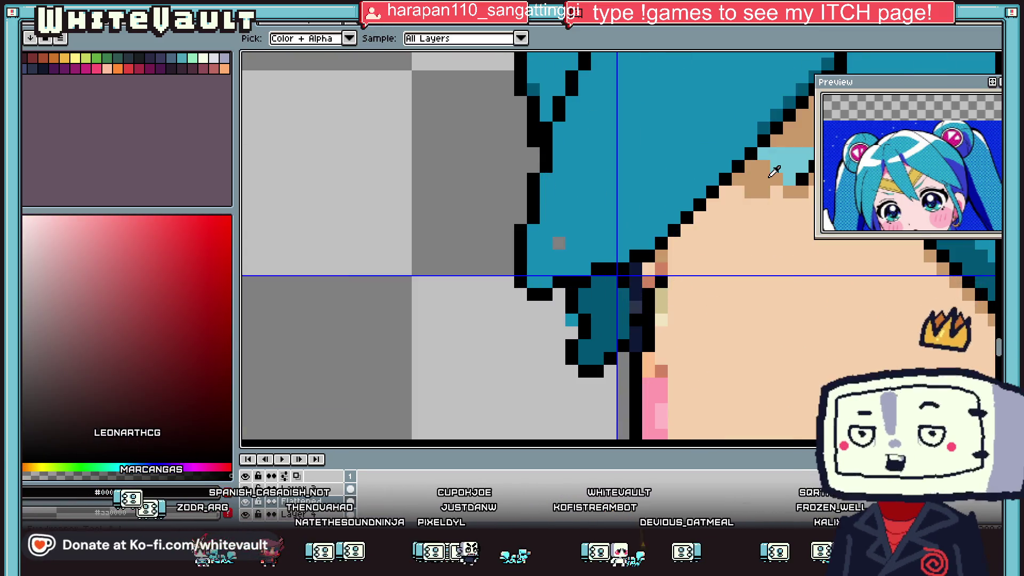
left_click(650, 265)
key("i")
left_click(662, 271)
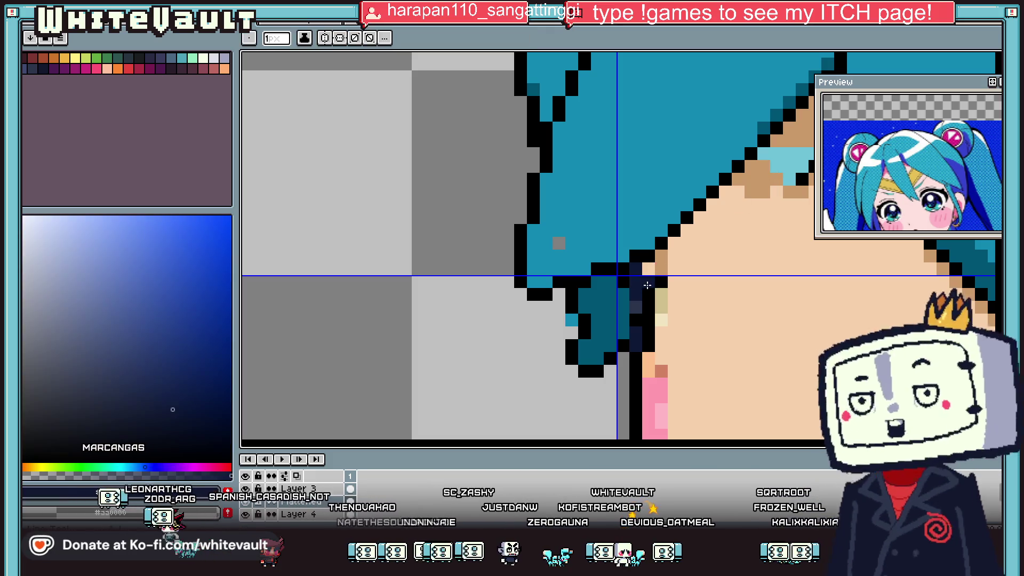
- Sample the hair teal and choose a lighter teal for highlights
scroll(663, 272, "down", 5)
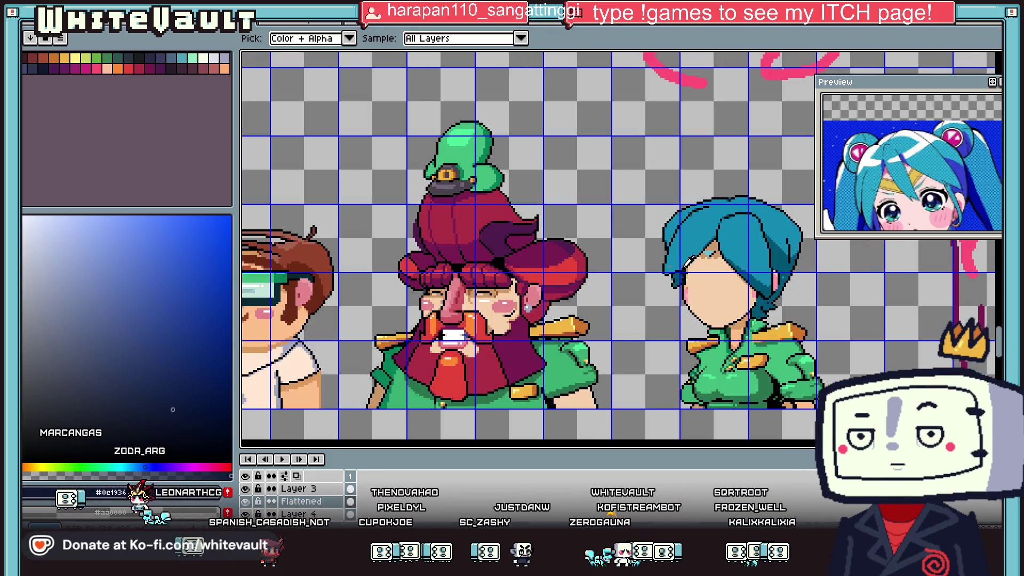
scroll(686, 262, "up", 1)
scroll(686, 261, "down", 3)
scroll(720, 260, "up", 3)
scroll(749, 259, "up", 1)
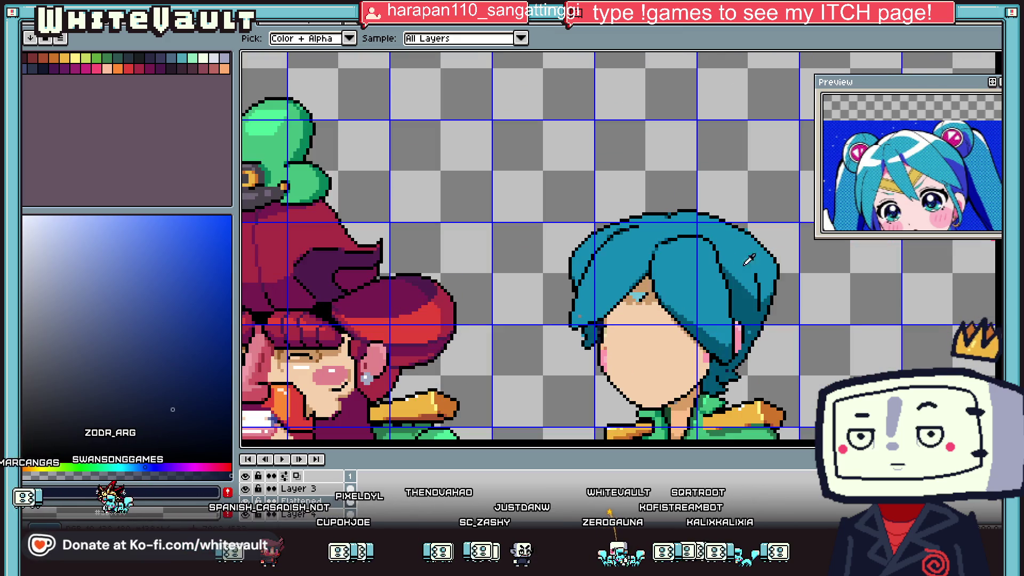
left_click(664, 291)
left_click(186, 260)
scroll(608, 277, "up", 3)
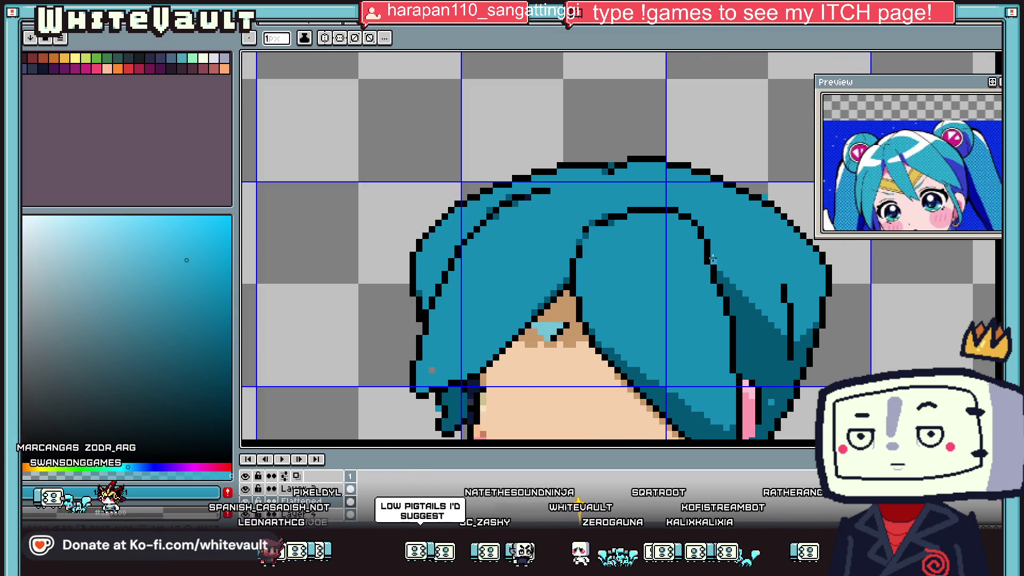
- Draw two light teal highlight strokes across the hair and fill the band between them
scroll(608, 277, "up", 2)
left_click_drag(702, 251, 519, 310)
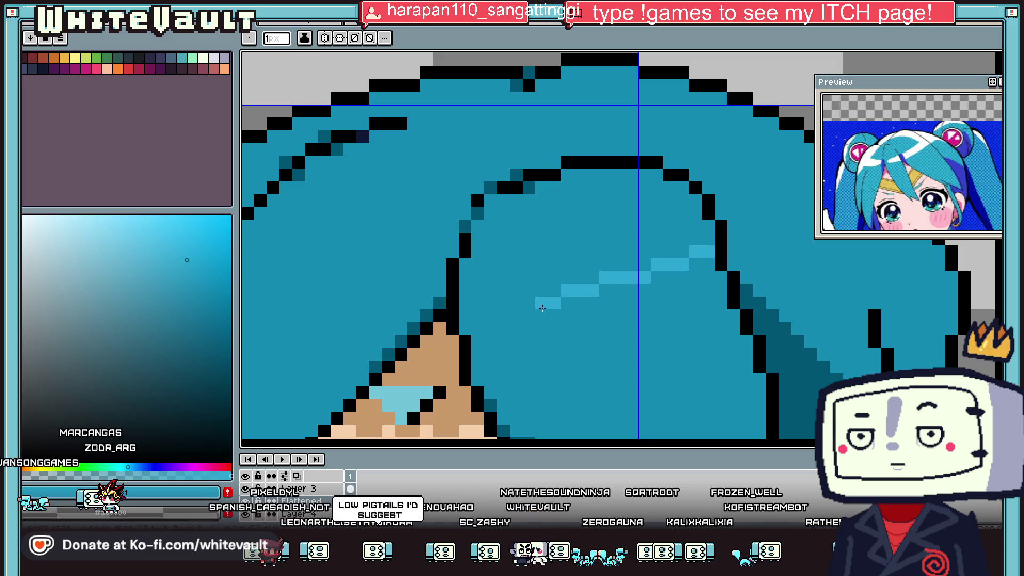
mouse_move(502, 355)
left_mouse_down()
mouse_move(613, 353)
mouse_move(739, 326)
left_mouse_up()
key("g")
left_click(697, 313)
- Undo the diagonal highlight stroke and set the Pencil brush to 2 px
scroll(697, 313, "down", 5)
key("i")
key("b")
scroll(589, 287, "up", 3)
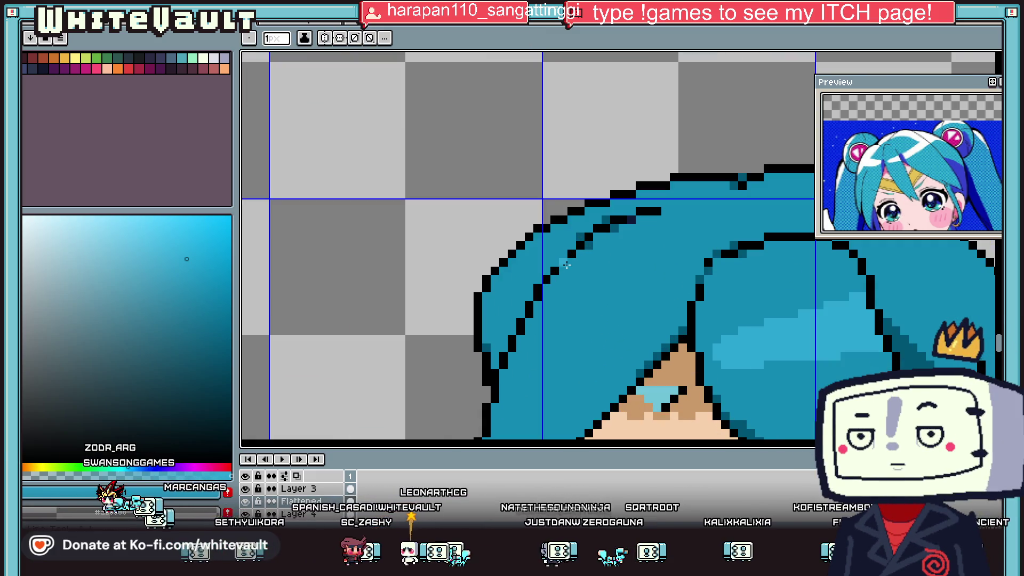
key("ctrl+z")
key("plus")
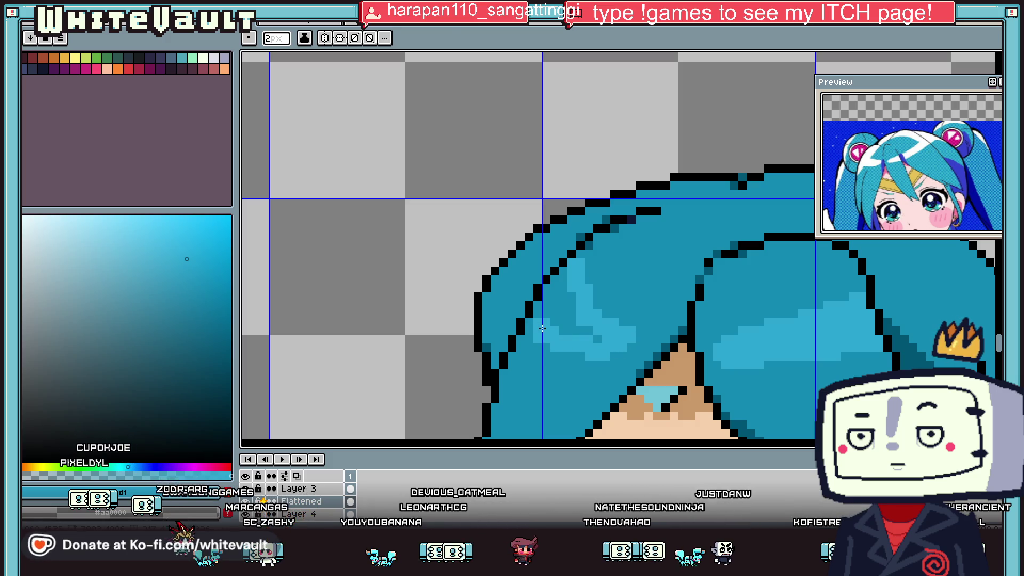
key("g")
scroll(591, 310, "down", 4)
scroll(591, 310, "down", 2)
scroll(591, 309, "up", 2)
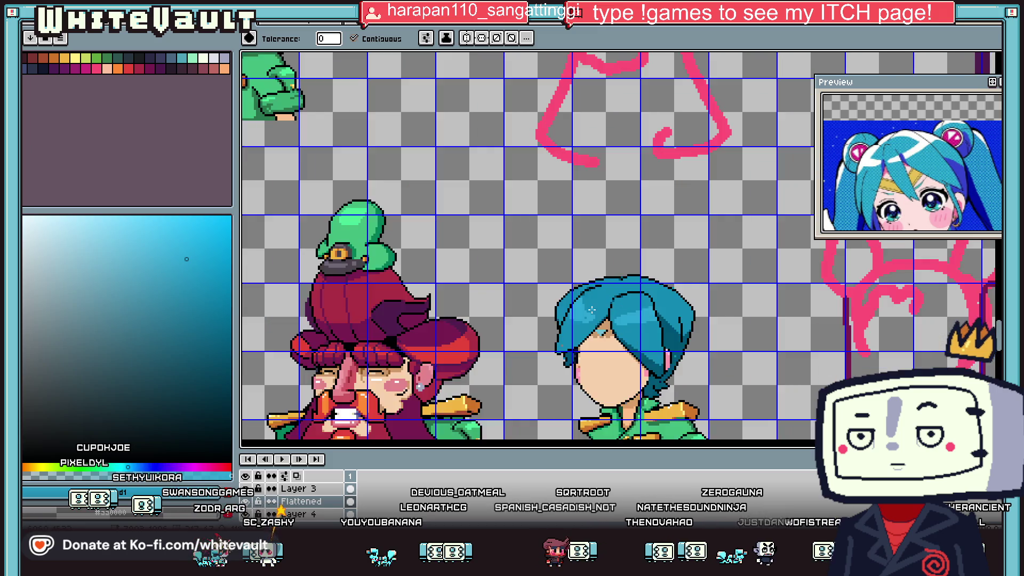
scroll(591, 310, "up", 3)
key("b")
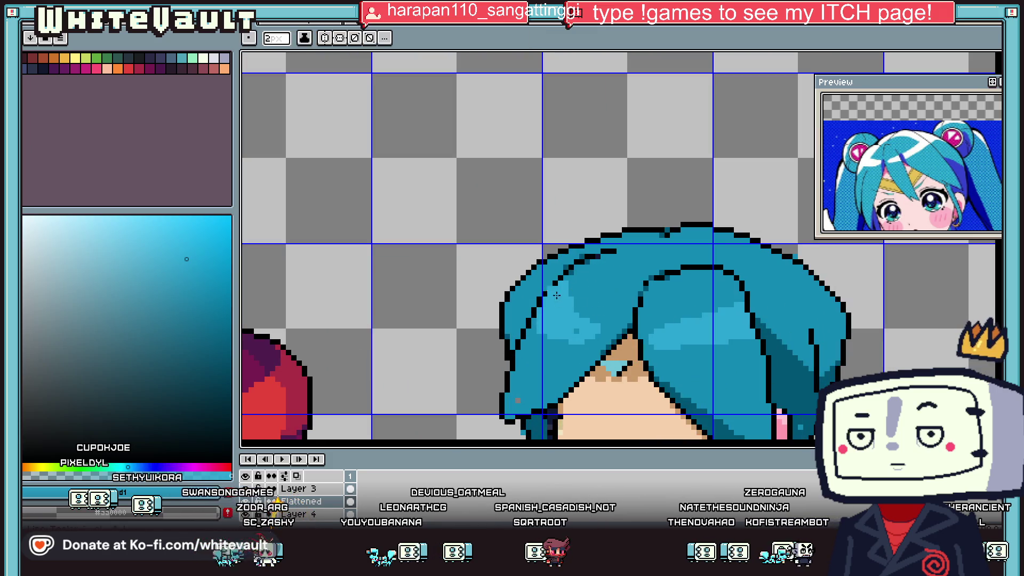
scroll(561, 288, "up", 2)
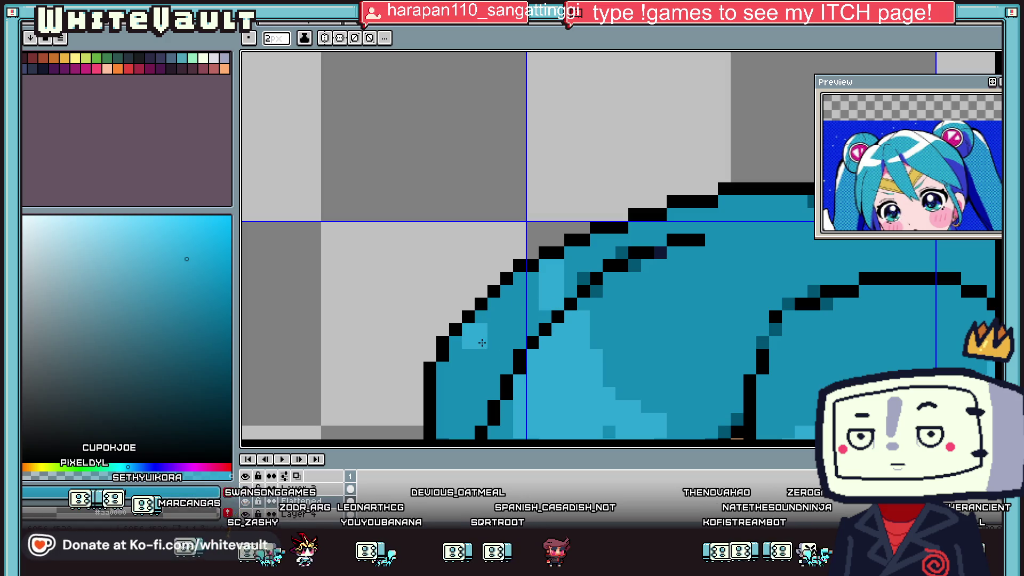
scroll(689, 322, "down", 2)
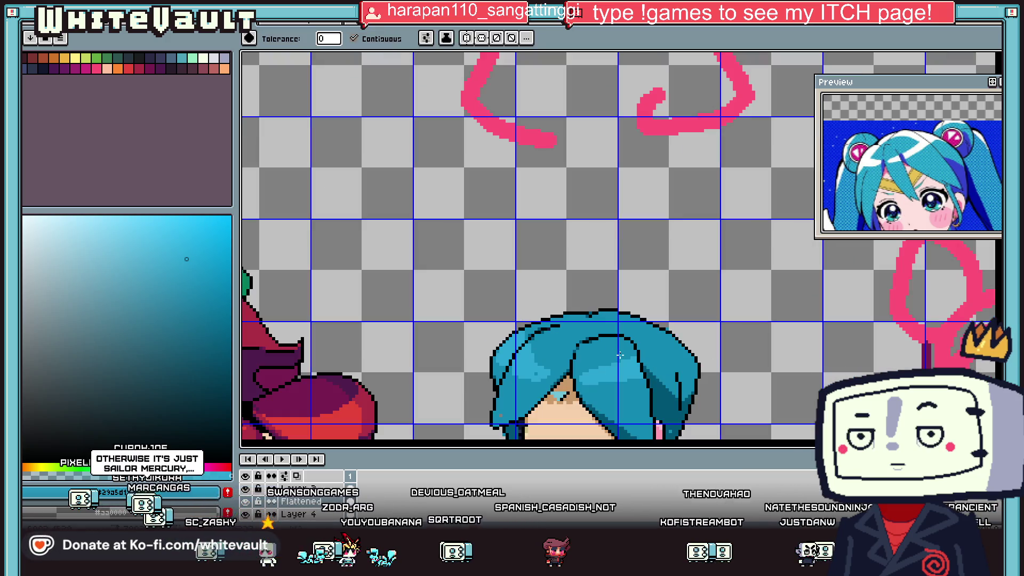
- Return the pencil brush to 1 pixel wide while zoomed on the hair
scroll(689, 322, "up", 1)
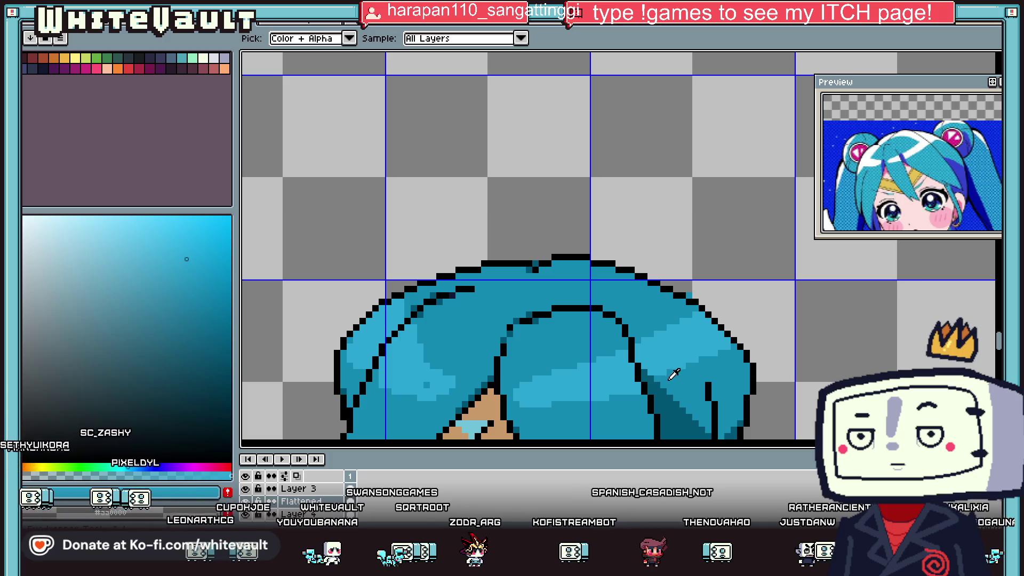
scroll(646, 378, "up", 4)
scroll(646, 377, "down", 3)
key("minus")
scroll(667, 373, "down", 2)
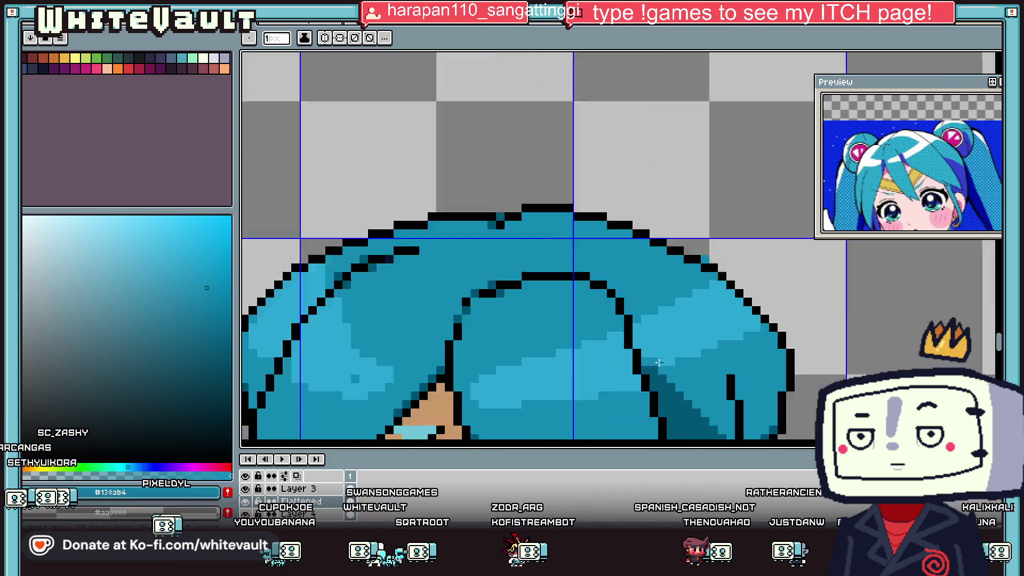
scroll(686, 368, "down", 2)
scroll(644, 376, "up", 5)
scroll(629, 347, "up", 3)
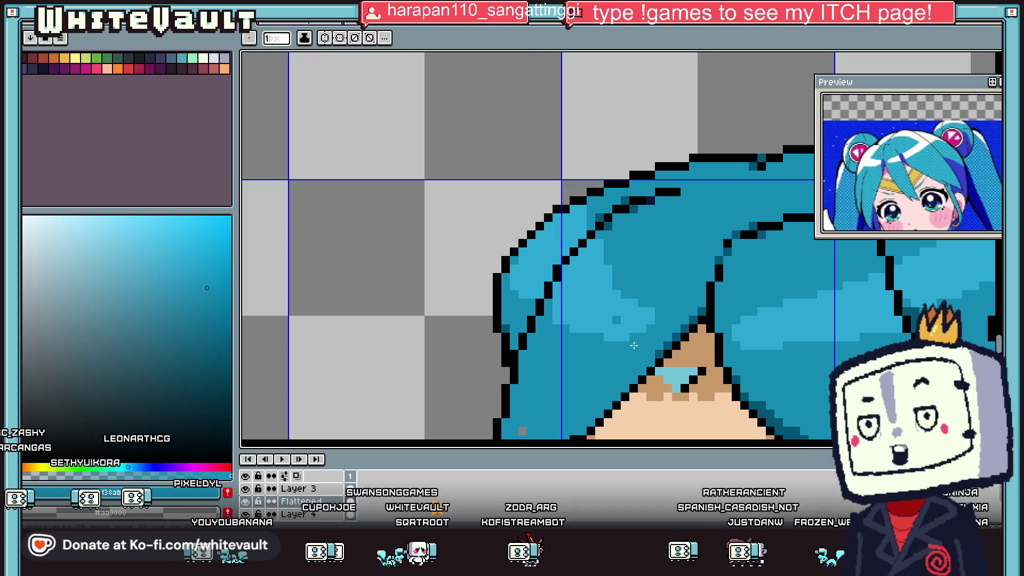
- Paint two white glint pixels mid-fringe and one on the upper-left hair outline
left_click(617, 322, "alt")
key("i")
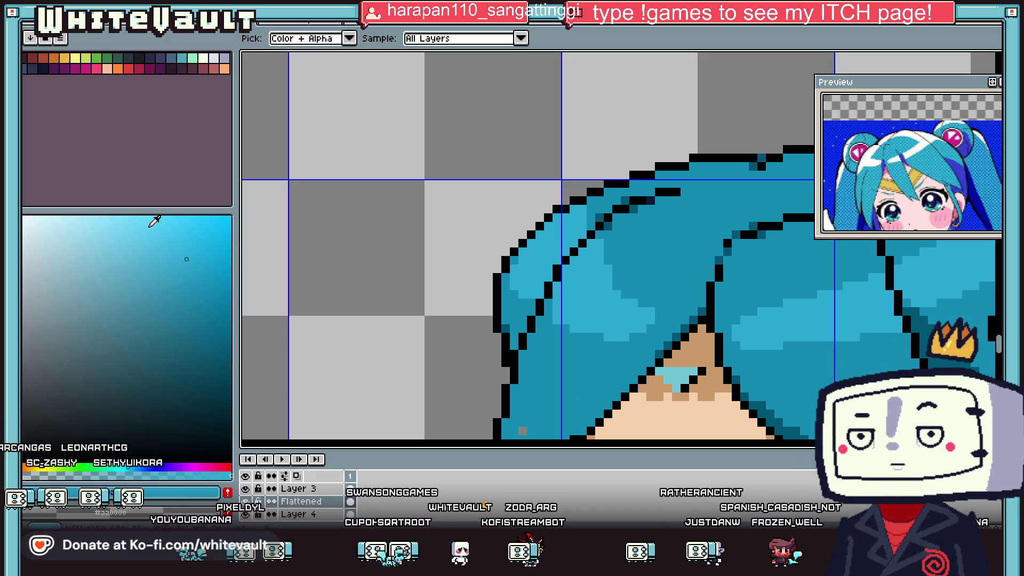
key("b")
scroll(649, 309, "up", 2)
left_click_drag(593, 299, 606, 312)
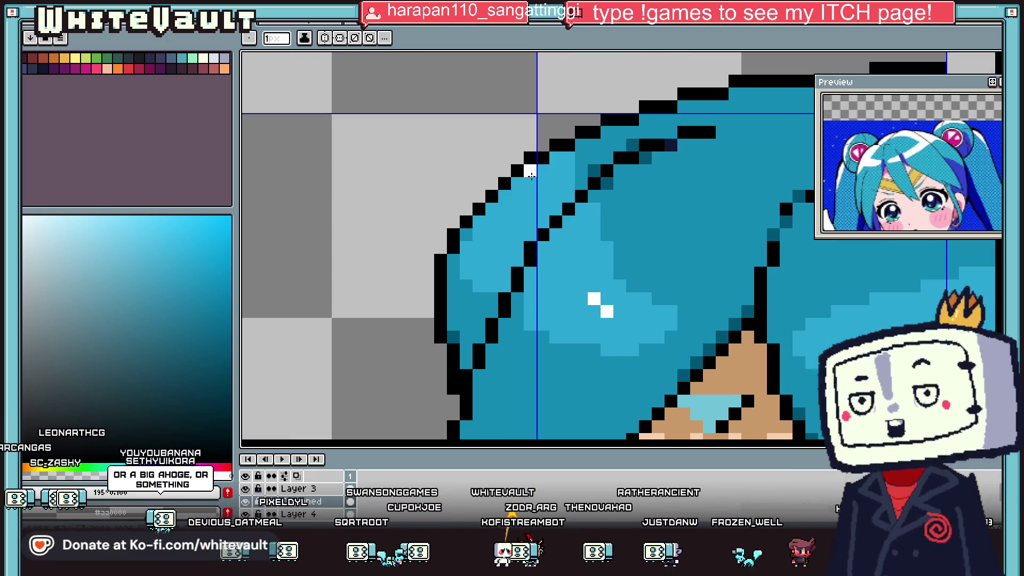
left_click(517, 183)
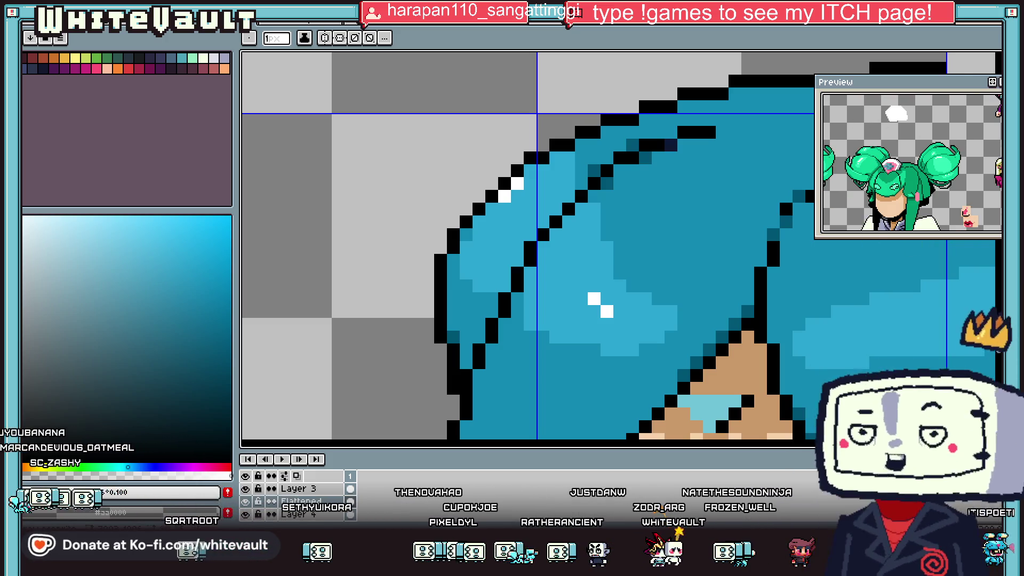
scroll(765, 266, "down", 2)
scroll(765, 266, "down", 1)
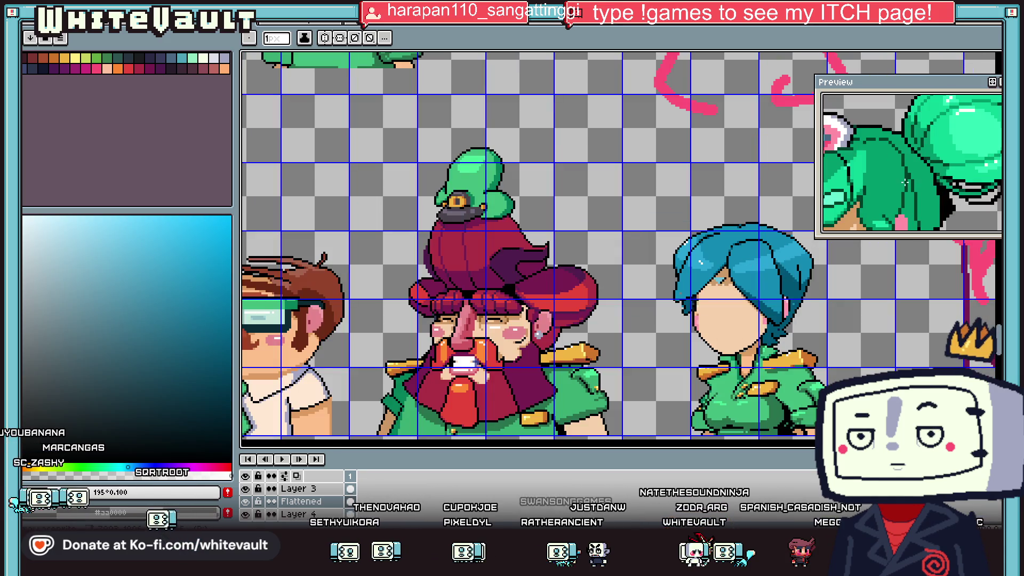
key("i")
scroll(815, 302, "up", 2)
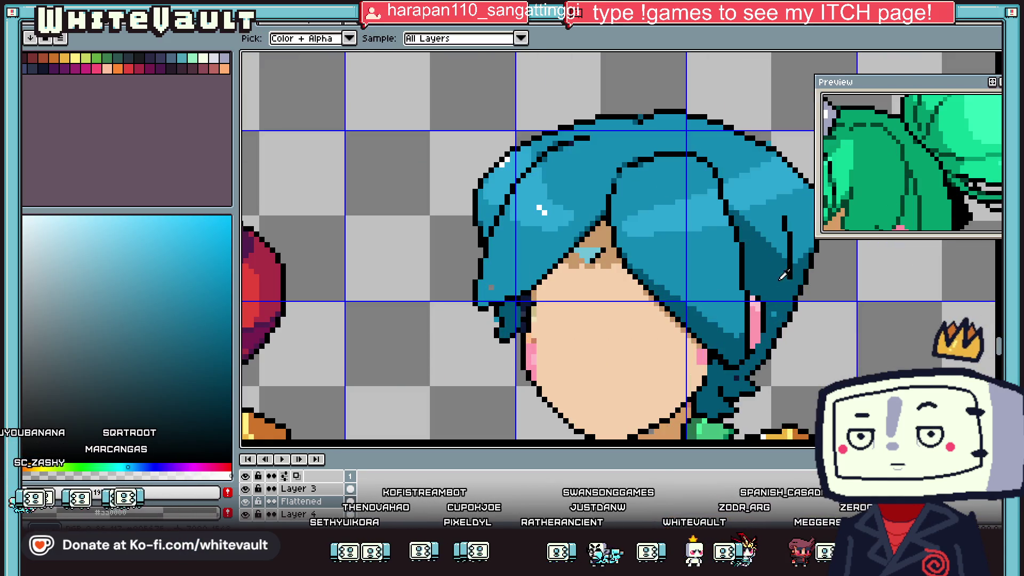
key("b")
scroll(792, 269, "up", 2)
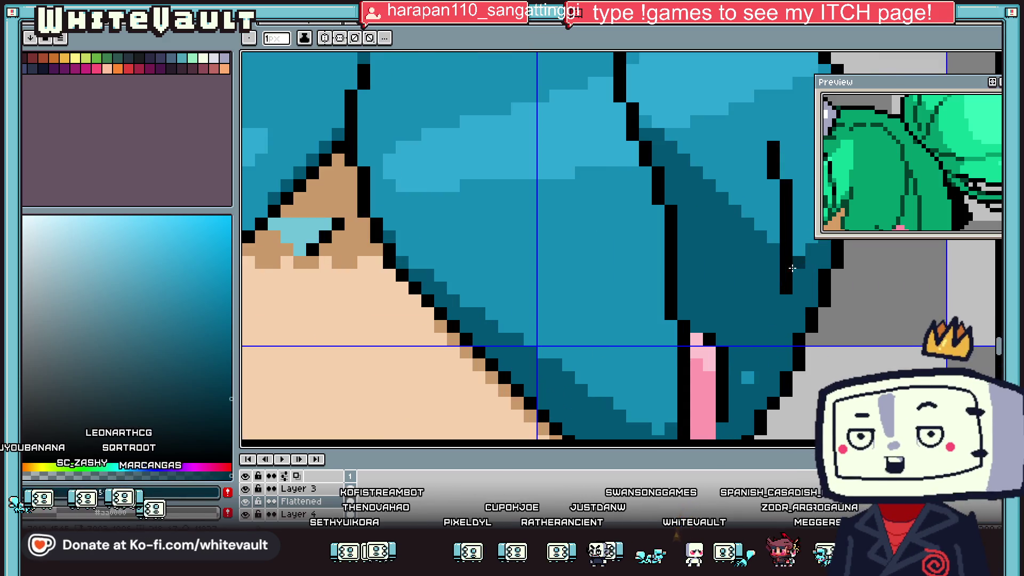
scroll(798, 329, "down", 4)
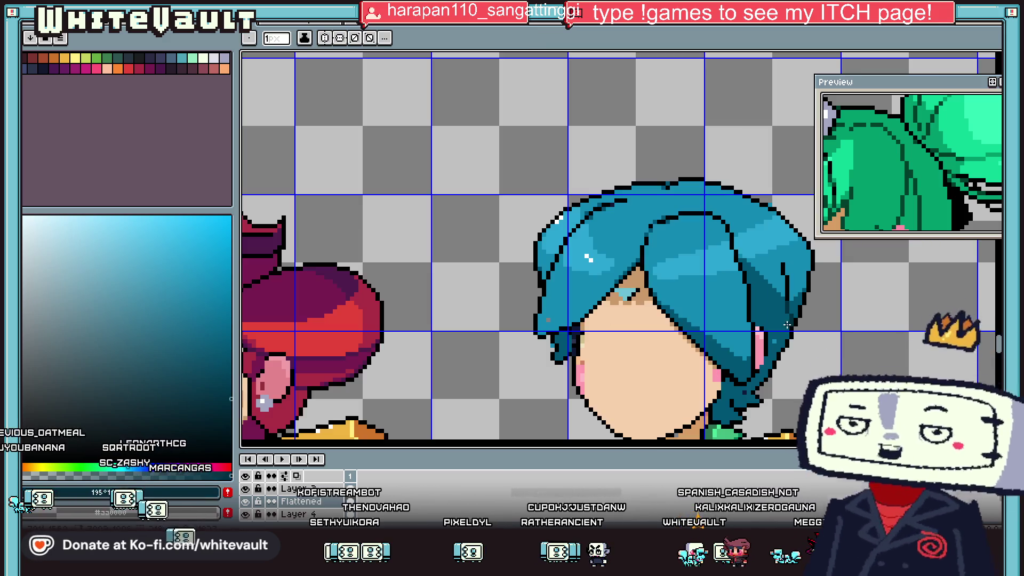
scroll(732, 304, "up", 3)
key("i")
key("b")
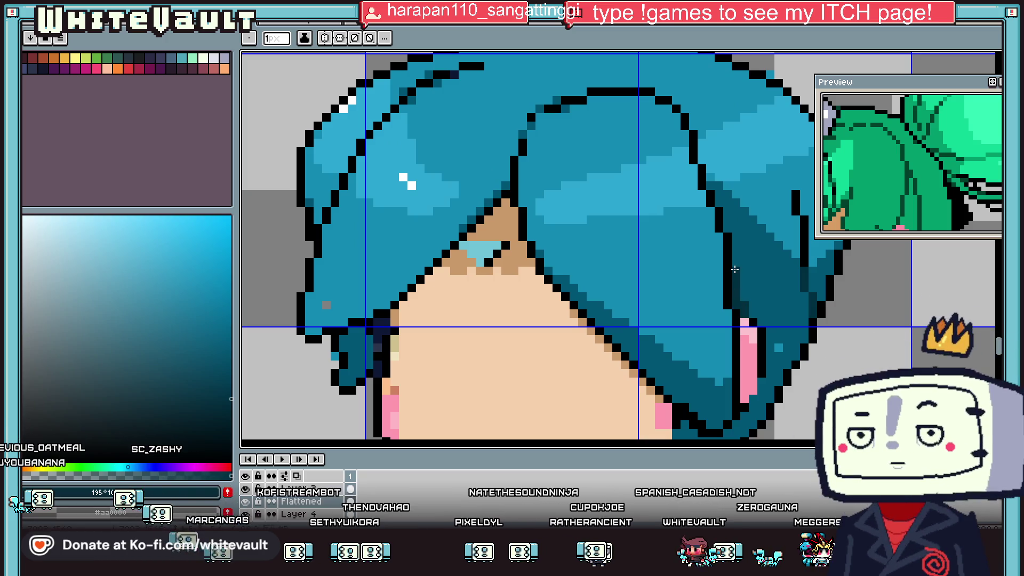
scroll(731, 304, "down", 2)
scroll(744, 361, "up", 3)
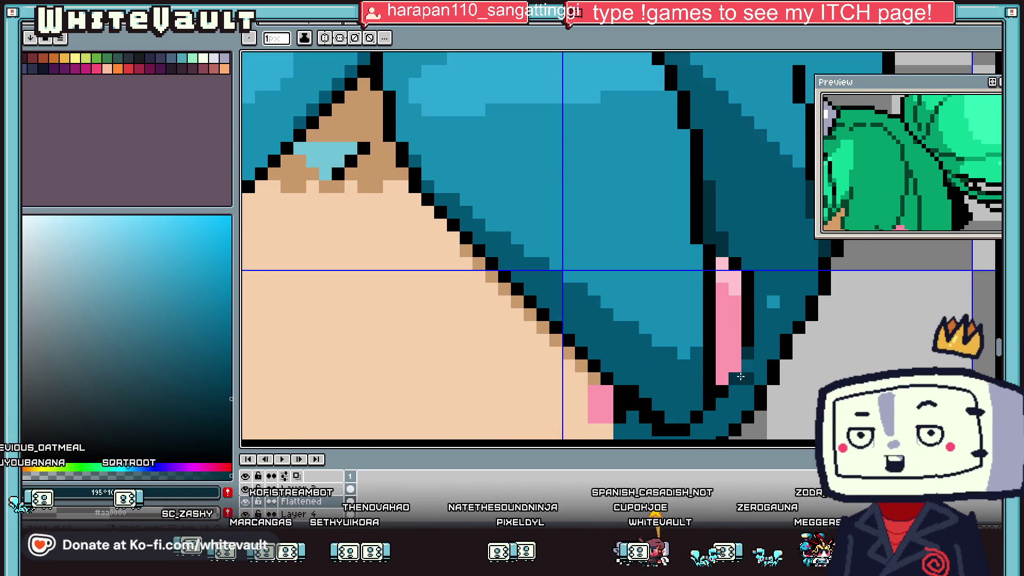
key("i")
scroll(757, 365, "down", 3)
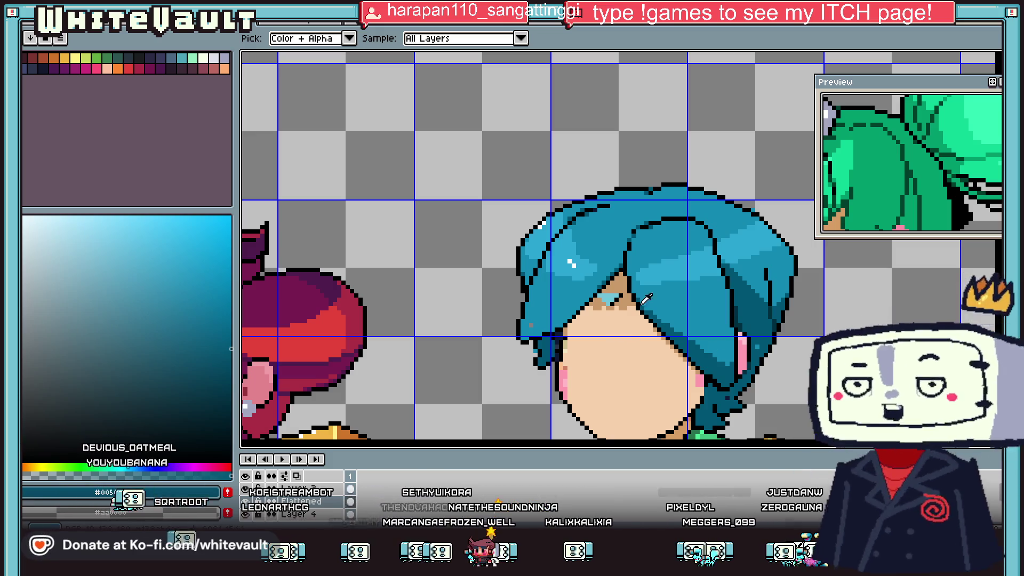
scroll(708, 290, "down", 3)
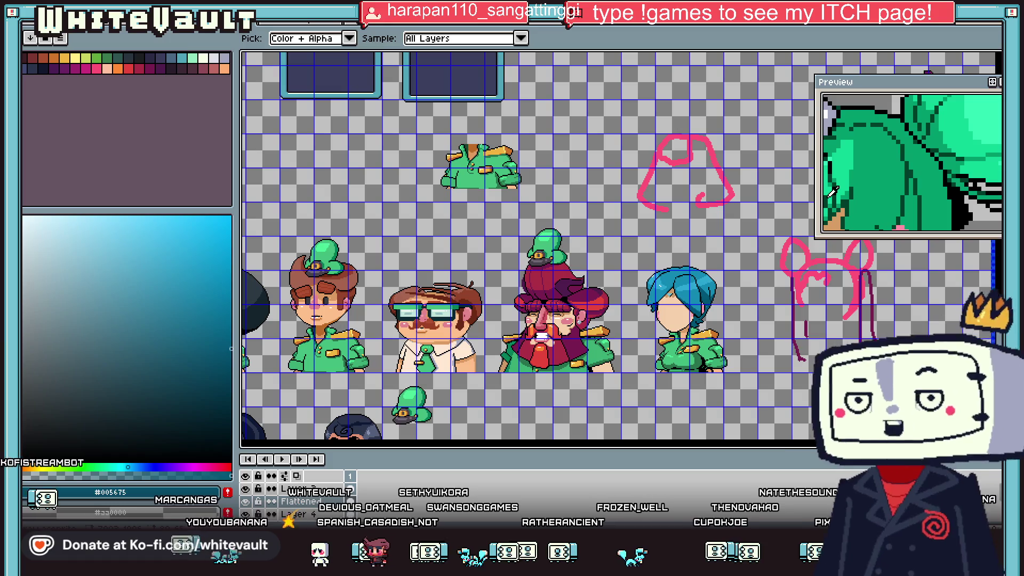
- Pick the dark teal from the hair and draw a short dark strand on the right
scroll(717, 314, "up", 3)
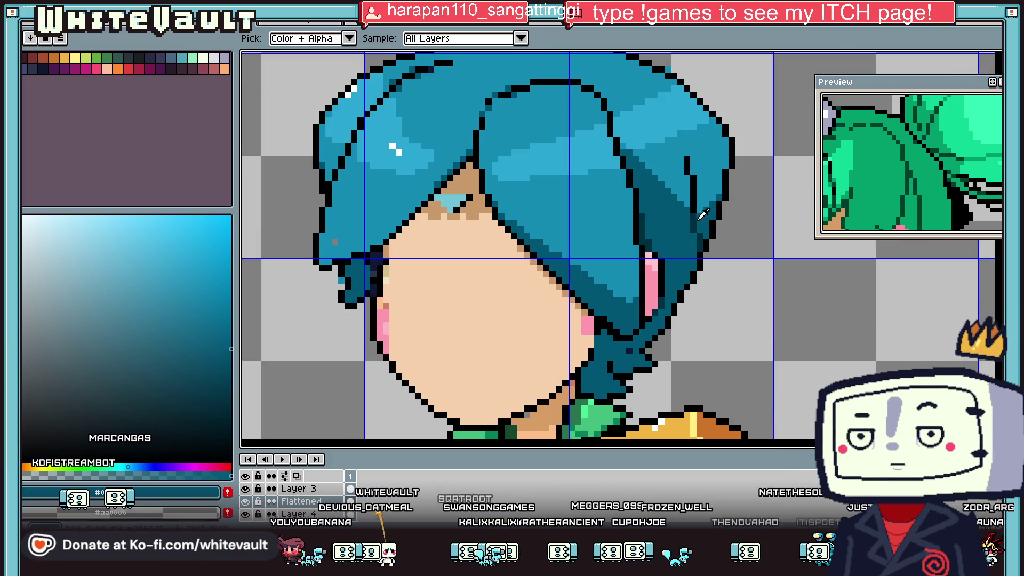
scroll(699, 213, "down", 2)
scroll(685, 75, "up", 2)
scroll(686, 153, "up", 2)
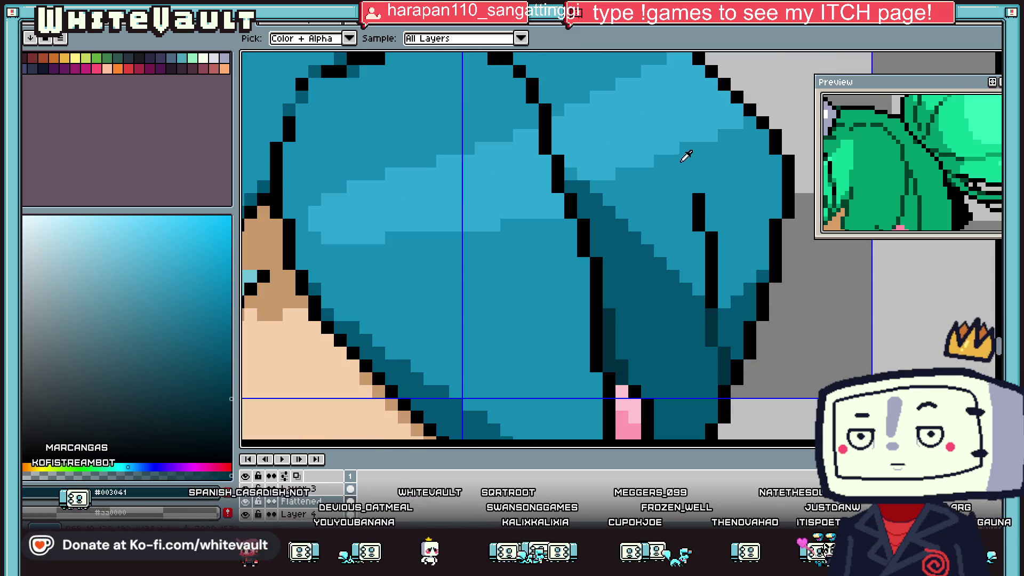
left_click(717, 304)
key("b")
left_click_drag(686, 160, 685, 186)
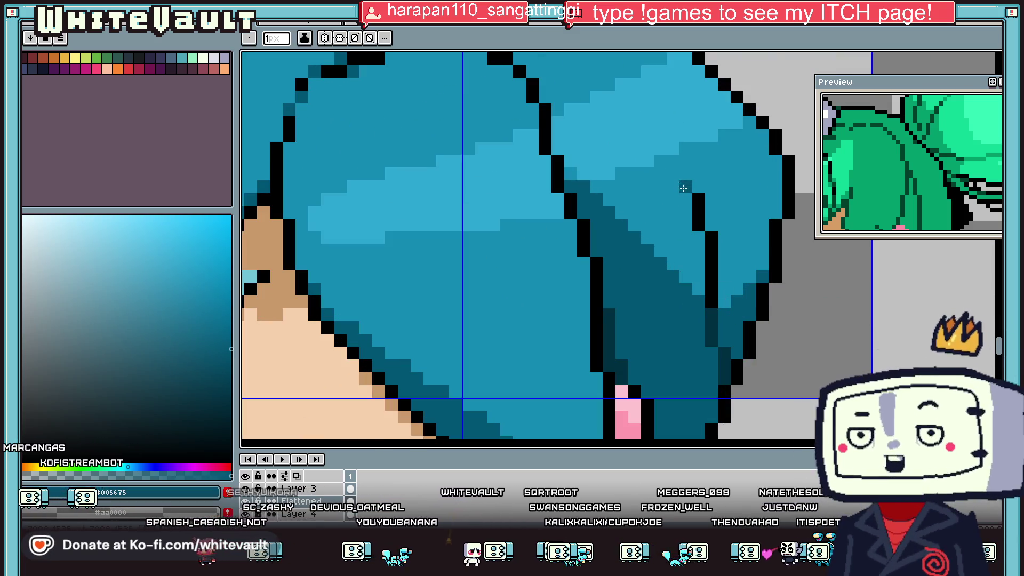
- Sample the mid-teal and draw a lighter teal line across the hair
left_click(670, 131, "alt")
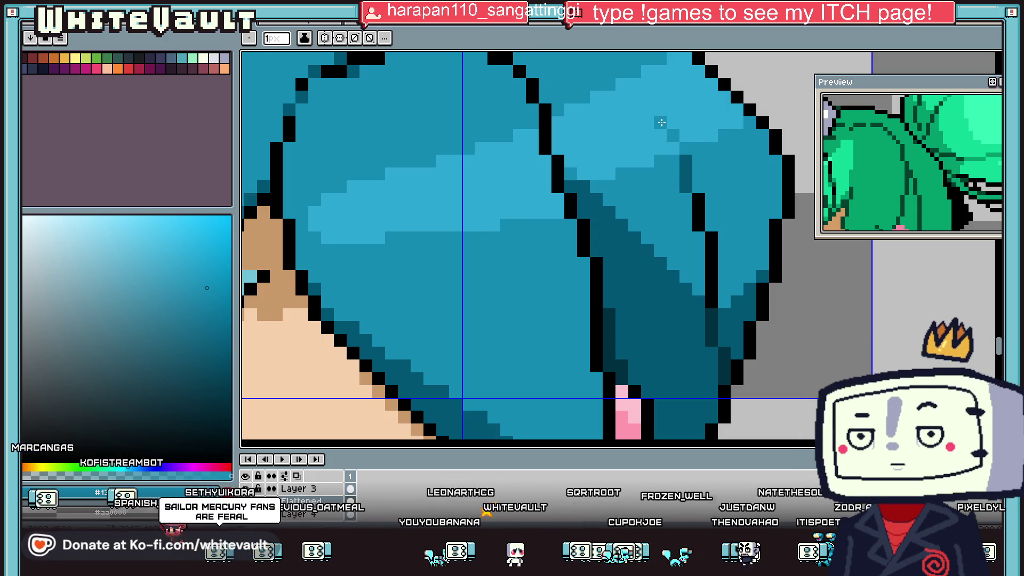
left_click_drag(621, 83, 673, 136)
left_click(683, 151, "alt")
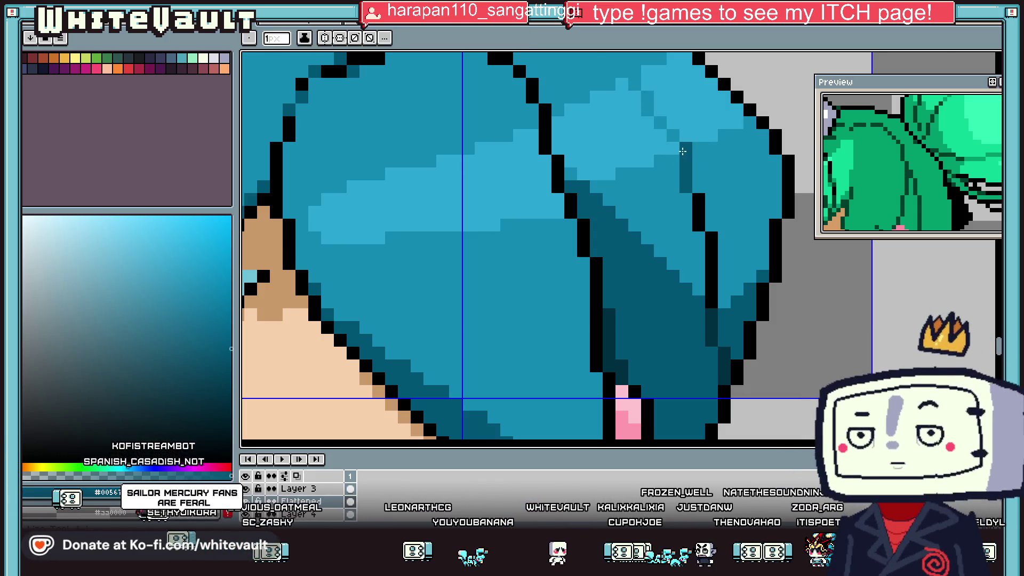
scroll(683, 151, "down", 3)
scroll(629, 150, "up", 3)
scroll(579, 149, "up", 1)
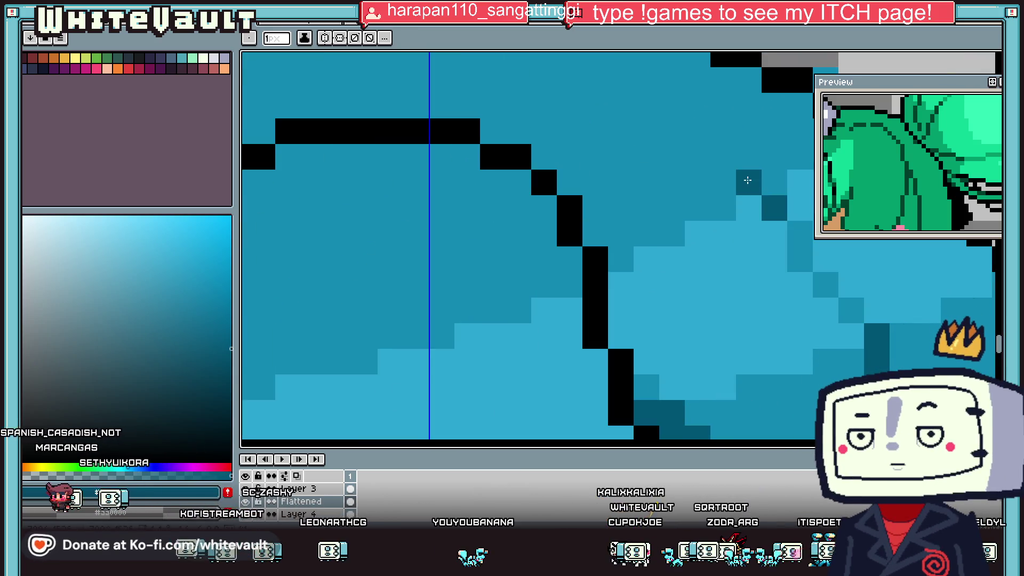
scroll(748, 181, "down", 5)
scroll(740, 170, "up", 3)
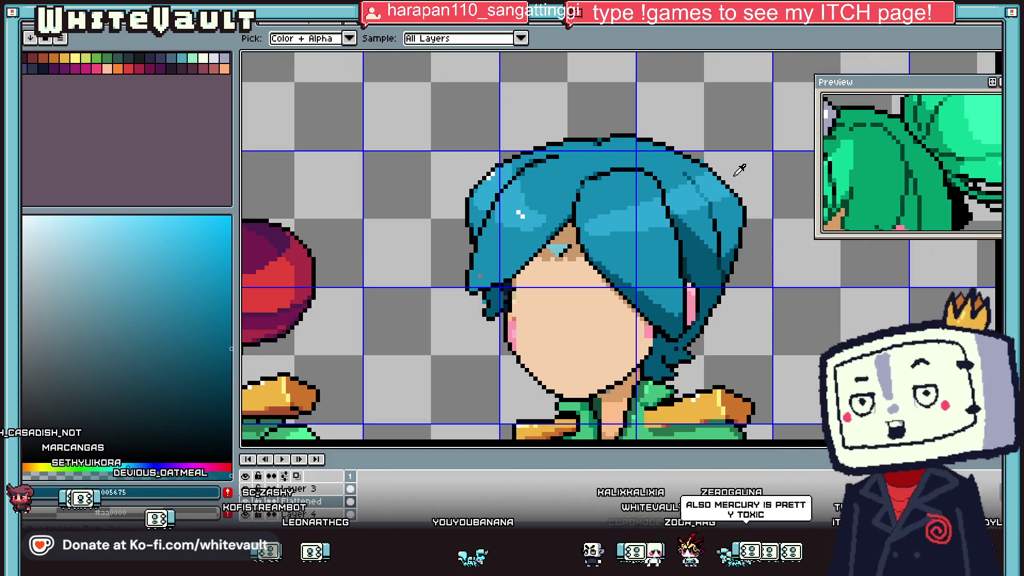
scroll(740, 170, "up", 2)
- Sample a blue and then the darker teal hair colour from the canvas
left_click(716, 217, "alt")
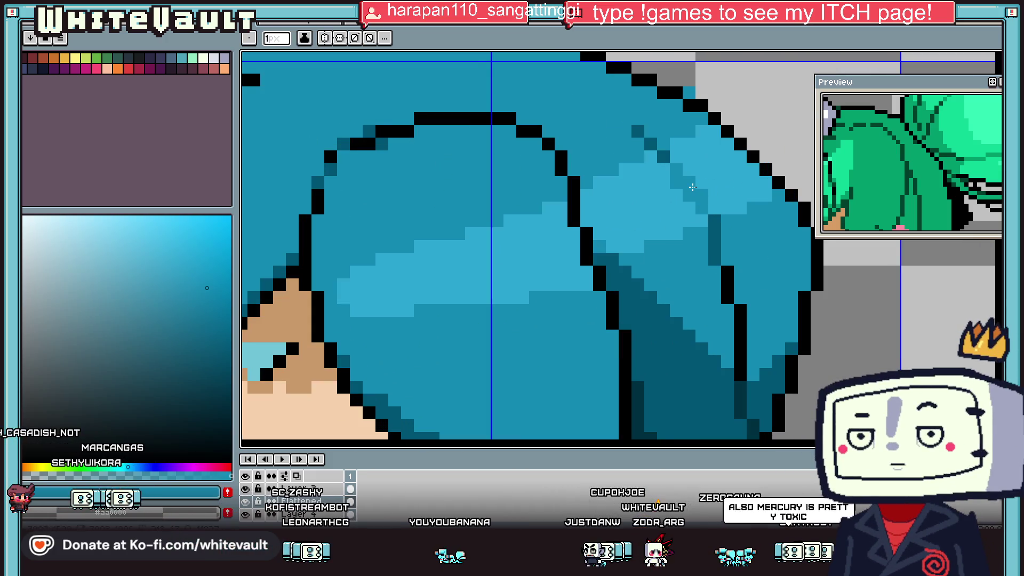
key("alt")
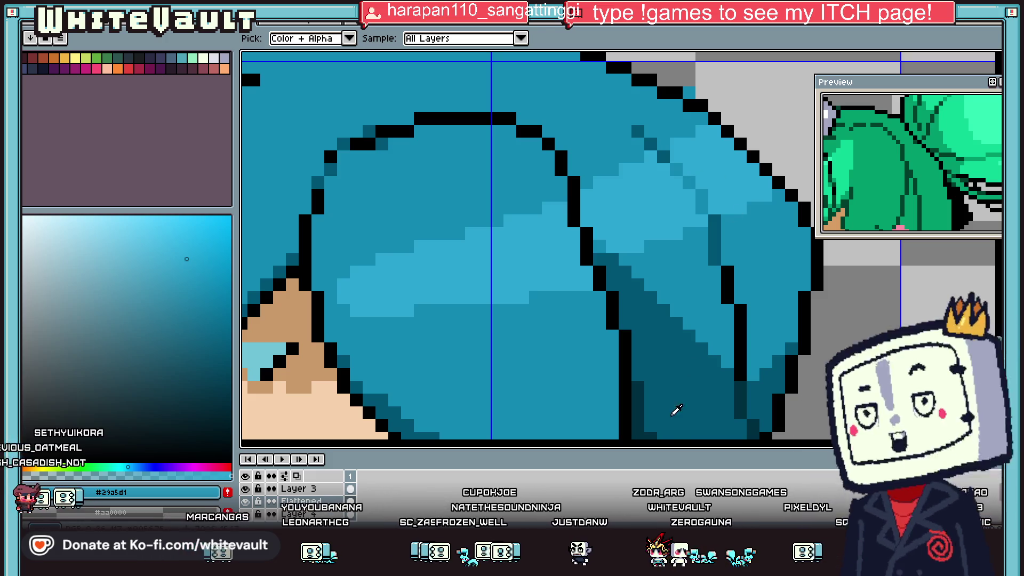
scroll(689, 376, "down", 5)
left_click(689, 376, "alt")
scroll(688, 376, "up", 2)
scroll(640, 370, "up", 3)
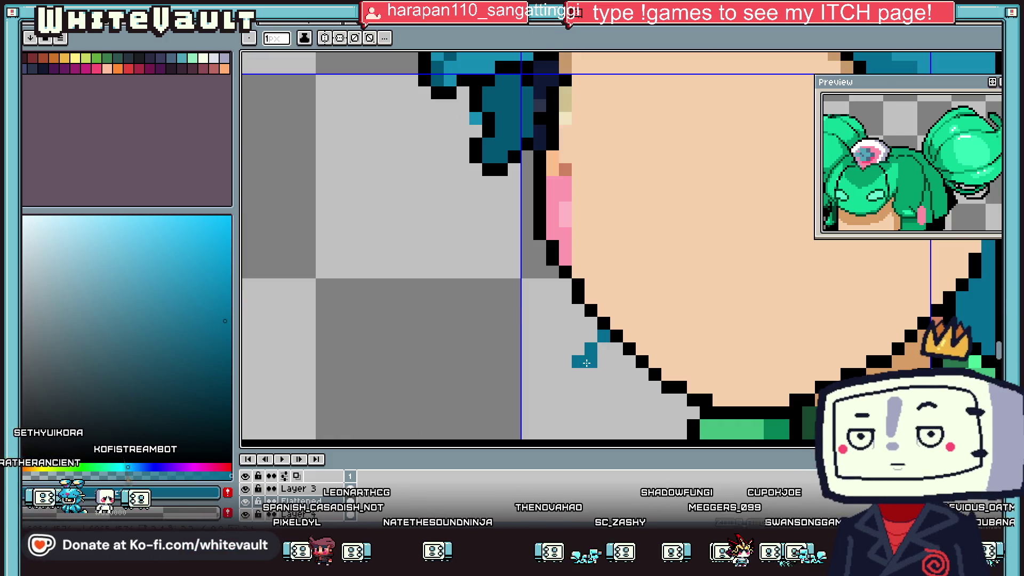
- Pencil a small teal hair tip along the jaw edge with black outline pixels beside it
left_click(617, 349)
left_click(604, 323, "alt")
left_click(591, 348)
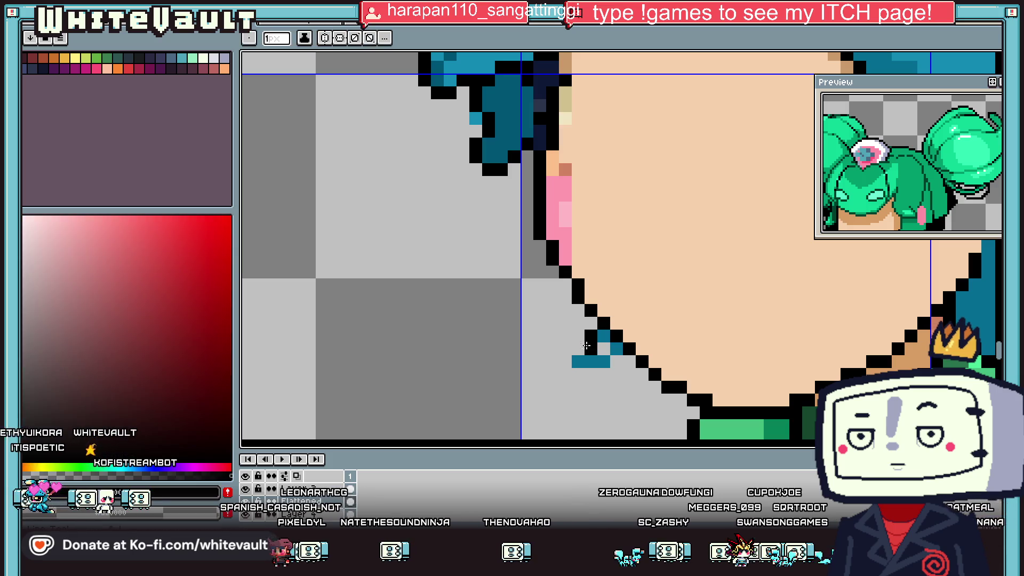
left_click(616, 349, "alt")
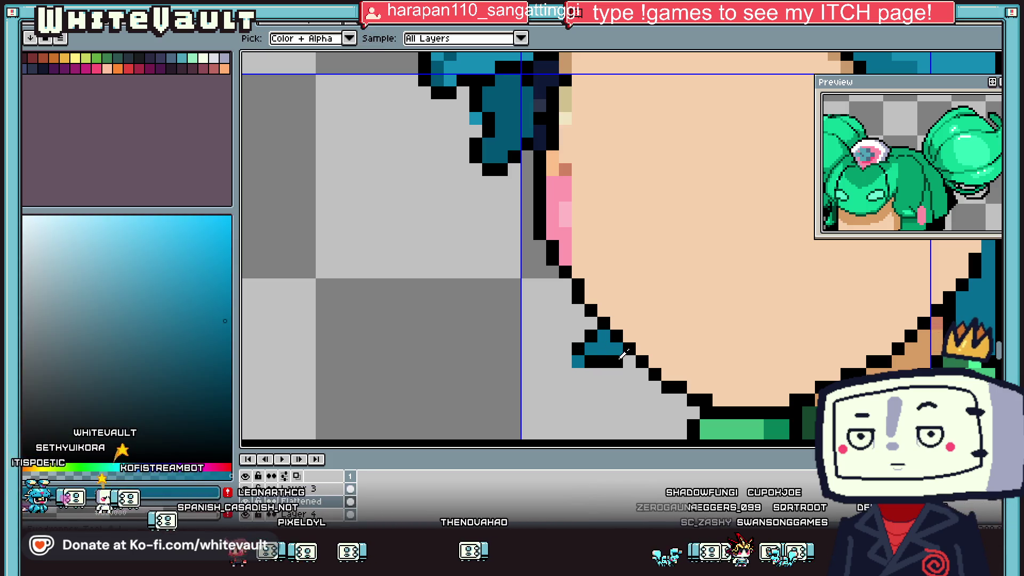
left_click(603, 348)
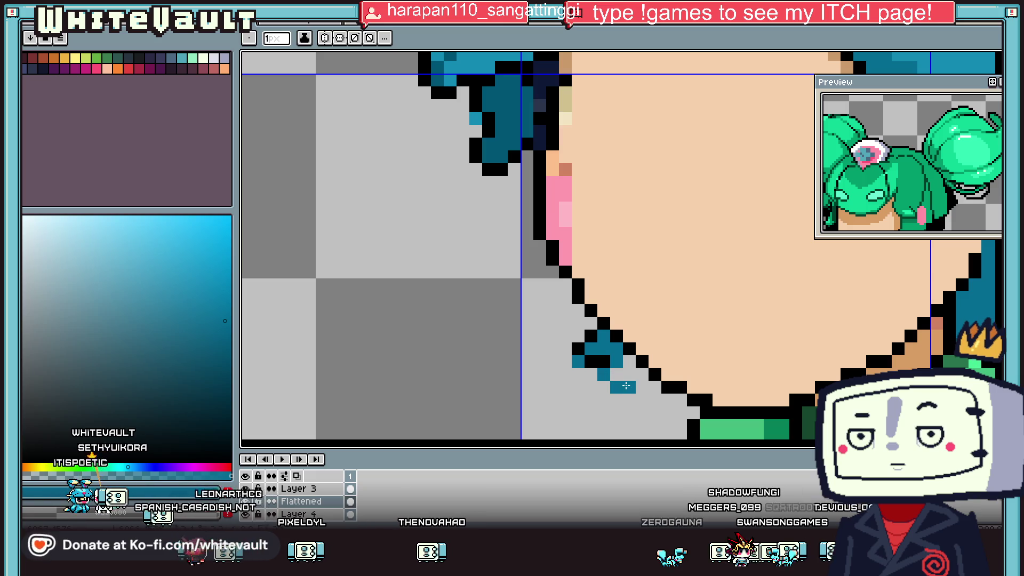
left_click_drag(640, 377, 616, 373)
left_click(592, 374, "alt")
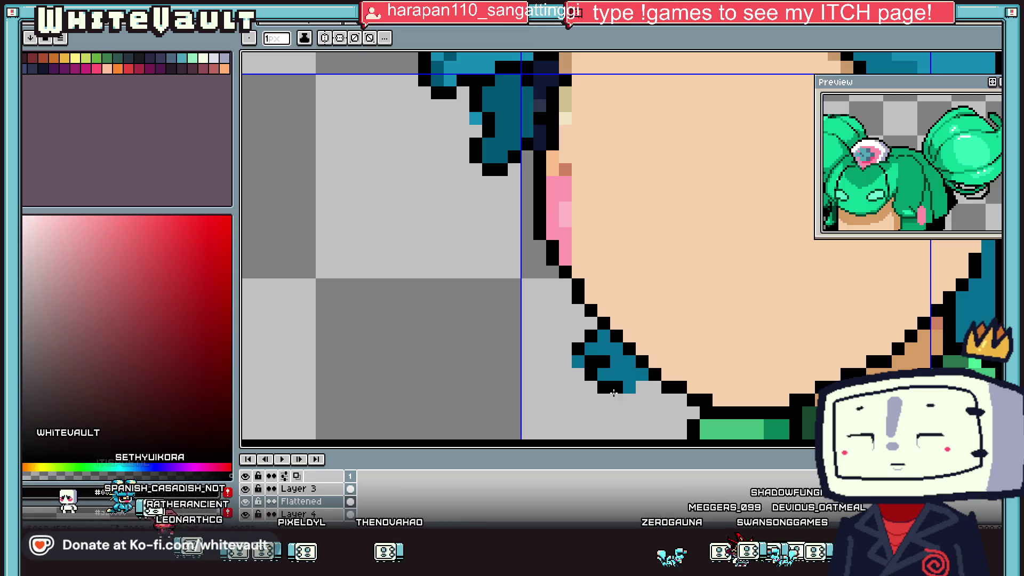
- Zoom in on the chin, sample dark teal and black, and fill in the teal tip pixels
scroll(613, 393, "down", 2)
scroll(613, 393, "down", 2)
scroll(724, 369, "up", 1)
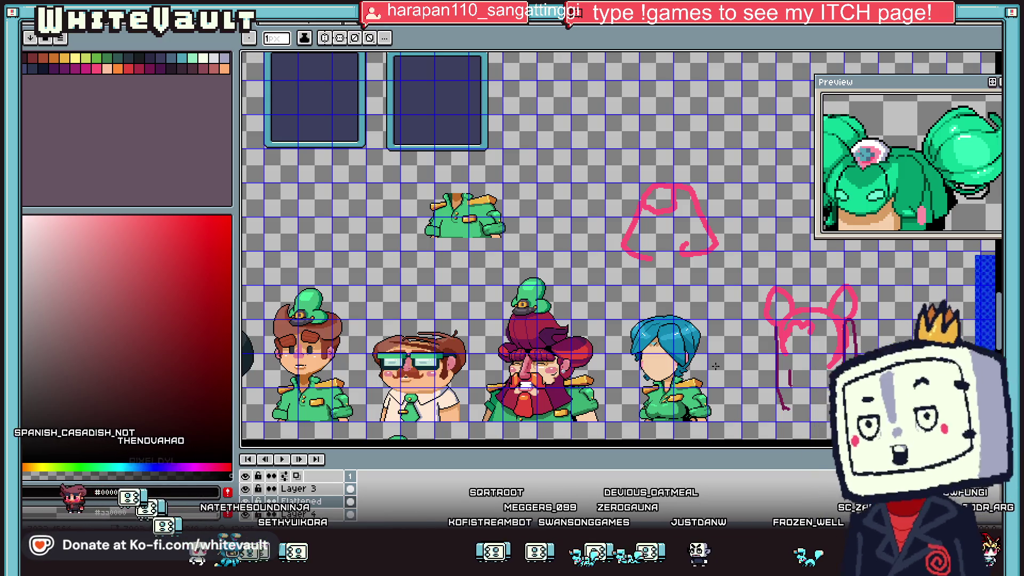
scroll(672, 384, "up", 2)
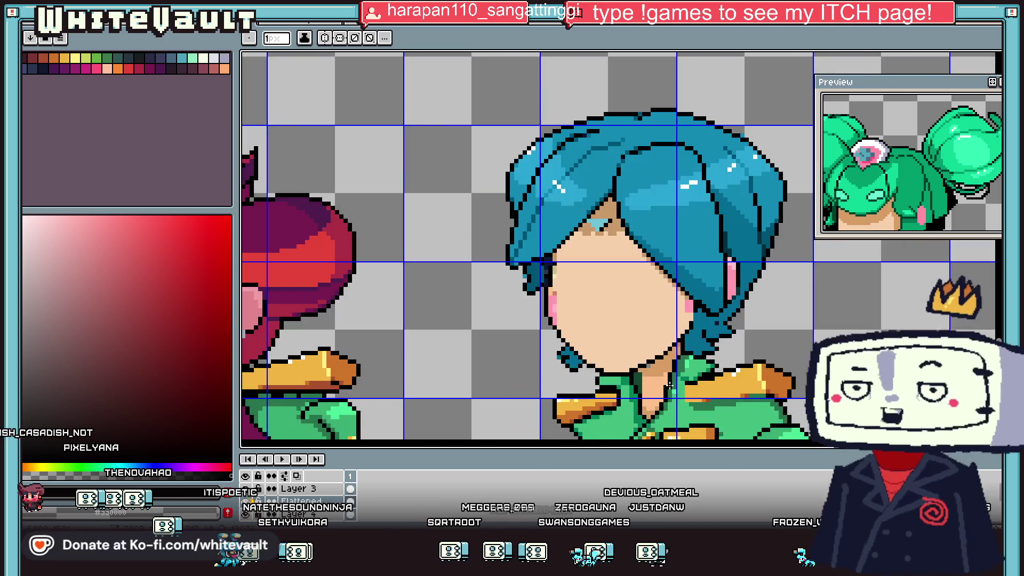
scroll(586, 368, "up", 1)
scroll(586, 368, "up", 2)
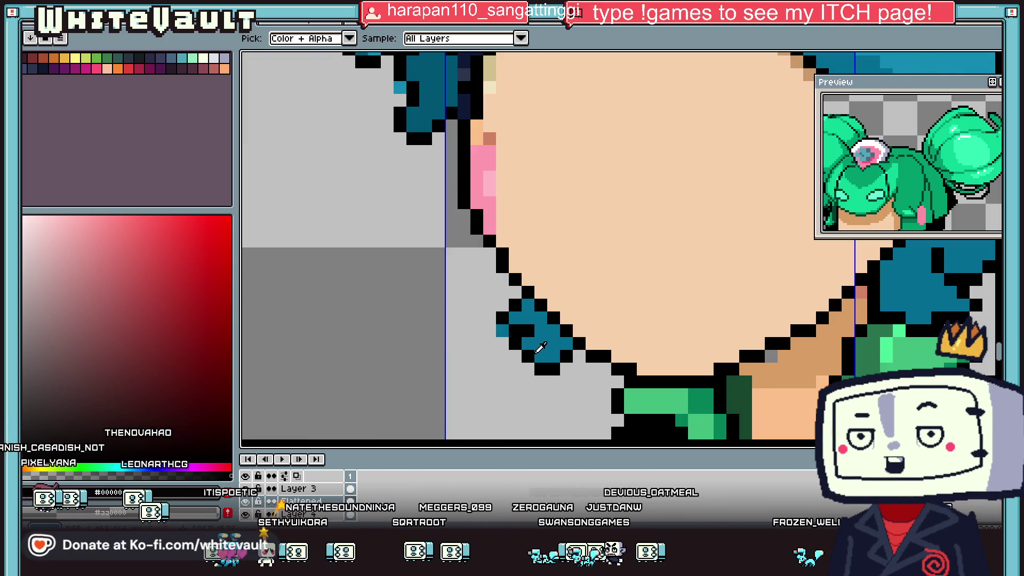
left_click(535, 344, "alt")
left_click(527, 350, "alt")
left_click(548, 327)
left_click(527, 306, "alt")
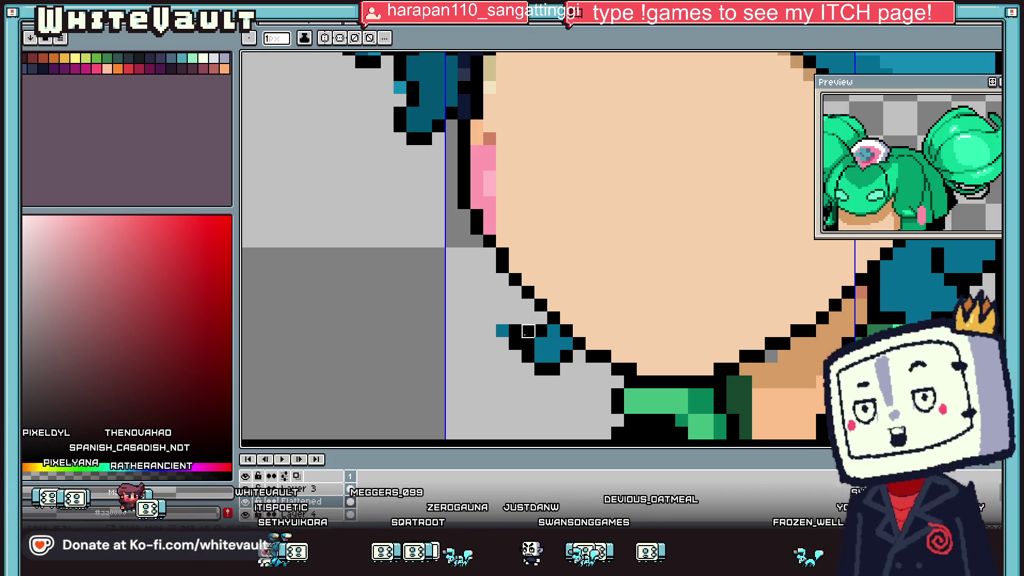
- Cover the teal tip with black pixels, then undo the last black stroke by the chin
scroll(564, 344, "down", 4)
scroll(564, 344, "up", 4)
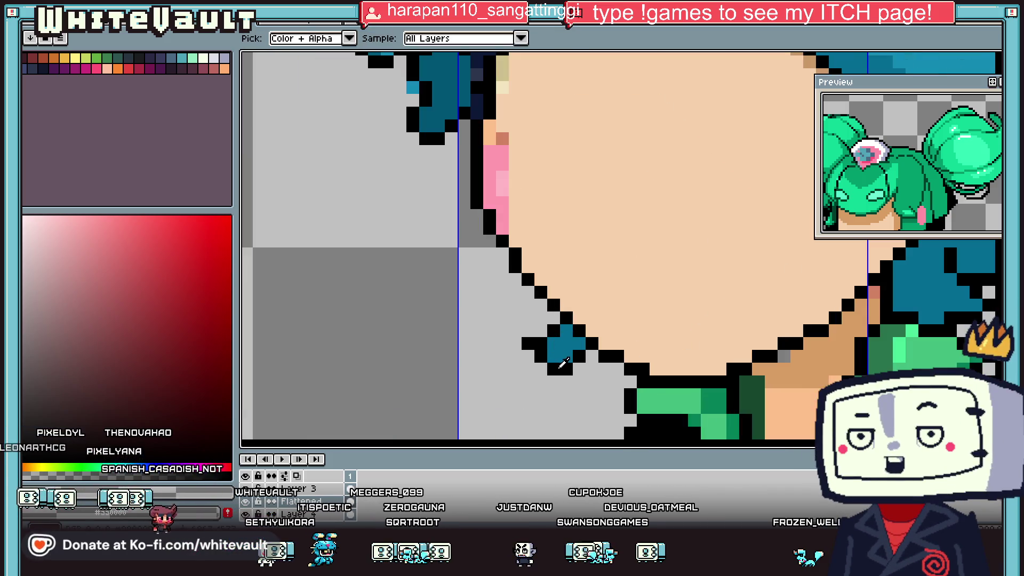
left_click(540, 356, "alt")
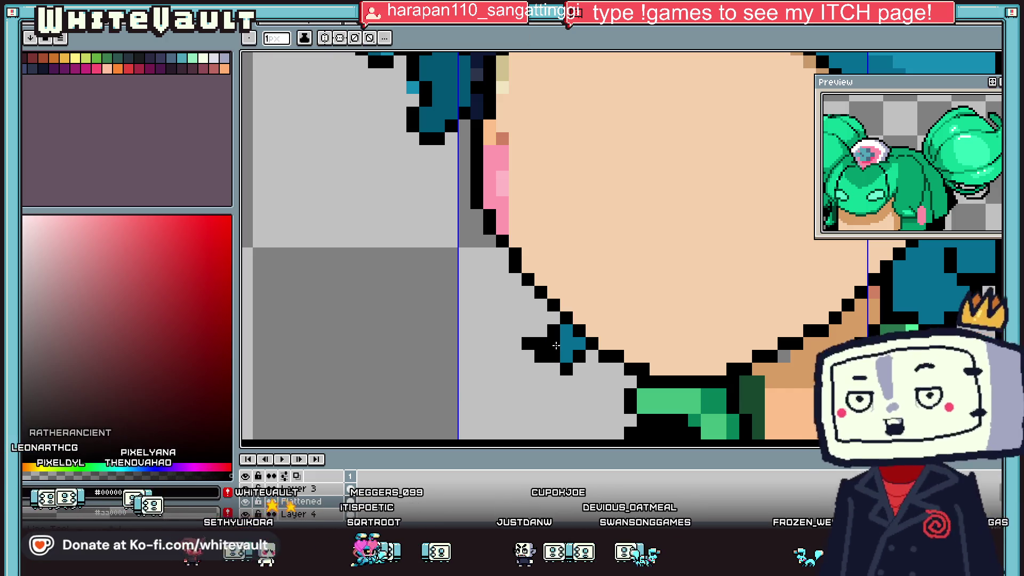
left_click_drag(555, 342, 568, 355)
scroll(567, 355, "down", 3)
scroll(566, 352, "down", 1)
scroll(558, 338, "up", 3)
scroll(550, 332, "down", 1)
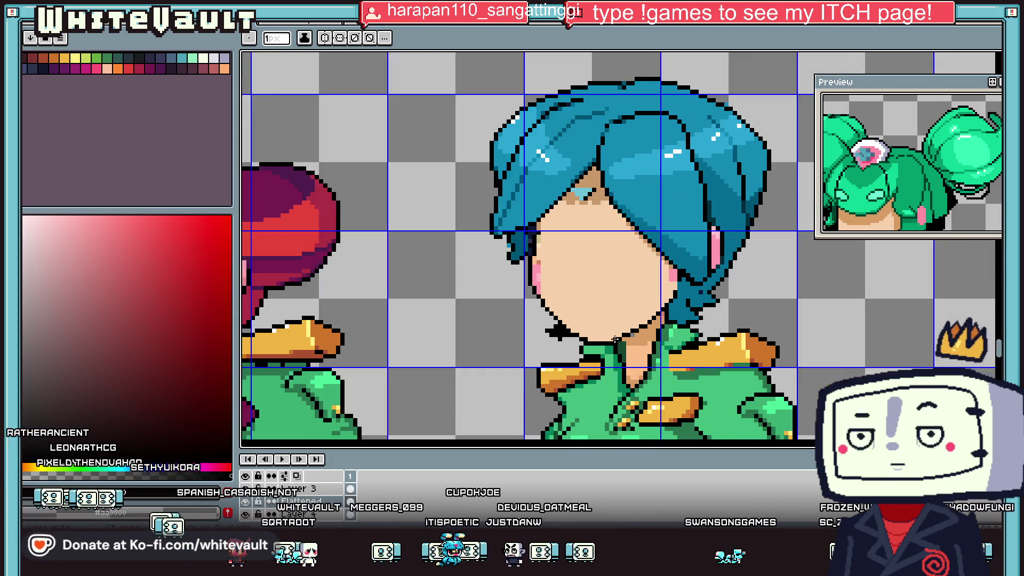
scroll(555, 330, "down", 1)
scroll(586, 325, "down", 1)
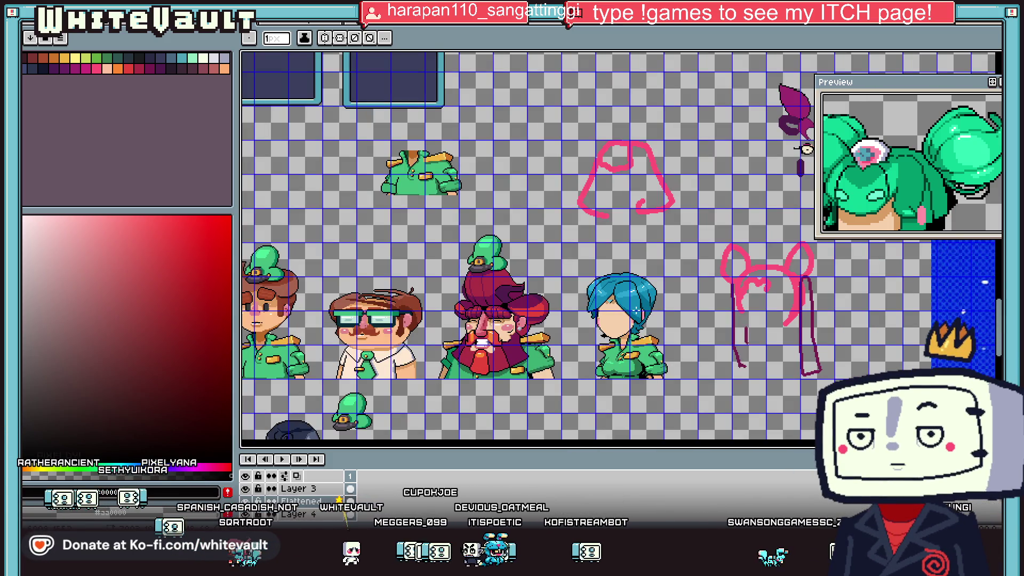
scroll(603, 334, "up", 1)
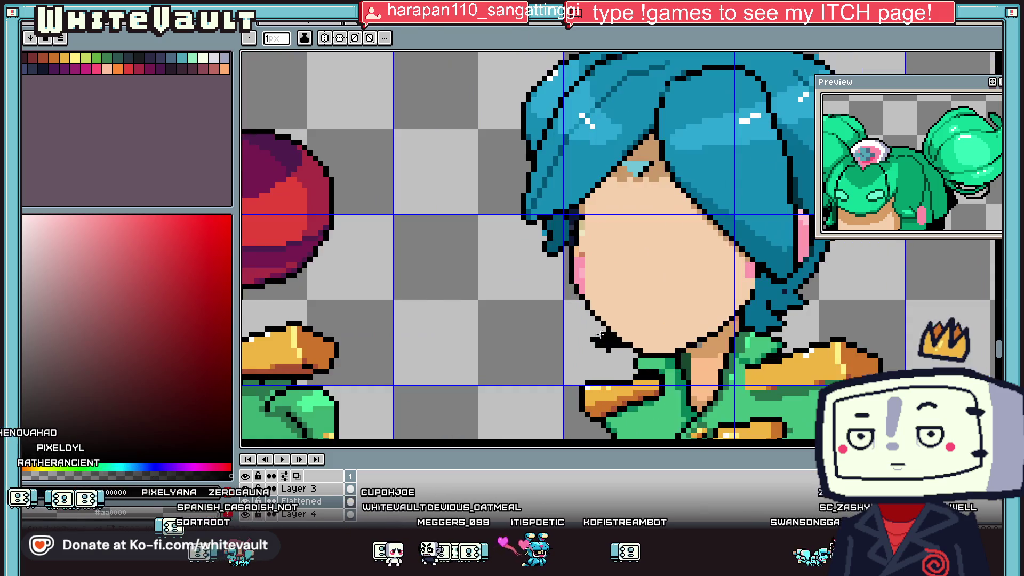
scroll(595, 333, "up", 1)
scroll(587, 331, "up", 1)
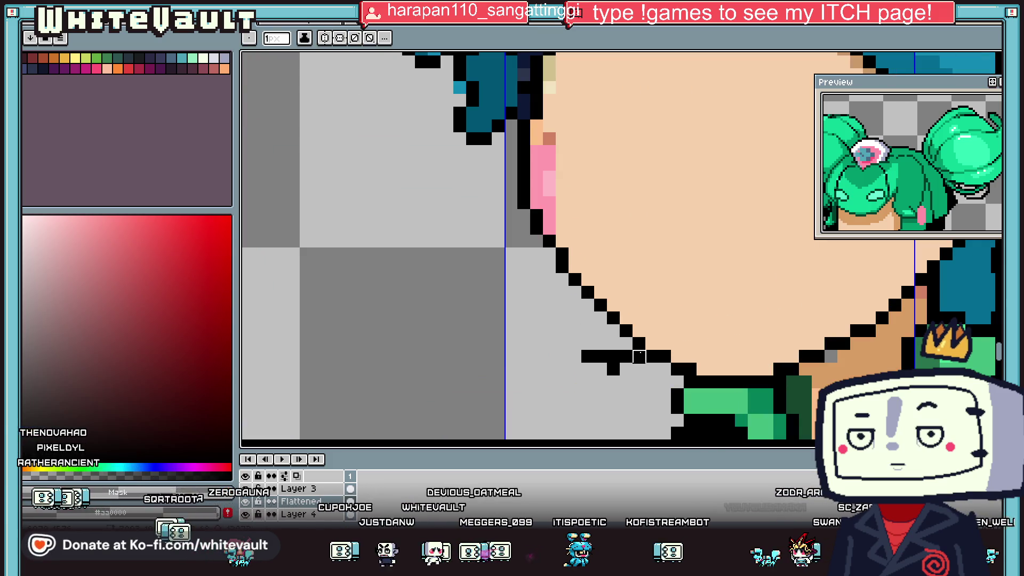
key("ctrl+z")
- Eyedrop the skin colour from the blue-haired girl's face, then pan around the sheet and back
scroll(612, 368, "down", 3)
scroll(612, 367, "up", 1)
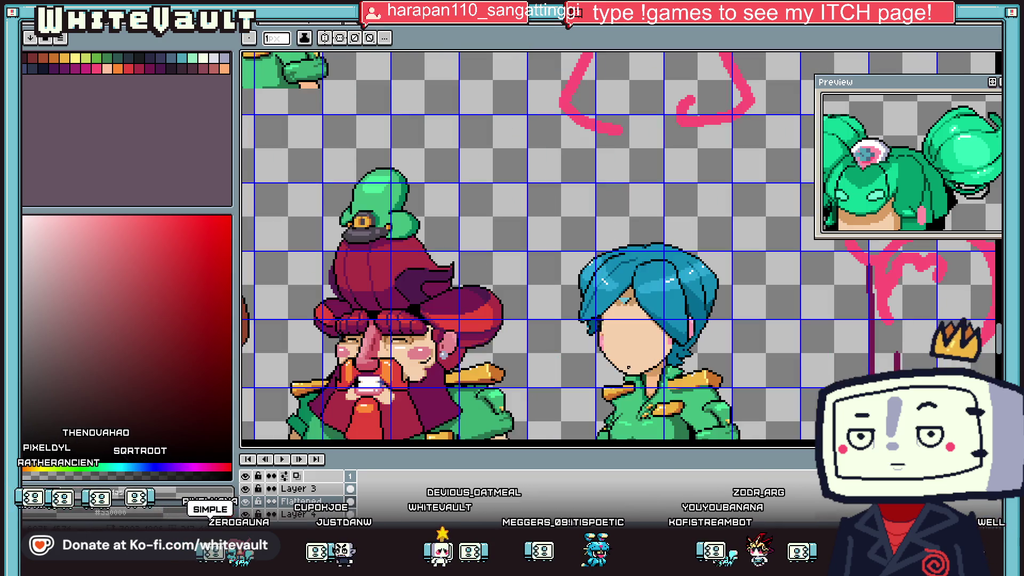
scroll(588, 330, "up", 2)
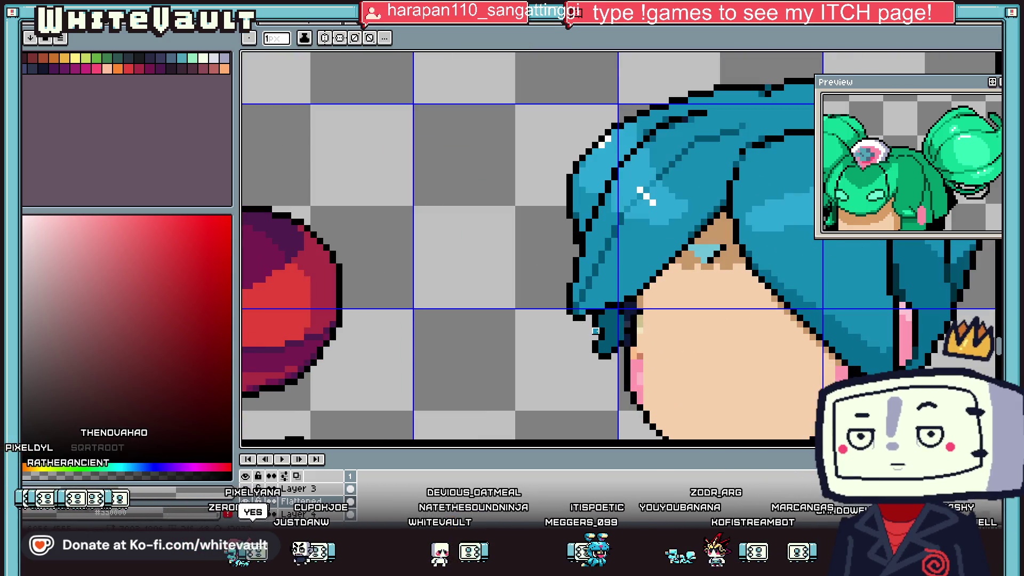
key("i")
scroll(613, 331, "down", 2)
scroll(629, 331, "down", 2)
scroll(645, 330, "up", 3)
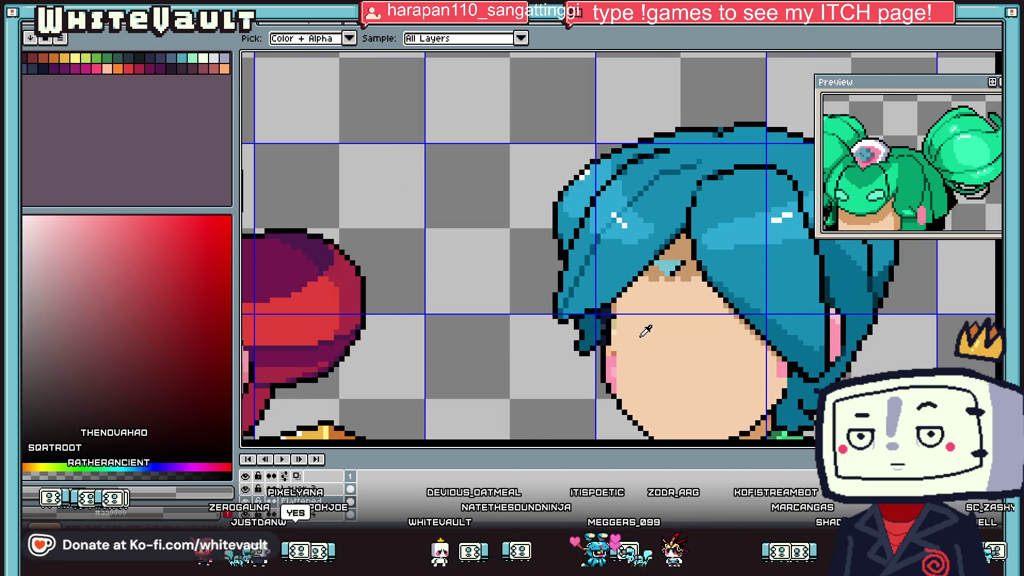
left_click(624, 332)
scroll(634, 325, "down", 2)
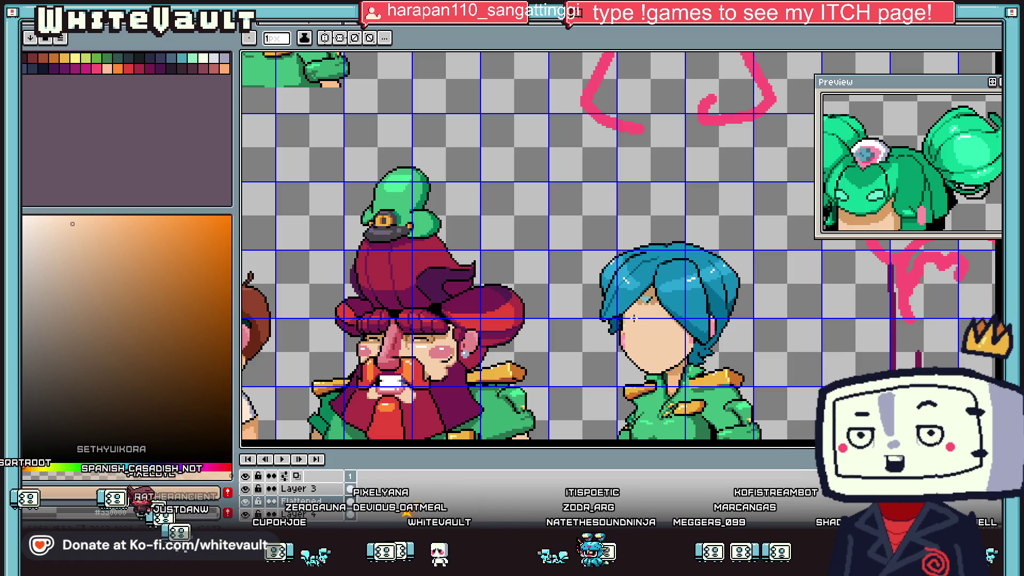
scroll(639, 323, "down", 2)
scroll(637, 226, "down", 2)
scroll(711, 200, "up", 2)
scroll(762, 140, "up", 2)
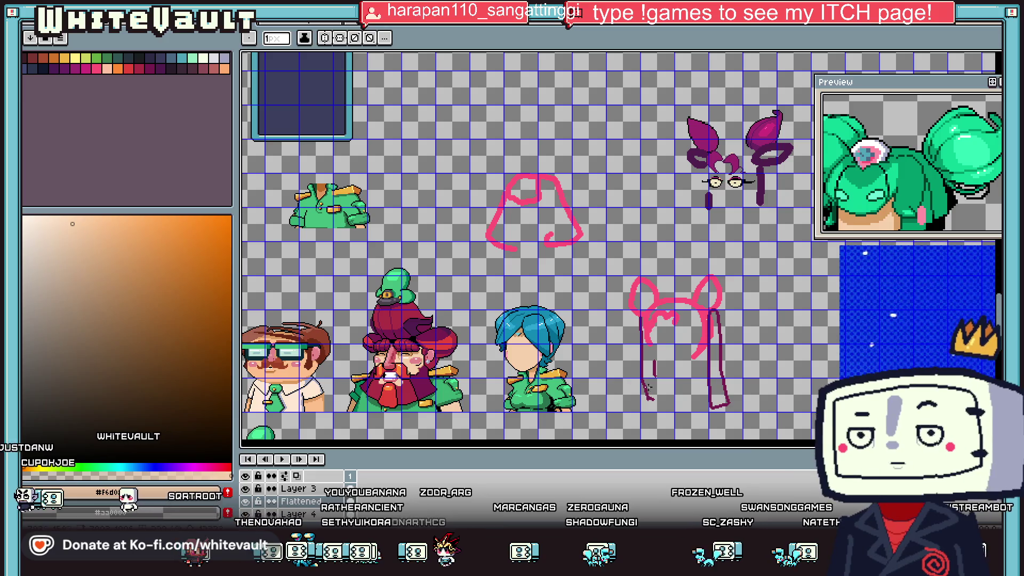
scroll(528, 245, "left", 3)
scroll(528, 245, "left", 2)
scroll(527, 245, "left", 3)
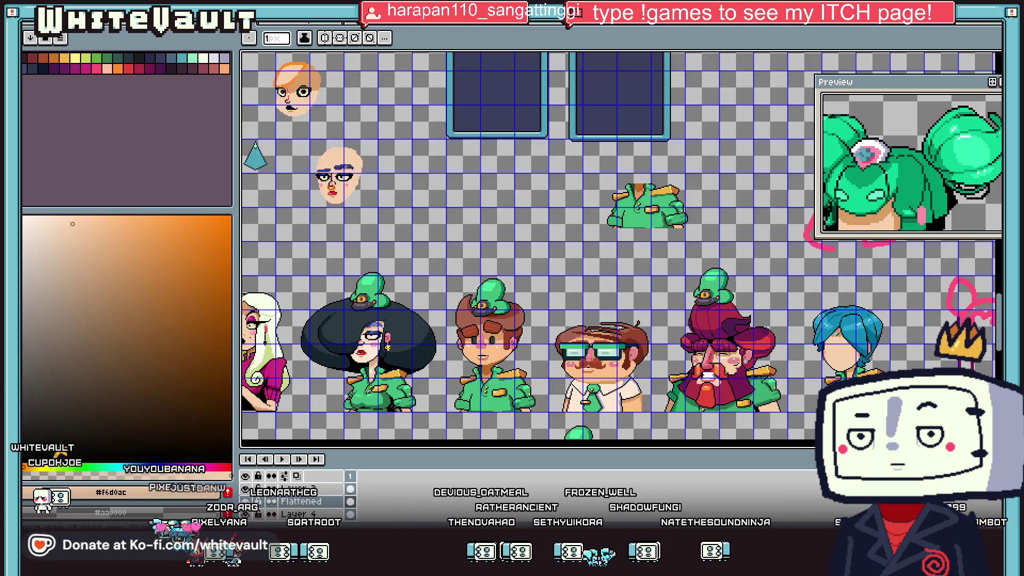
scroll(837, 323, "up", 2)
scroll(837, 323, "up", 1)
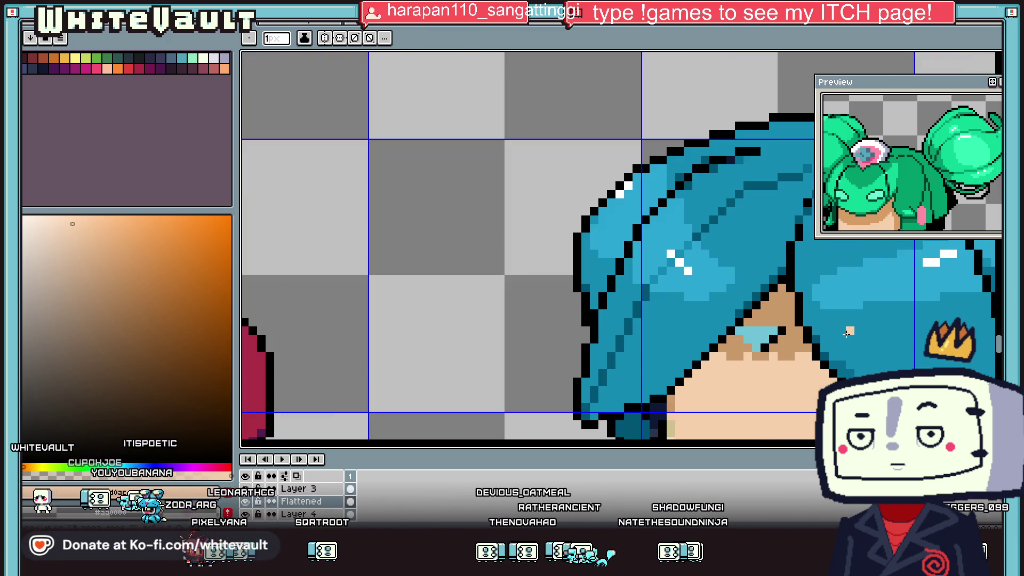
- Sample the light blues of the forehead hair tip, the black outline and the darker tan skin
key("i")
left_click(770, 331)
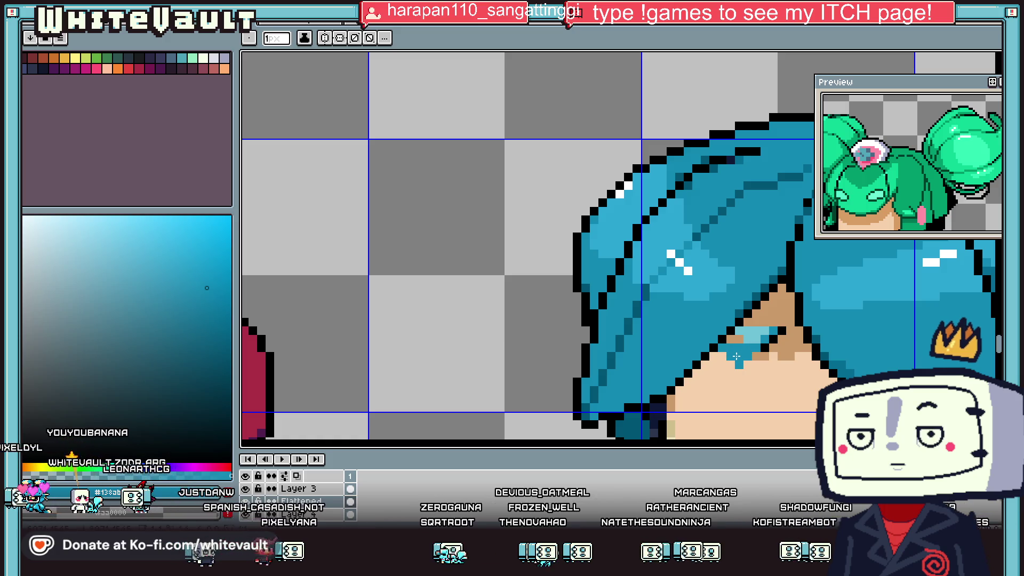
left_click(751, 342, "alt")
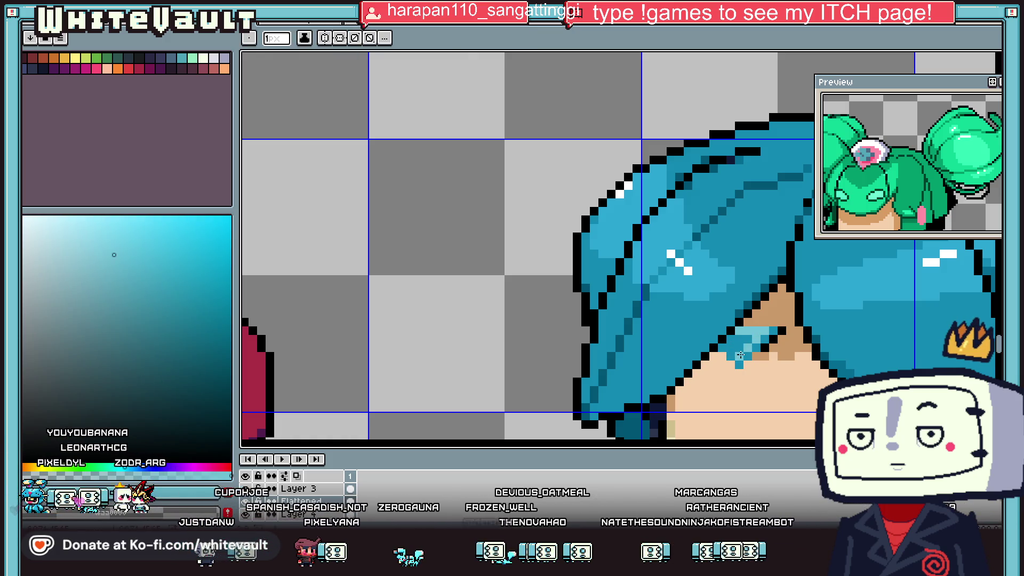
key("g")
scroll(740, 354, "down", 3)
scroll(740, 341, "up", 3)
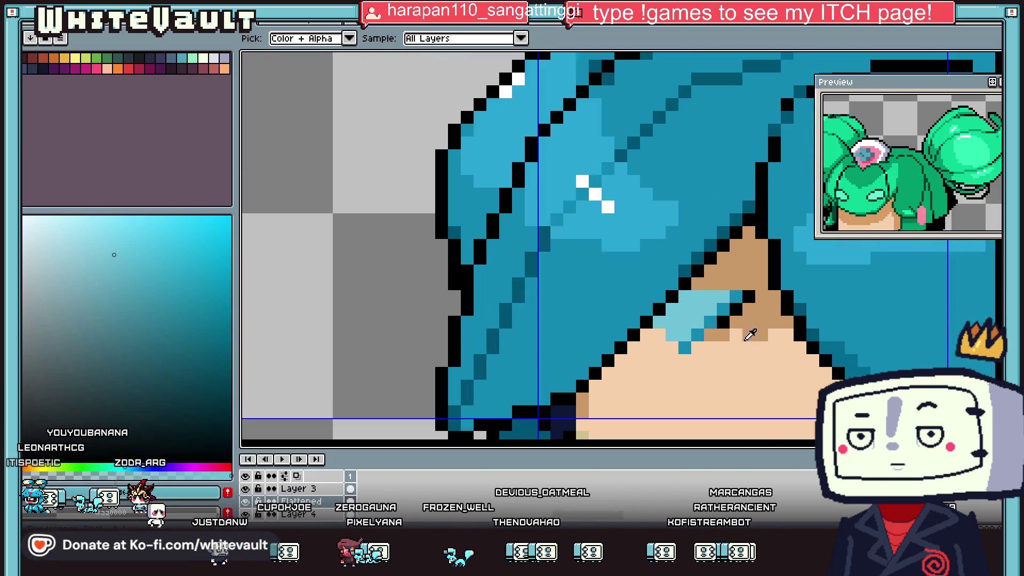
left_click(737, 325, "alt")
left_click(737, 325, "alt")
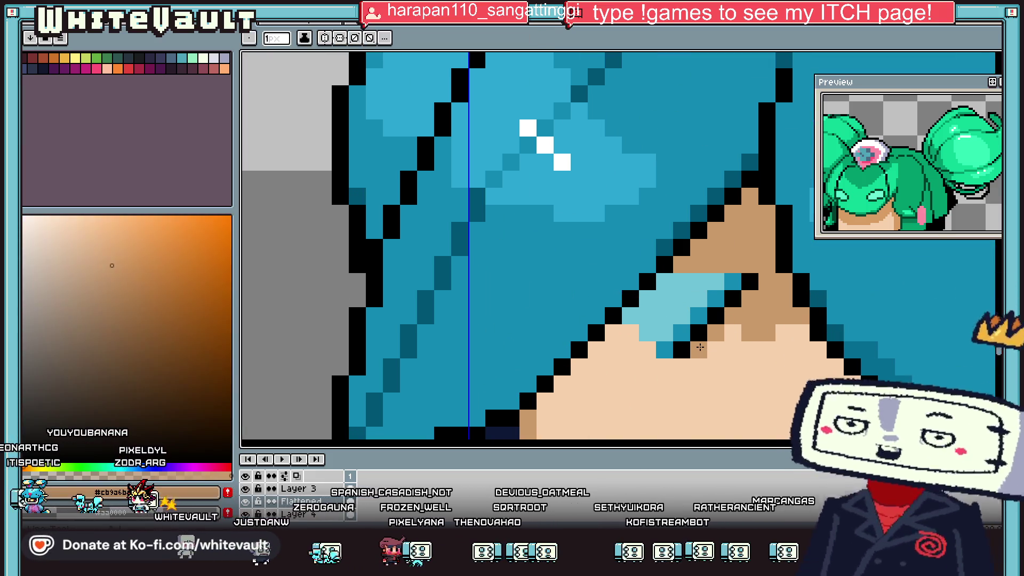
scroll(737, 325, "down", 5)
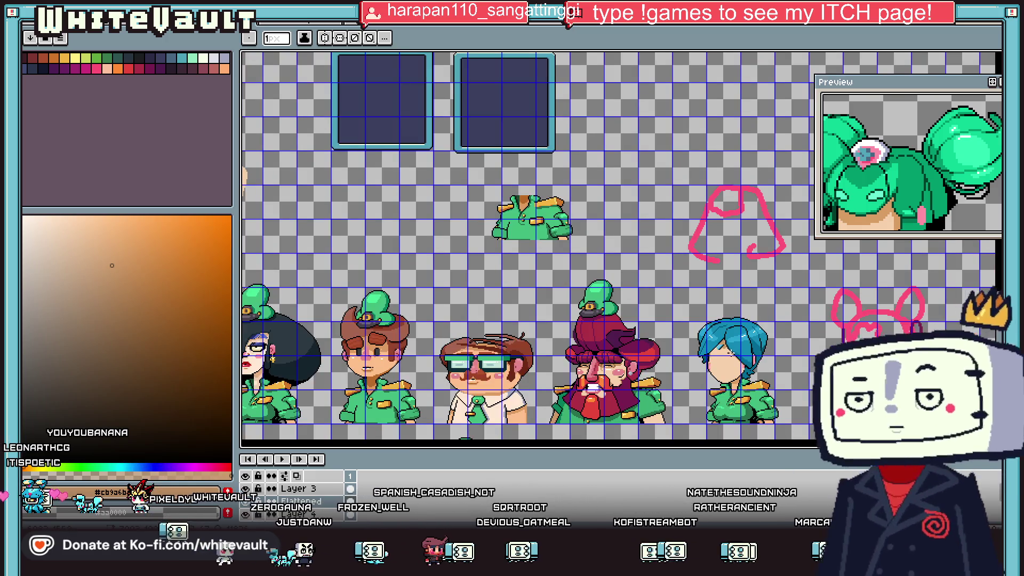
scroll(728, 351, "down", 2)
scroll(717, 367, "up", 2)
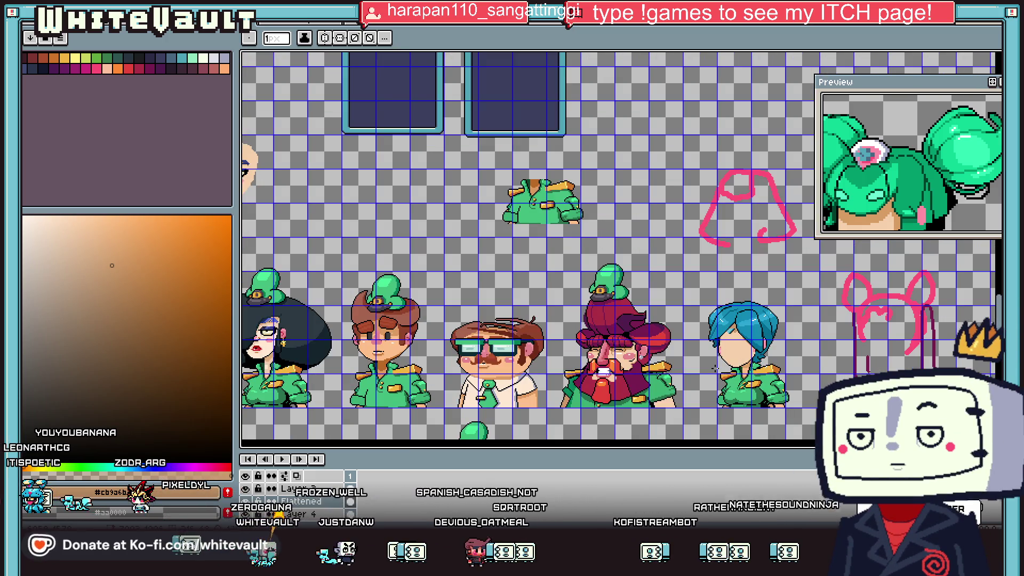
scroll(715, 367, "up", 3)
scroll(730, 285, "up", 2)
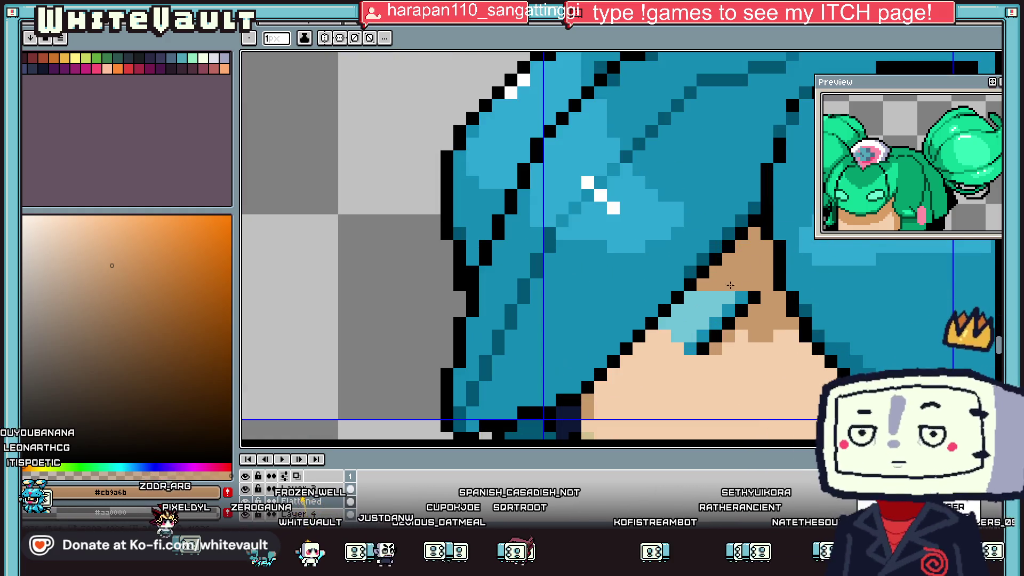
- Select the light-blue hair tip with a rectangle and shift it two pixels right
left_click_drag(968, 89, 940, 62)
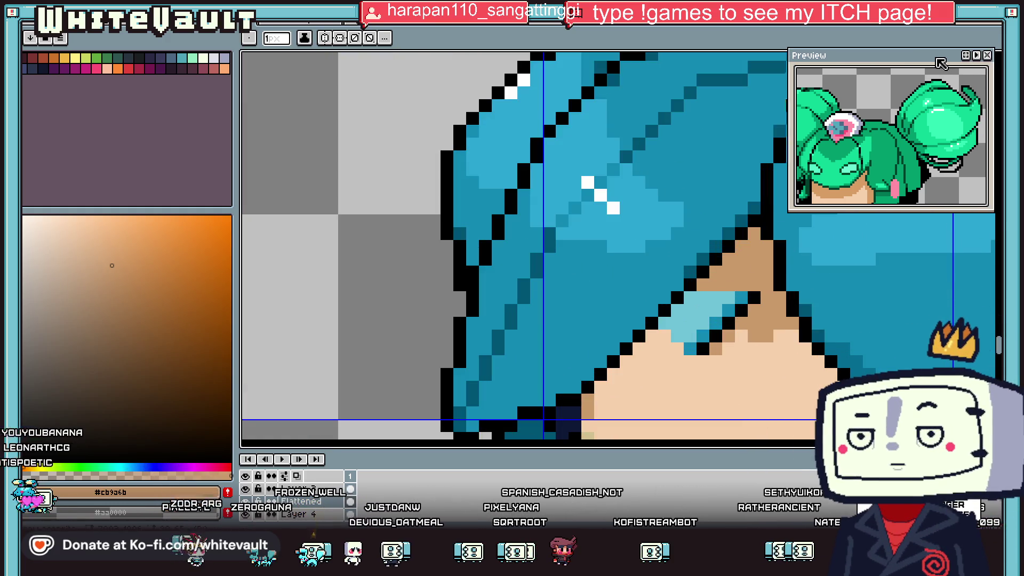
left_click(996, 57)
left_click_drag(683, 289, 763, 370)
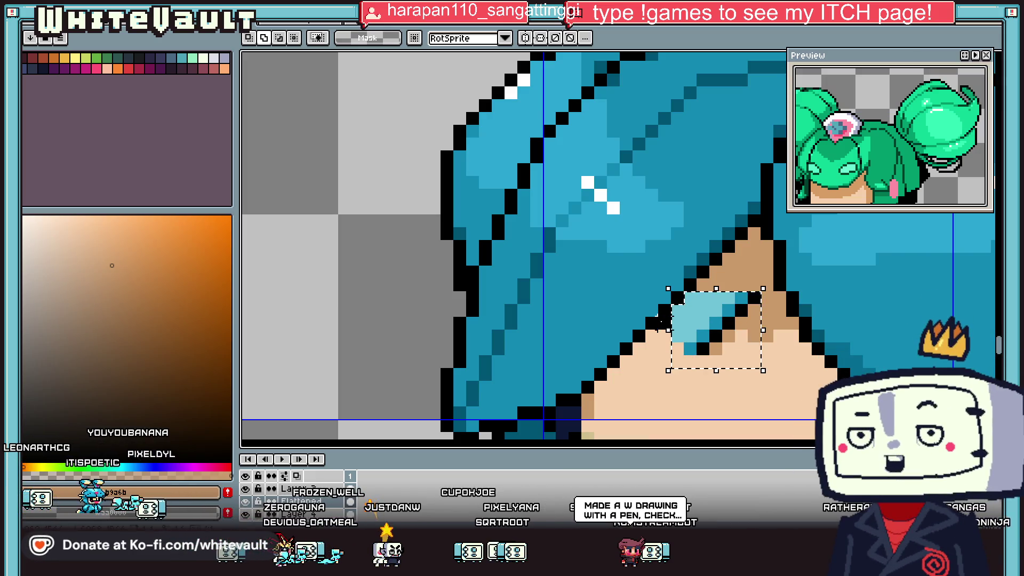
left_click_drag(704, 345, 730, 346)
key("Return")
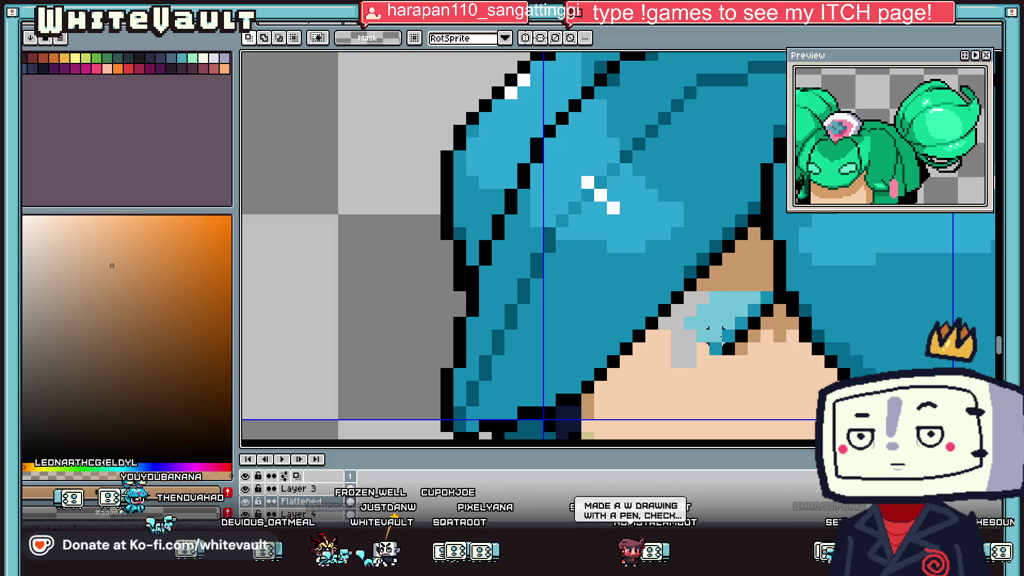
- Paint the leftover grey gap with skin and add a diagonal row of darker tan along the outline
scroll(715, 331, "up", 1)
key("b")
left_click(680, 315, "alt")
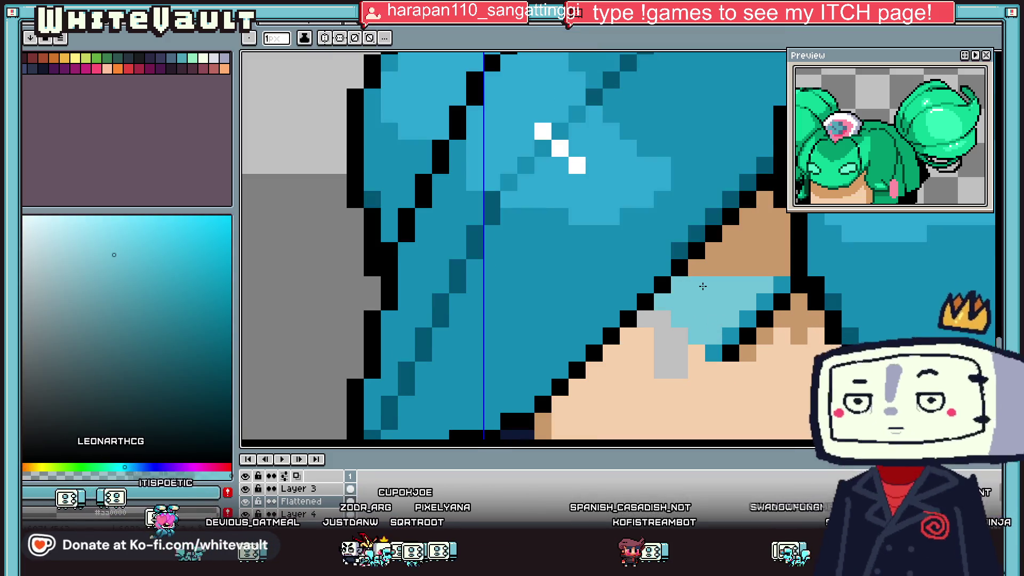
left_click(757, 336, "alt")
left_click_drag(645, 319, 671, 368)
left_click_drag(645, 318, 594, 370)
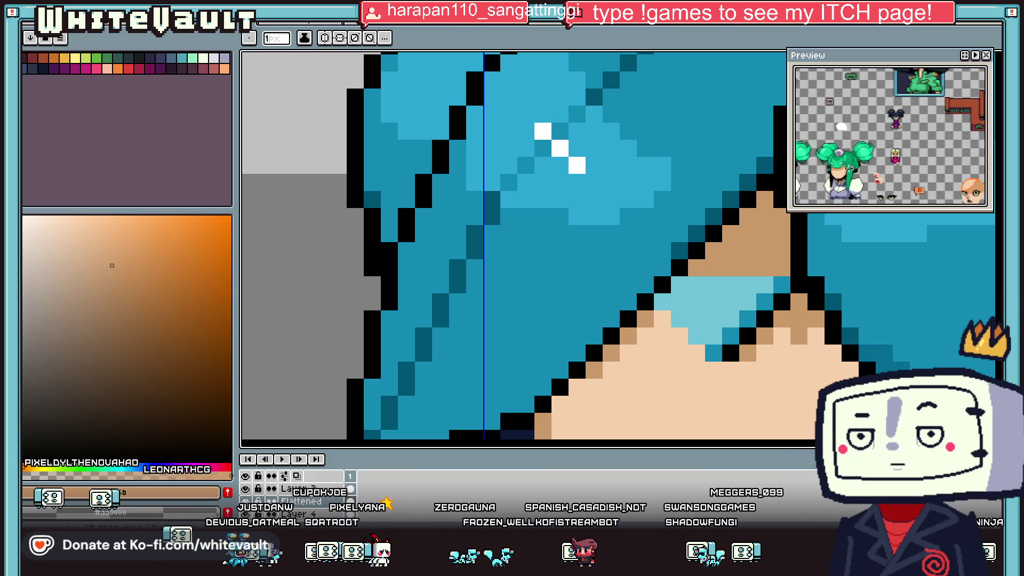
left_click(764, 302)
scroll(771, 307, "down", 3)
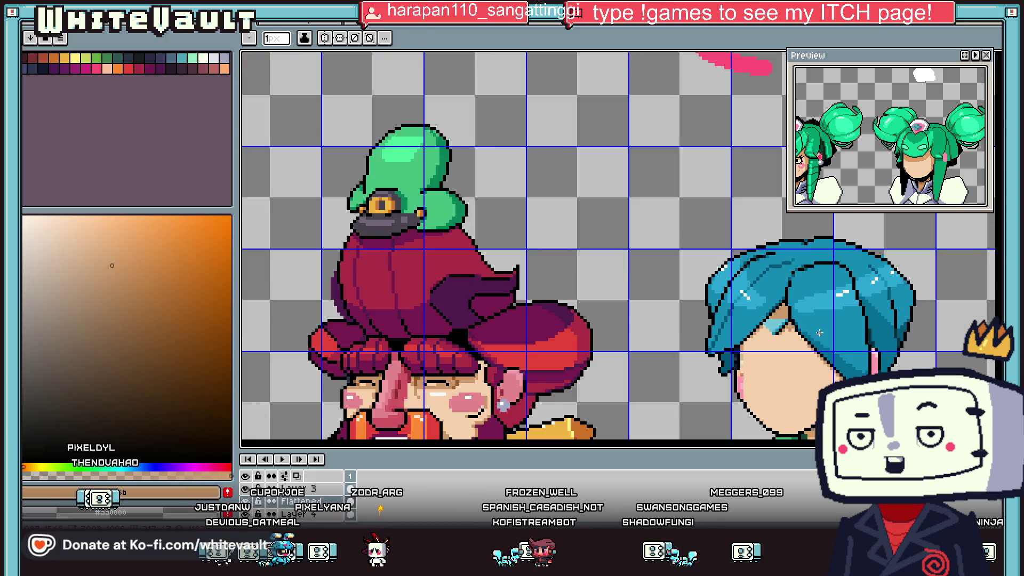
- Zoom out and save the portrait sprite sheet with File > Save
scroll(832, 347, "down", 1)
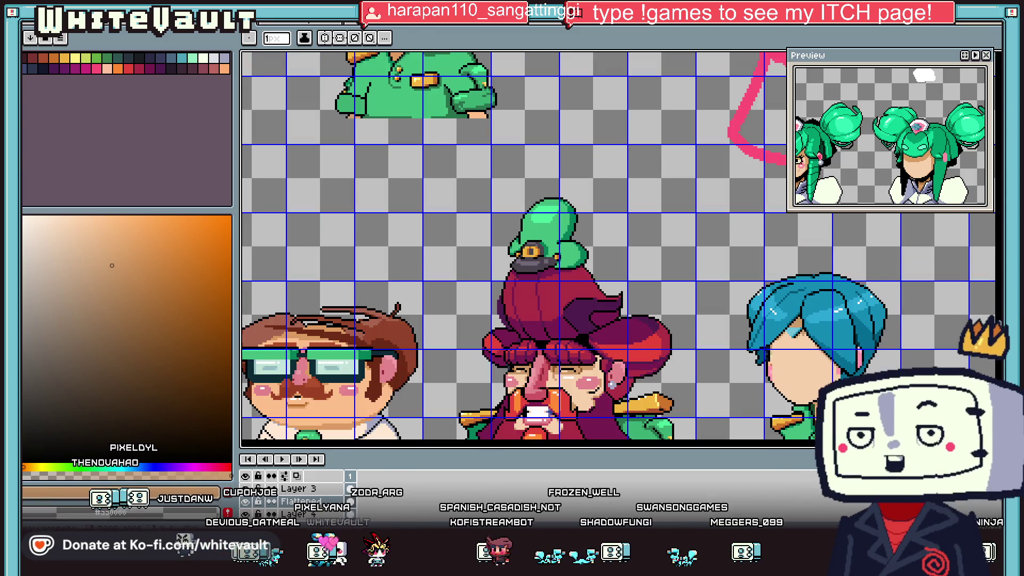
left_click(31, 38)
left_click(38, 65)
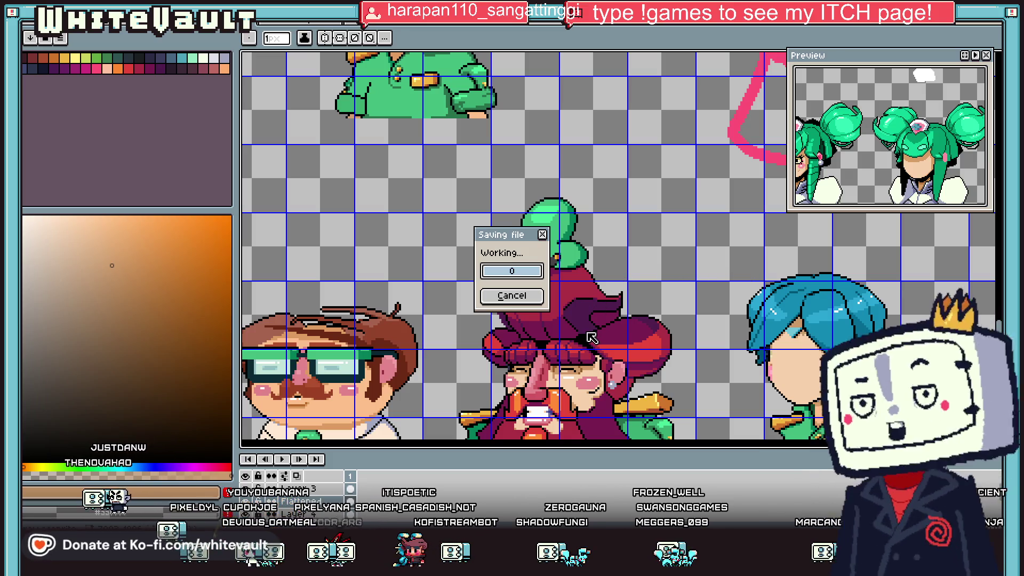
scroll(595, 300, "down", 3)
scroll(399, 340, "up", 2)
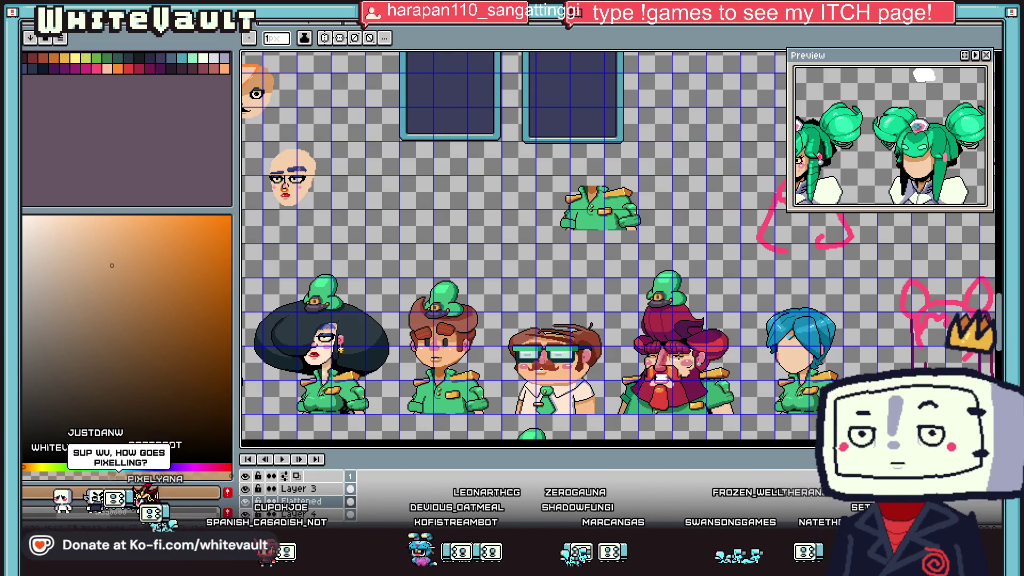
scroll(488, 323, "down", 3)
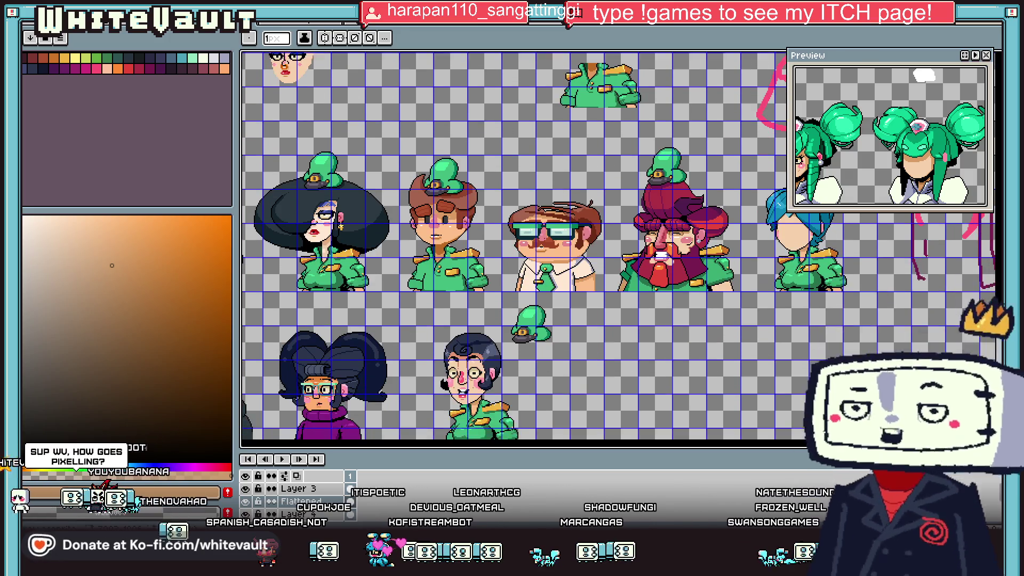
scroll(487, 324, "up", 1)
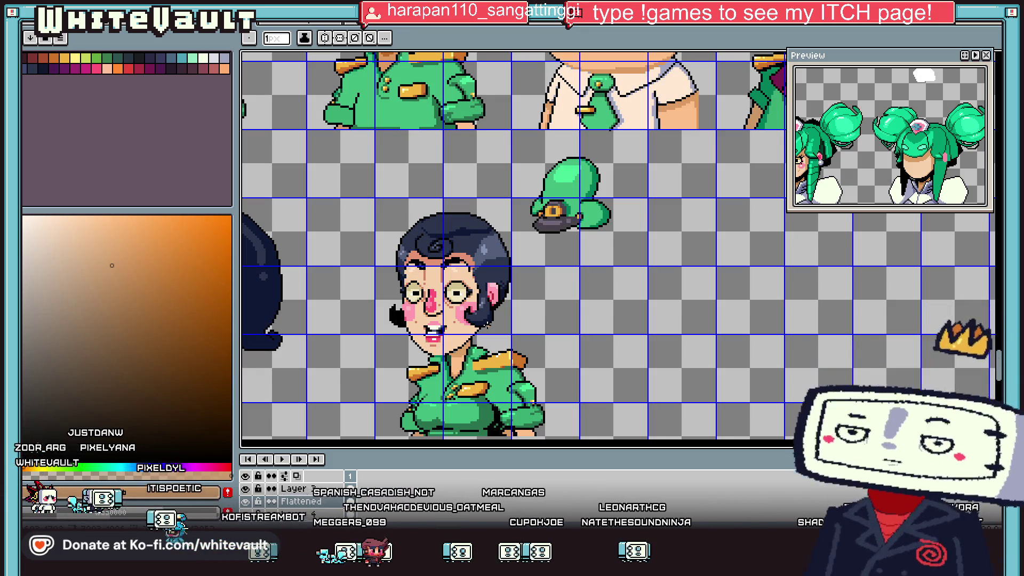
scroll(597, 176, "down", 2)
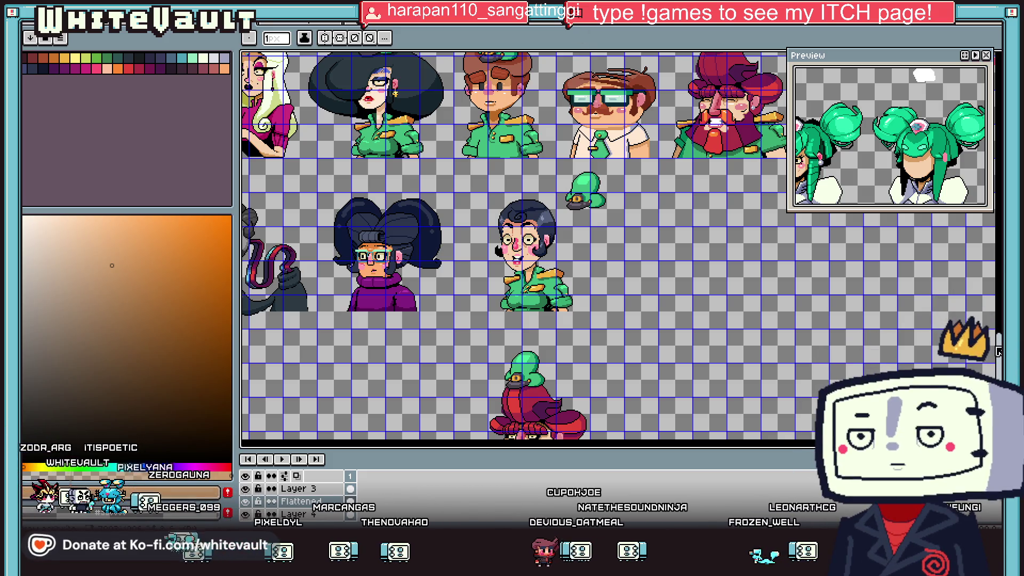
scroll(998, 351, "up", 2)
scroll(998, 341, "up", 3)
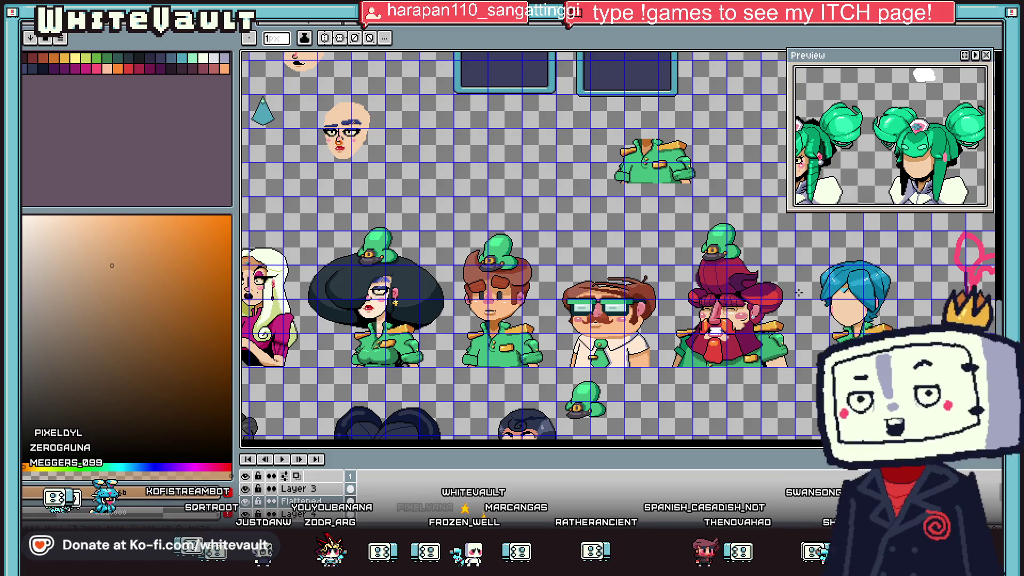
scroll(618, 245, "left", 10)
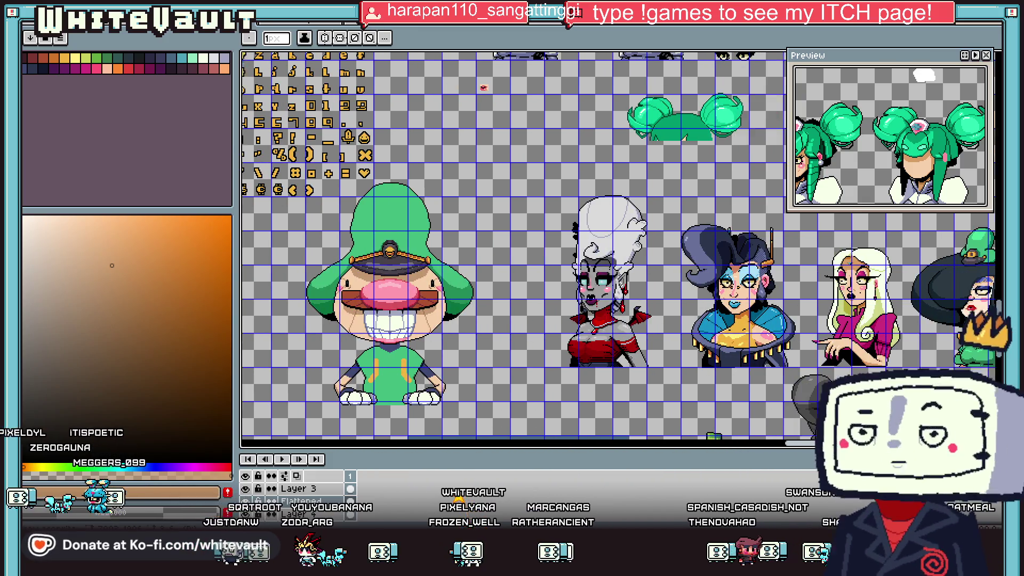
scroll(618, 245, "right", 1)
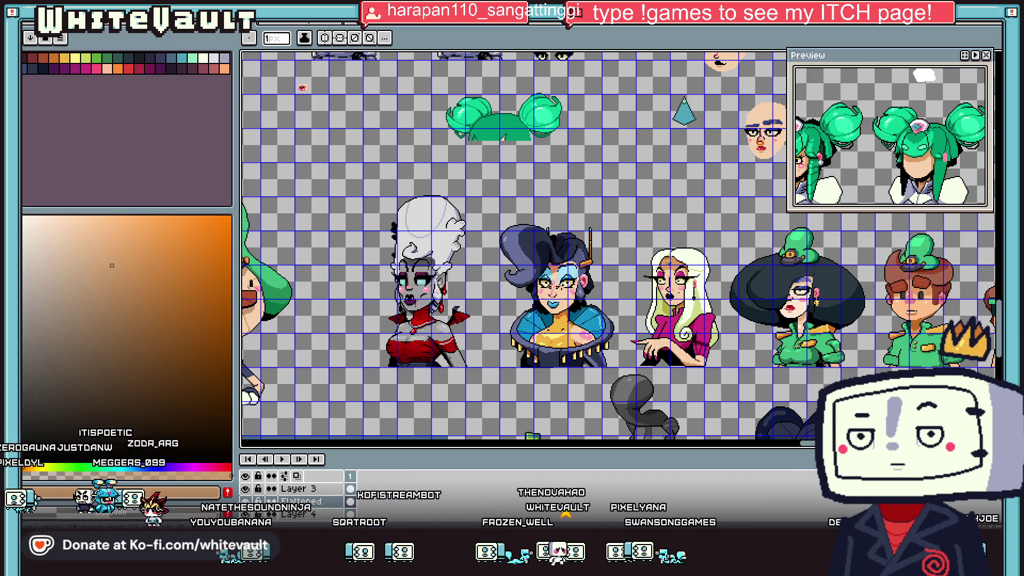
scroll(580, 269, "down", 3)
scroll(589, 251, "up", 1)
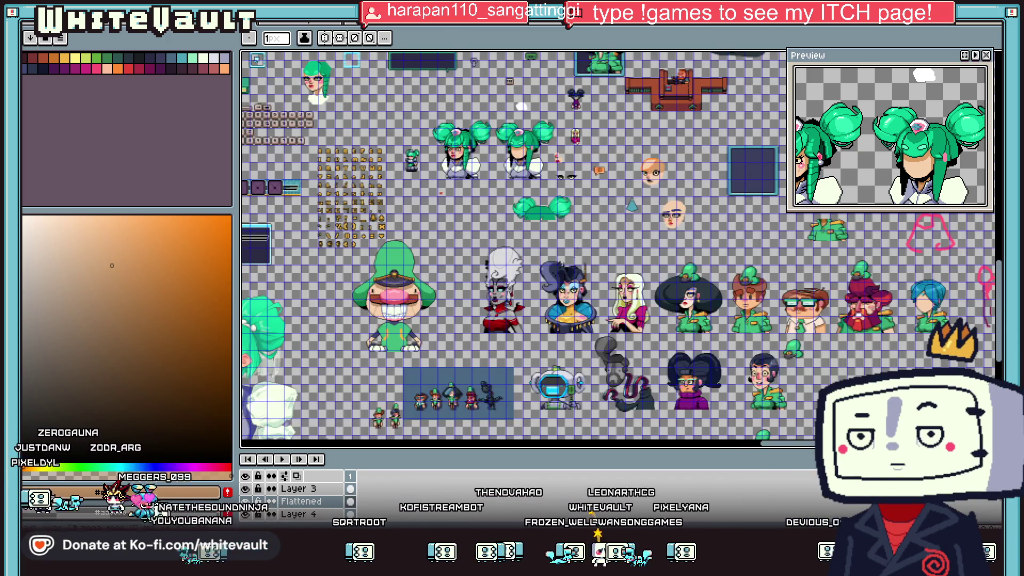
scroll(463, 136, "up", 2)
scroll(463, 136, "up", 2)
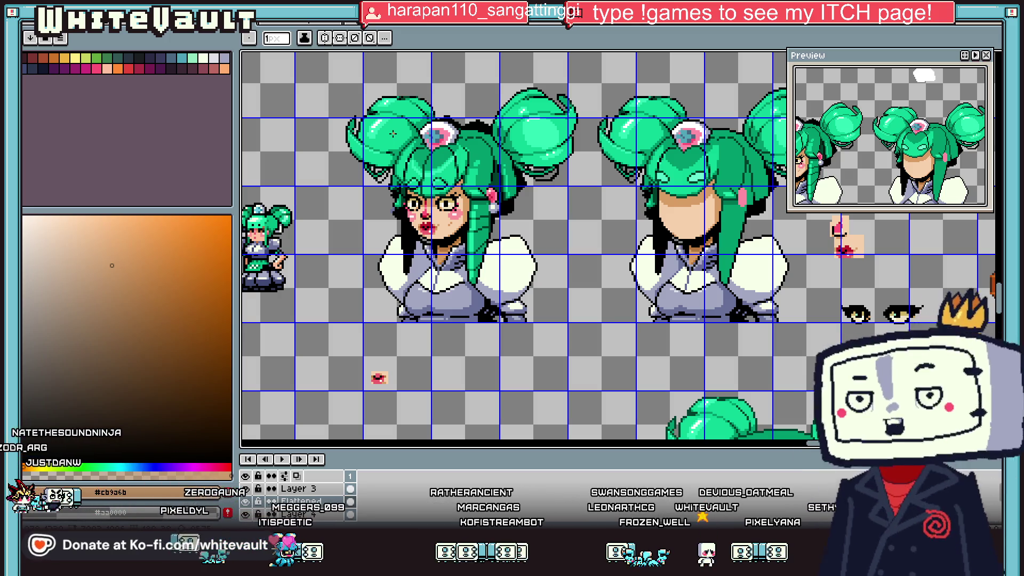
scroll(656, 222, "down", 3)
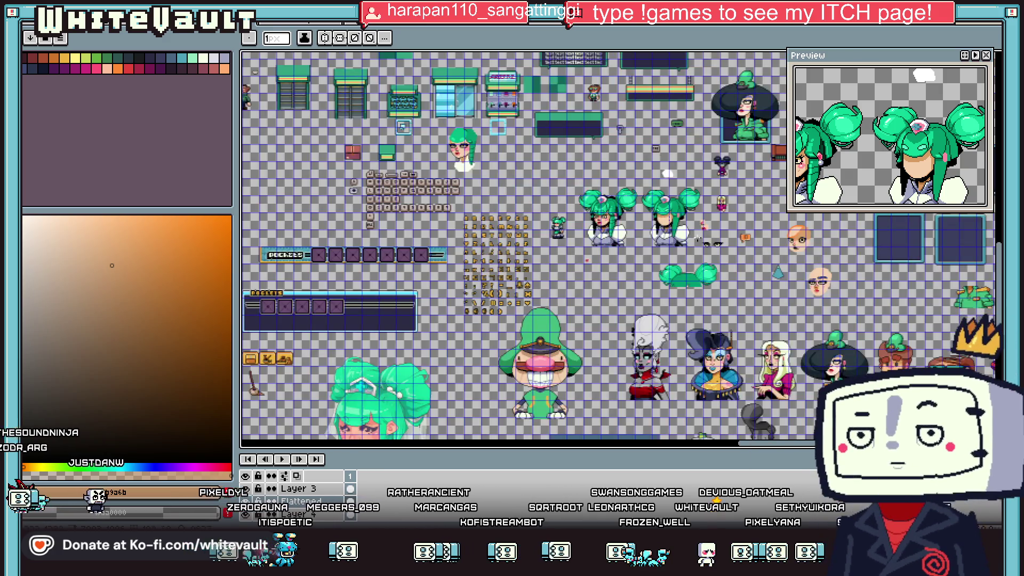
scroll(714, 368, "up", 2)
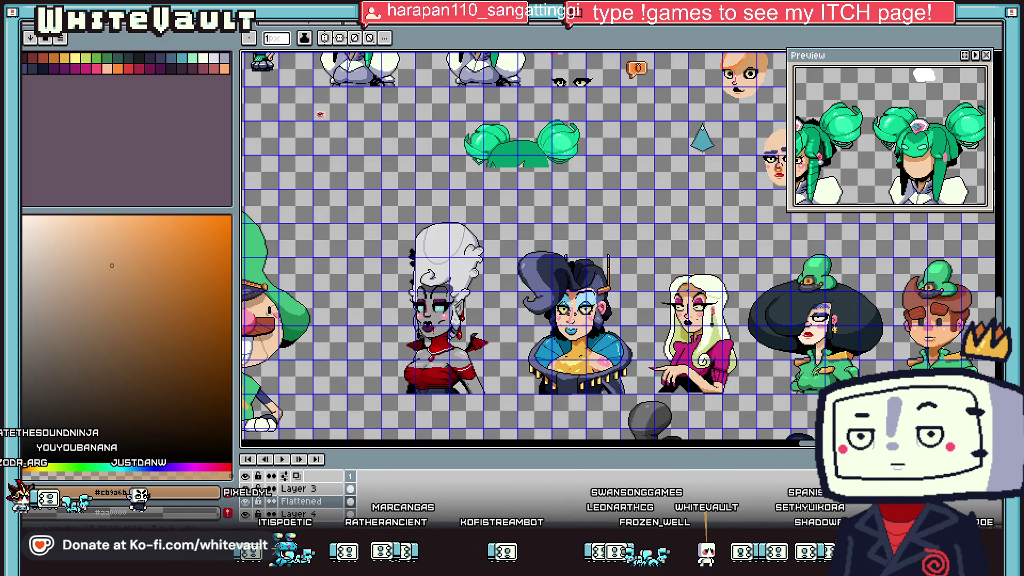
scroll(747, 368, "right", 6)
scroll(929, 167, "down", 2)
scroll(929, 167, "down", 2)
scroll(930, 167, "down", 1)
scroll(929, 167, "down", 1)
scroll(930, 167, "up", 1)
scroll(917, 155, "up", 1)
scroll(900, 142, "up", 2)
scroll(888, 131, "up", 2)
scroll(887, 131, "up", 2)
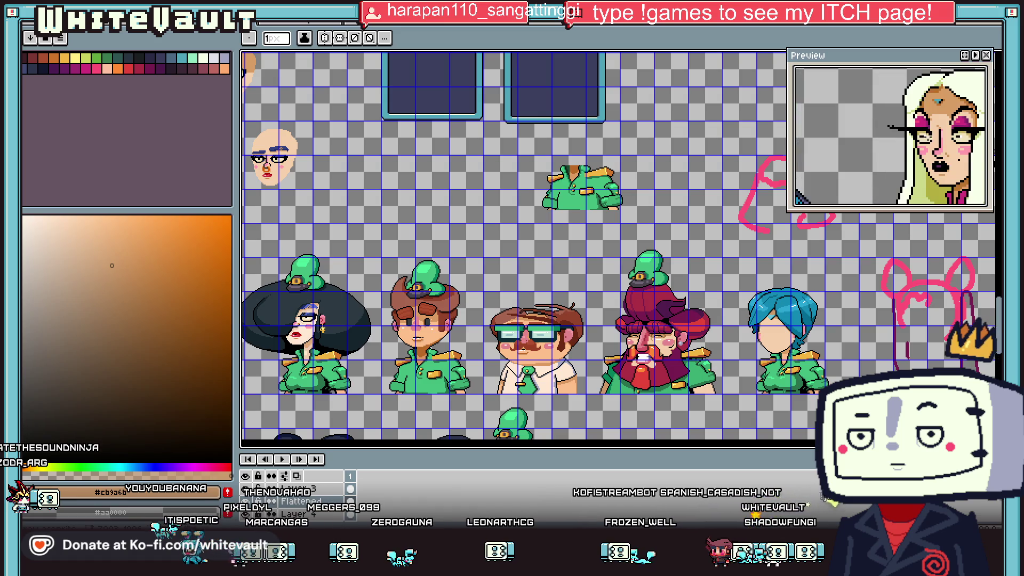
scroll(887, 131, "up", 1)
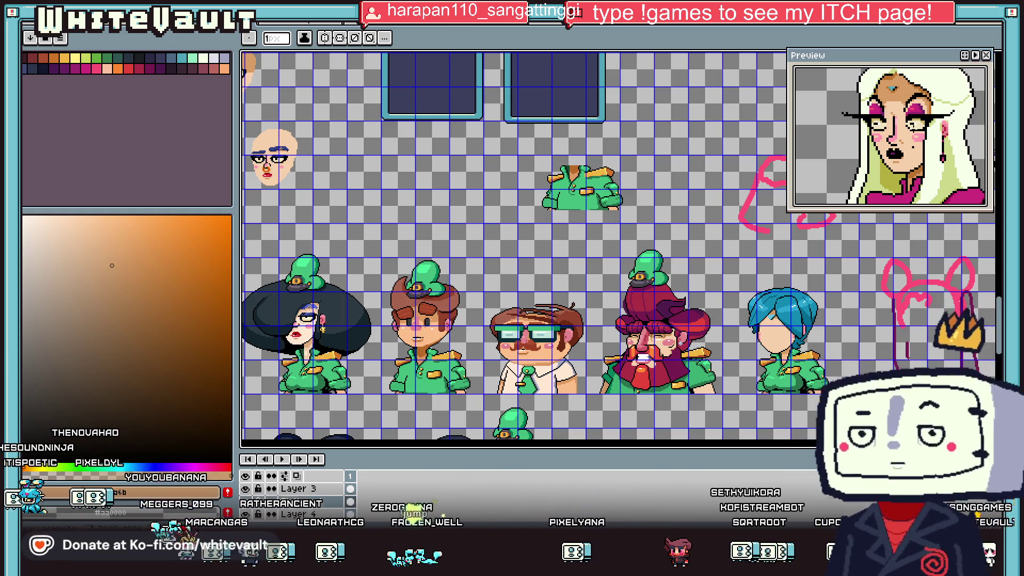
scroll(771, 322, "up", 1)
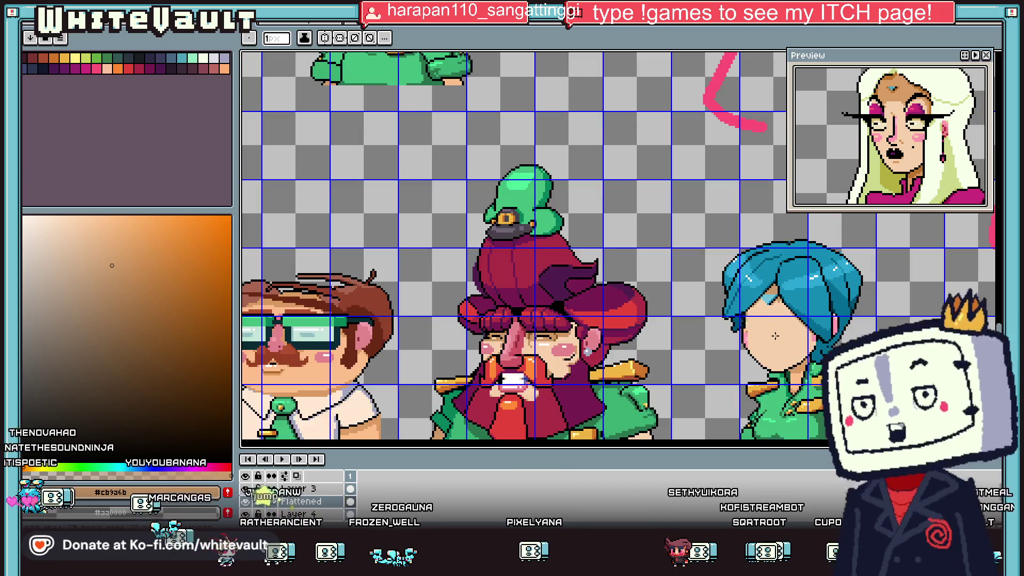
scroll(773, 328, "up", 1)
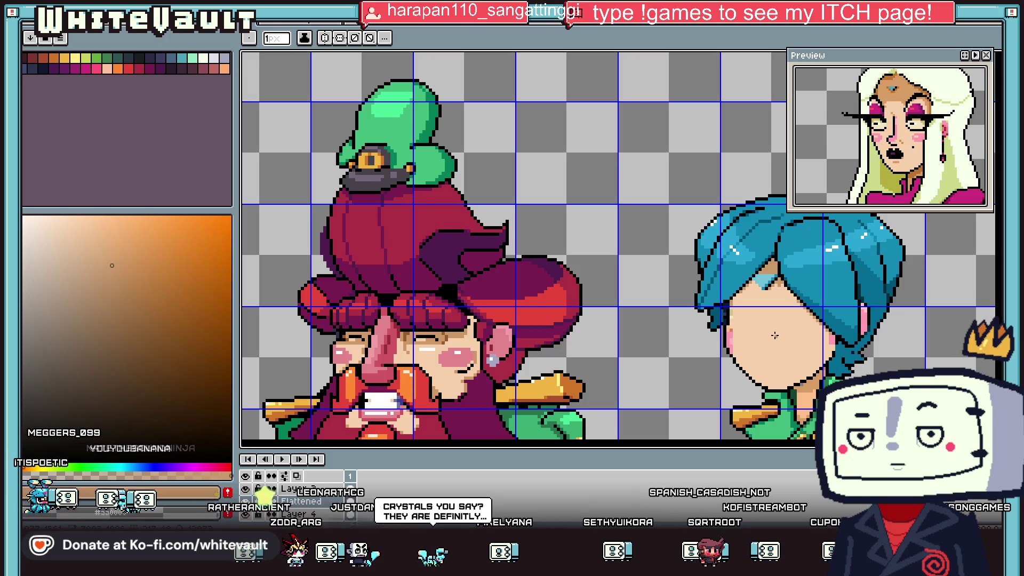
scroll(775, 336, "down", 1)
scroll(776, 336, "down", 1)
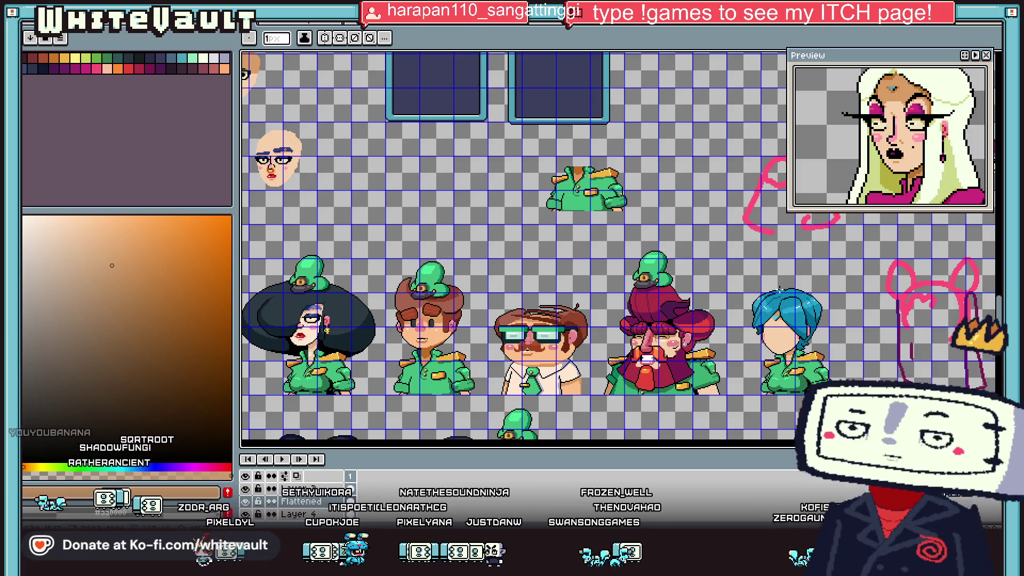
- Select a patch of the green shirt's chest with the rectangular marquee
scroll(790, 394, "up", 2)
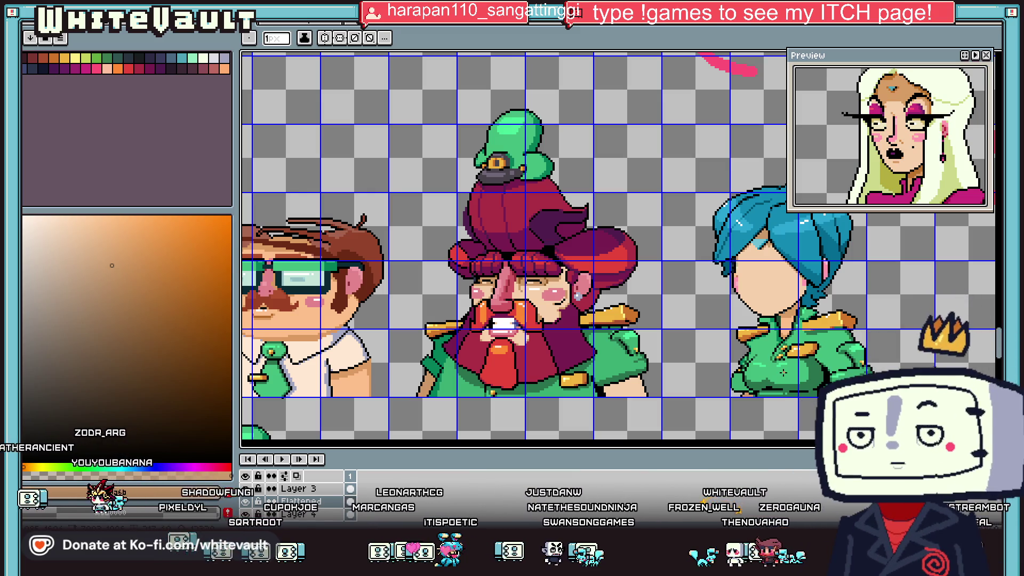
scroll(767, 373, "up", 2)
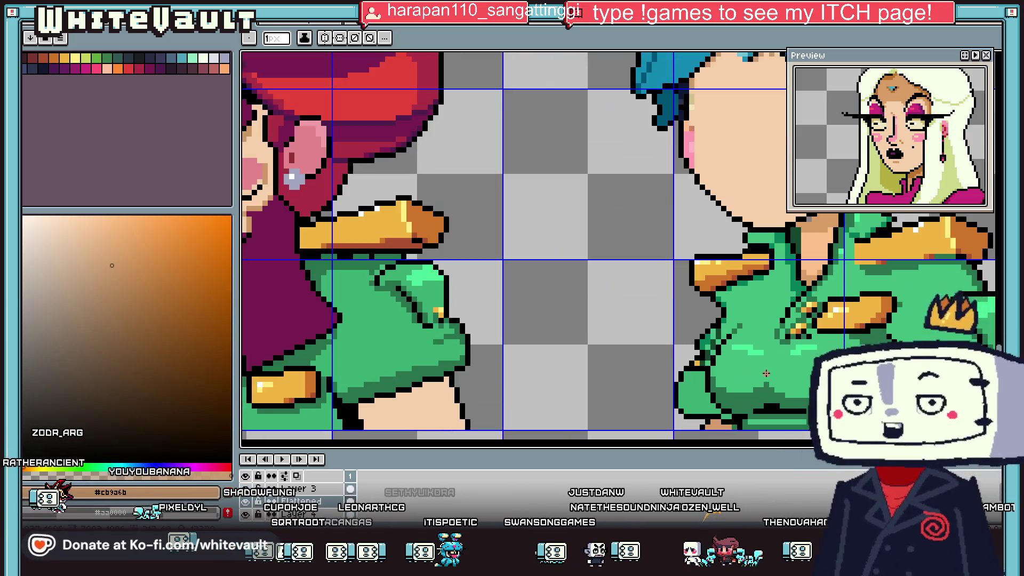
key("m")
scroll(733, 352, "up", 1)
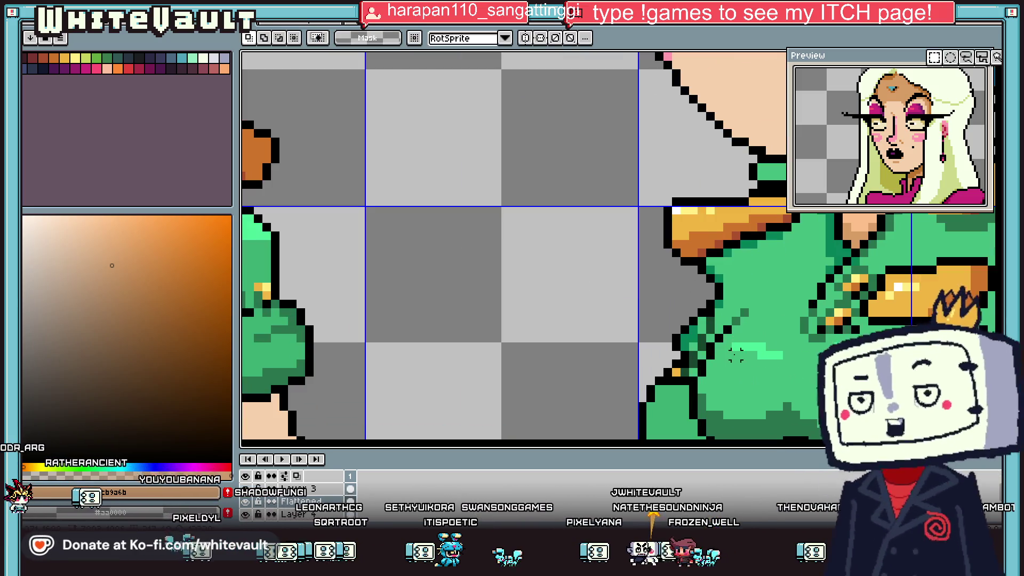
mouse_move(733, 373)
left_mouse_down()
mouse_move(757, 309)
mouse_move(714, 385)
mouse_move(757, 412)
left_mouse_up()
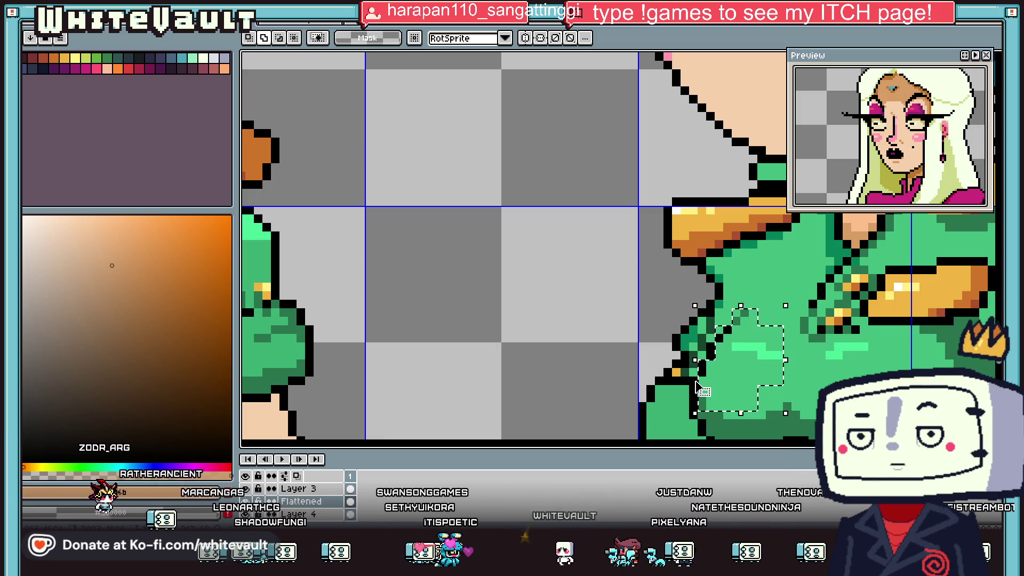
scroll(715, 417, "down", 2)
scroll(715, 416, "up", 2)
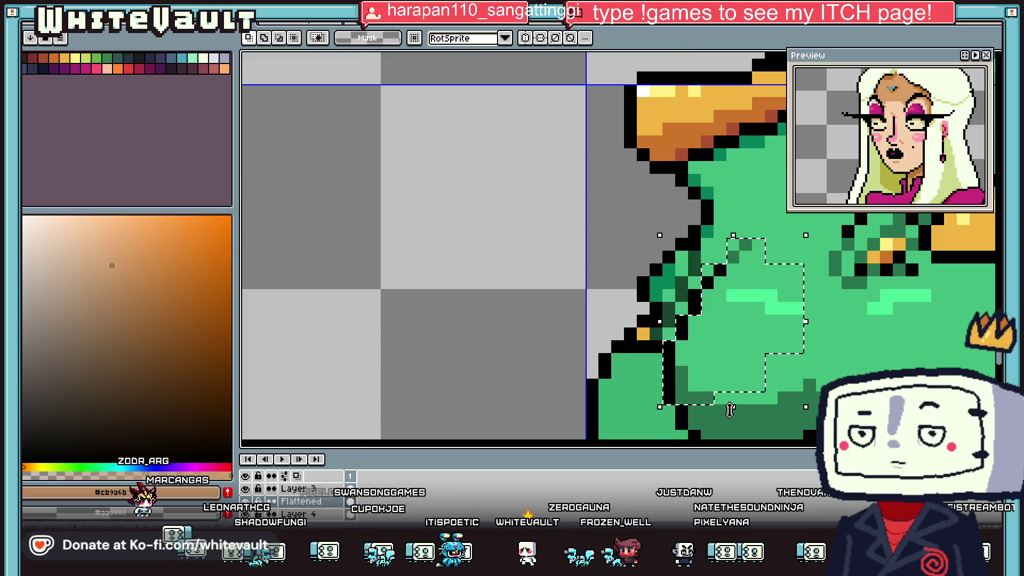
scroll(668, 334, "up", 1)
- Nudge the selected patch one pixel up and left and commit it in place
left_click_drag(666, 333, 680, 331)
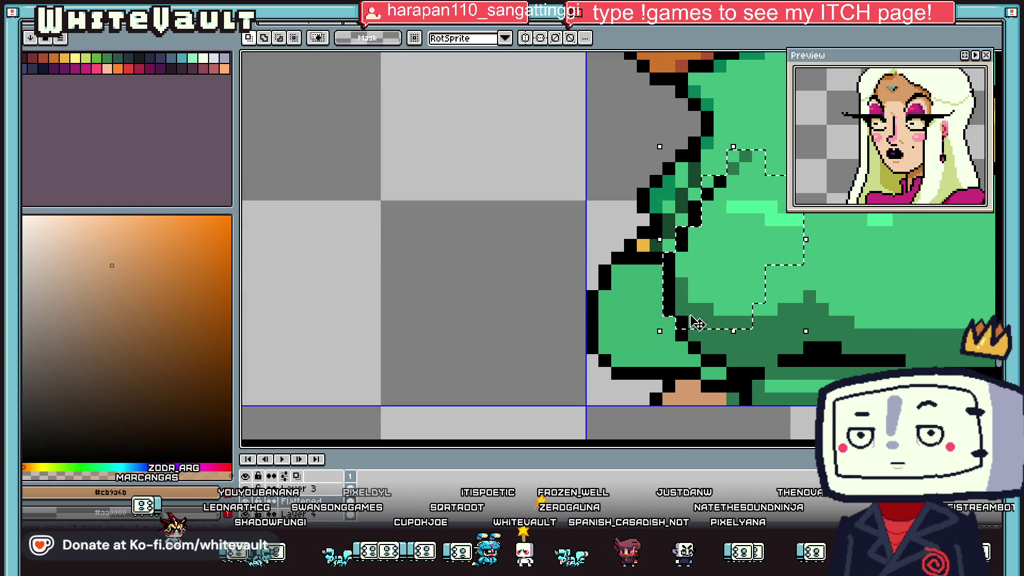
scroll(696, 322, "down", 2)
scroll(695, 322, "up", 3)
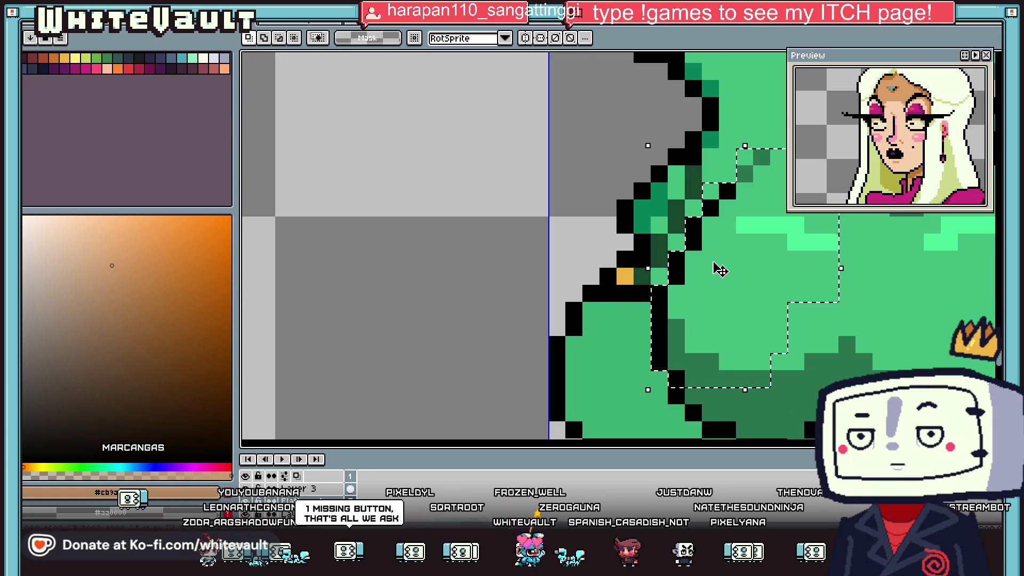
scroll(720, 270, "down", 3)
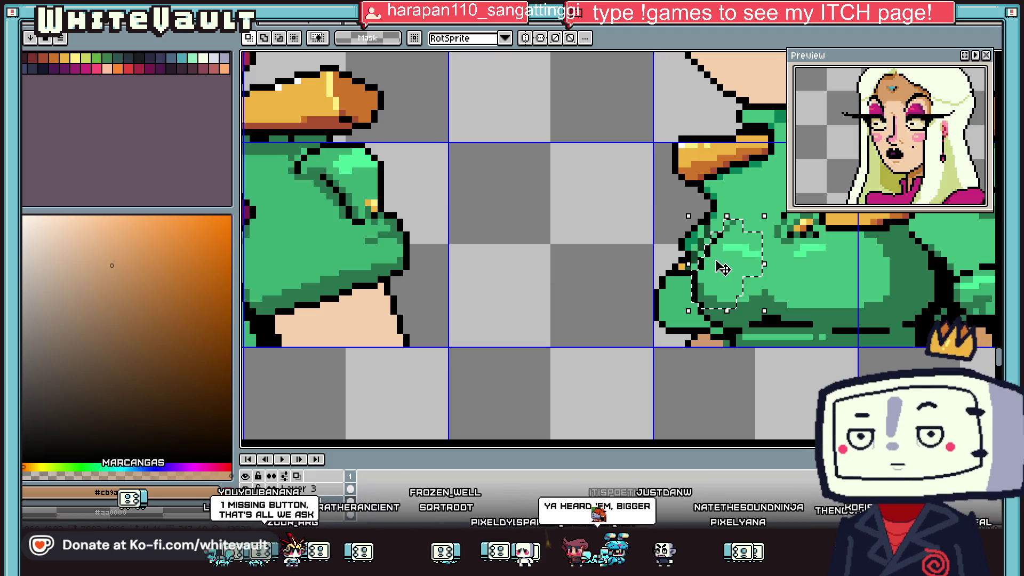
scroll(732, 264, "up", 1)
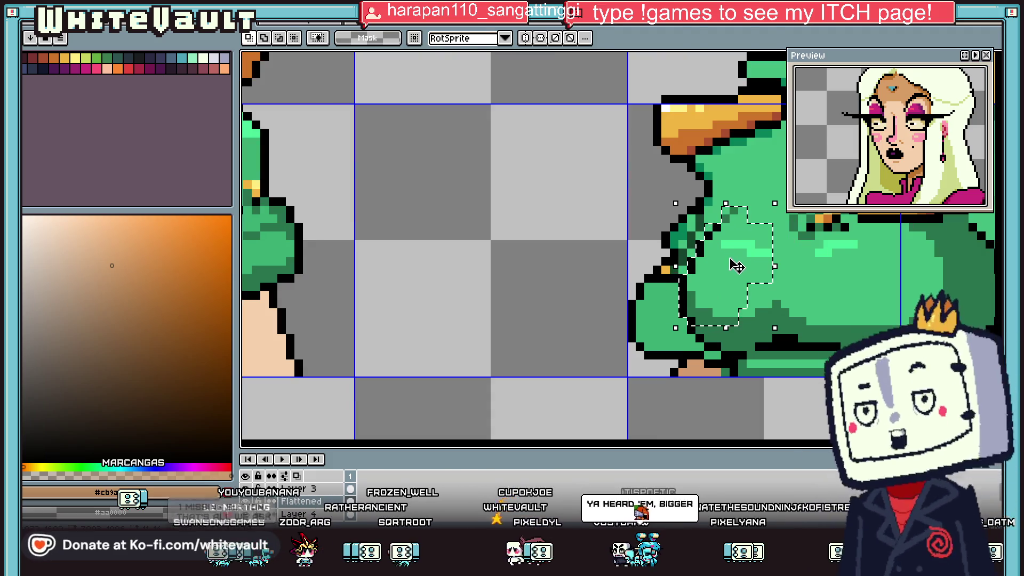
key("Up")
key("Left")
scroll(732, 260, "down", 1)
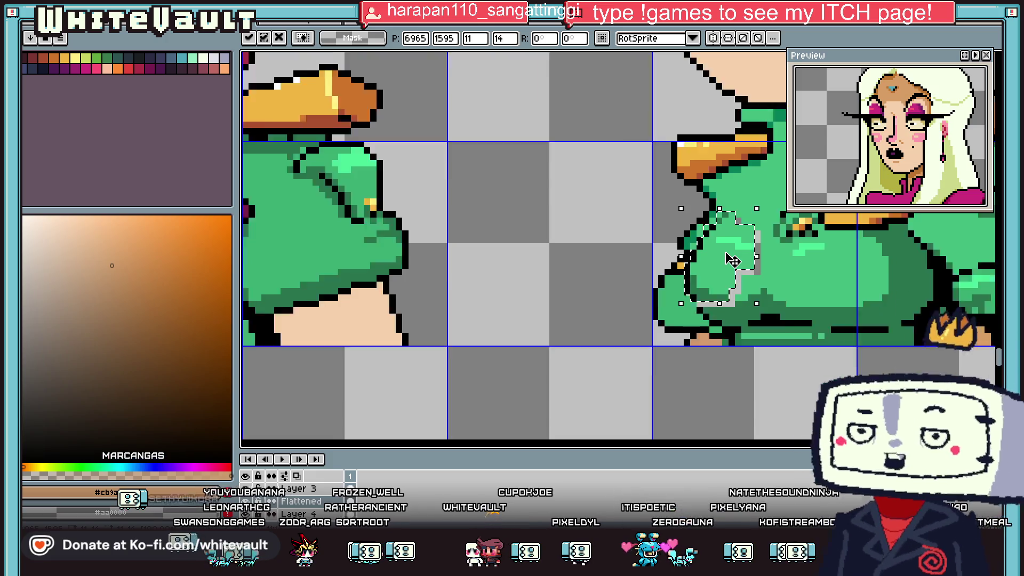
scroll(732, 259, "down", 1)
key("Return")
scroll(741, 286, "up", 2)
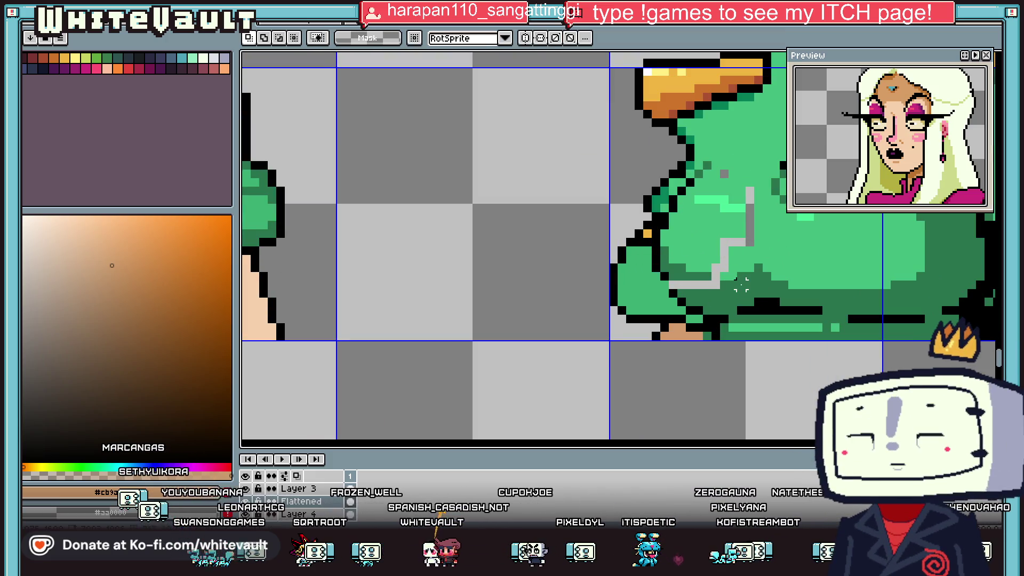
- Sample the dark green from the shirt as the drawing colour
key("i")
scroll(674, 278, "up", 3)
left_click(683, 272)
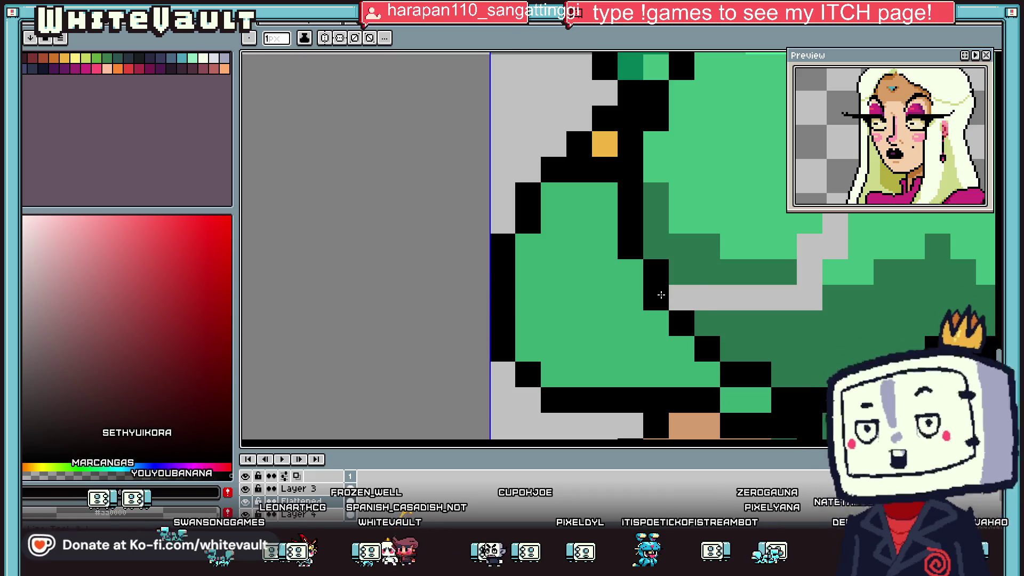
- Paint the grey gap across the uniform chest with the sampled dark green
left_click_drag(682, 296, 840, 293)
key("i")
key("g")
left_click(821, 251)
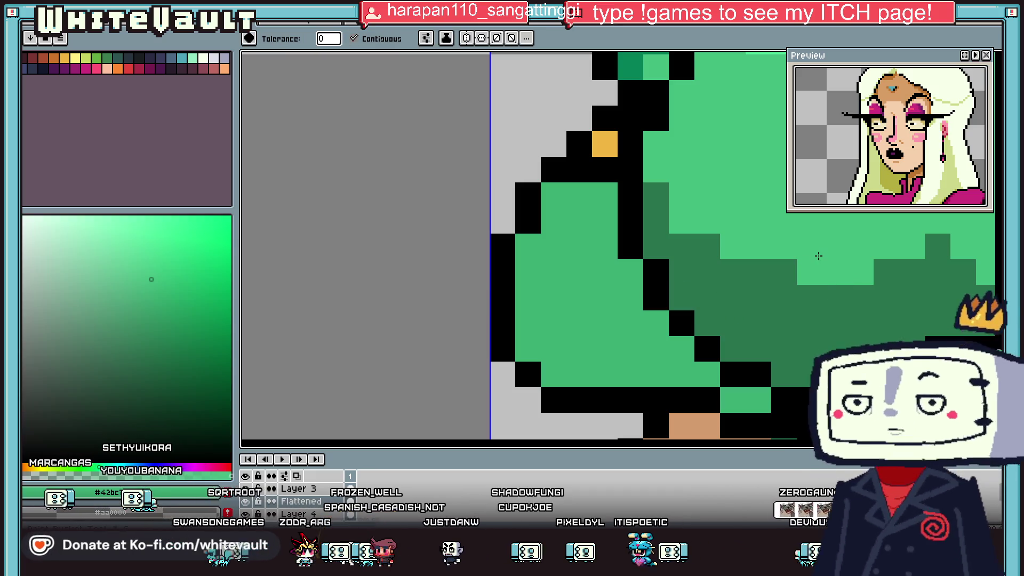
scroll(852, 253, "down", 3)
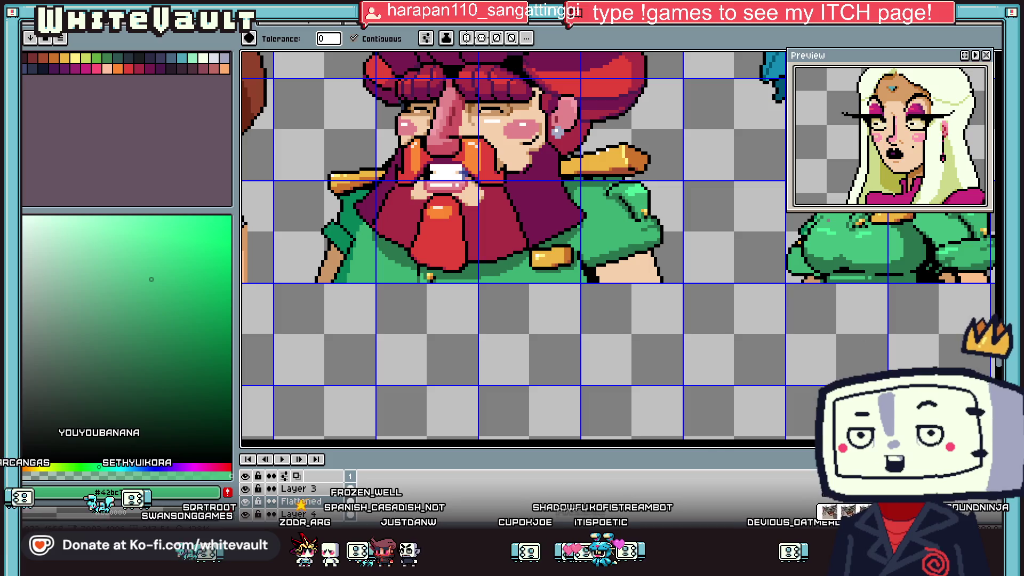
scroll(852, 253, "right", 2)
scroll(558, 215, "right", 5)
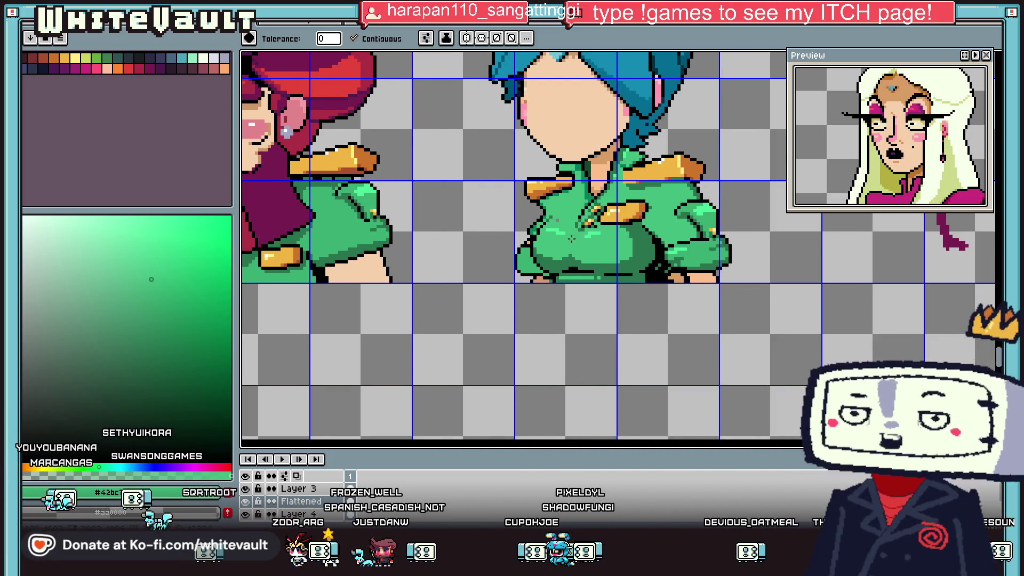
scroll(558, 215, "up", 2)
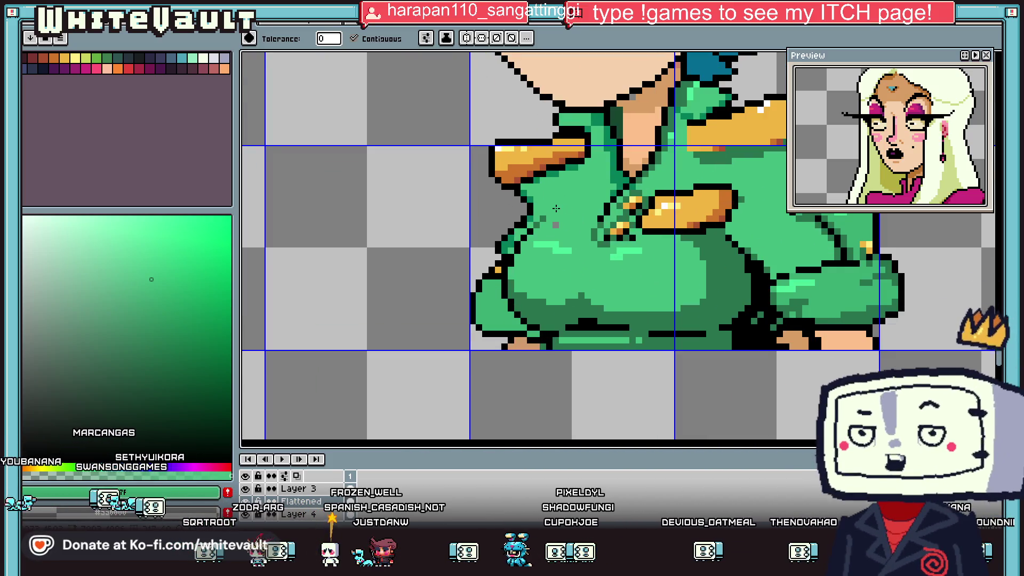
key("b")
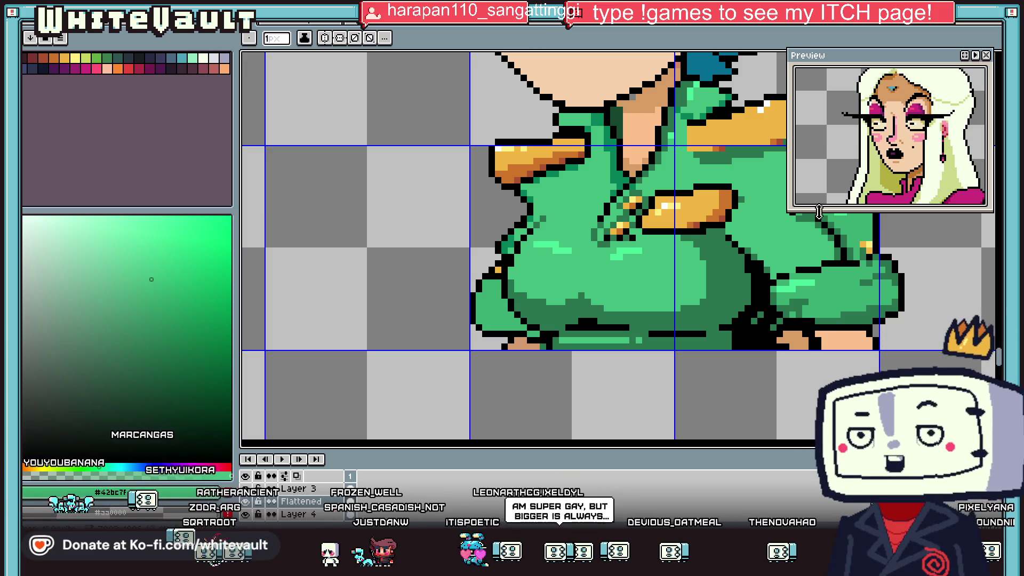
- Shift the lower chest band of the uniform one pixel down and left
key("m")
left_click_drag(504, 283, 706, 339)
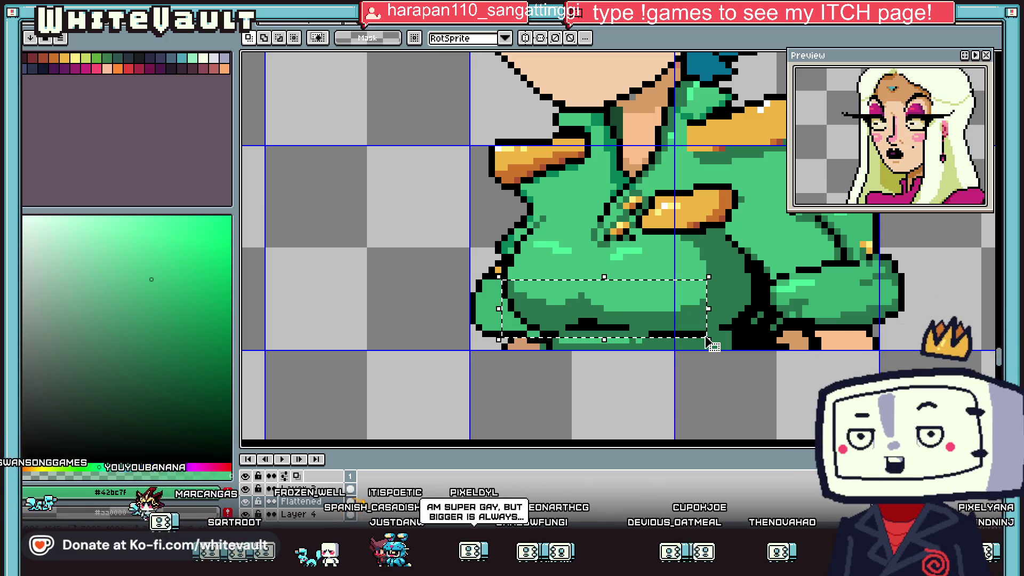
key("Down")
key("Left")
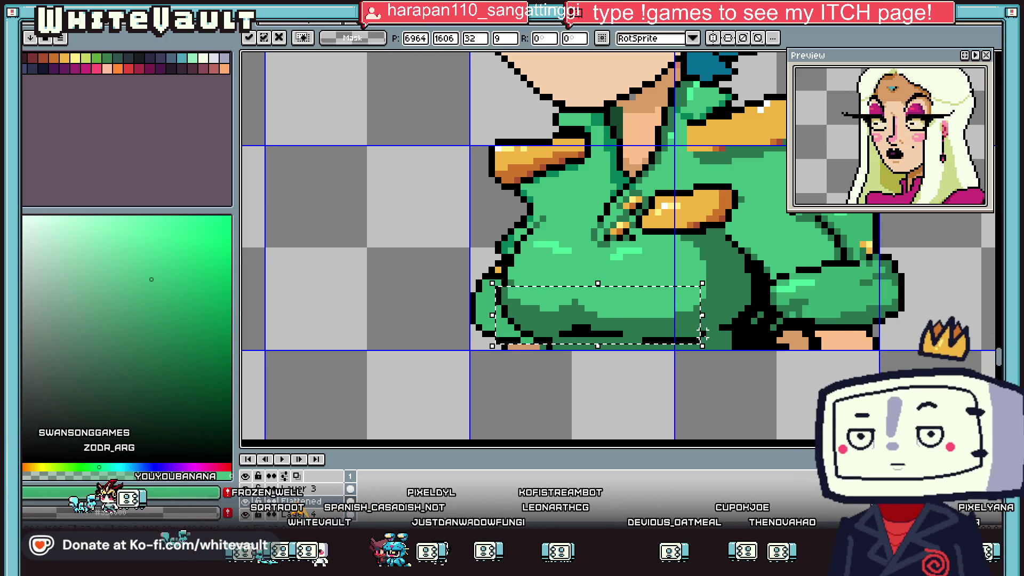
key("ctrl+d")
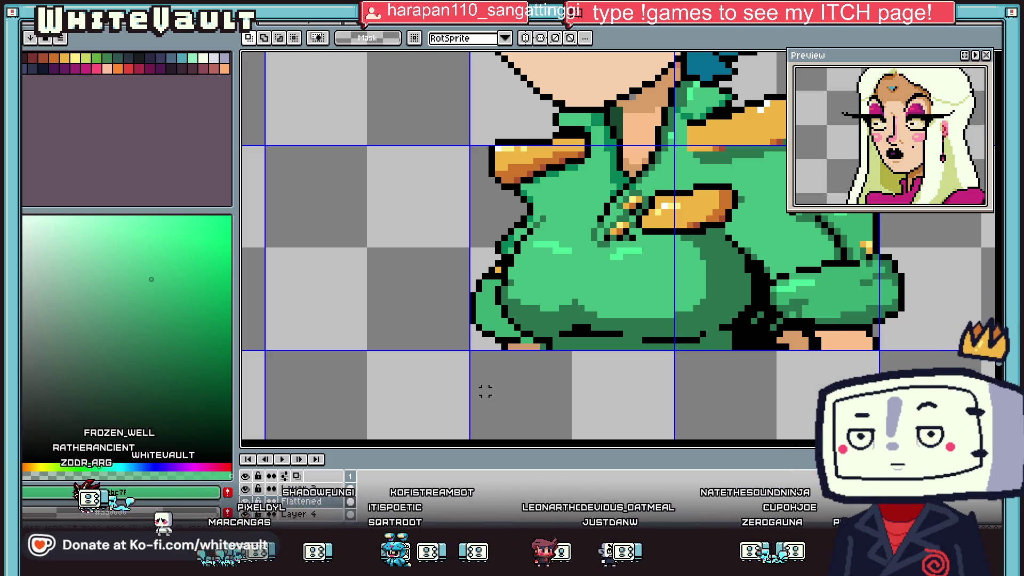
scroll(509, 273, "up", 1)
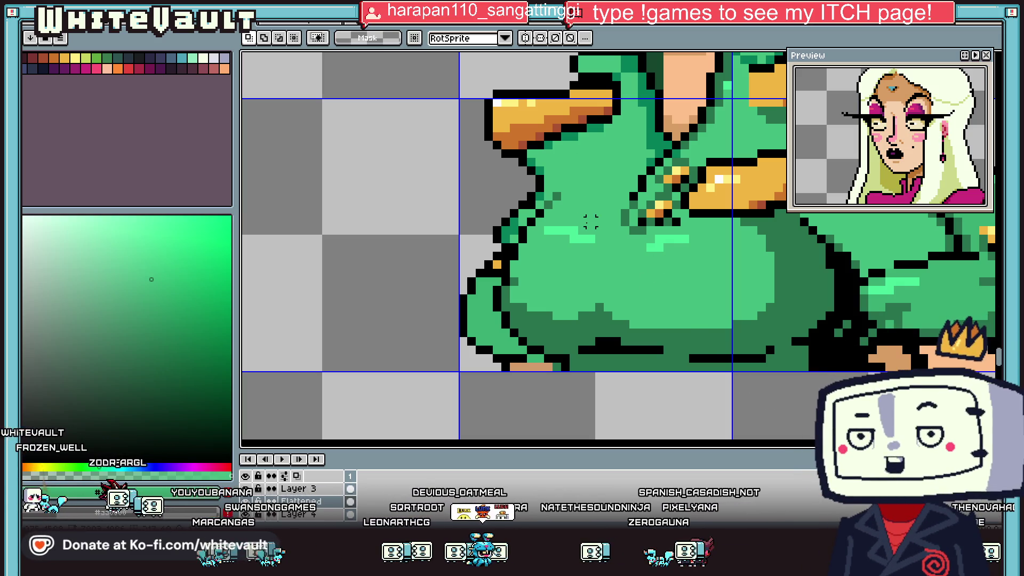
- Sample black from the outline, then the green from the shirt
key("i")
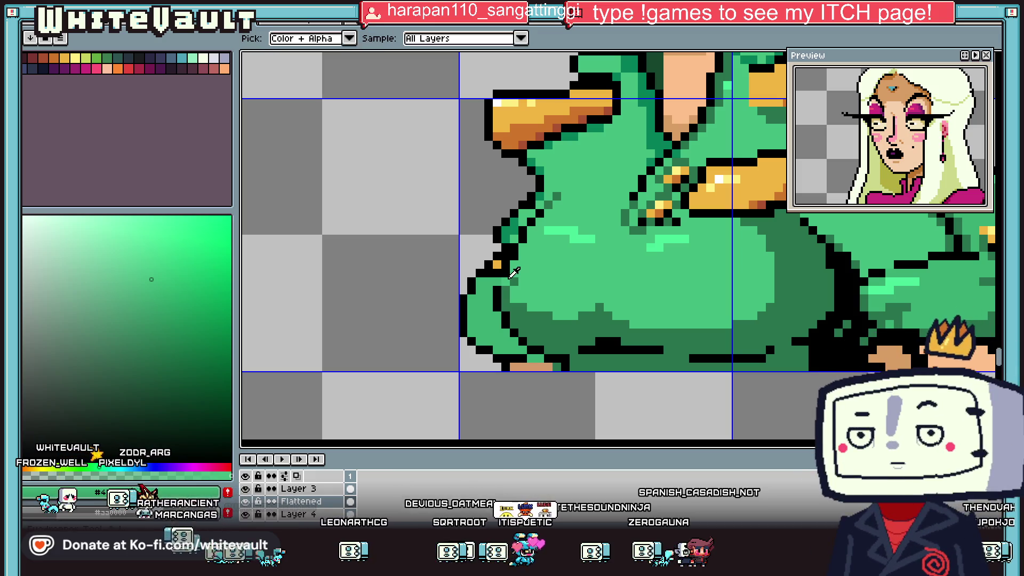
scroll(509, 278, "up", 1)
left_click(490, 271)
left_click(501, 276, "alt")
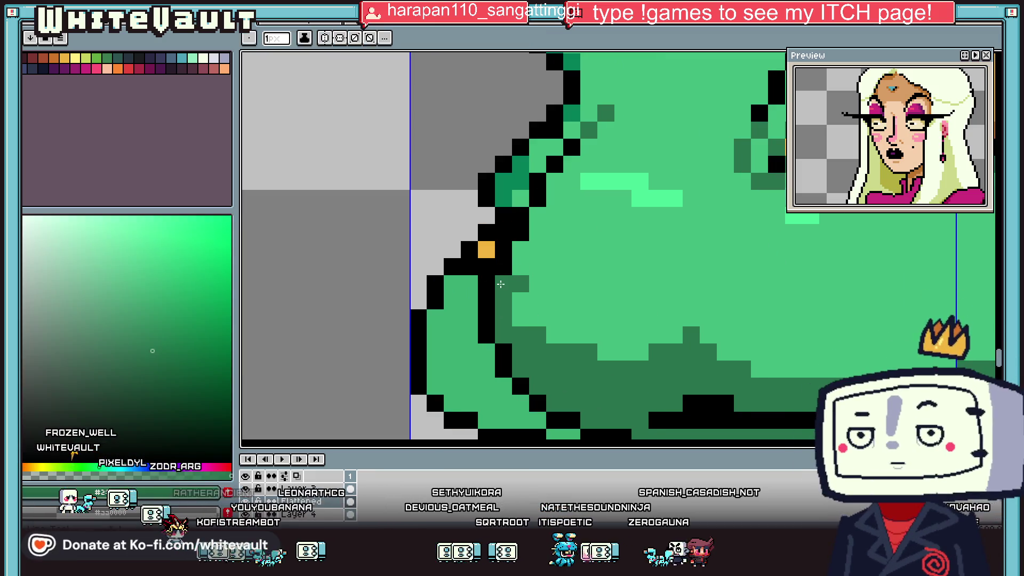
scroll(528, 279, "down", 3)
scroll(528, 278, "down", 3)
scroll(550, 272, "up", 4)
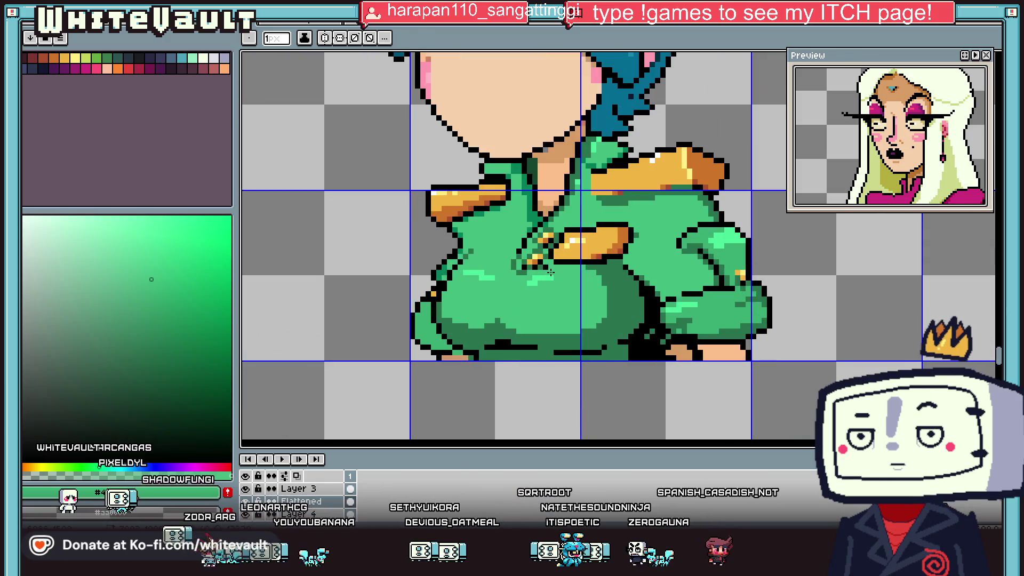
scroll(501, 337, "up", 1)
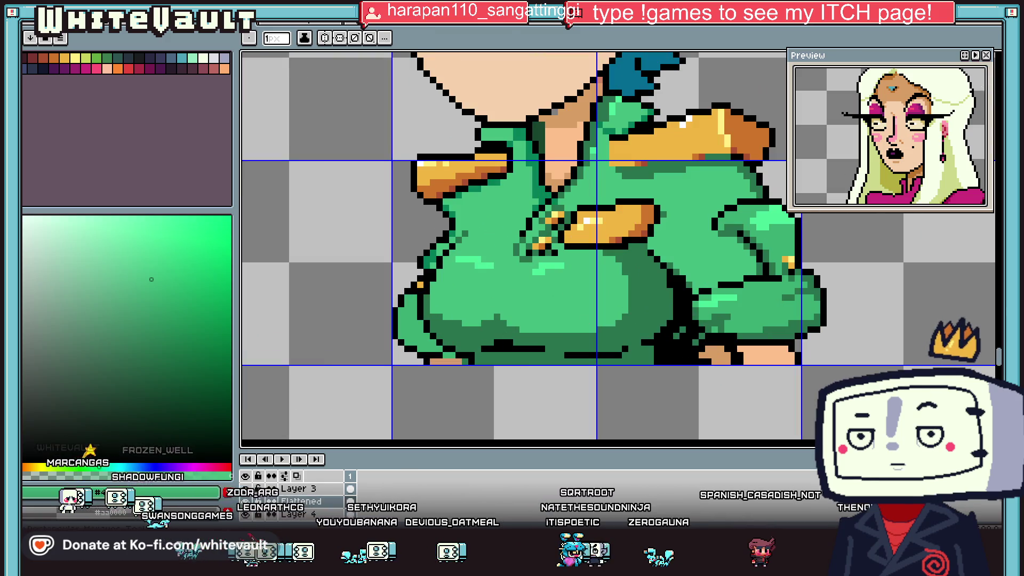
- Select the lower part of the green shirt, then drop the selection
key("m")
scroll(549, 341, "down", 2)
scroll(549, 342, "down", 1)
scroll(549, 341, "down", 1)
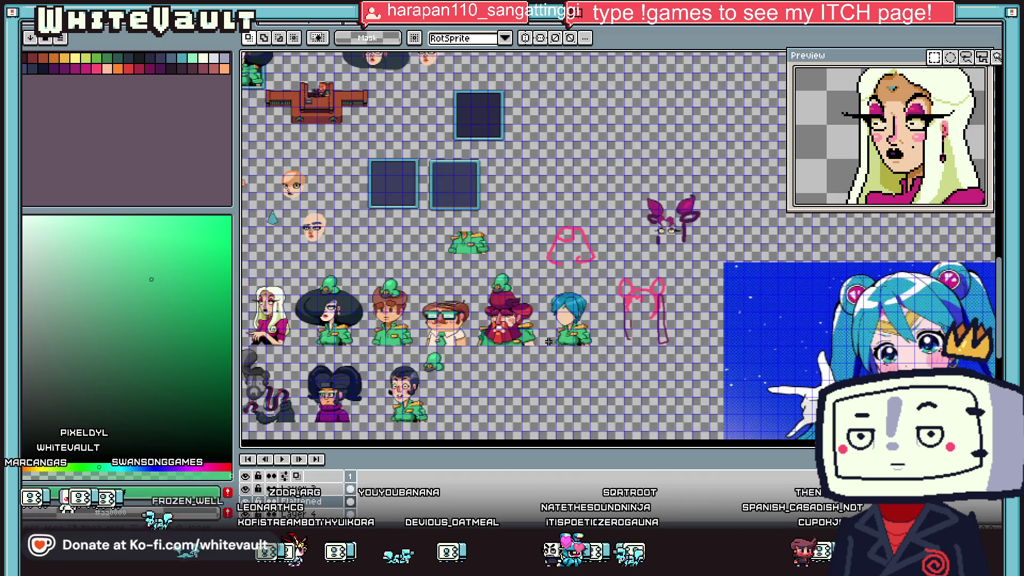
scroll(549, 341, "up", 2)
scroll(528, 320, "up", 1)
scroll(515, 296, "up", 1)
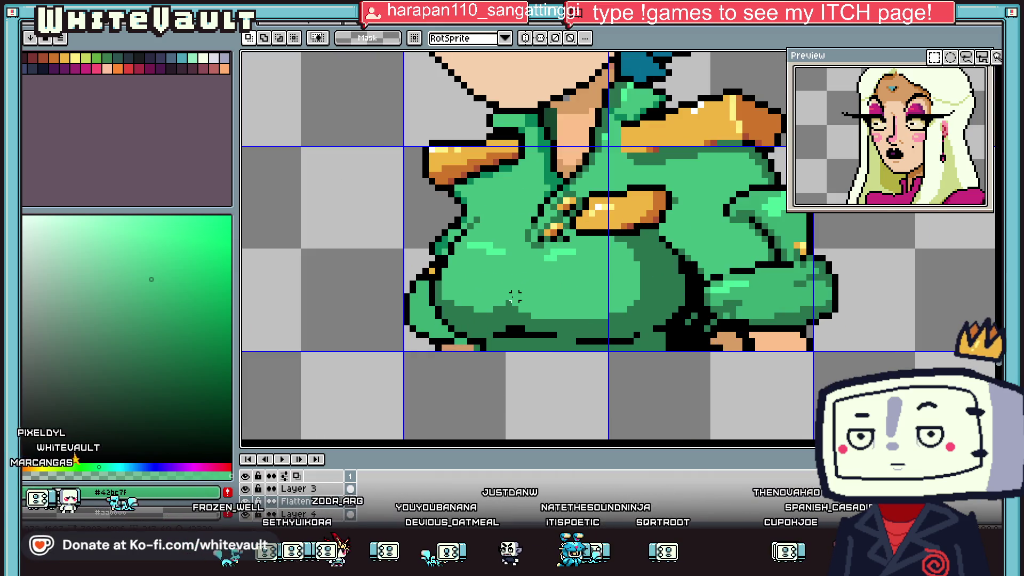
left_click_drag(515, 296, 648, 341)
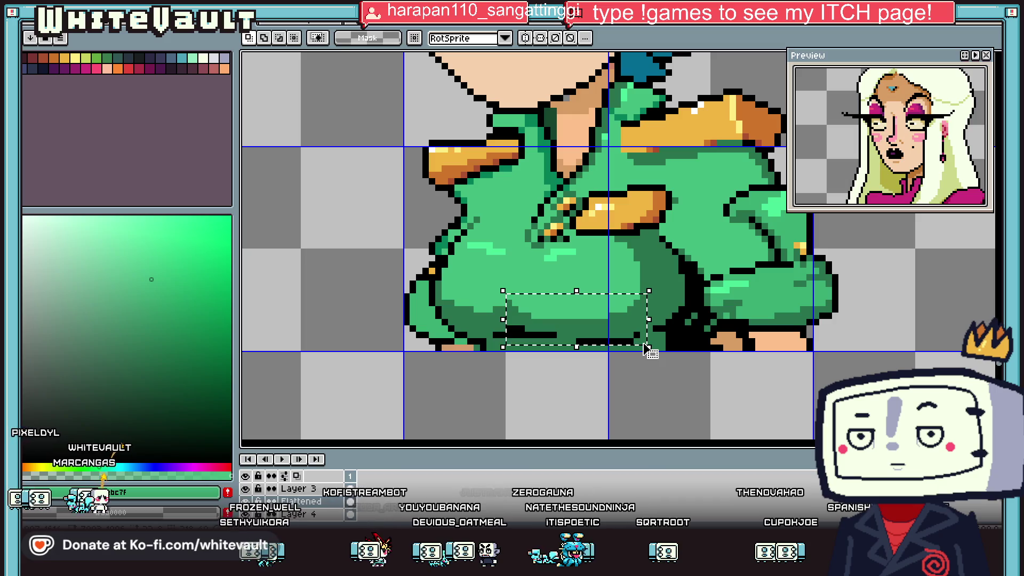
left_click(646, 347)
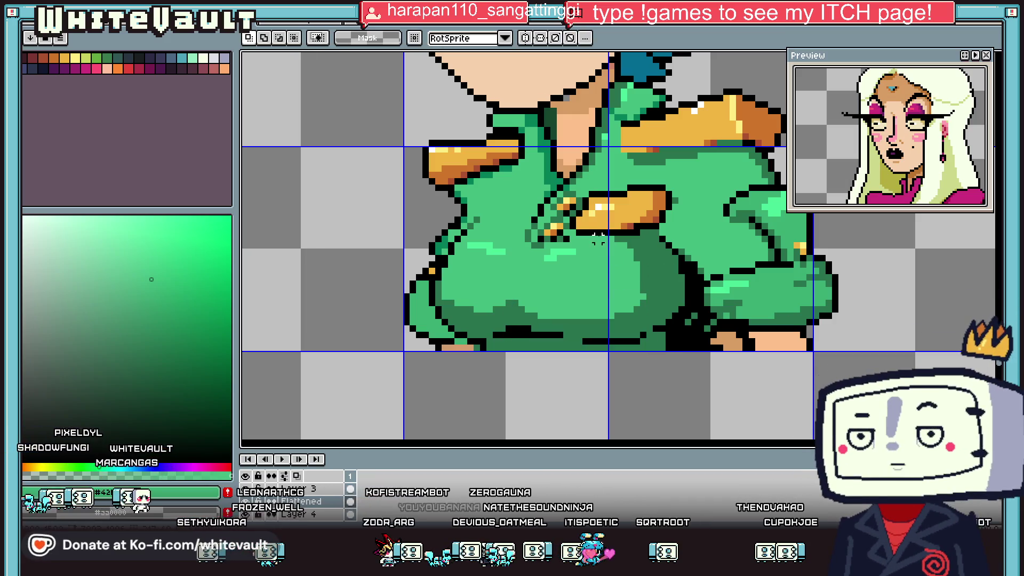
- Select the gold chest piece with its surrounding area and nudge it right
left_click_drag(622, 263, 628, 267)
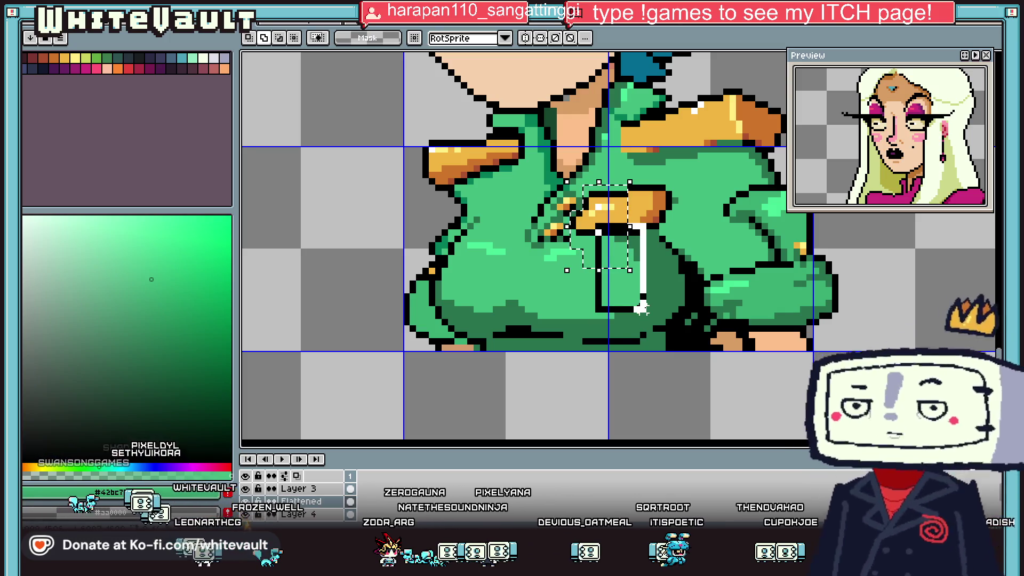
left_click_drag(595, 224, 647, 313)
left_click_drag(617, 173, 679, 229)
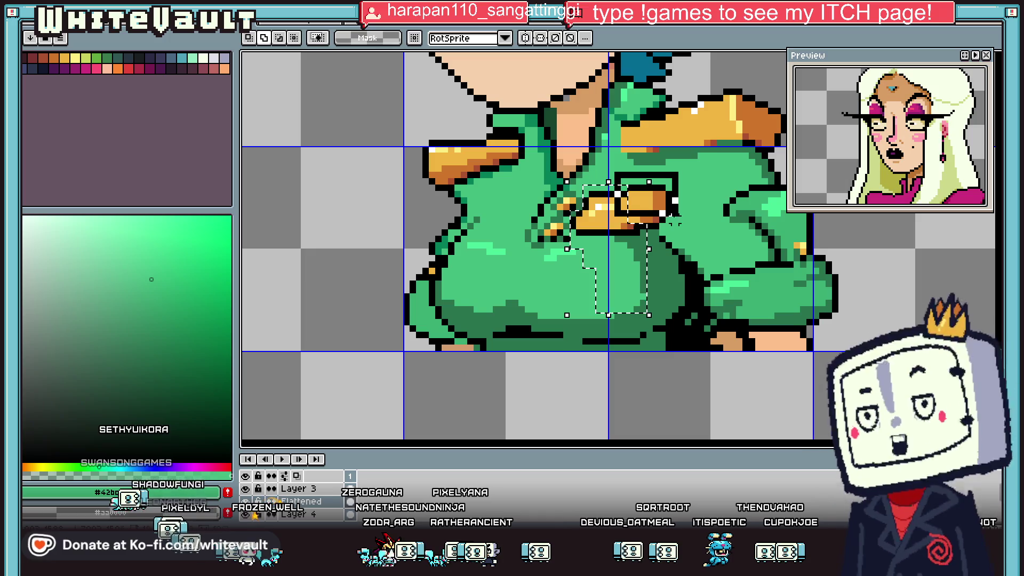
key("Right")
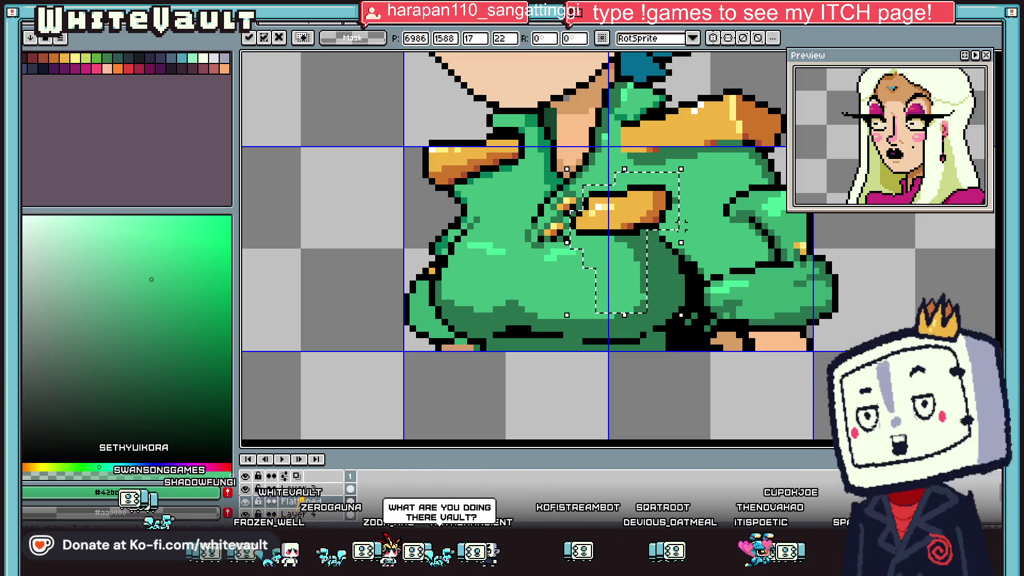
key("ctrl+d")
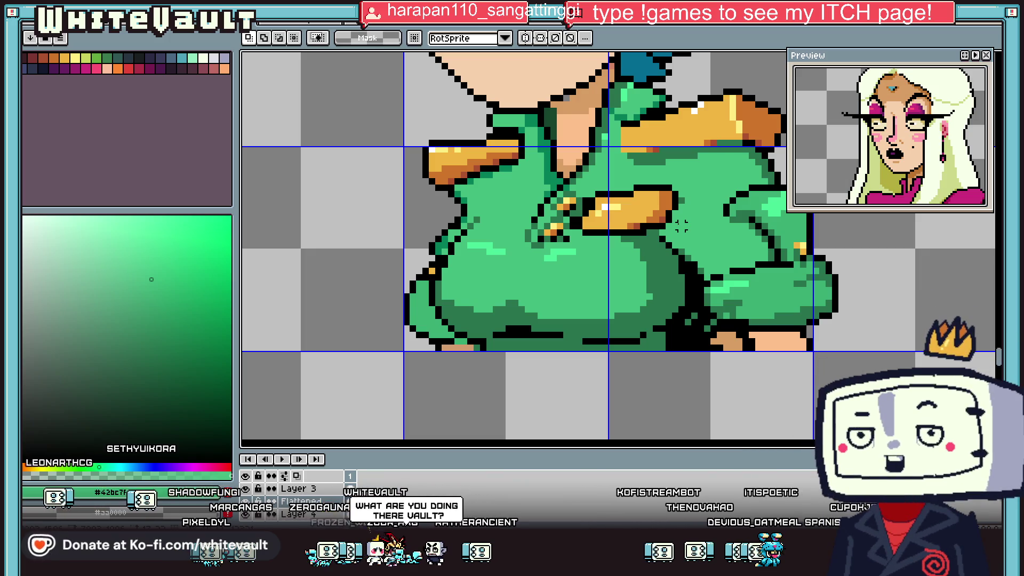
- Draw a dark green line across the gold chest piece, recolouring some outline pixels
key("b")
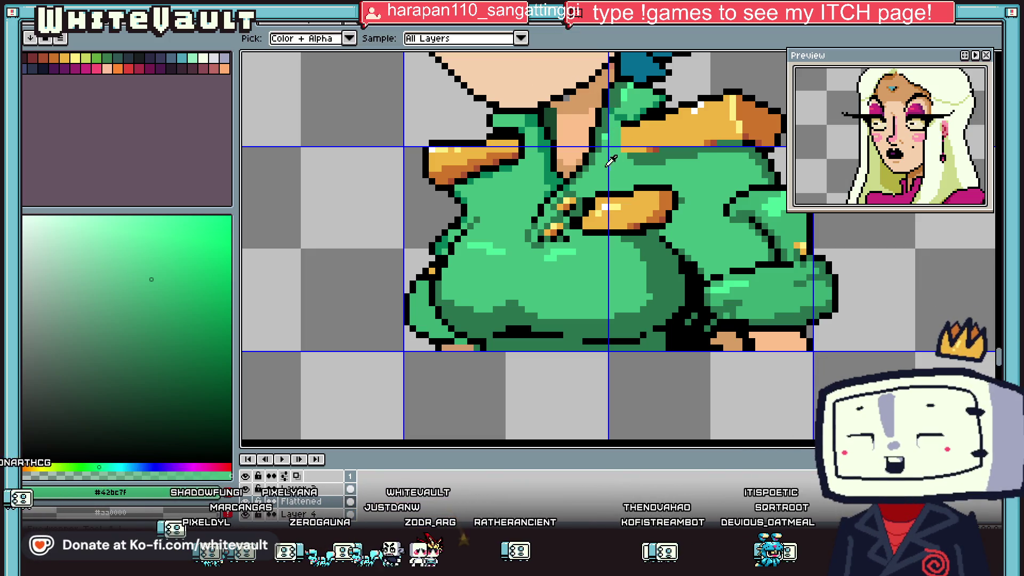
scroll(586, 192, "up", 3)
left_click(548, 214, "alt")
left_click_drag(547, 215, 509, 319)
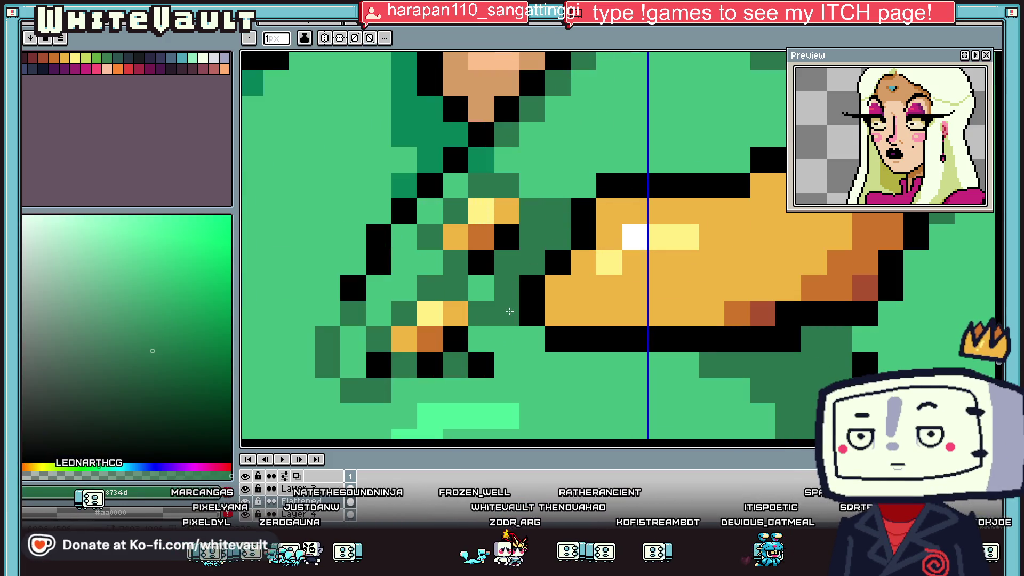
left_click_drag(510, 311, 789, 262)
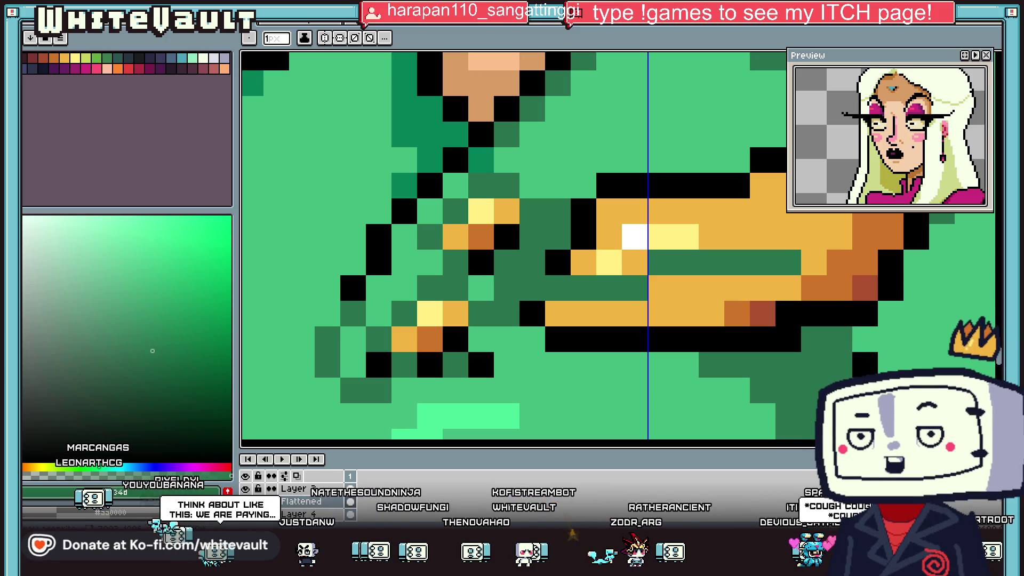
- Paint peach skin pixels down over the green collar to lengthen the neckline
scroll(613, 283, "down", 5)
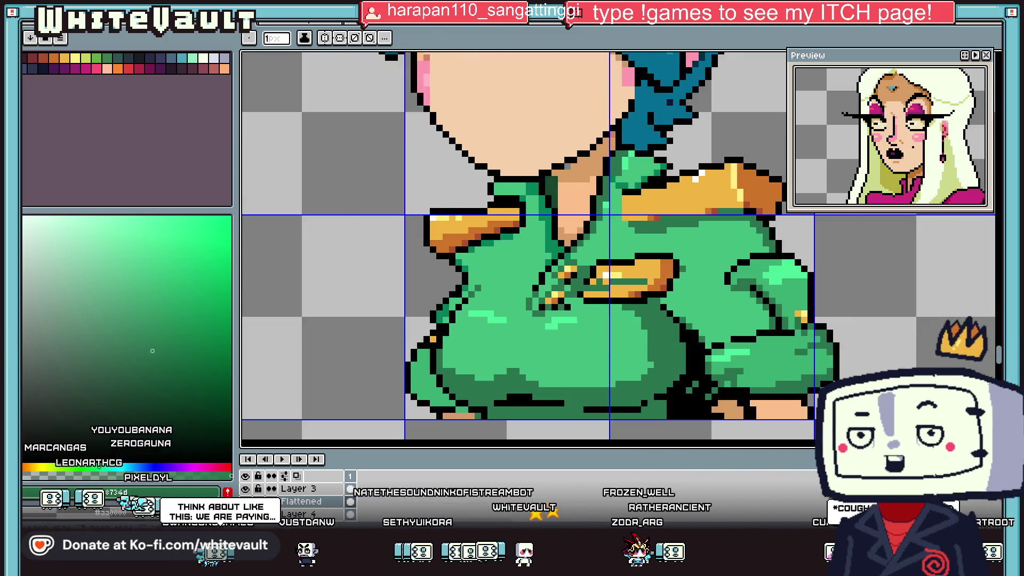
scroll(613, 283, "down", 2)
scroll(606, 301, "up", 2)
key("v")
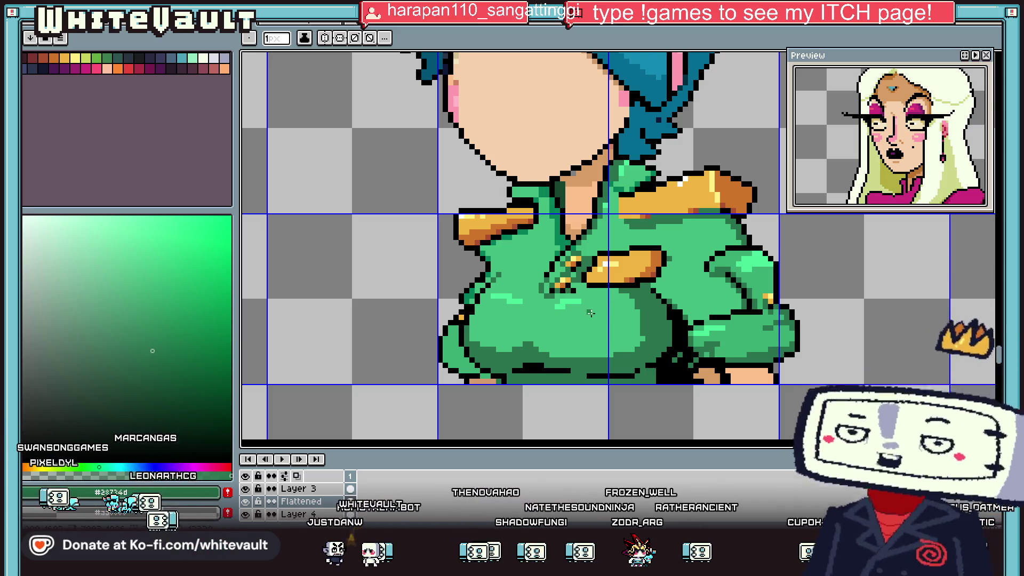
scroll(609, 299, "down", 4)
scroll(583, 288, "up", 2)
scroll(584, 289, "up", 2)
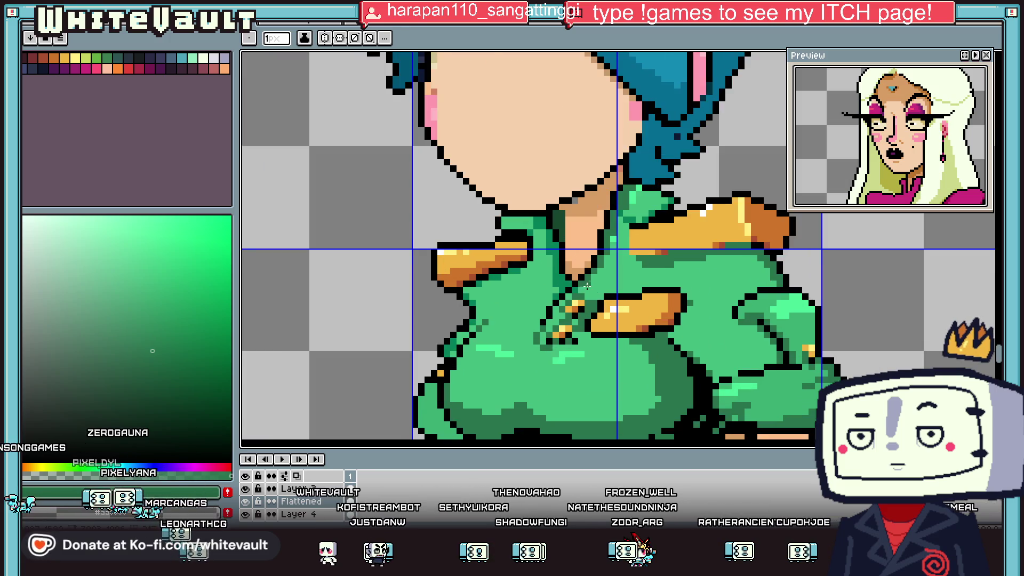
scroll(584, 285, "up", 1)
left_click(555, 280, "alt")
scroll(555, 280, "up", 1)
left_click(545, 299)
left_click_drag(543, 340, 576, 299)
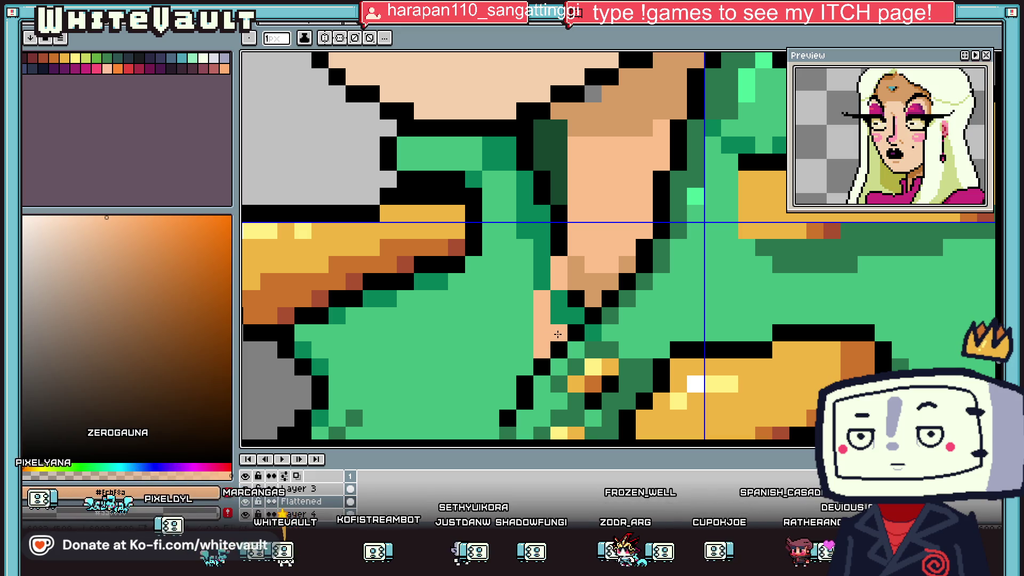
- Draw a black outline along the edge of the neck
left_click(549, 262, "alt")
left_click_drag(550, 262, 528, 303)
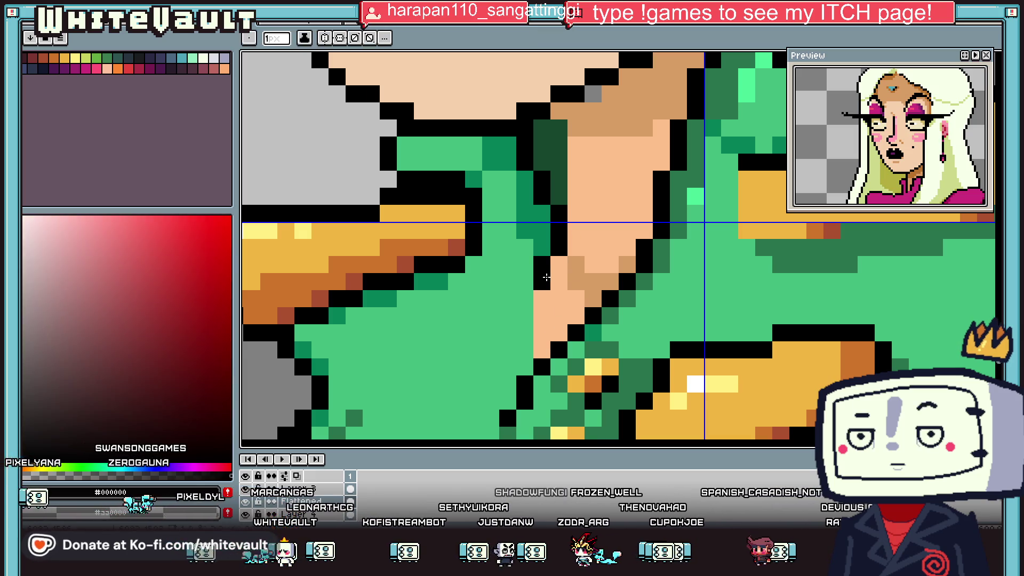
scroll(527, 363, "down", 4)
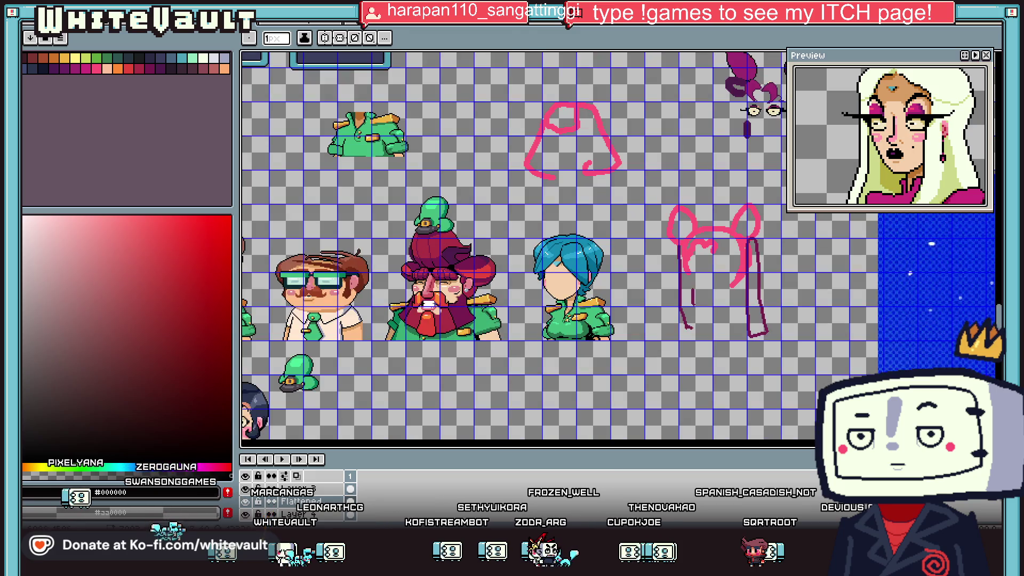
scroll(556, 289, "up", 2)
scroll(556, 289, "up", 2)
- Shade the lower-left neck edge tan and add a light peach highlight pixel
left_click(604, 229, "alt")
left_click(556, 289)
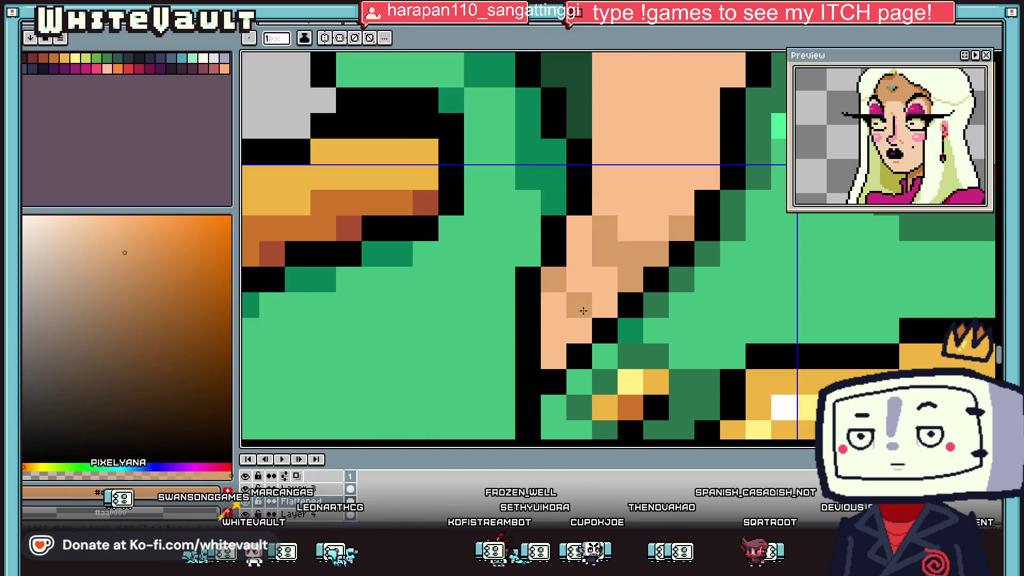
left_click_drag(554, 304, 554, 356)
left_click(622, 234, "alt")
left_click(601, 251)
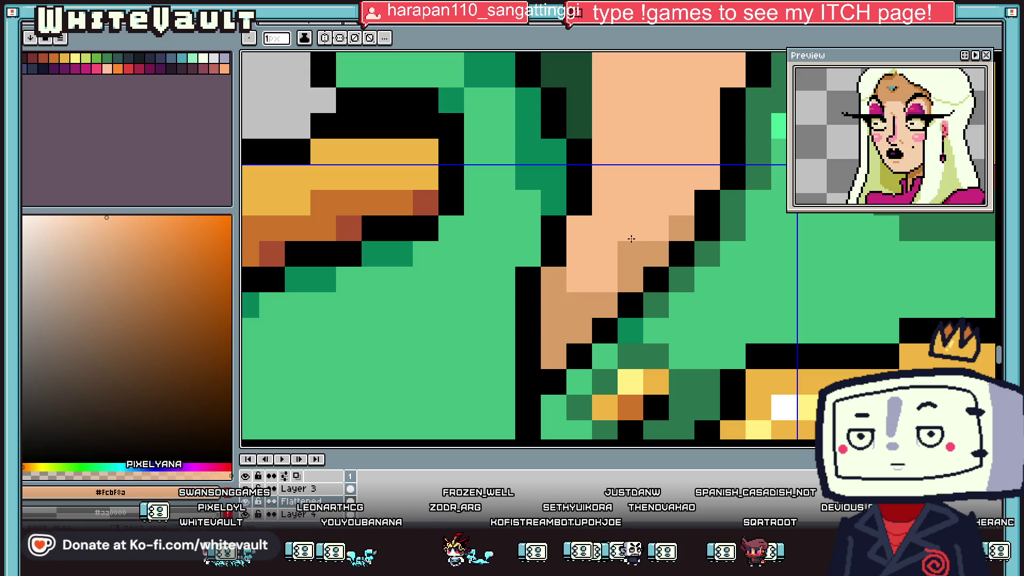
key("i")
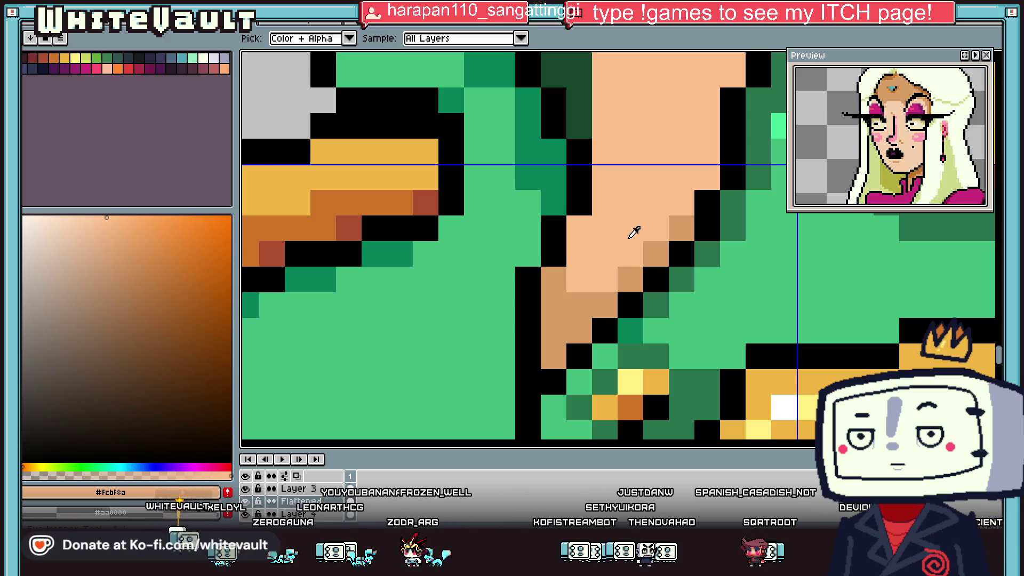
scroll(628, 238, "down", 2)
scroll(693, 203, "down", 1)
scroll(782, 147, "up", 1)
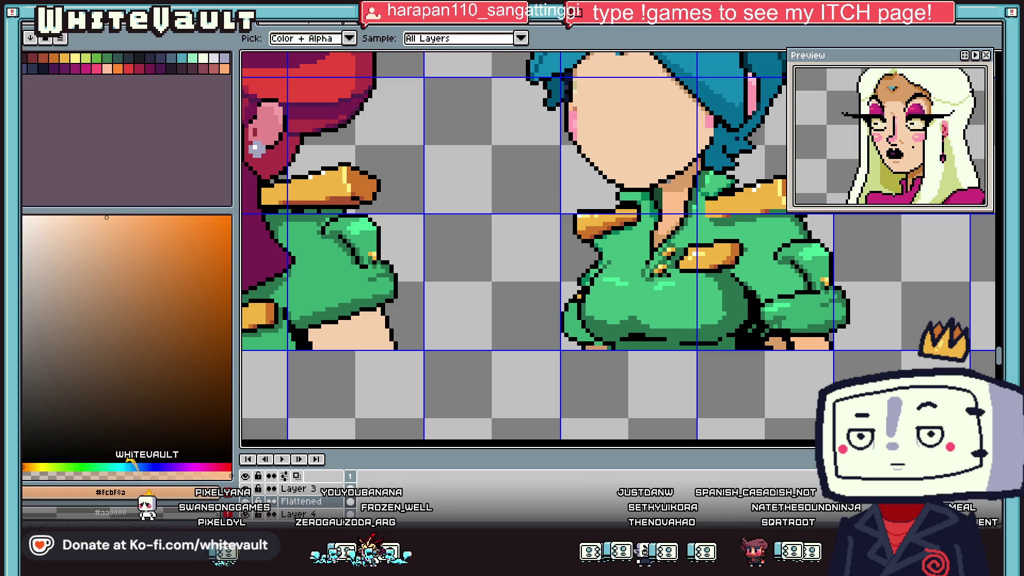
- Select the L-shaped area around the neckline and move those neck pixels
key("m")
scroll(701, 176, "up", 2)
mouse_move(683, 159)
left_mouse_down()
mouse_move(739, 206)
mouse_move(782, 206)
left_mouse_up()
mouse_move(703, 189)
left_mouse_down()
mouse_move(661, 241)
mouse_move(693, 282)
left_mouse_up()
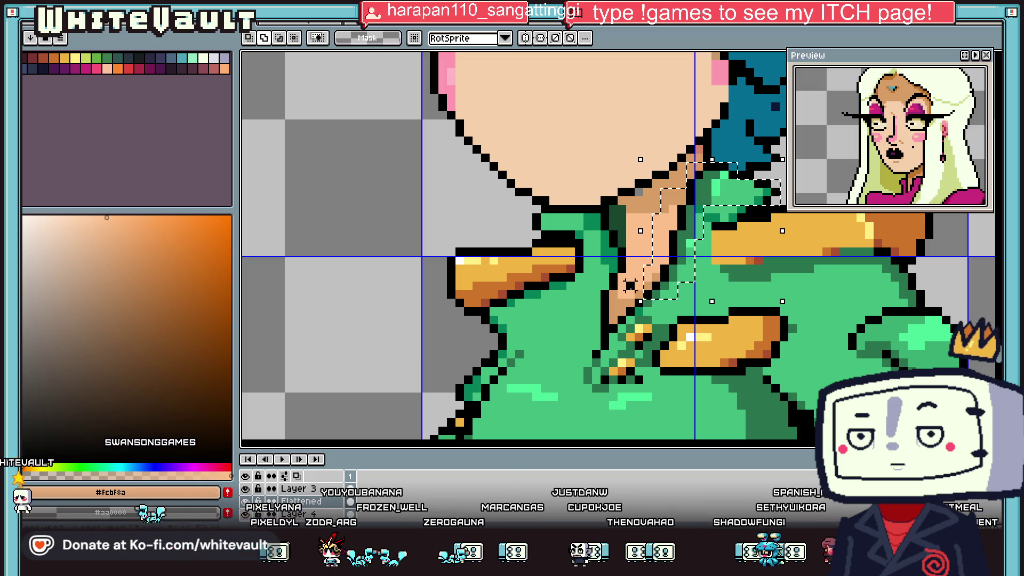
key("ctrl+t")
scroll(629, 285, "down", 3)
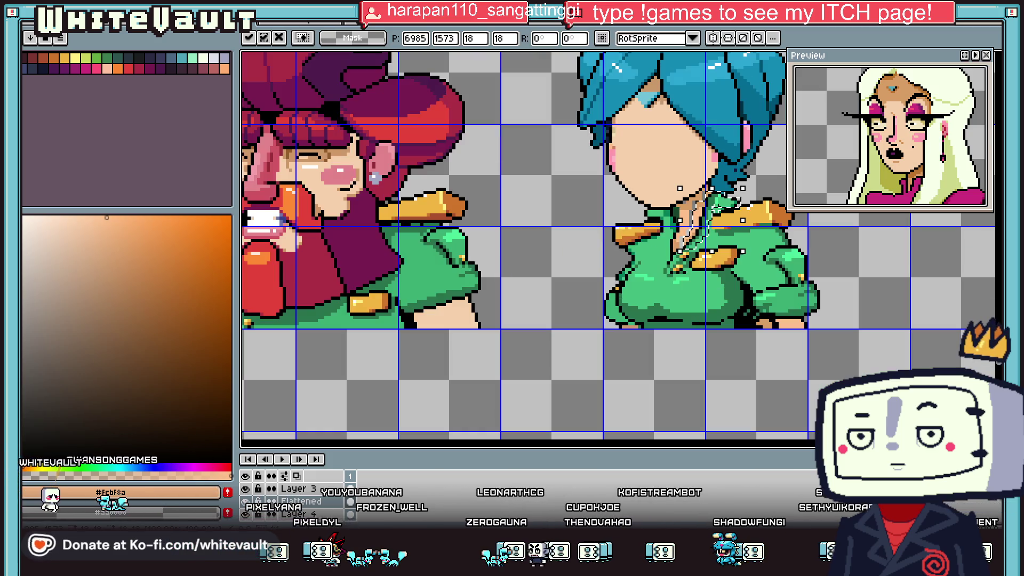
key("Return")
scroll(703, 187, "up", 1)
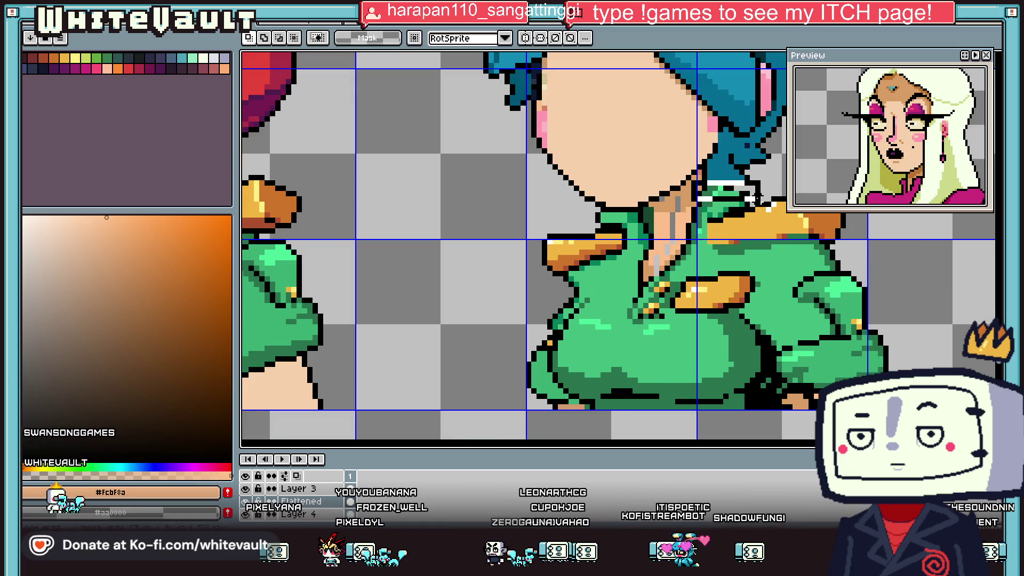
scroll(709, 188, "down", 2)
scroll(709, 200, "up", 1)
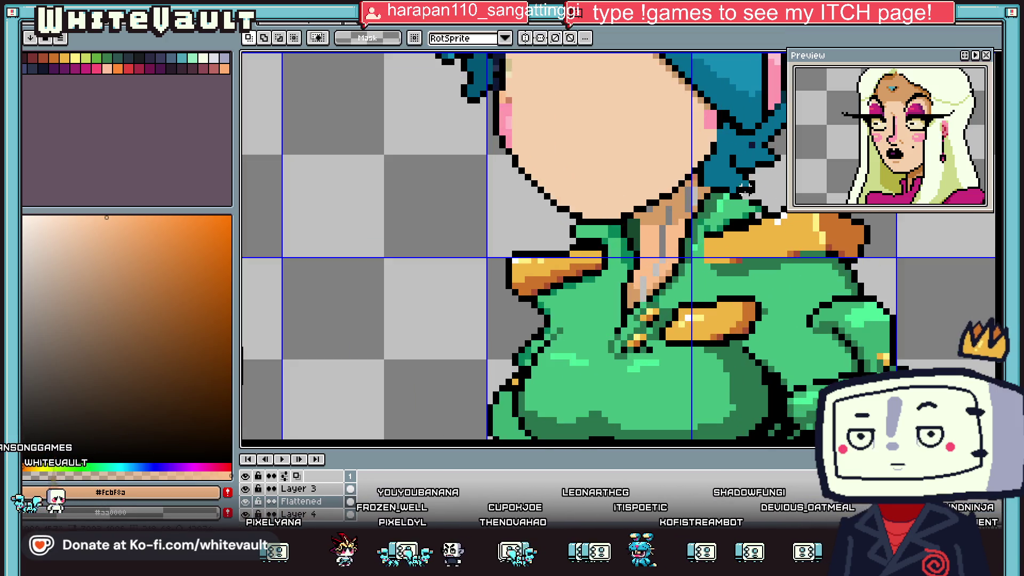
scroll(693, 205, "up", 1)
- Flood-fill the grey streaks in the neckline with the light peach skin colour
key("i")
left_click(692, 197)
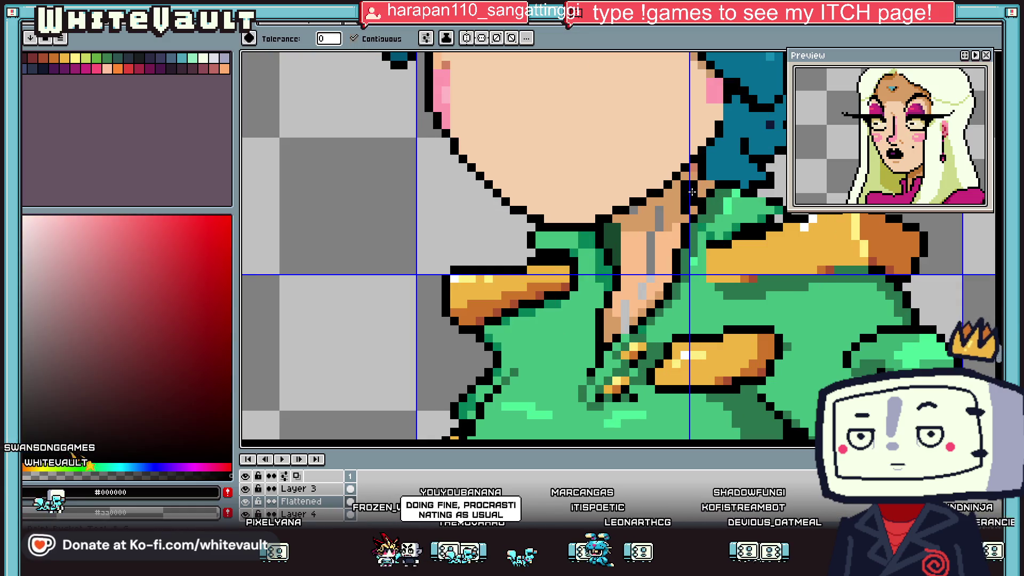
left_click(693, 193)
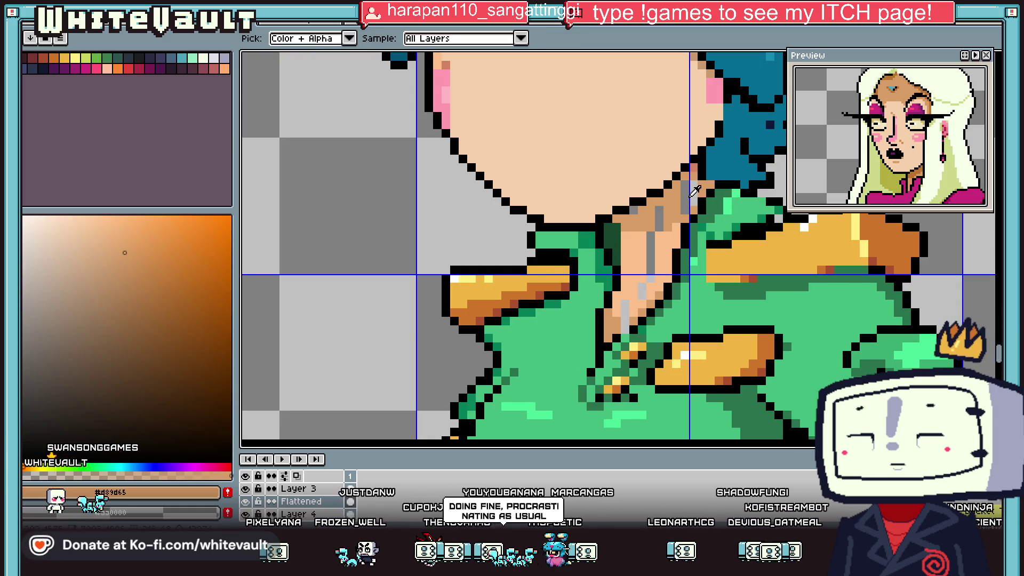
key("g")
key("i")
left_click(634, 250)
key("g")
left_click(649, 270)
left_click(626, 312)
- Sample black from the outline and return to the pencil for touch-ups
key("i")
left_click(605, 334)
key("b")
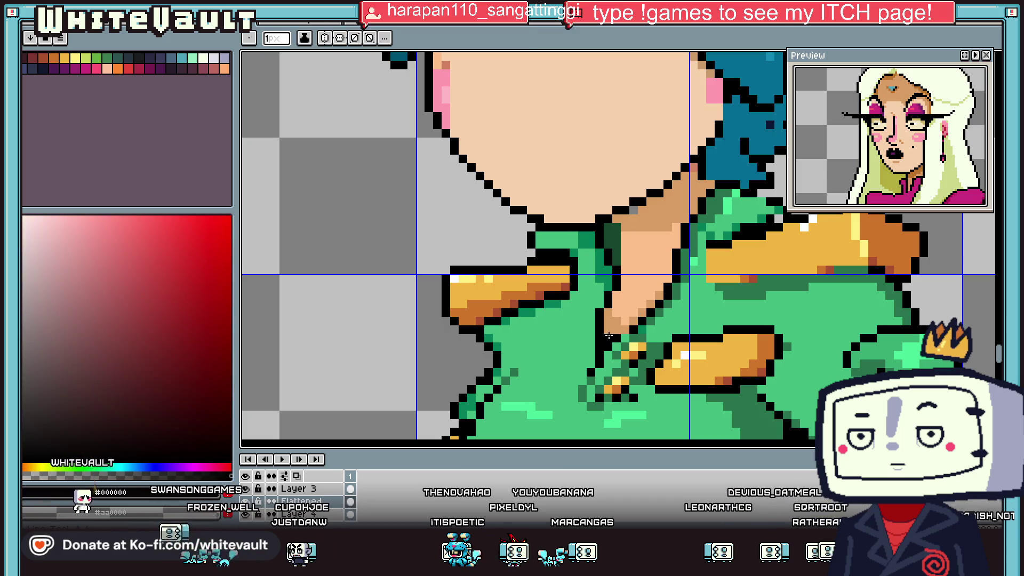
scroll(624, 320, "down", 2)
scroll(634, 314, "down", 3)
- Start a new 1032 × 1376 RGBA sprite with a transparent background via File > New
key("i")
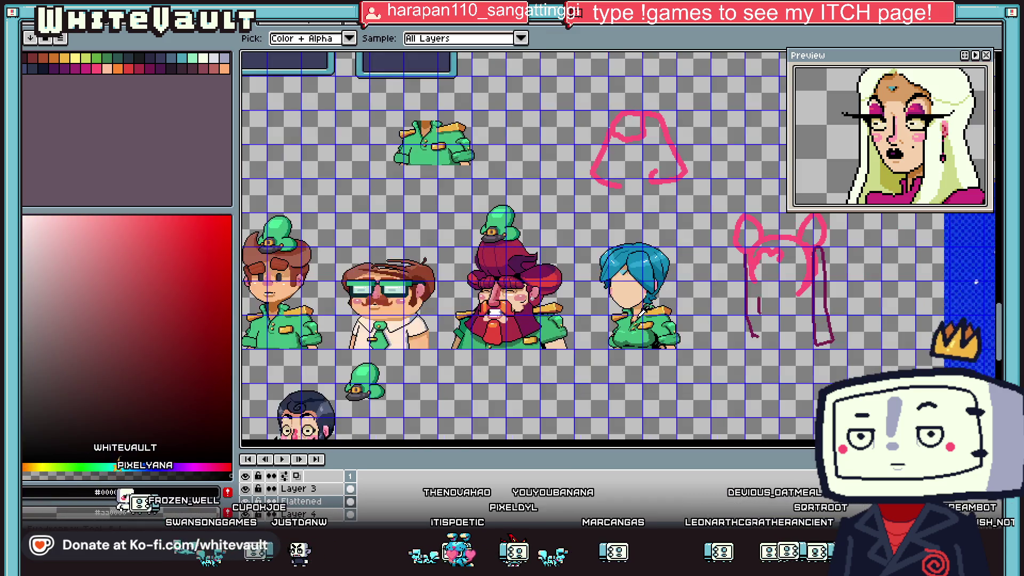
key("v")
key("i")
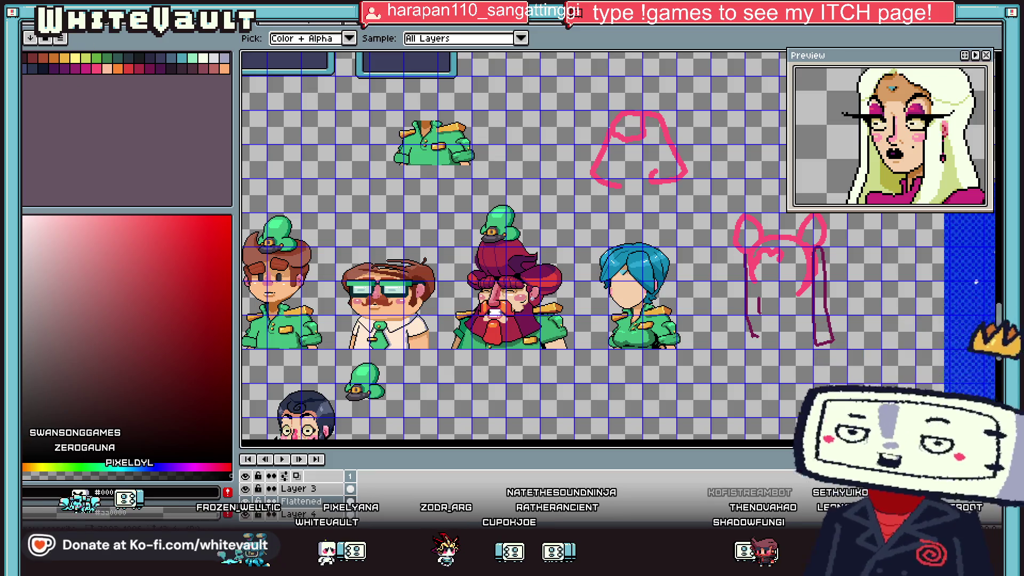
left_click(32, 16)
left_click(53, 32)
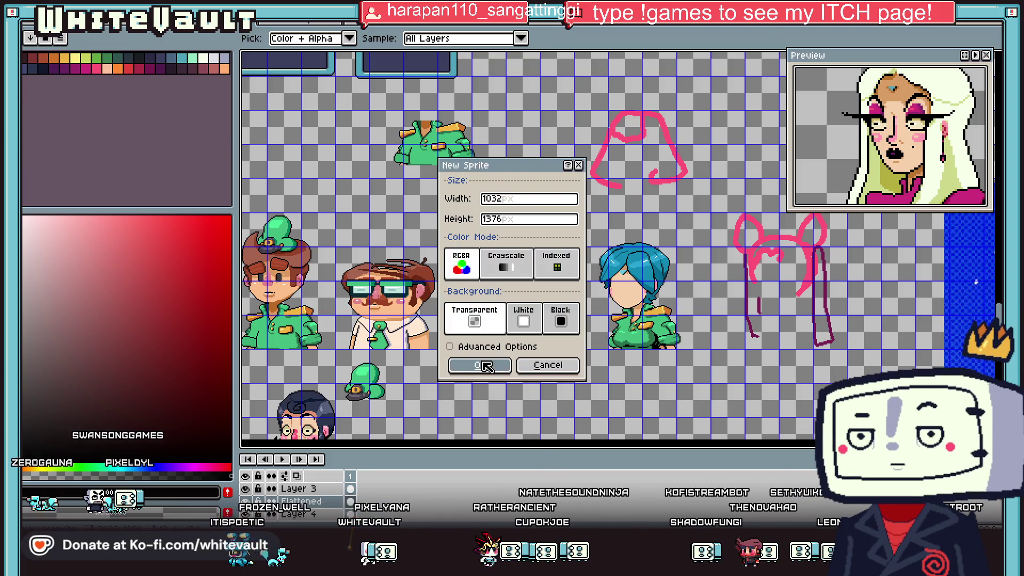
- Create the 1032 × 1376 sprite and paste the scanned Barney sketch into it
left_click(477, 362)
key("ctrl+v")
scroll(690, 315, "down", 2)
scroll(690, 320, "up", 1)
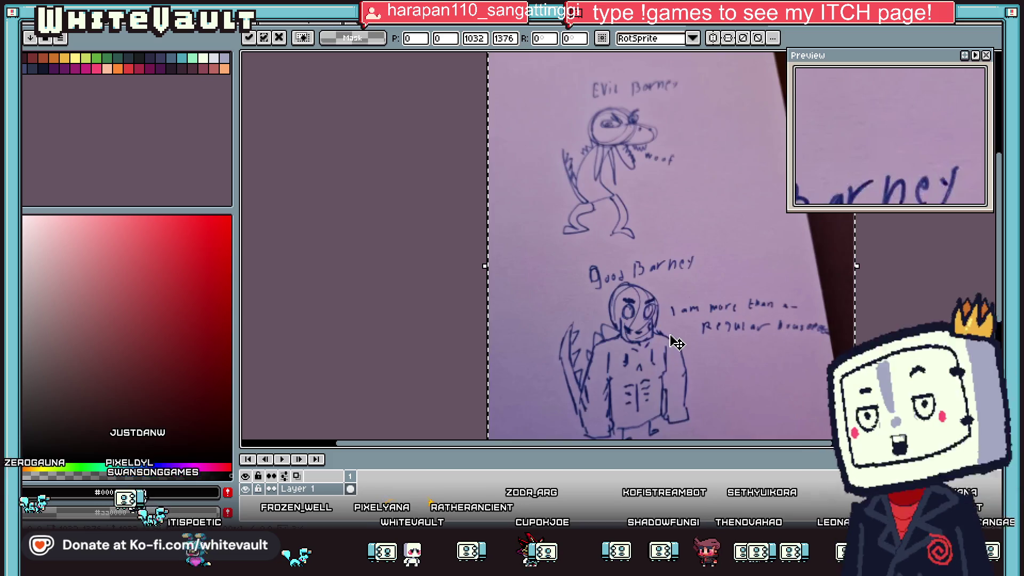
scroll(653, 325, "up", 1)
scroll(629, 346, "down", 1)
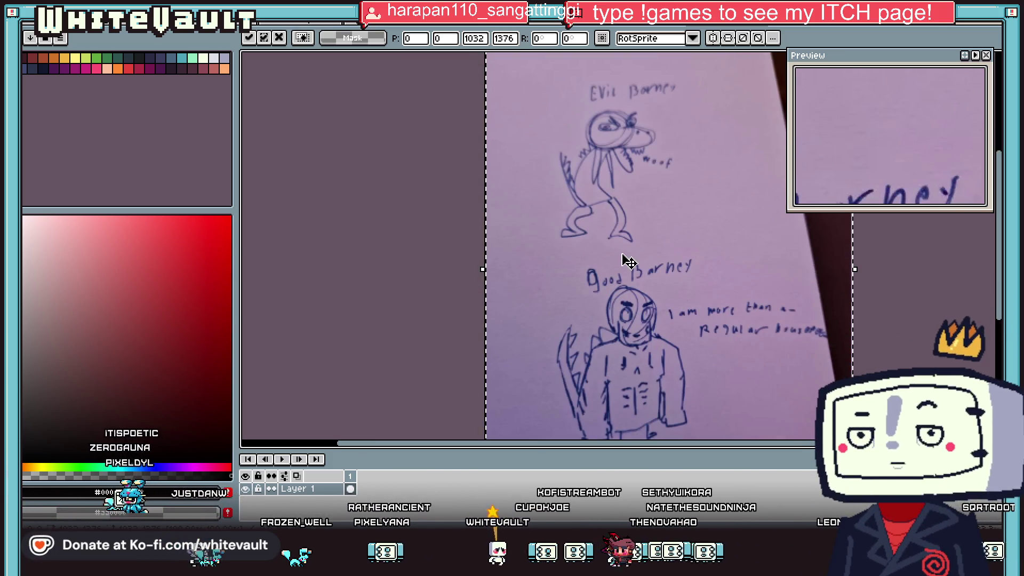
- Cycle through the open sprites back to the character sprite sheet
scroll(645, 408, "down", 1)
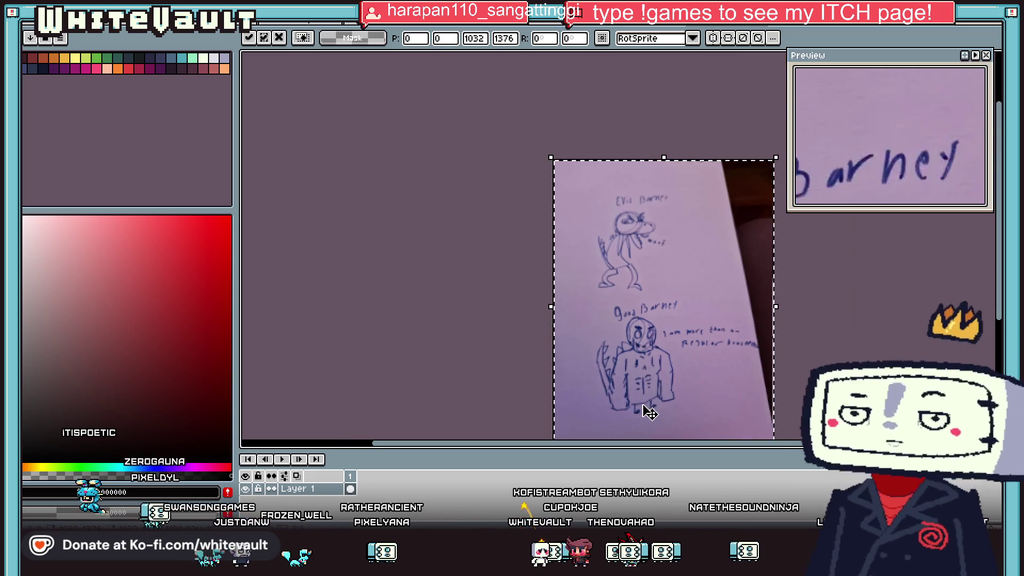
scroll(645, 400, "up", 2)
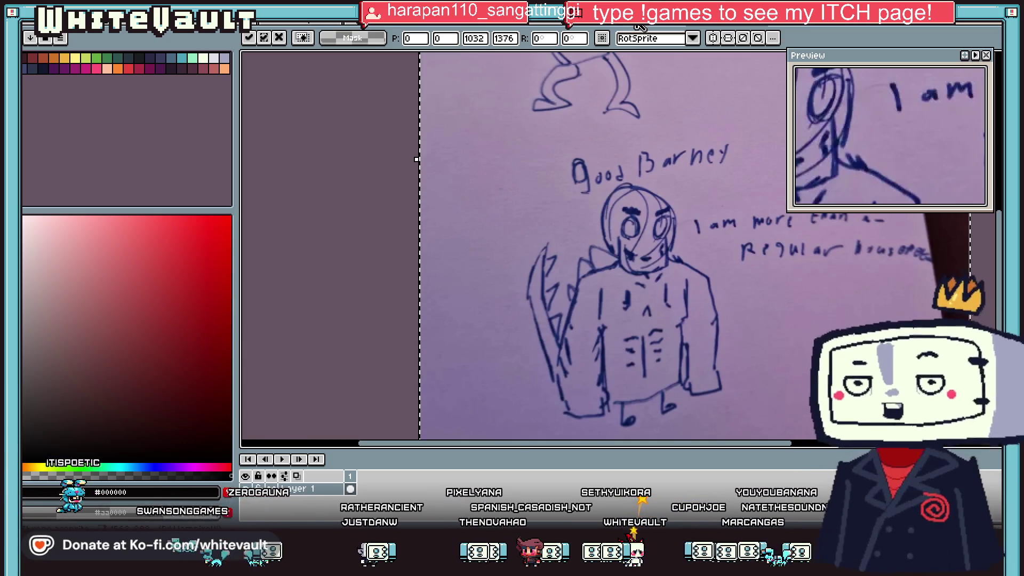
key("ctrl+Tab")
key("ctrl+Tab")
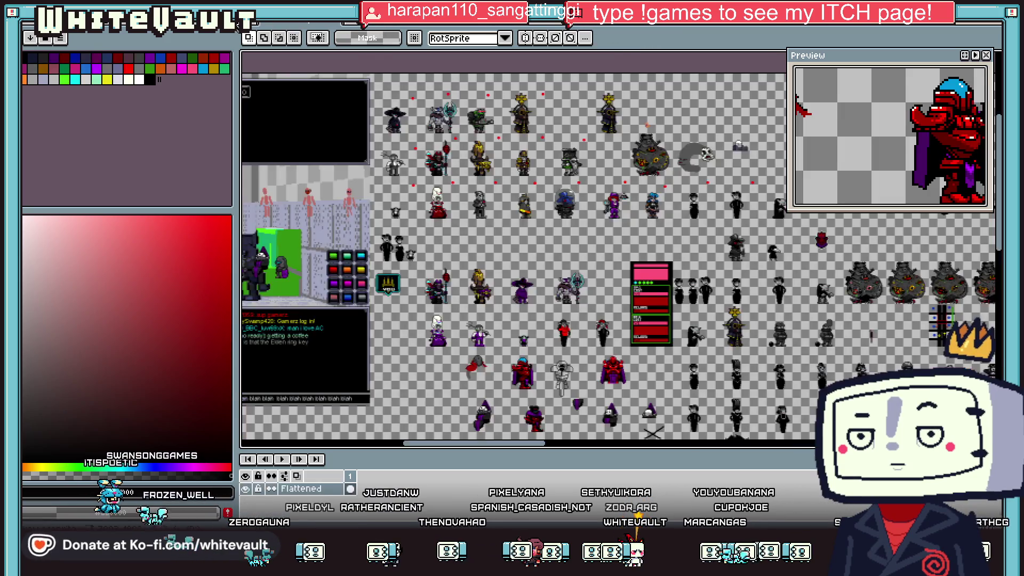
key("ctrl+Tab")
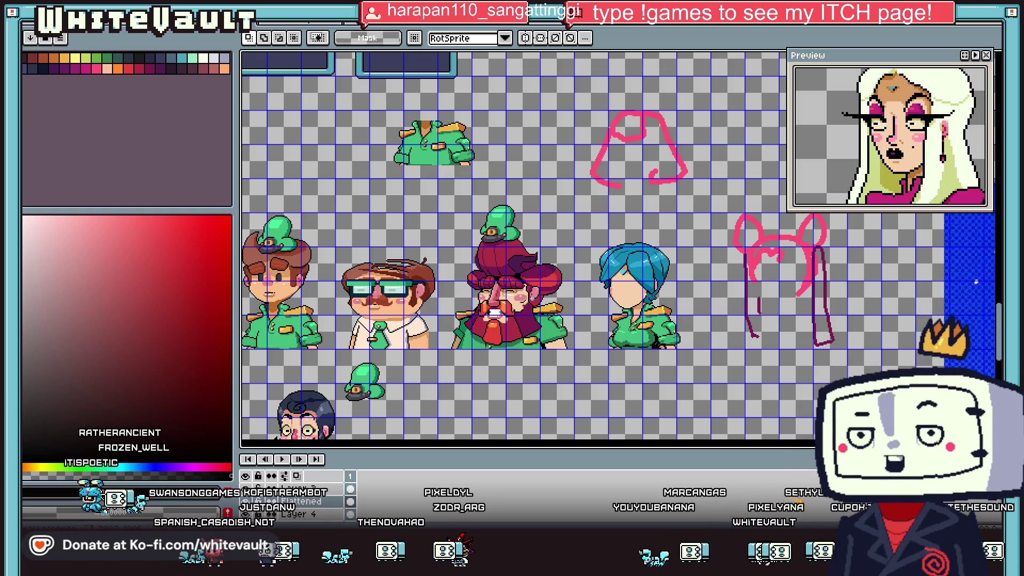
- Sample the tan neck shadow and paint tan skin pixels into the green collar
scroll(630, 329, "up", 3)
scroll(631, 329, "up", 2)
scroll(631, 329, "up", 1)
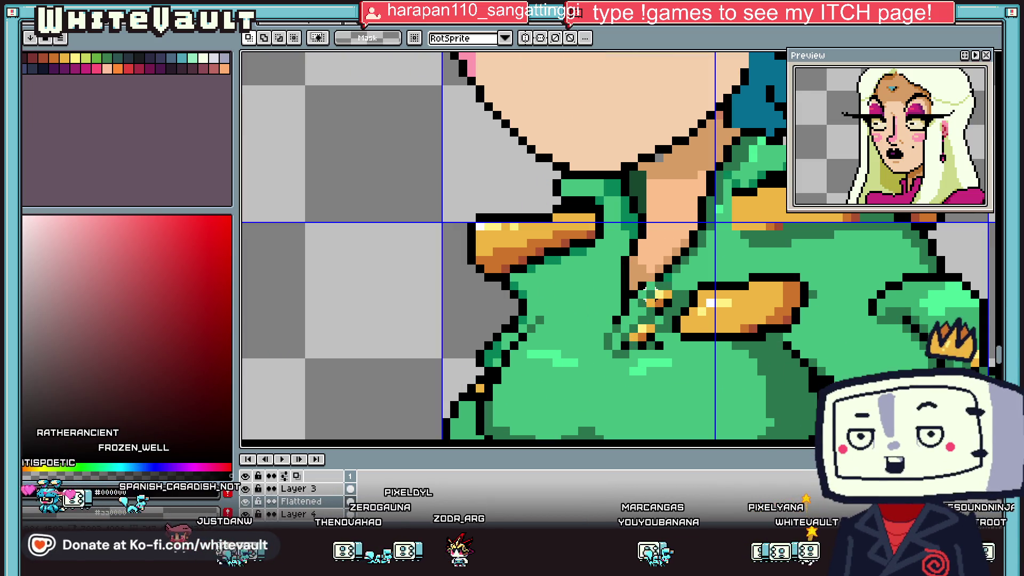
scroll(651, 295, "down", 1)
scroll(651, 295, "down", 2)
scroll(652, 294, "up", 2)
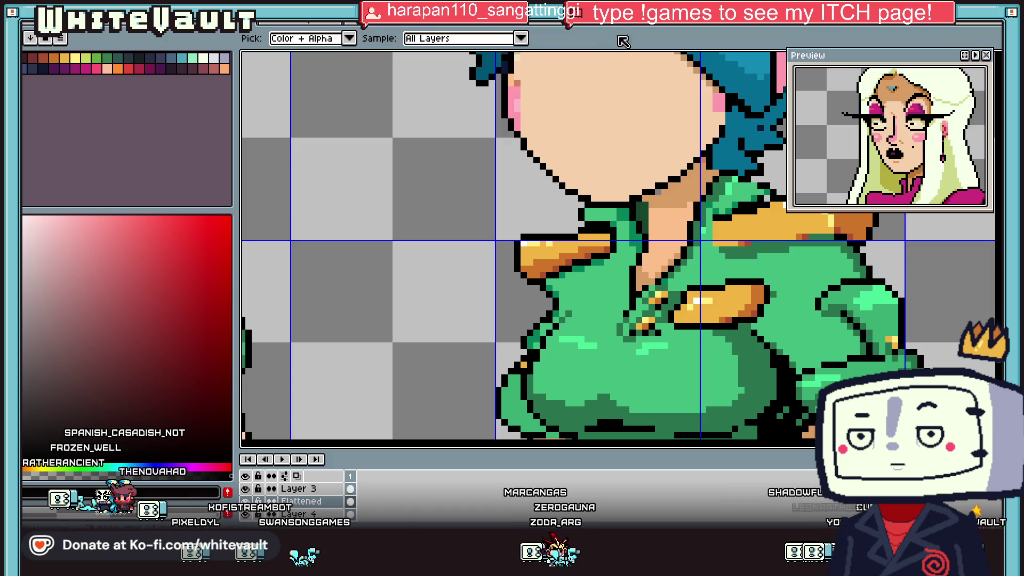
left_click(658, 192, "alt")
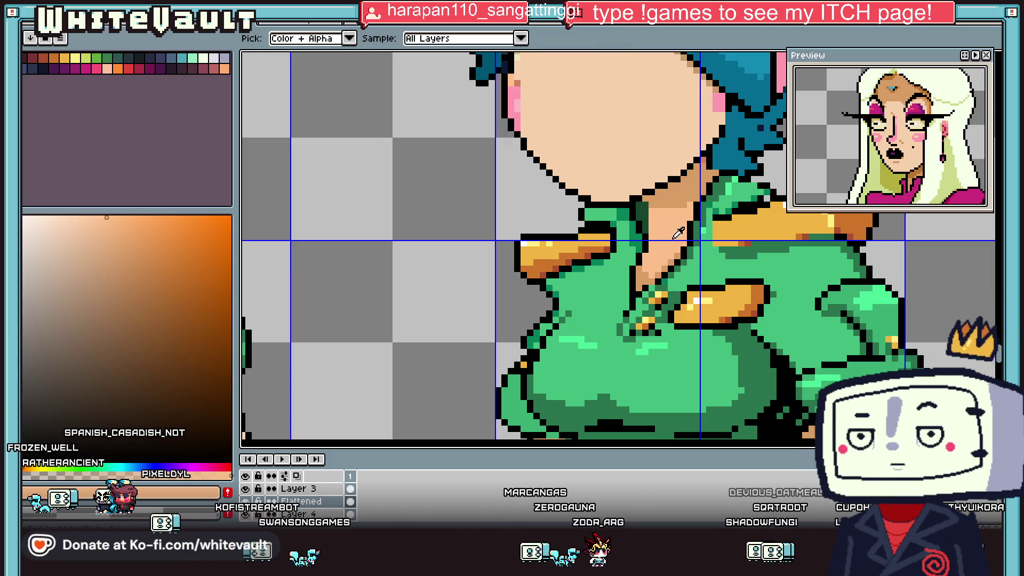
scroll(663, 213, "down", 3)
scroll(666, 229, "up", 2)
scroll(669, 241, "up", 1)
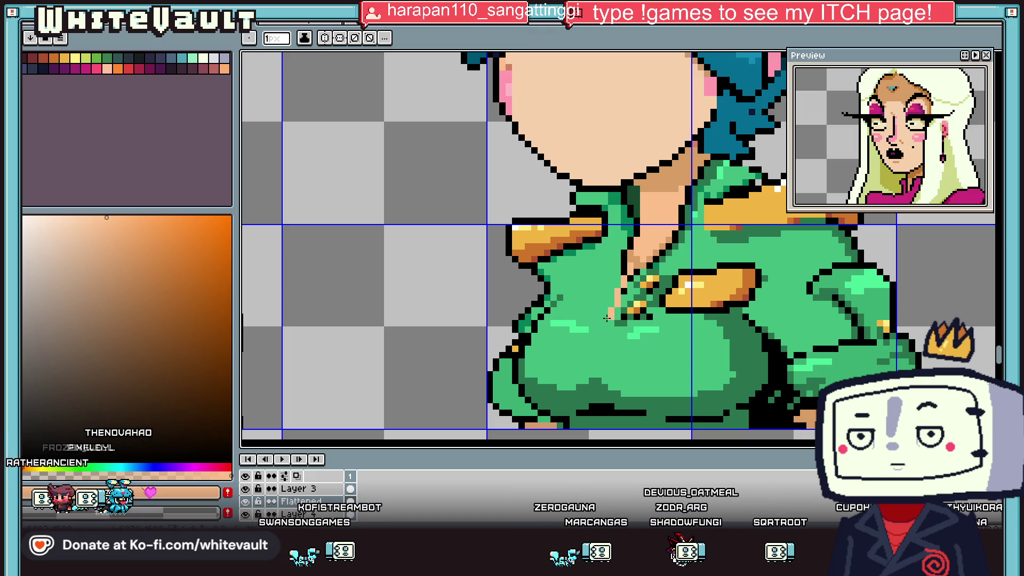
left_click(606, 313)
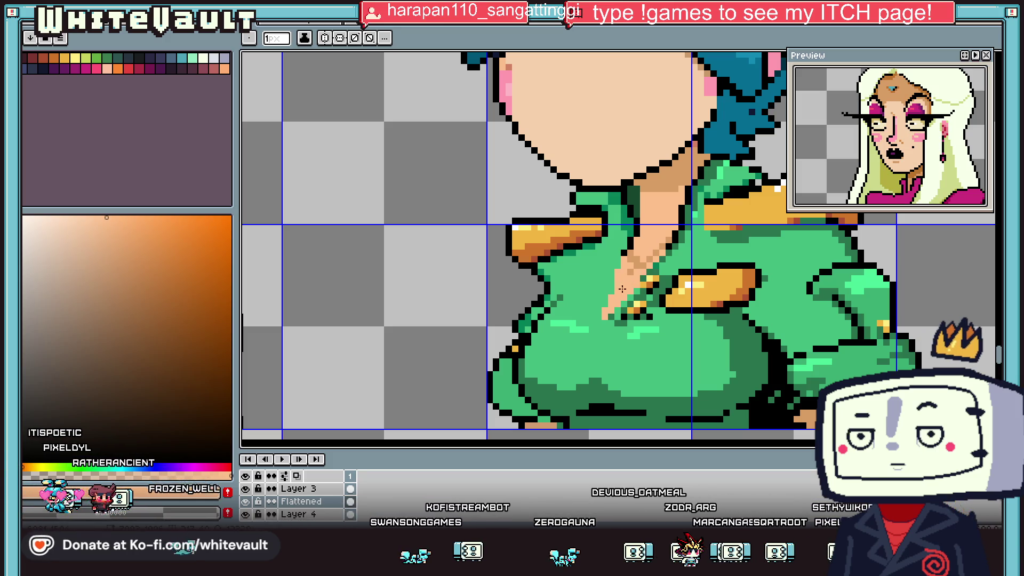
- Sample the collar's green colour for further touch-ups
scroll(621, 289, "down", 2)
scroll(621, 288, "down", 2)
scroll(651, 267, "up", 4)
left_click(673, 246, "alt")
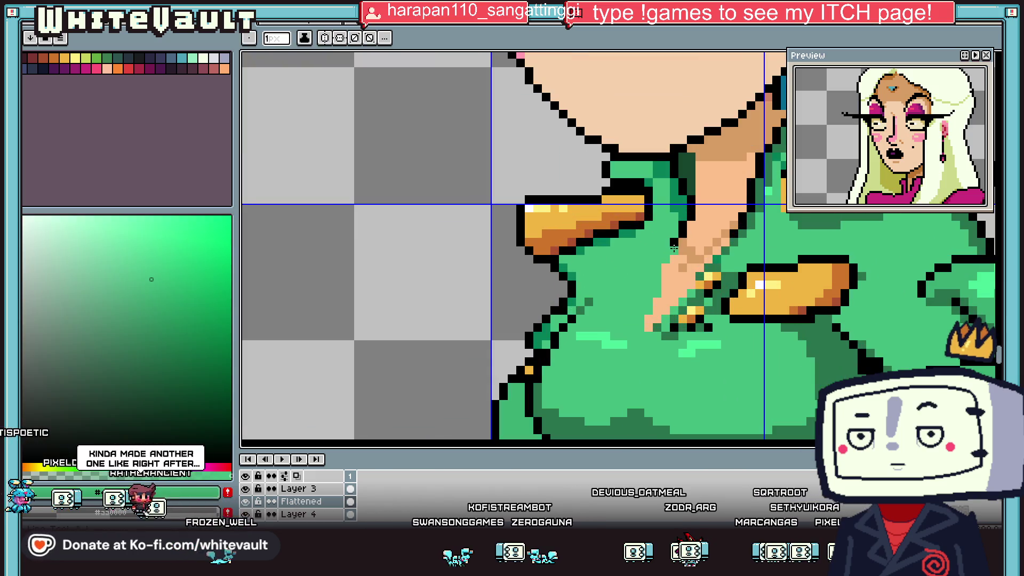
- Draw a black outline along the neckline edge and recolour the pixels at its base
left_click(673, 244, "alt")
left_click_drag(666, 264, 663, 288)
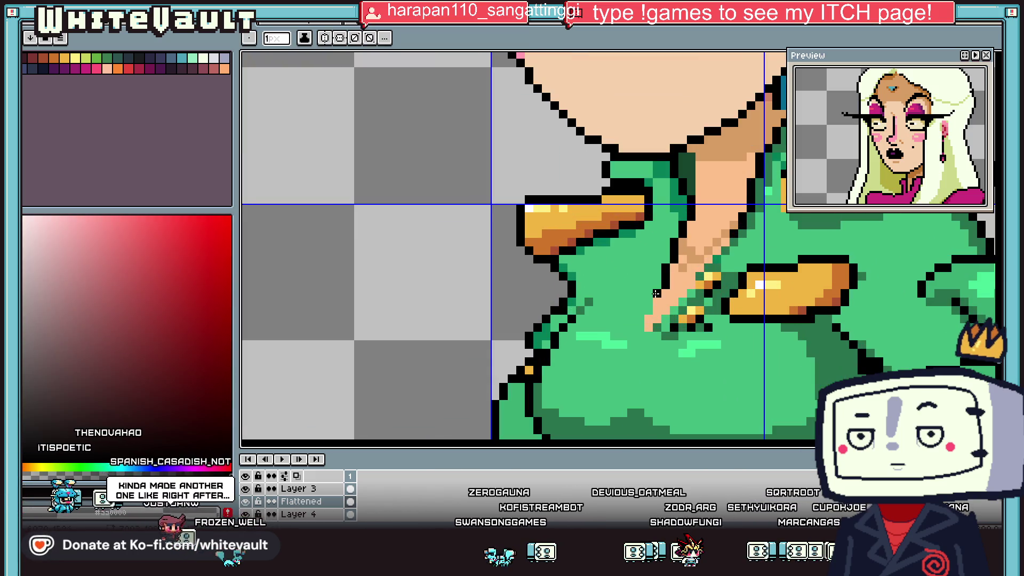
key("alt")
scroll(683, 294, "up", 2)
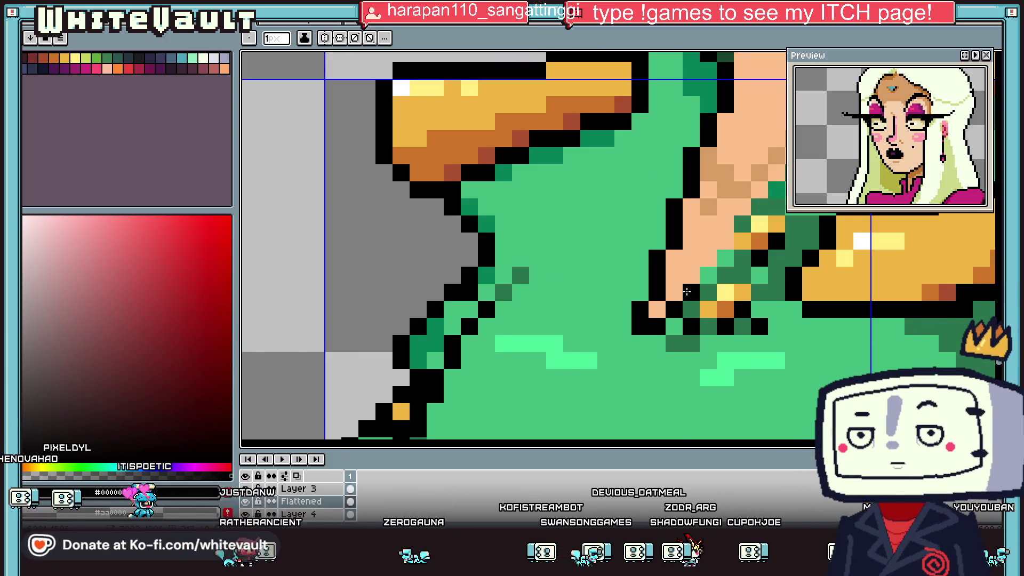
scroll(712, 265, "down", 2)
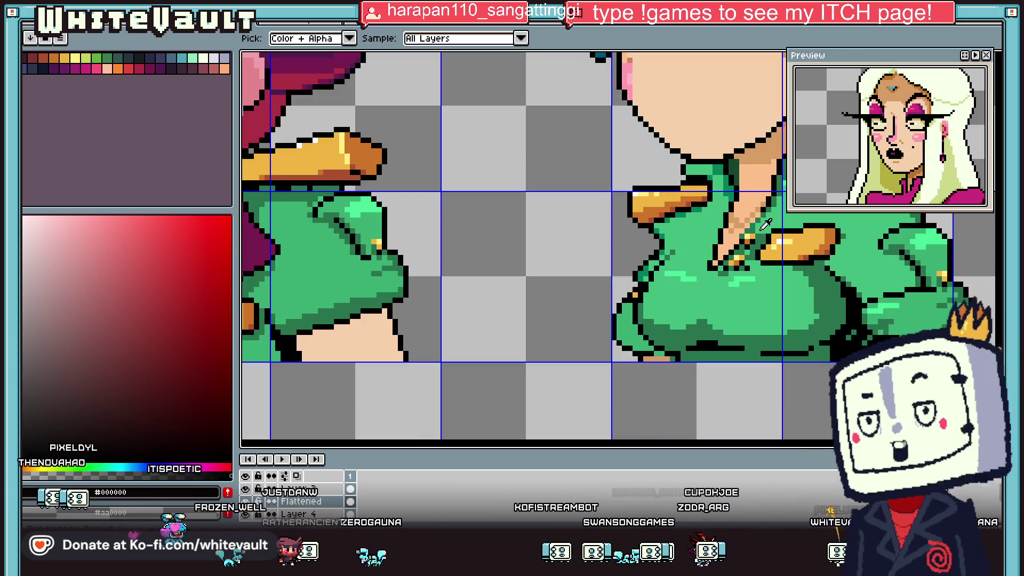
scroll(764, 224, "up", 2)
scroll(764, 224, "down", 2)
scroll(735, 226, "up", 2)
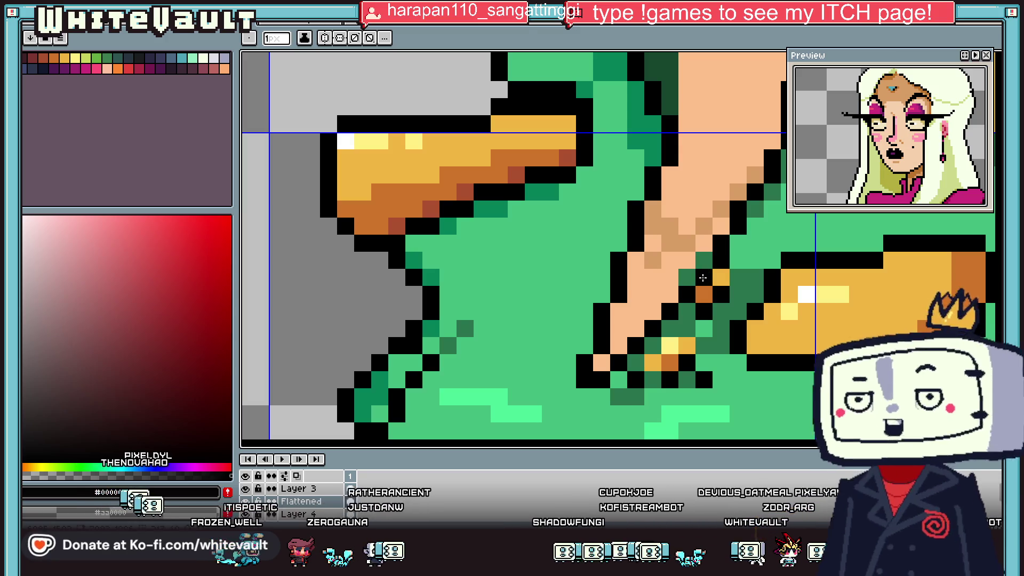
left_click(671, 288, "alt")
- Touch up the neckline with the light peach skin colour and black outline pixels
key("g")
scroll(671, 288, "down", 2)
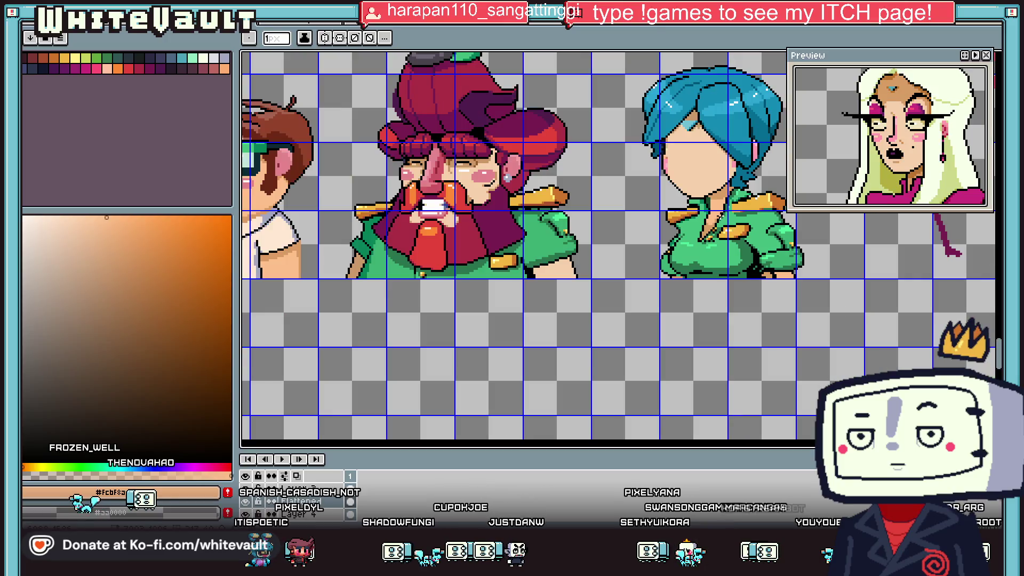
scroll(708, 220, "up", 2)
key("b")
left_click(708, 220, "alt")
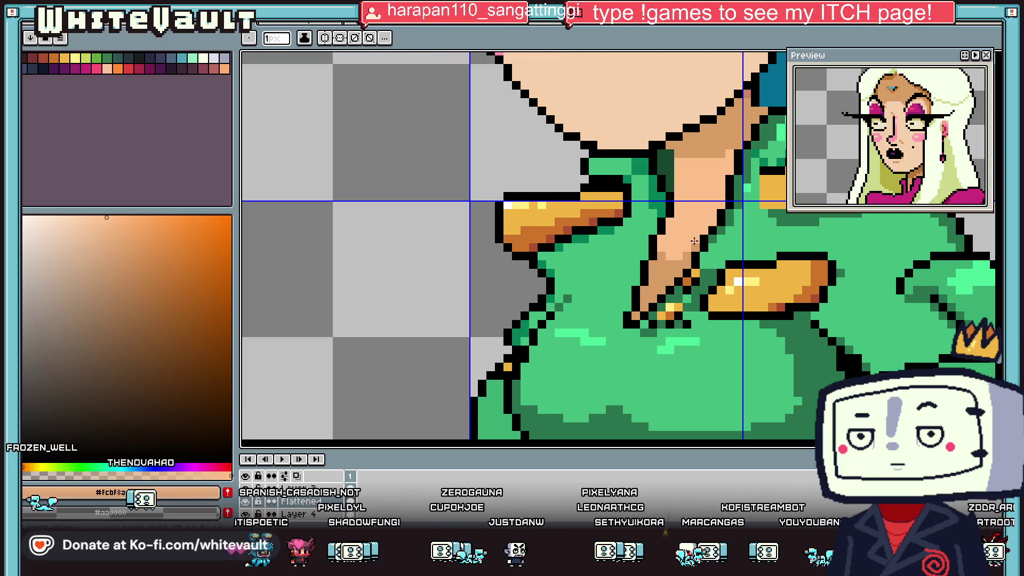
scroll(694, 241, "down", 1)
scroll(624, 226, "down", 1)
scroll(556, 211, "up", 1)
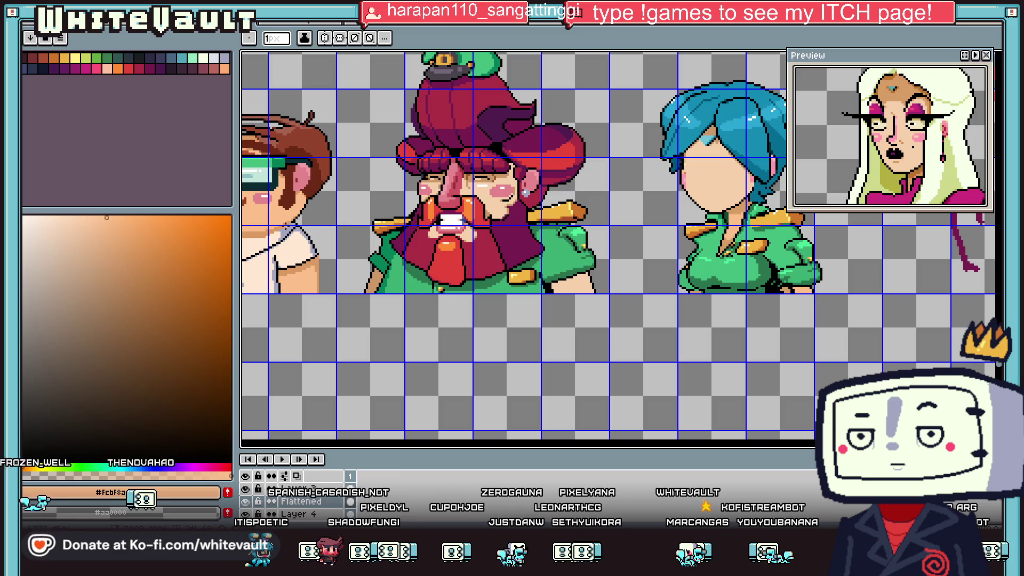
scroll(730, 202, "down", 1)
scroll(749, 198, "up", 2)
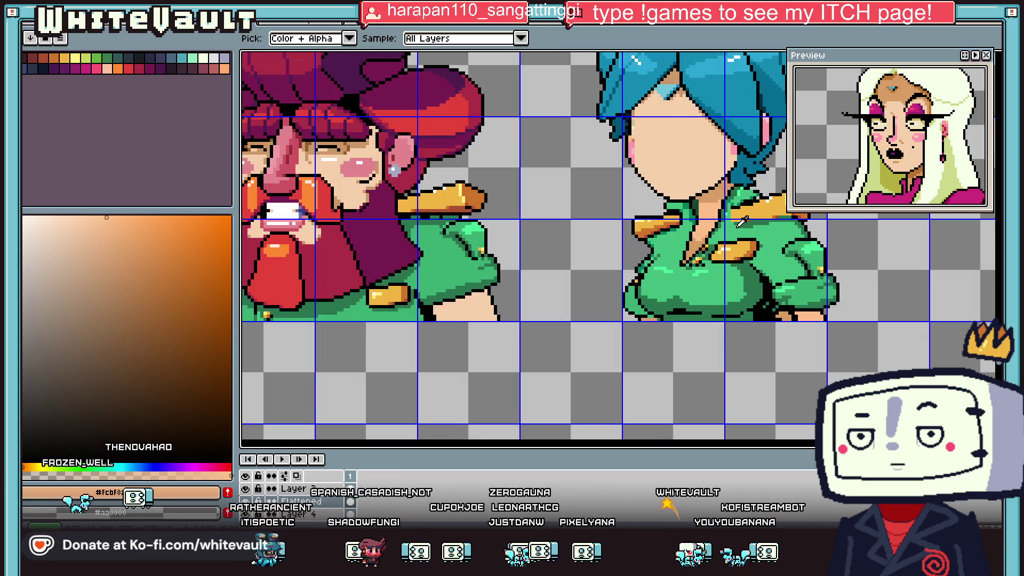
scroll(742, 205, "up", 2)
left_click(722, 212)
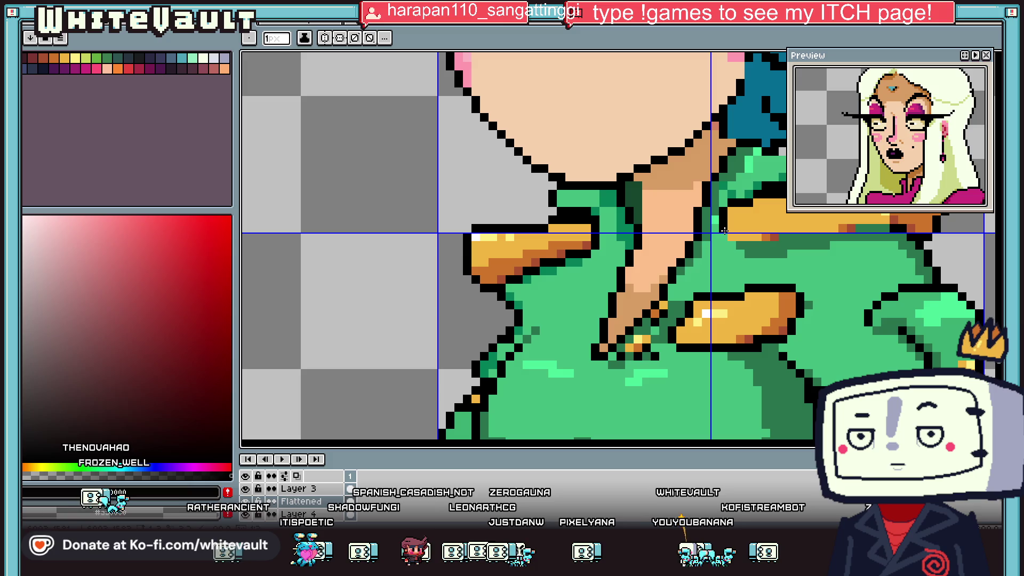
- Shade the neckline's point tan, sampling the collar green and the medium brown skin shadow
left_click(599, 226, "alt")
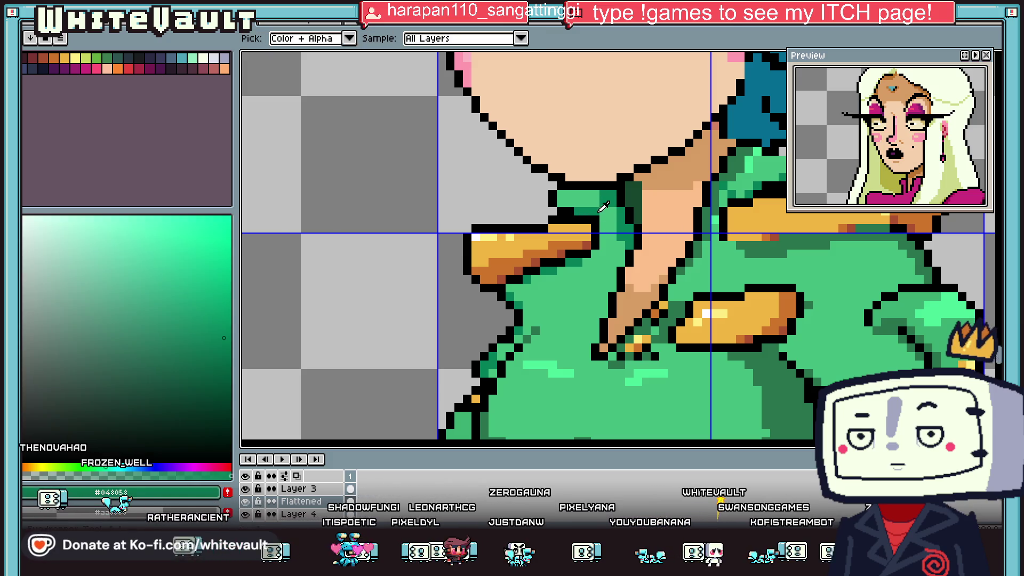
scroll(605, 216, "down", 2)
scroll(622, 213, "up", 2)
left_click(622, 208, "alt")
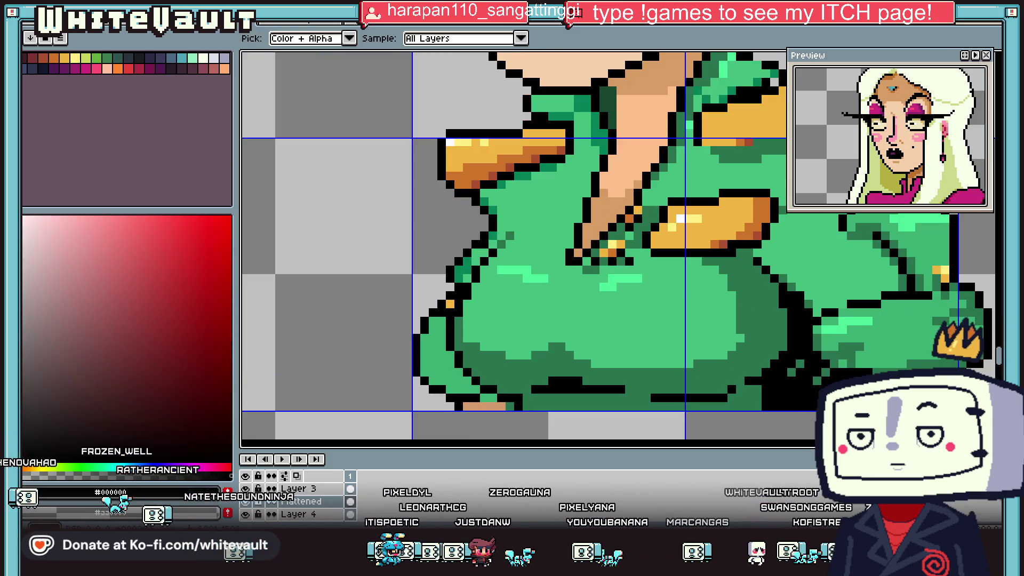
scroll(623, 203, "up", 1)
left_click(623, 196, "alt")
left_click(608, 230, "alt")
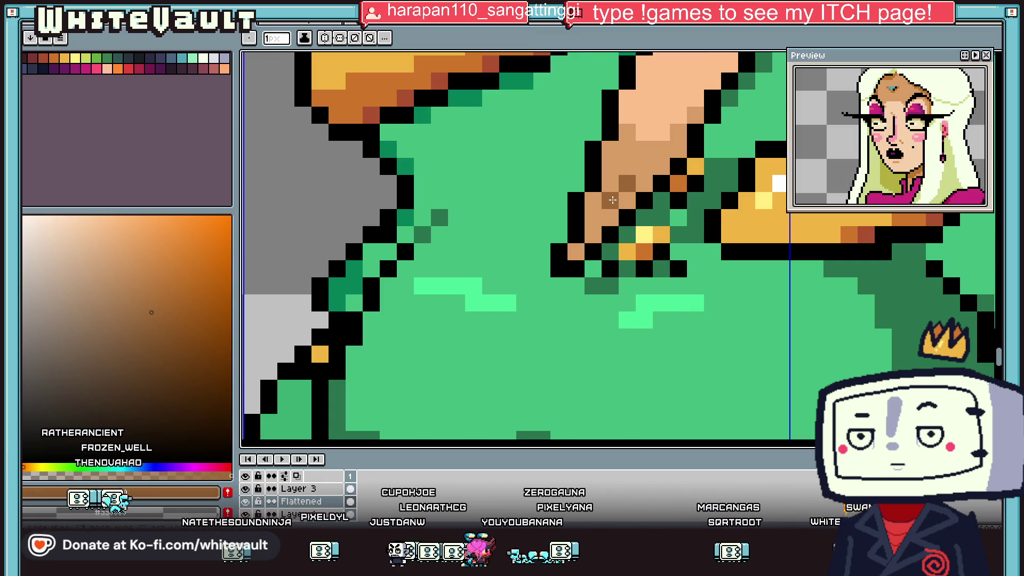
scroll(579, 245, "down", 2)
scroll(640, 243, "down", 1)
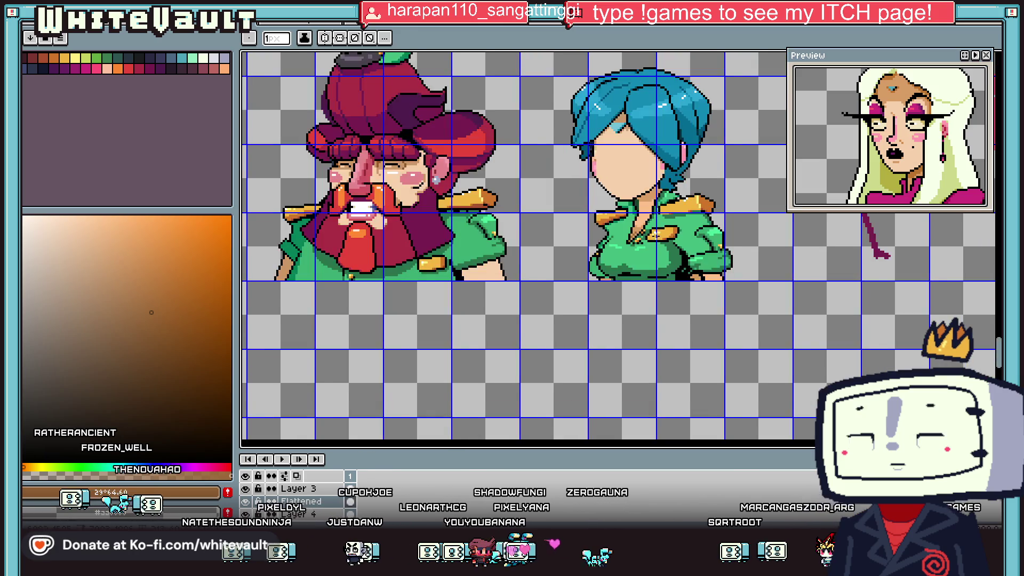
scroll(705, 241, "down", 1)
scroll(642, 210, "up", 2)
scroll(643, 211, "up", 1)
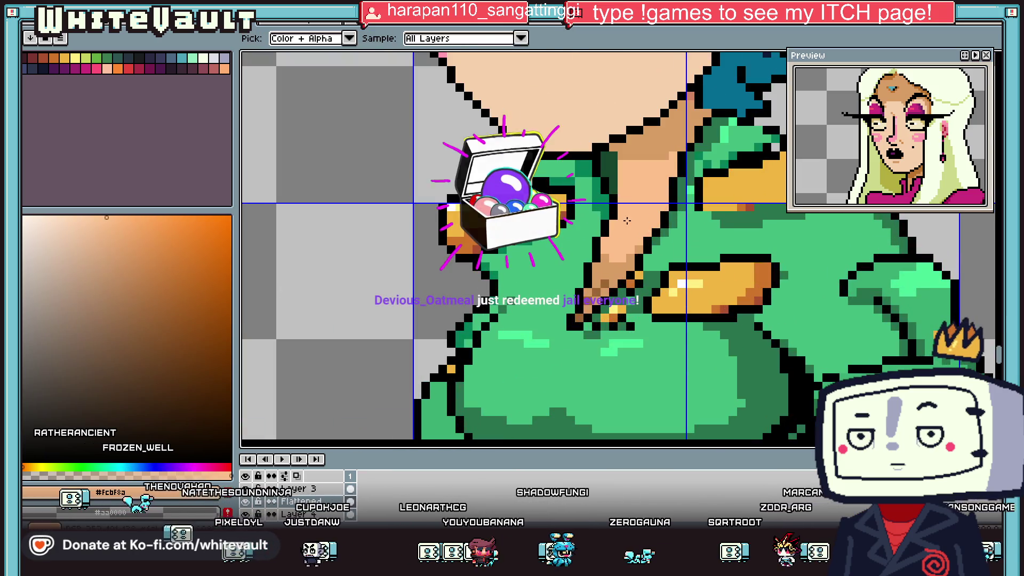
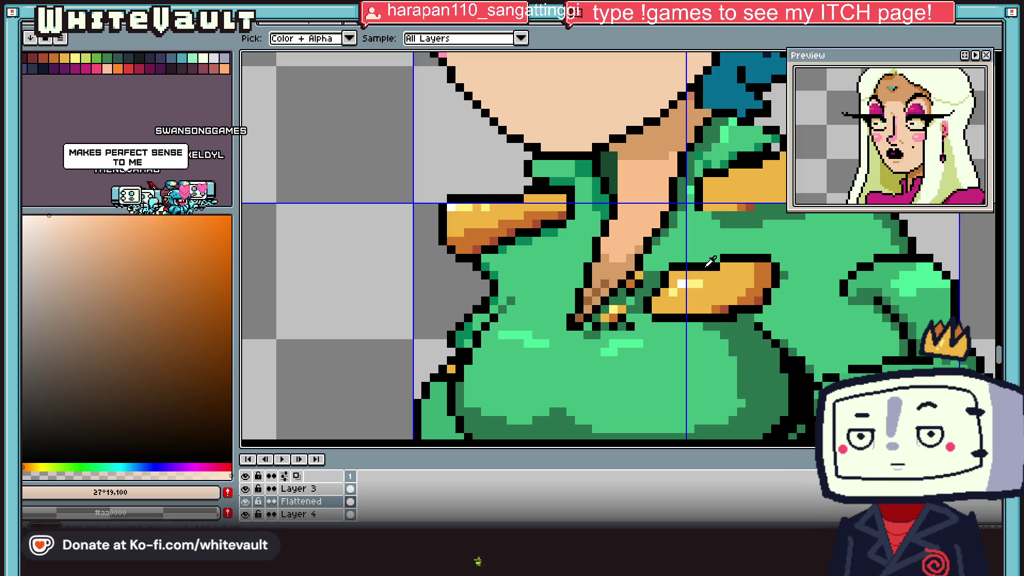
- Try pink blush strokes and a dot on the right cheek, then undo them
scroll(710, 261, "down", 2)
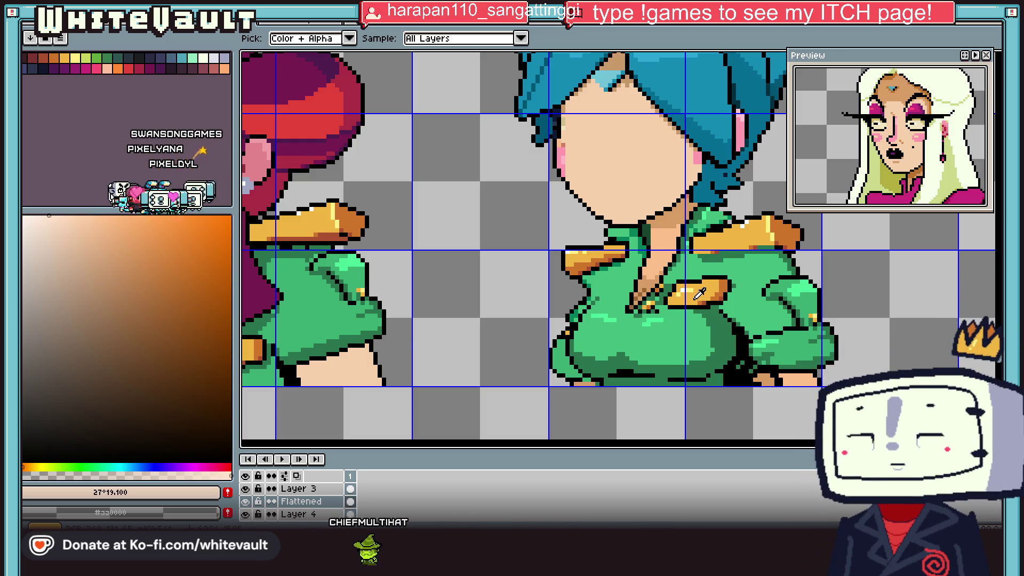
scroll(799, 405, "down", 3)
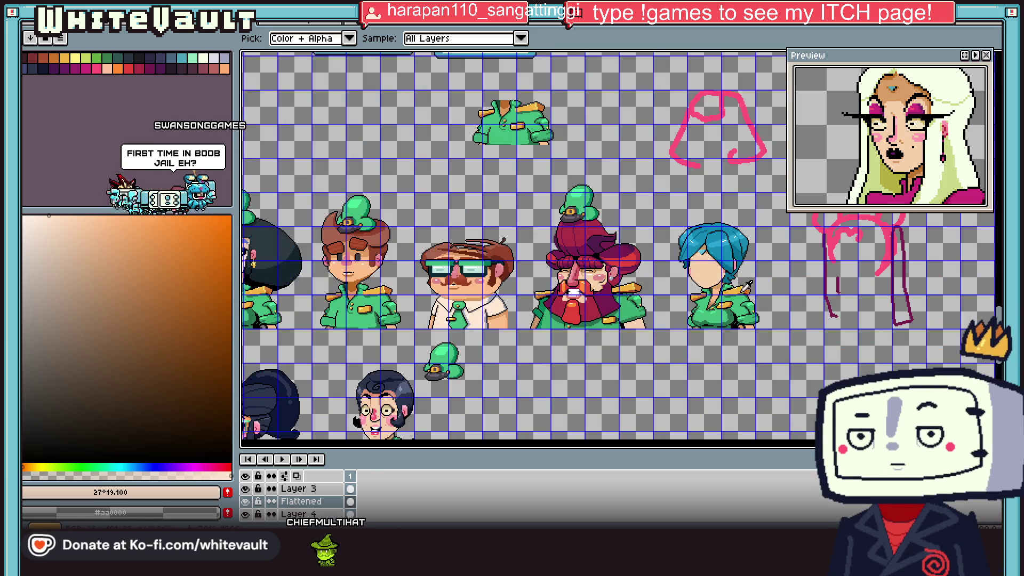
scroll(757, 320, "up", 2)
scroll(743, 260, "up", 1)
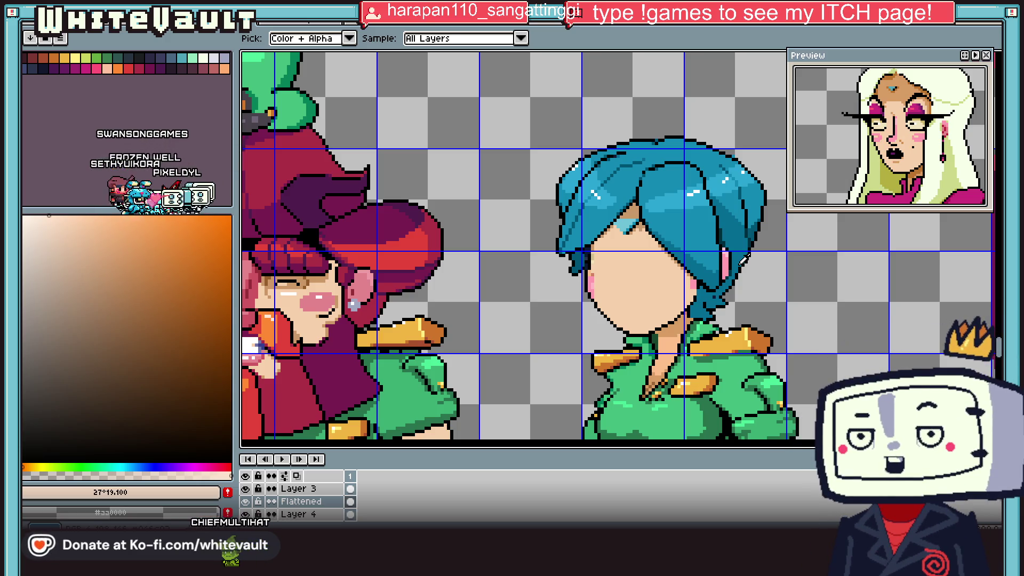
scroll(538, 261, "down", 3)
scroll(727, 286, "up", 3)
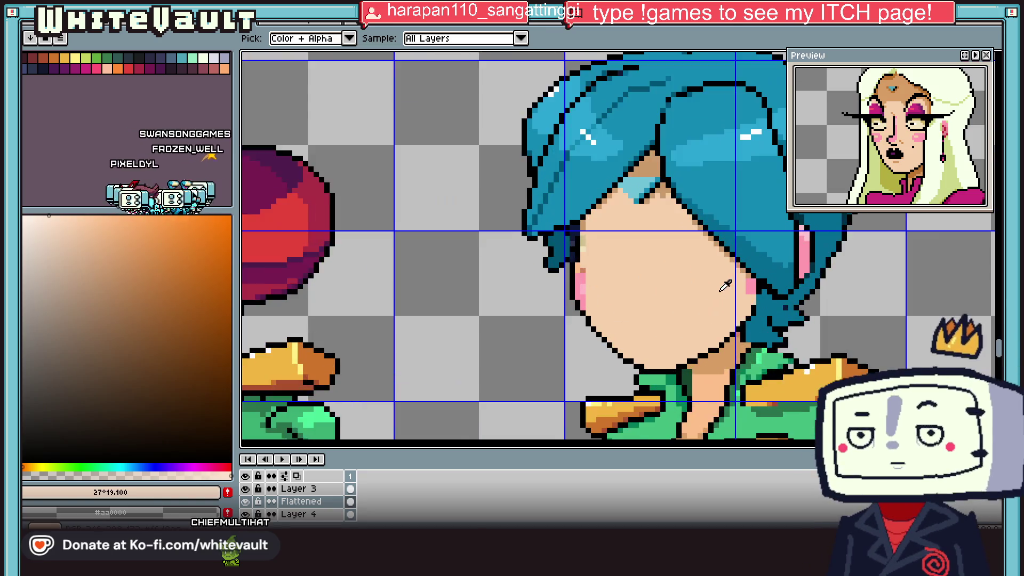
left_click(736, 263, "alt")
scroll(737, 264, "up", 2)
mouse_move(736, 264)
left_mouse_down()
mouse_move(693, 265)
mouse_move(681, 239)
left_mouse_up()
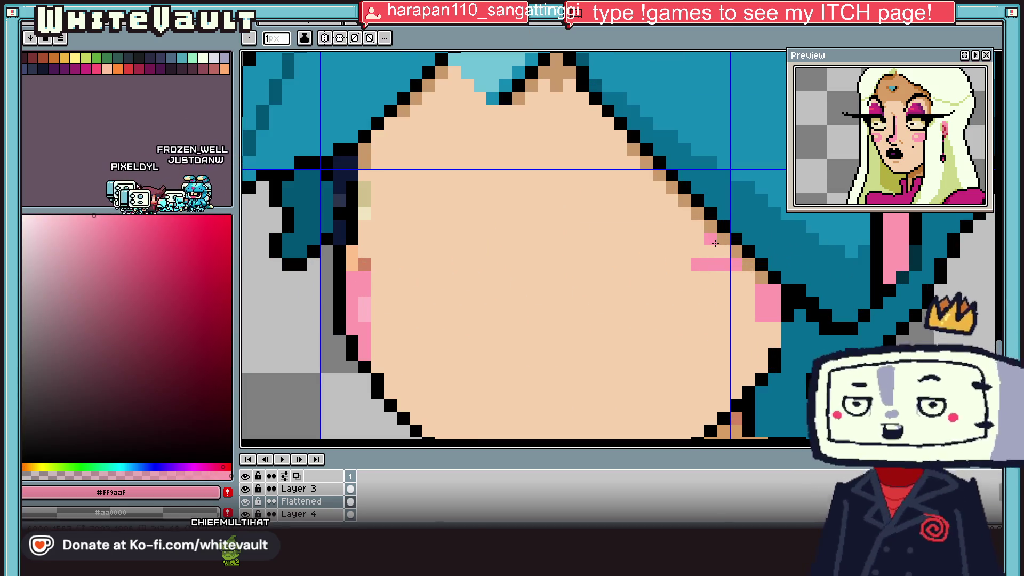
left_click(672, 252)
key("ctrl+z")
key("ctrl+z")
key("ctrl+z")
scroll(694, 260, "down", 2)
- Eyedrop the skin tone, the face-outline black and the dark blue hair outline colour
left_click(694, 261, "alt")
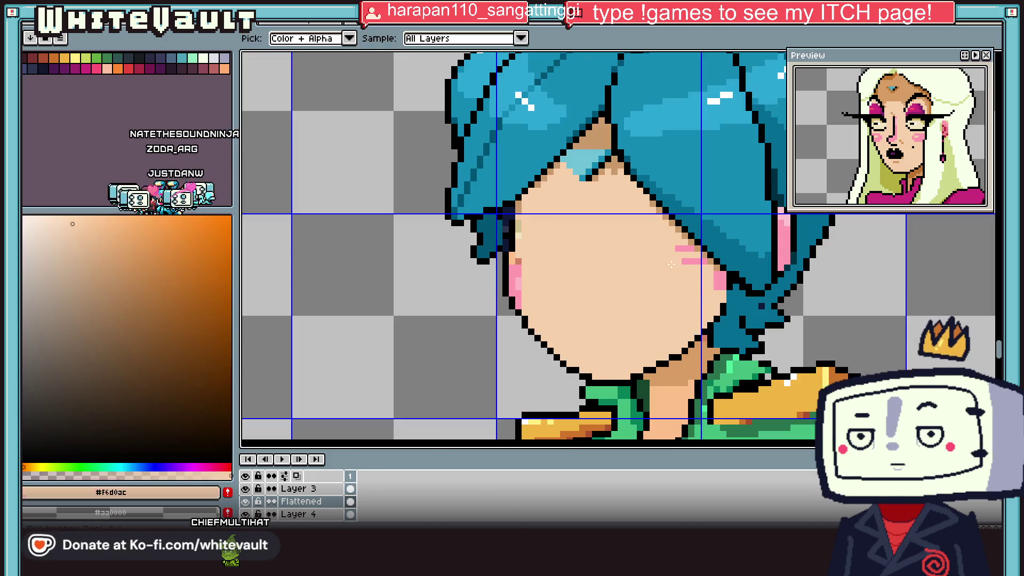
key("g")
scroll(693, 260, "down", 1)
scroll(704, 282, "down", 1)
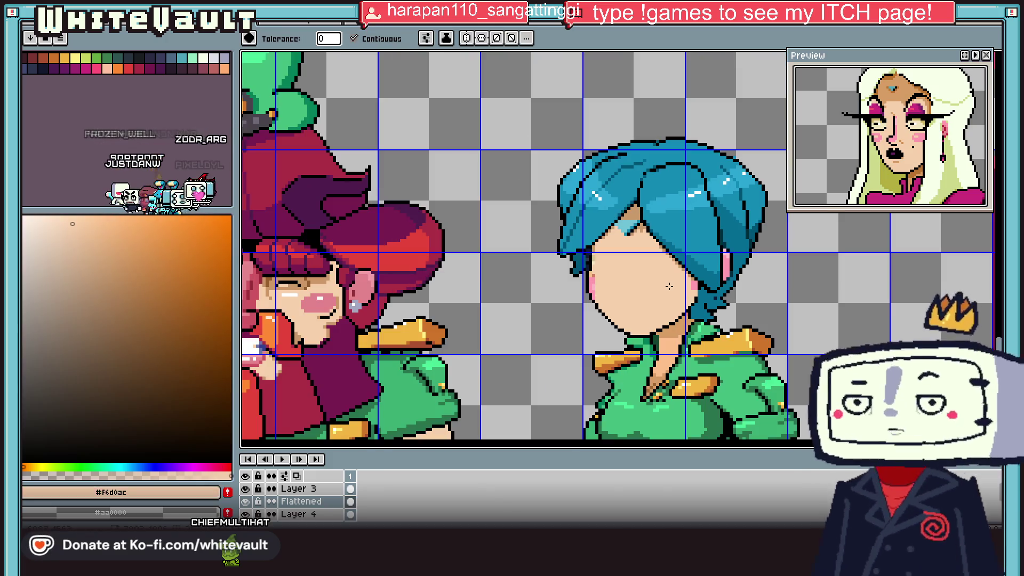
key("i")
scroll(718, 314, "down", 1)
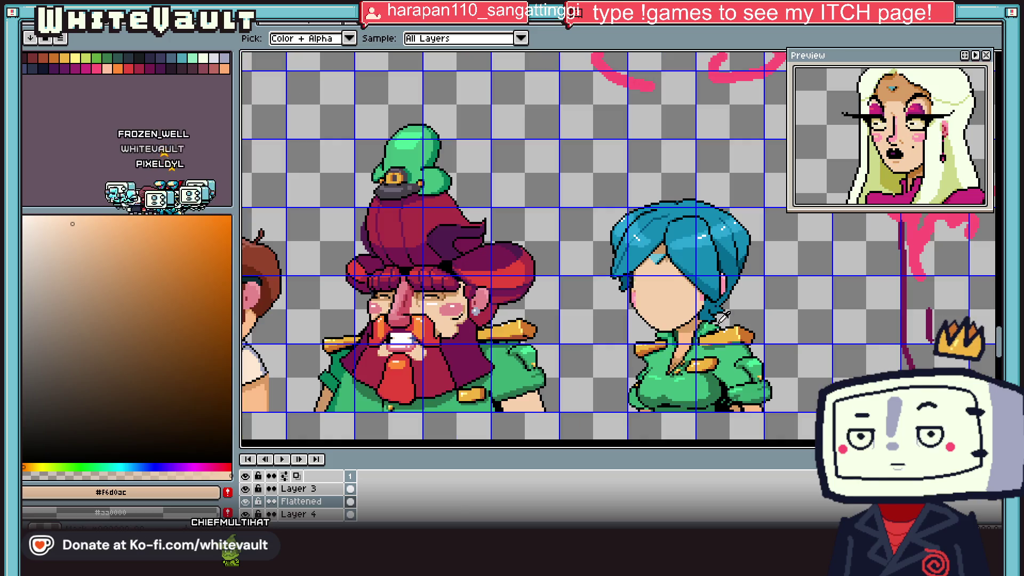
scroll(728, 317, "up", 1)
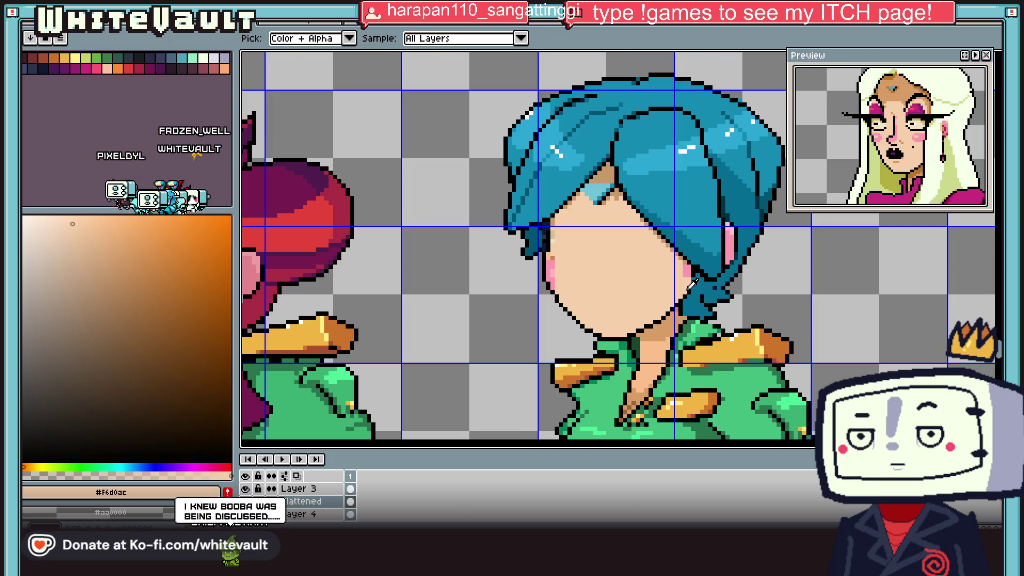
left_click(689, 287)
key("l")
scroll(687, 298, "up", 1)
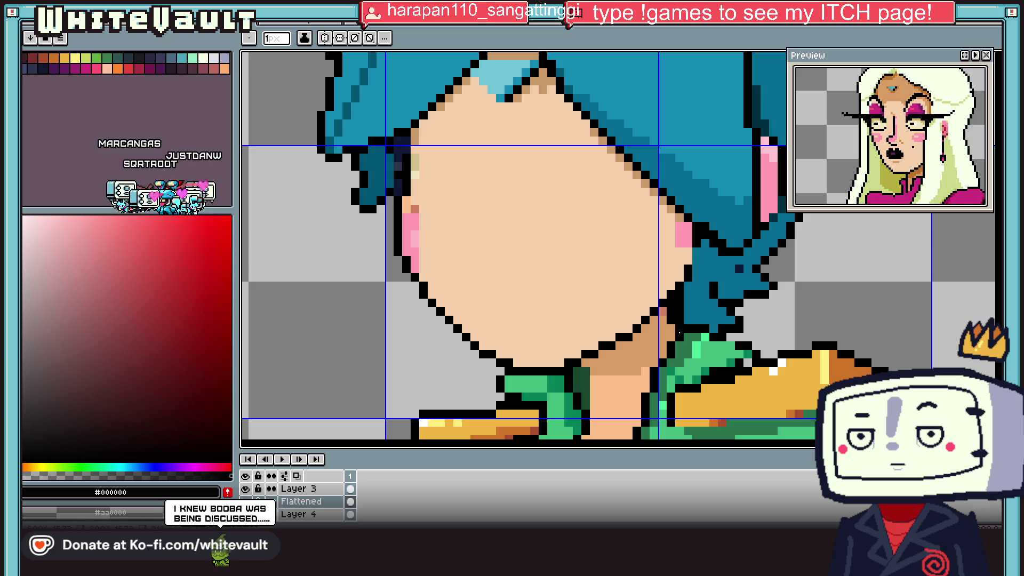
scroll(678, 332, "down", 2)
scroll(677, 330, "down", 1)
scroll(676, 327, "up", 3)
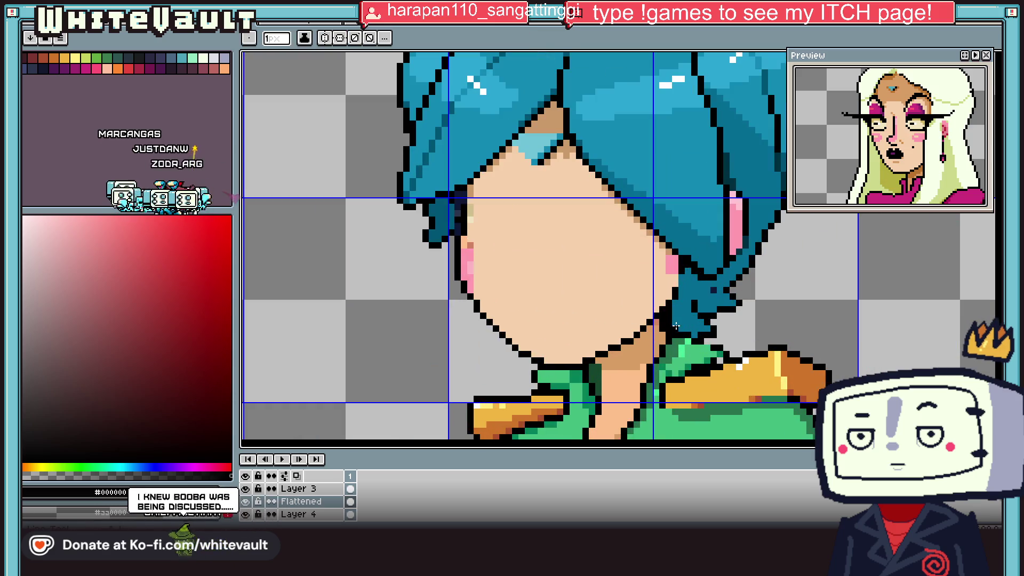
left_click(705, 306)
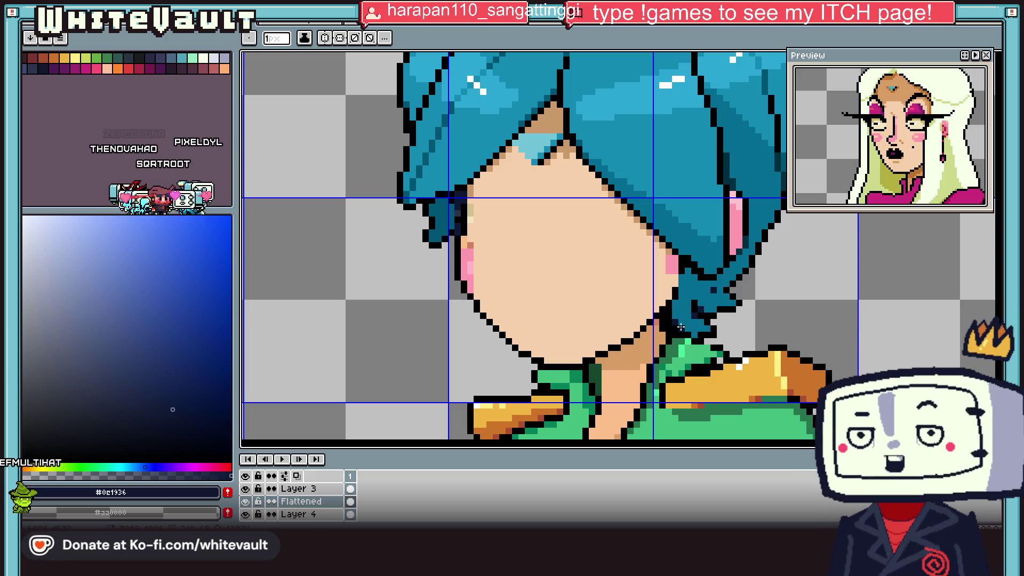
- Zoom onto the jacket and sample the jacket green
scroll(657, 310, "down", 5)
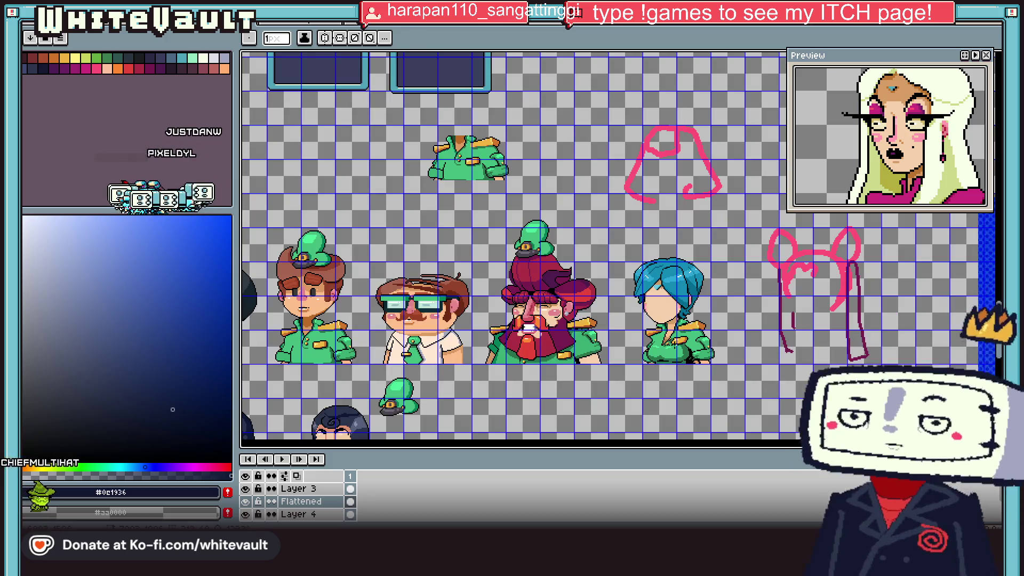
scroll(645, 336, "up", 3)
scroll(641, 345, "up", 2)
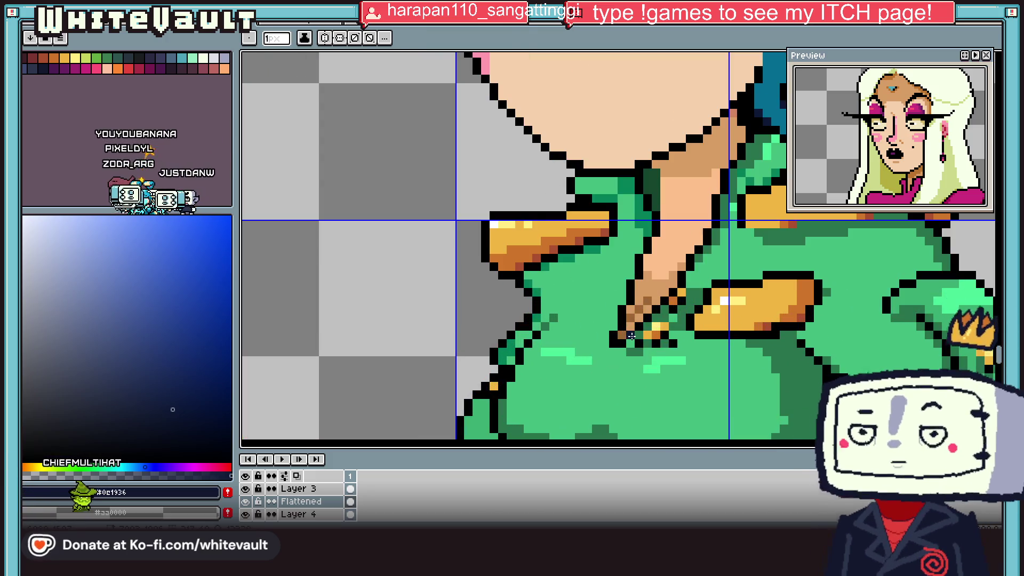
key("i")
left_click(656, 337)
key("b")
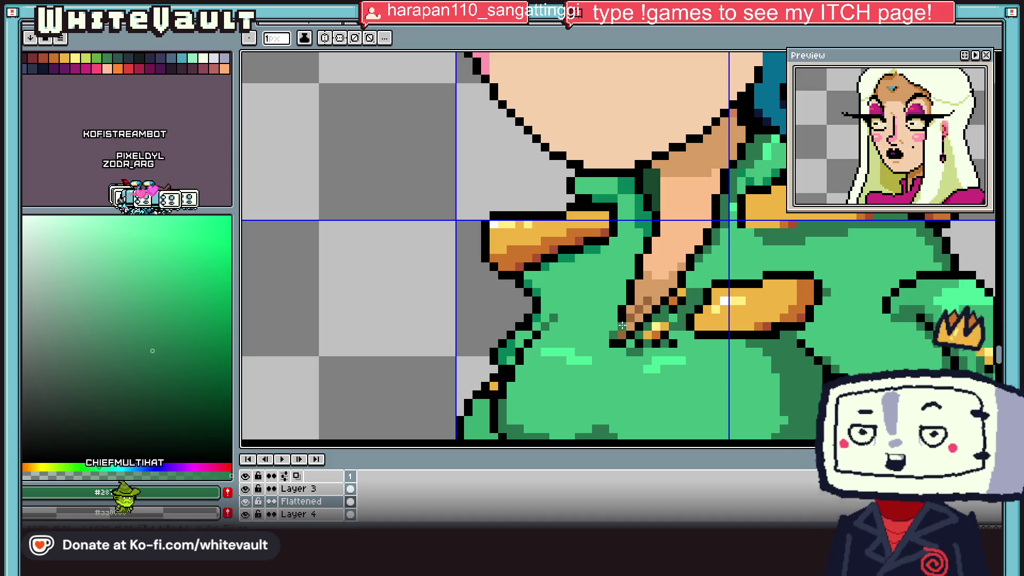
- Sample the collar-pin gold and recolour three pin pixels at the jacket neckline
key("i")
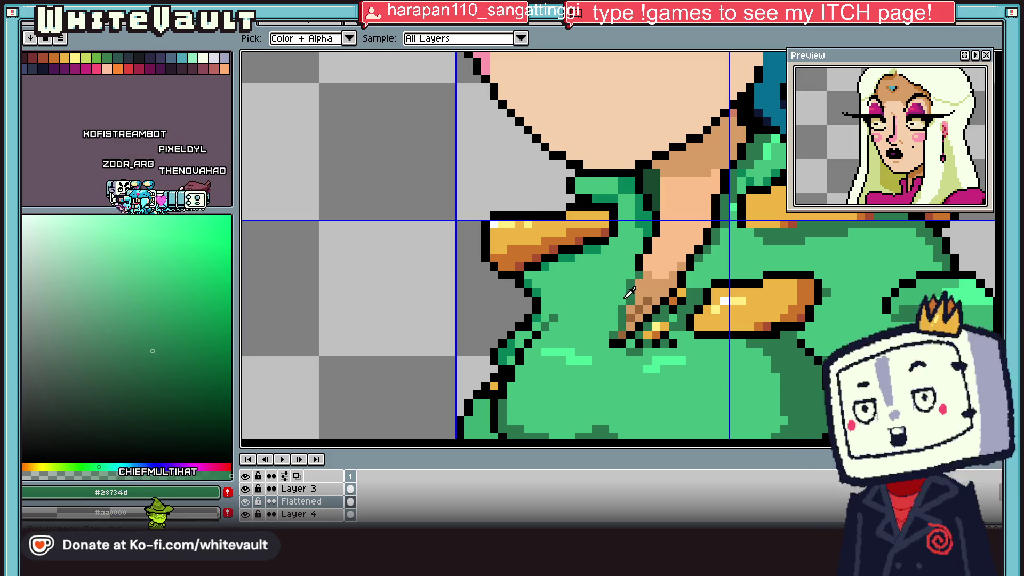
scroll(639, 294, "down", 5)
scroll(653, 299, "up", 3)
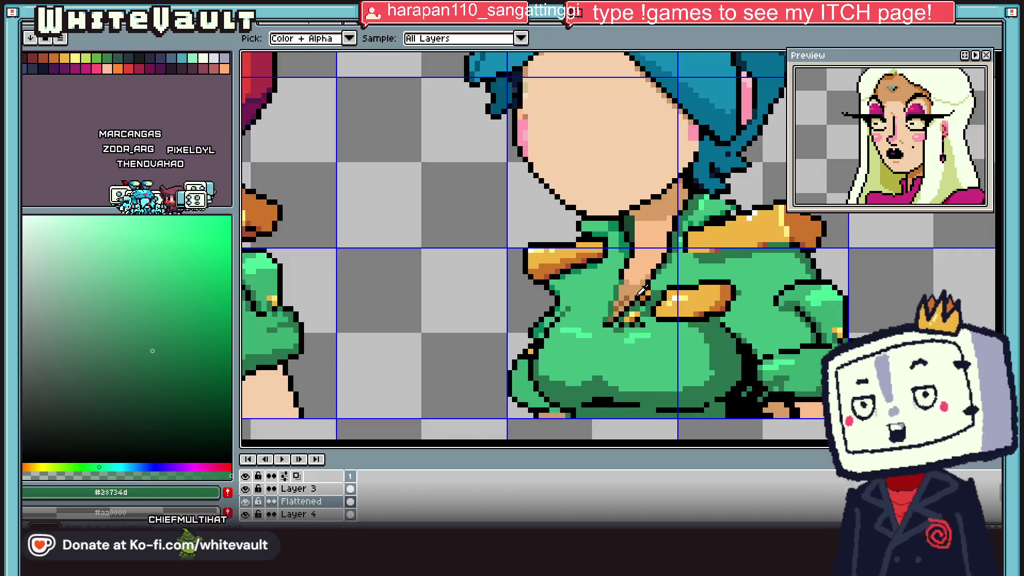
scroll(661, 293, "up", 2)
left_click(671, 287)
key("b")
left_click(646, 301, "alt")
left_click(673, 288)
left_click(660, 301)
- Sample black and the dark jacket green, then try the bucket fill on the jacket
left_click(657, 313, "alt")
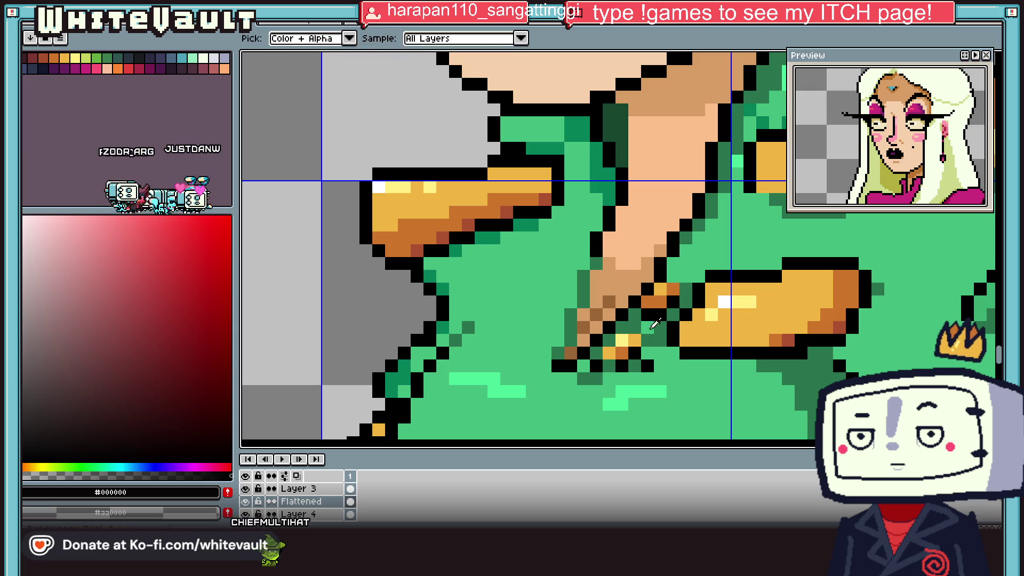
left_click(659, 335, "alt")
scroll(661, 337, "down", 3)
scroll(661, 337, "down", 3)
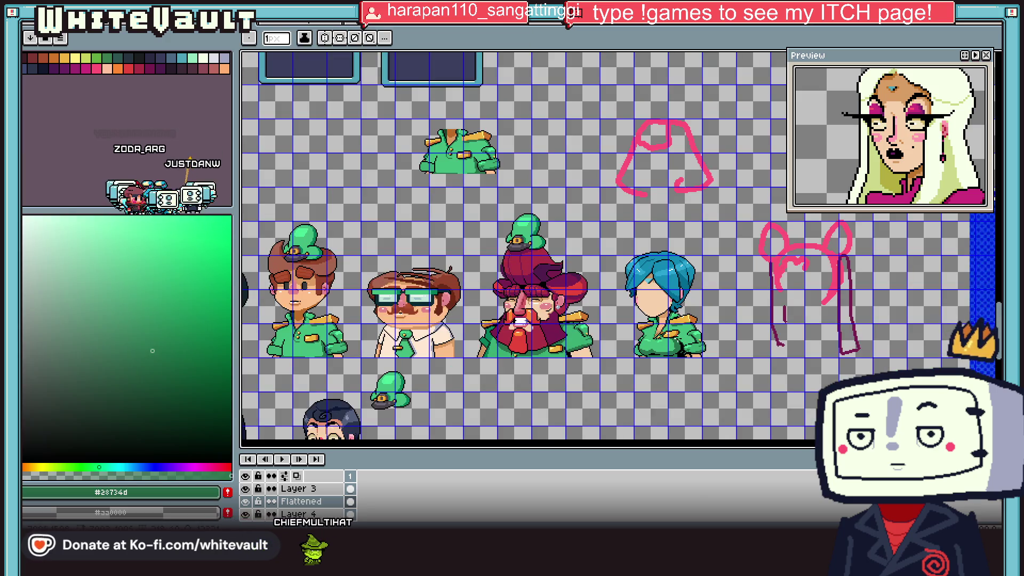
scroll(682, 352, "up", 3)
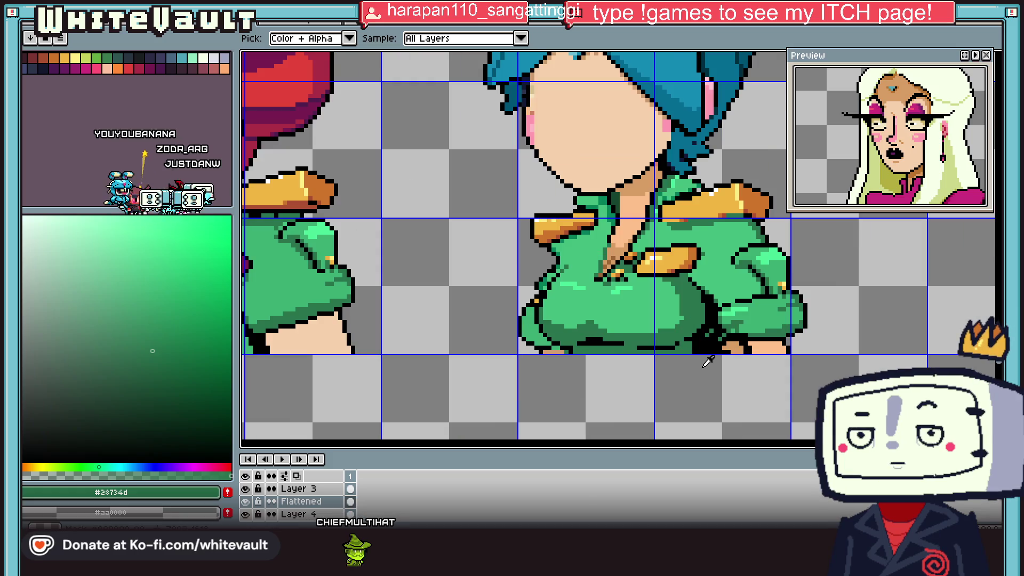
key("g")
scroll(728, 339, "down", 2)
scroll(736, 337, "up", 2)
left_click(741, 339, "alt")
scroll(743, 338, "down", 1)
scroll(736, 340, "down", 1)
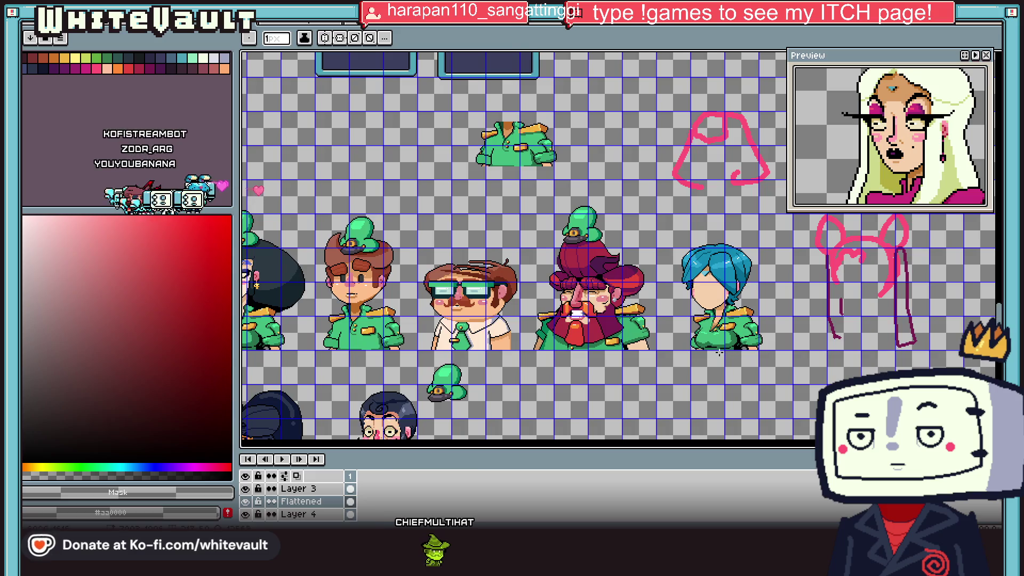
scroll(704, 343, "up", 2)
scroll(704, 343, "up", 1)
left_click(683, 347, "alt")
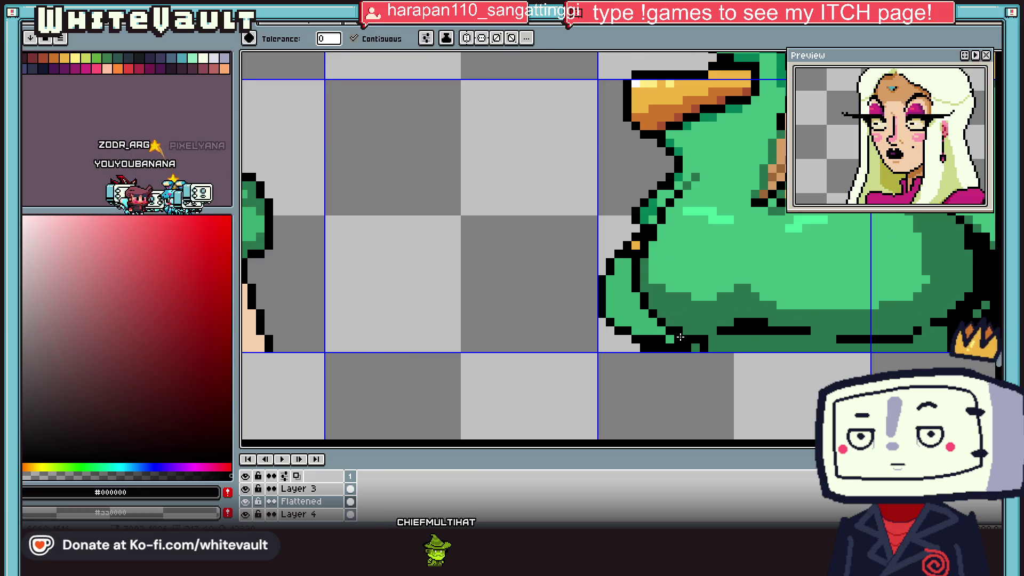
- Try the move tool, return to the bucket, and sample the tan skin shade at the neckline
scroll(697, 346, "down", 2)
scroll(714, 350, "down", 1)
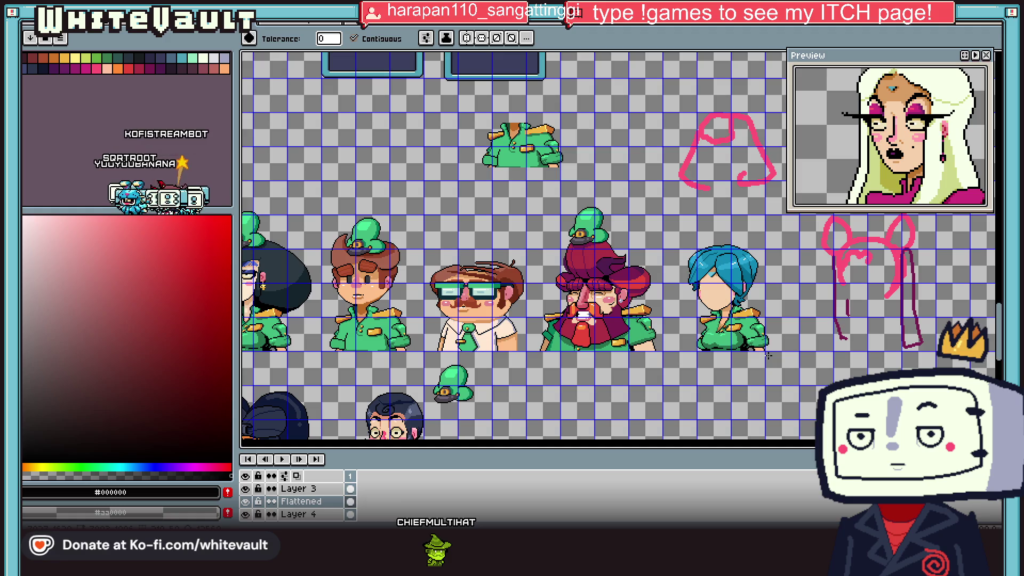
key("v")
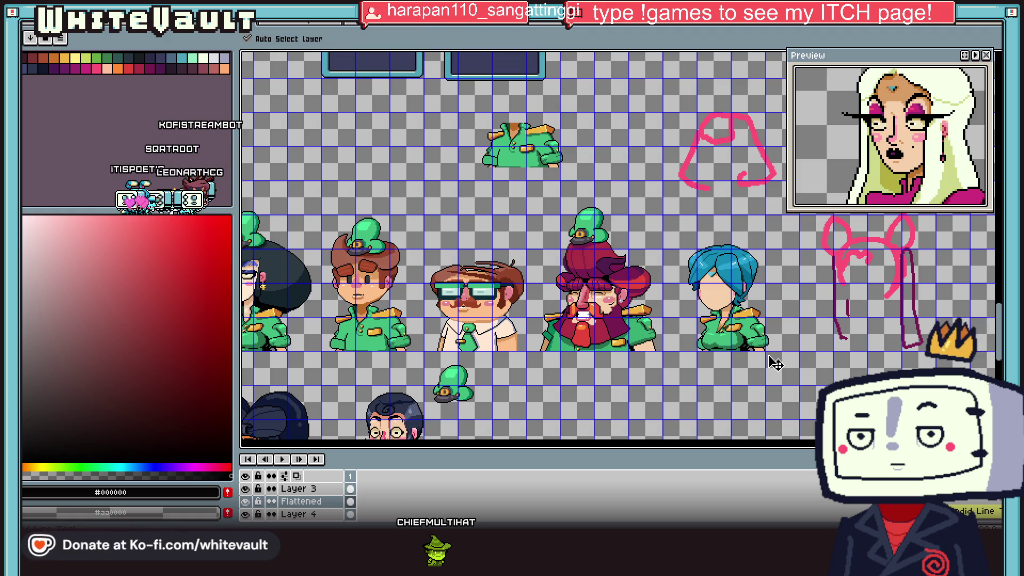
key("g")
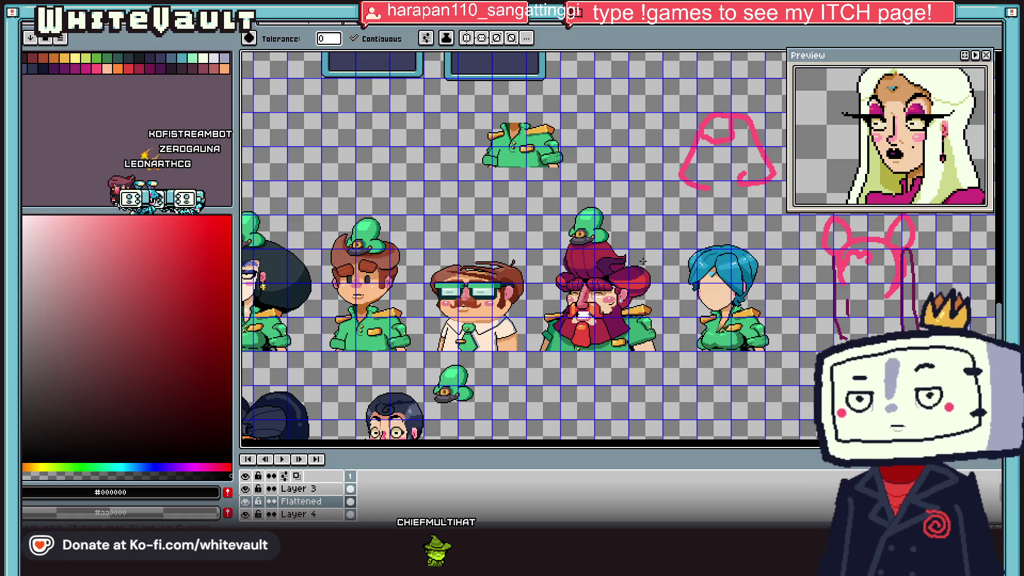
scroll(721, 316, "up", 2)
scroll(721, 317, "up", 1)
key("i")
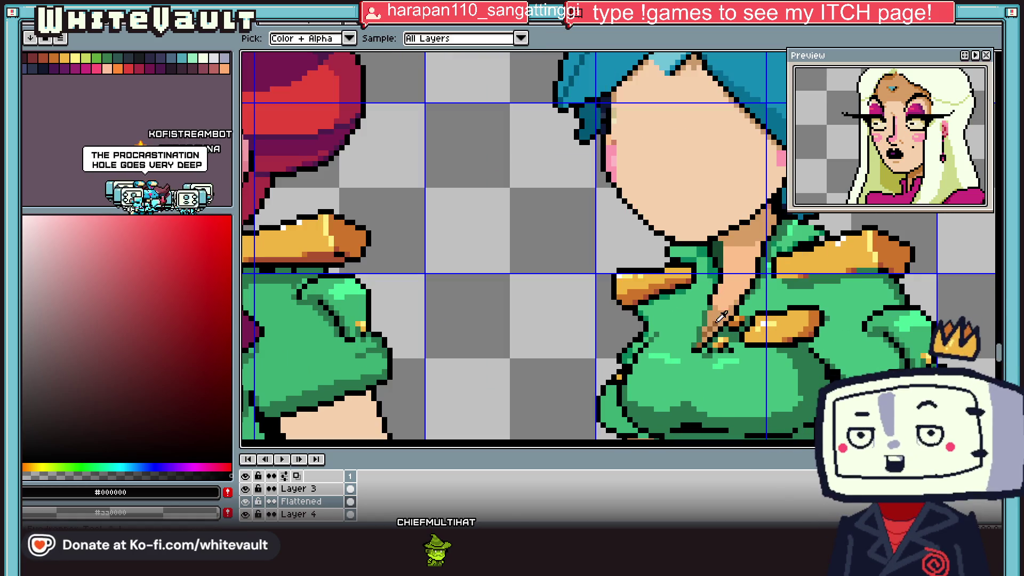
left_click(721, 317)
scroll(693, 322, "down", 3)
scroll(627, 397, "up", 4)
- Darken the tan pixel row at the shirt bottom and add a brown pixel on the shirt
key("b")
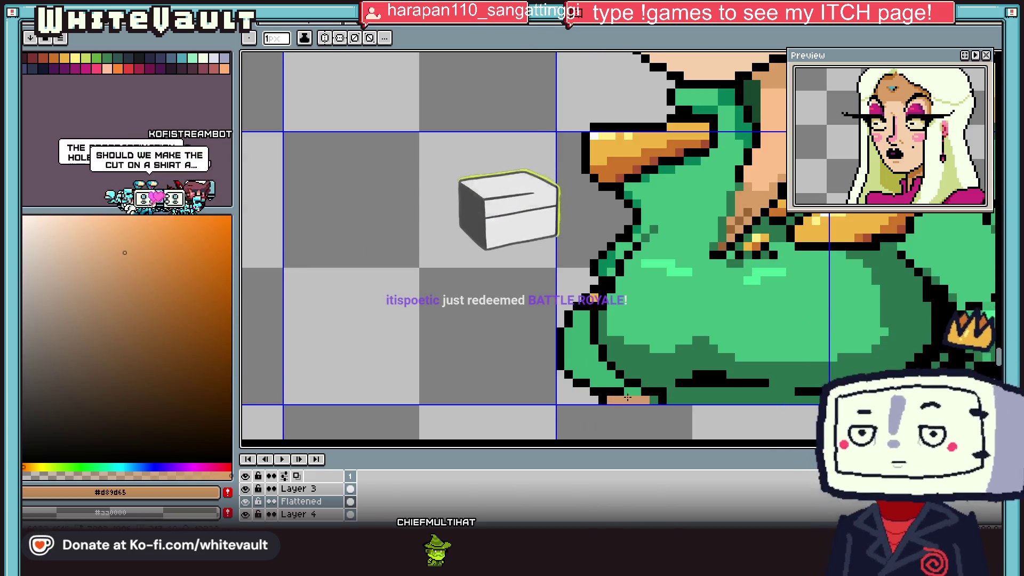
left_click_drag(627, 399, 645, 400)
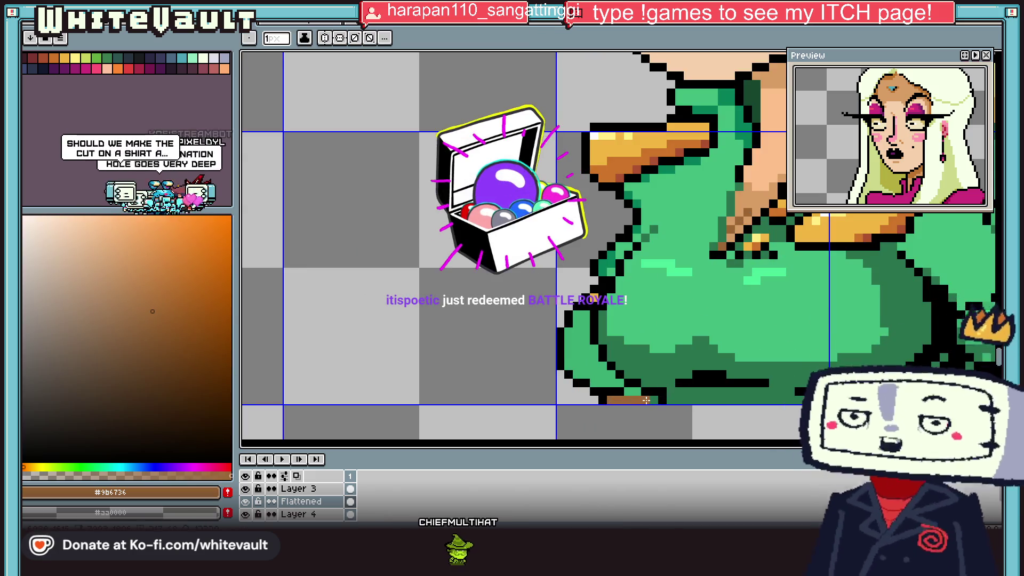
left_click(704, 246)
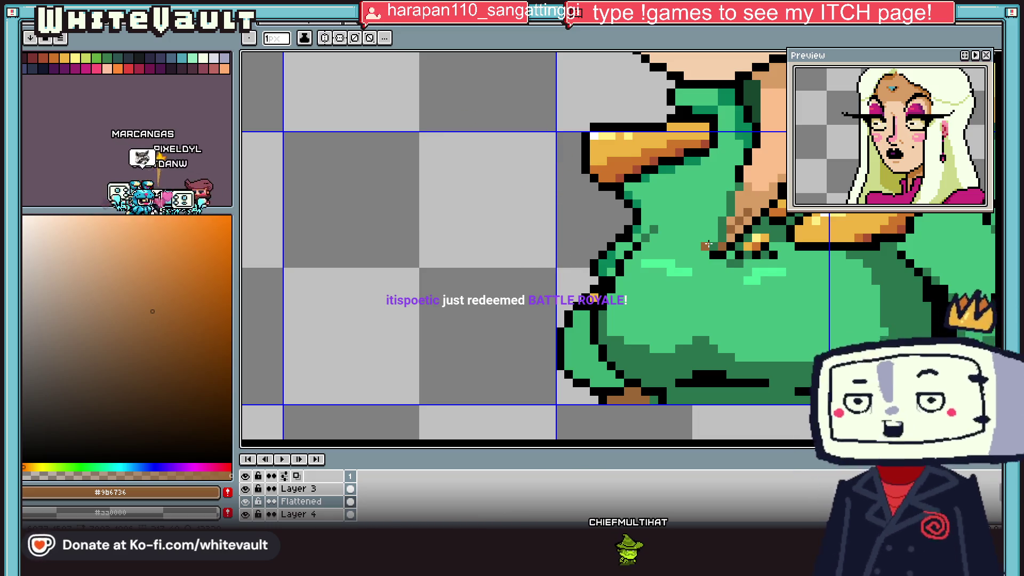
- Pick the uniform's dark green #28734d as the foreground colour
scroll(640, 242, "down", 1)
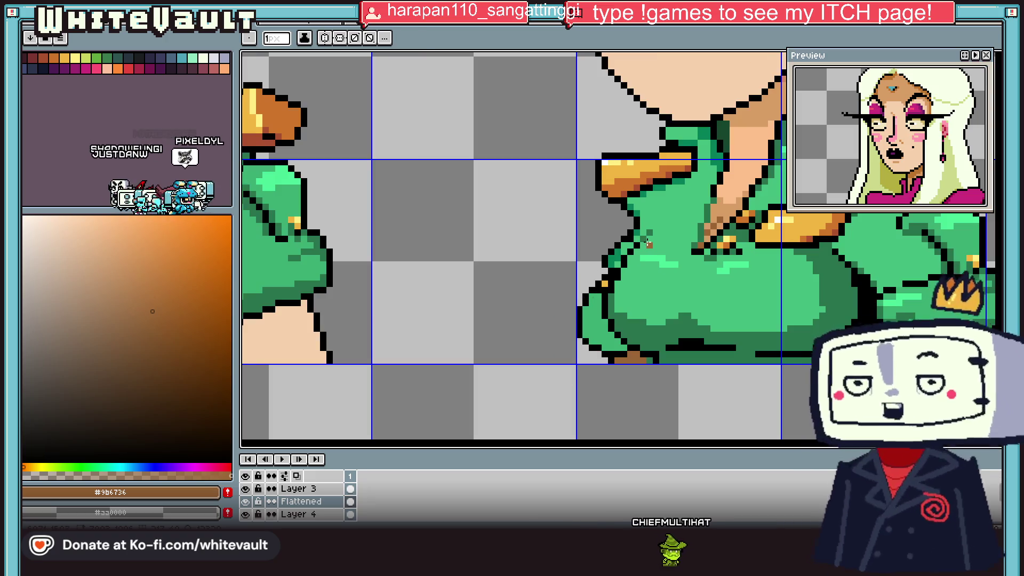
scroll(669, 250, "down", 1)
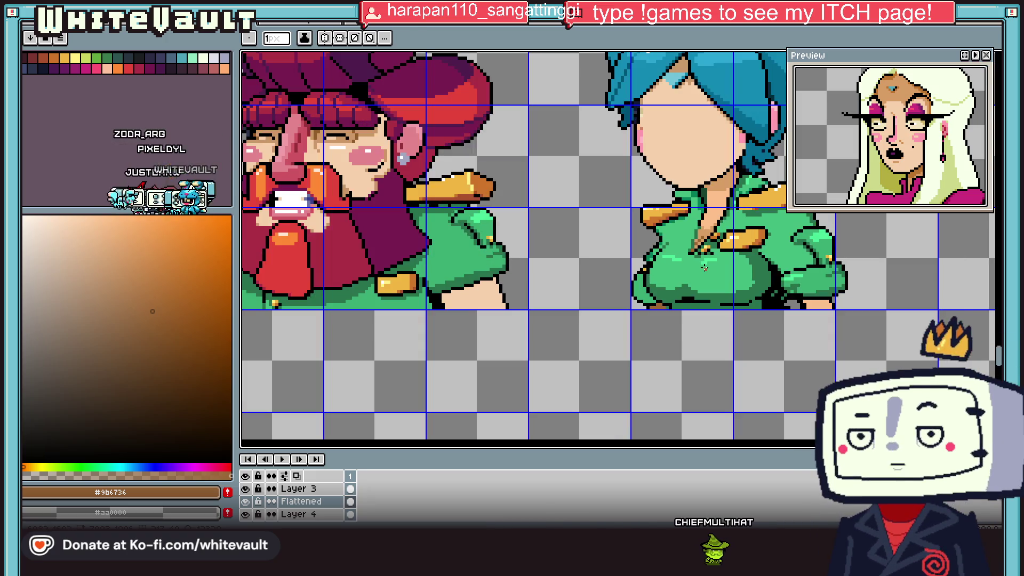
scroll(694, 276, "up", 1)
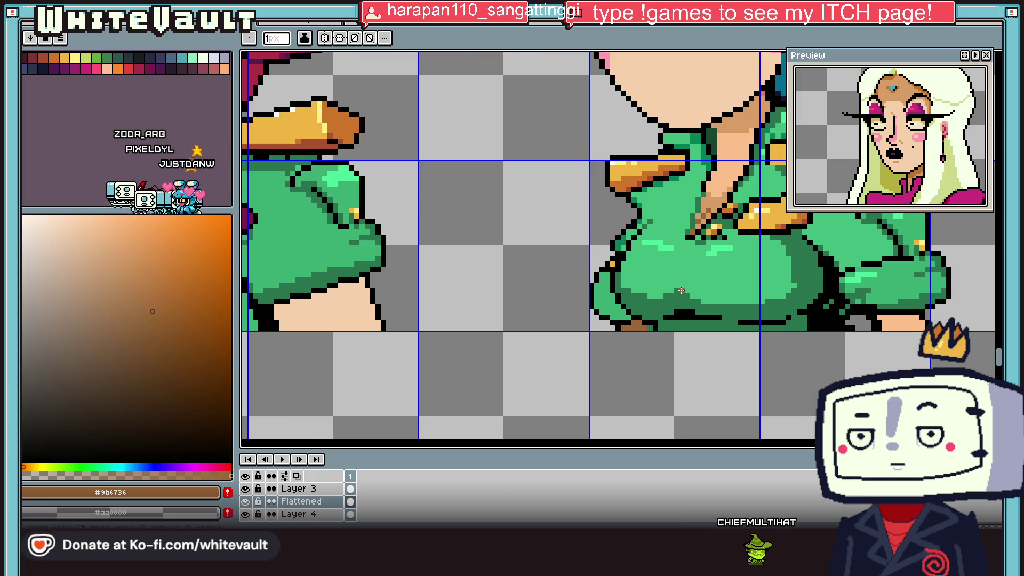
left_click(685, 282, "alt")
scroll(676, 286, "up", 1)
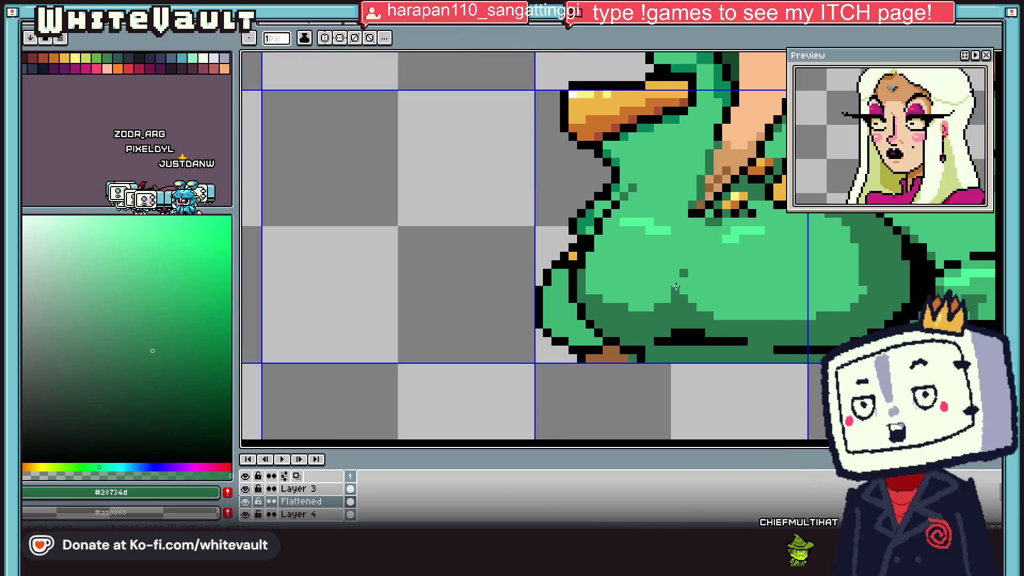
scroll(675, 287, "down", 2)
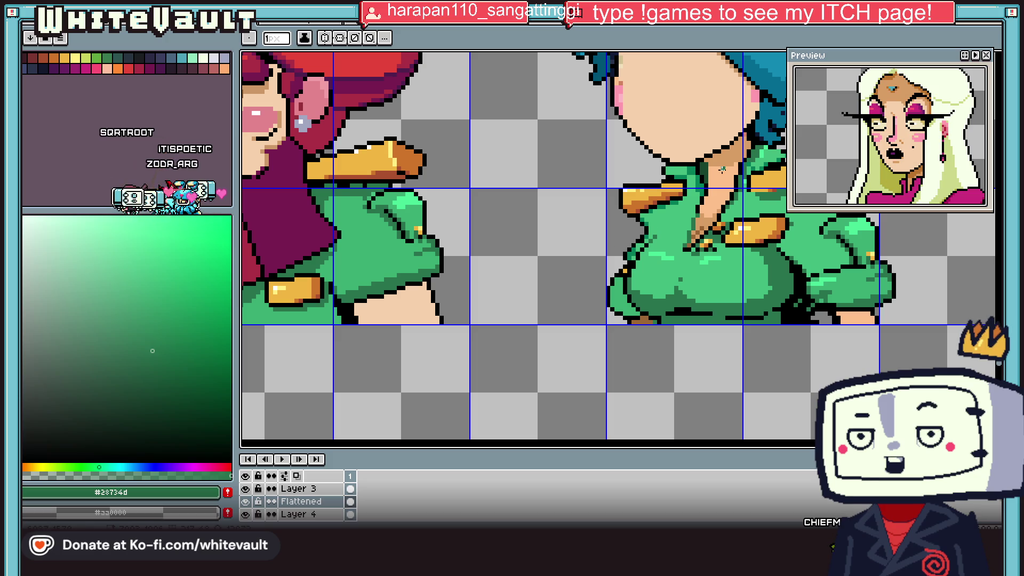
scroll(722, 169, "down", 1)
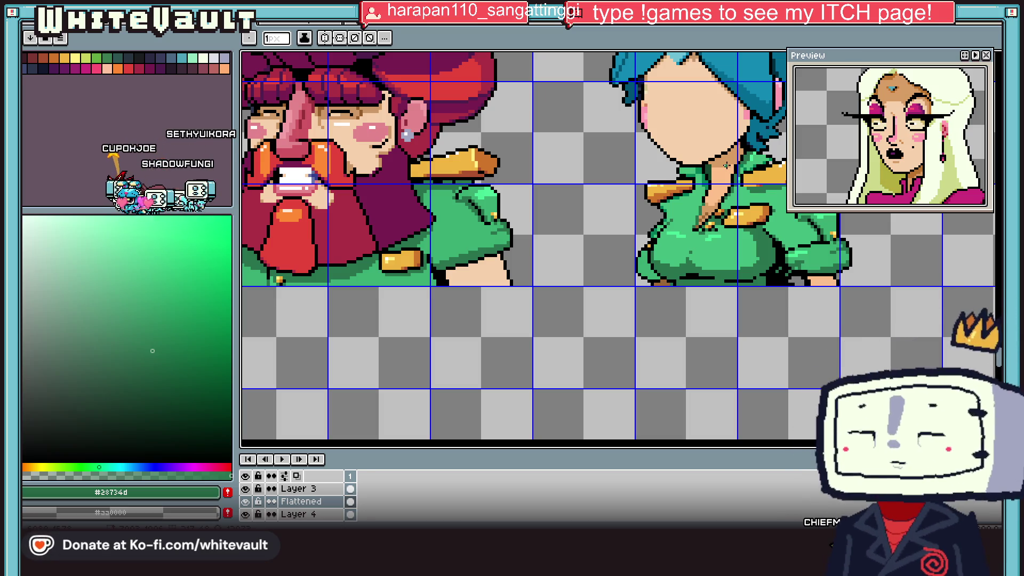
scroll(725, 160, "down", 3)
scroll(723, 138, "up", 1)
scroll(723, 128, "up", 1)
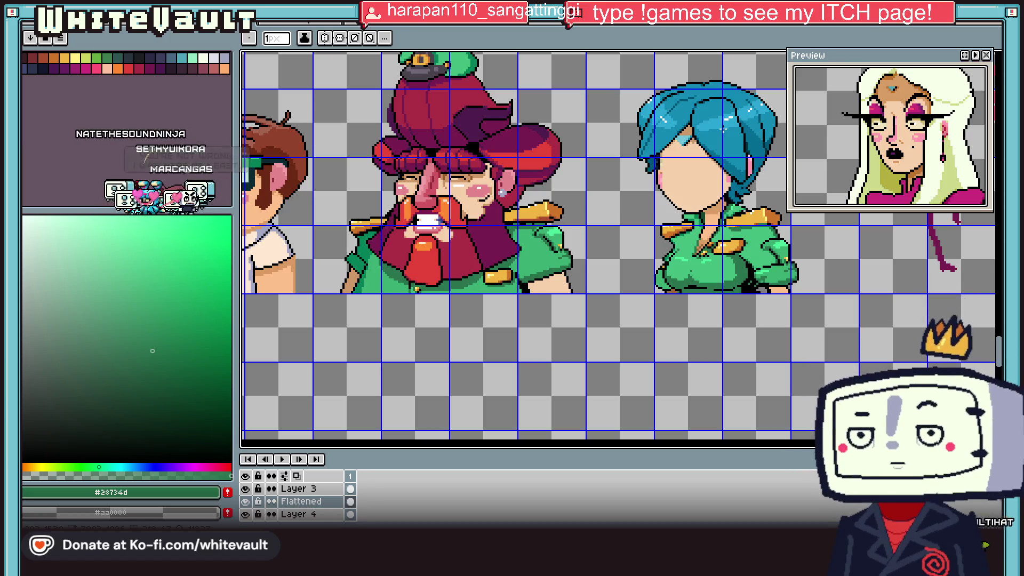
scroll(739, 170, "up", 1)
scroll(746, 176, "up", 1)
scroll(752, 181, "down", 1)
- Eyedrop the dark teal of the officer's hair and zoom in on the hair
key("i")
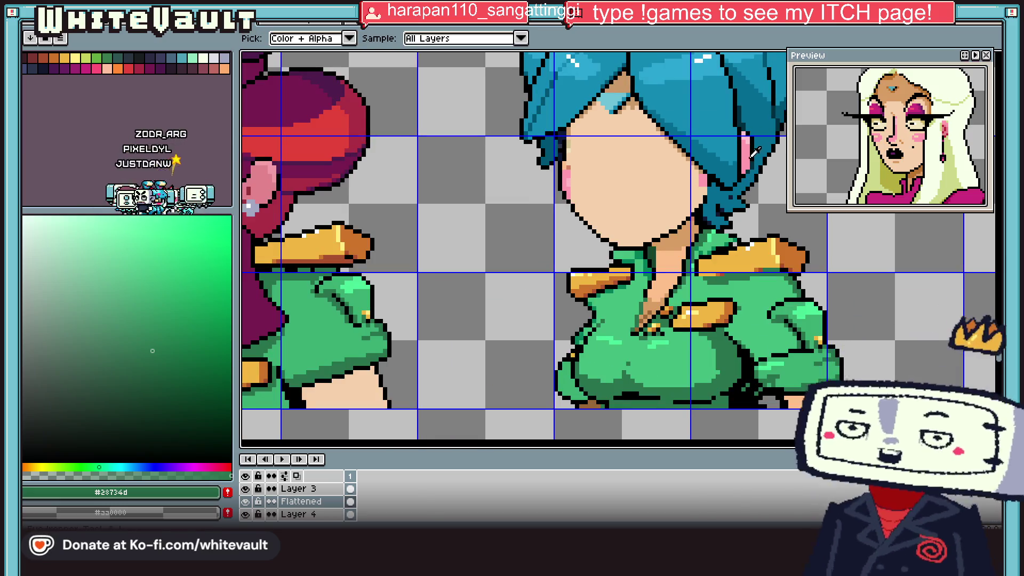
left_click(754, 169)
scroll(736, 184, "up", 2)
scroll(720, 197, "up", 2)
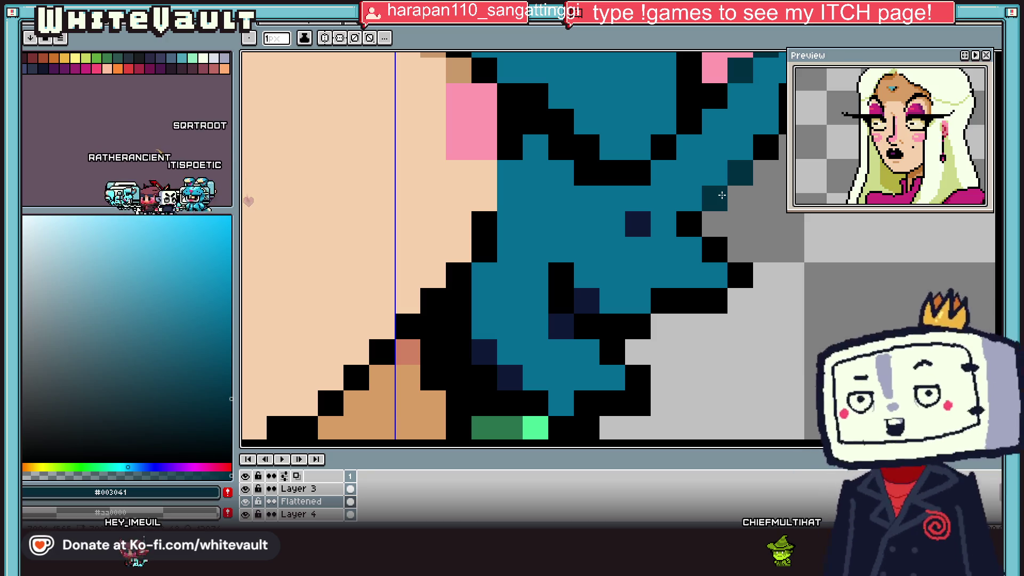
scroll(485, 333, "down", 5)
scroll(485, 333, "down", 2)
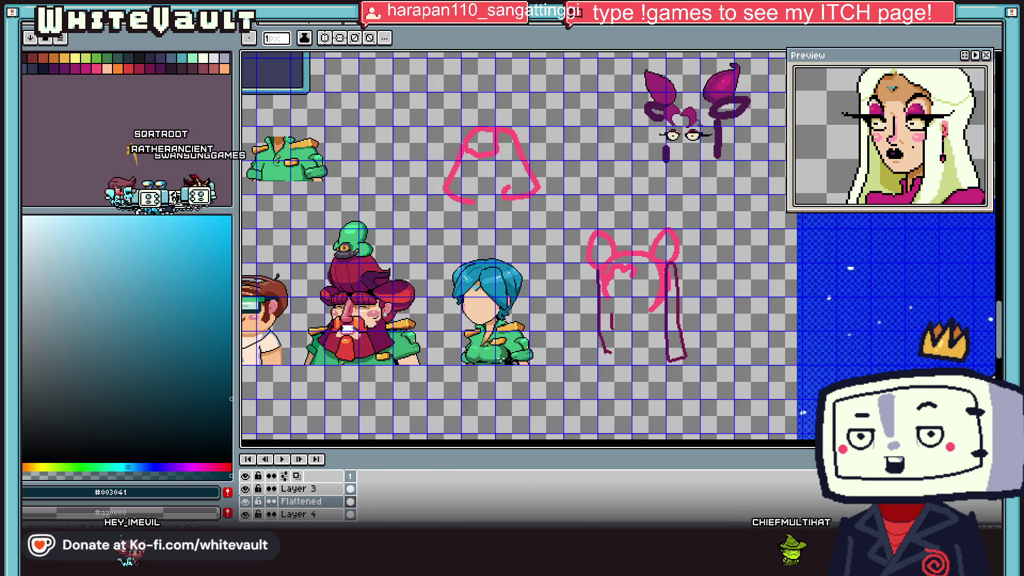
scroll(482, 336, "up", 2)
scroll(481, 338, "up", 1)
scroll(479, 340, "down", 1)
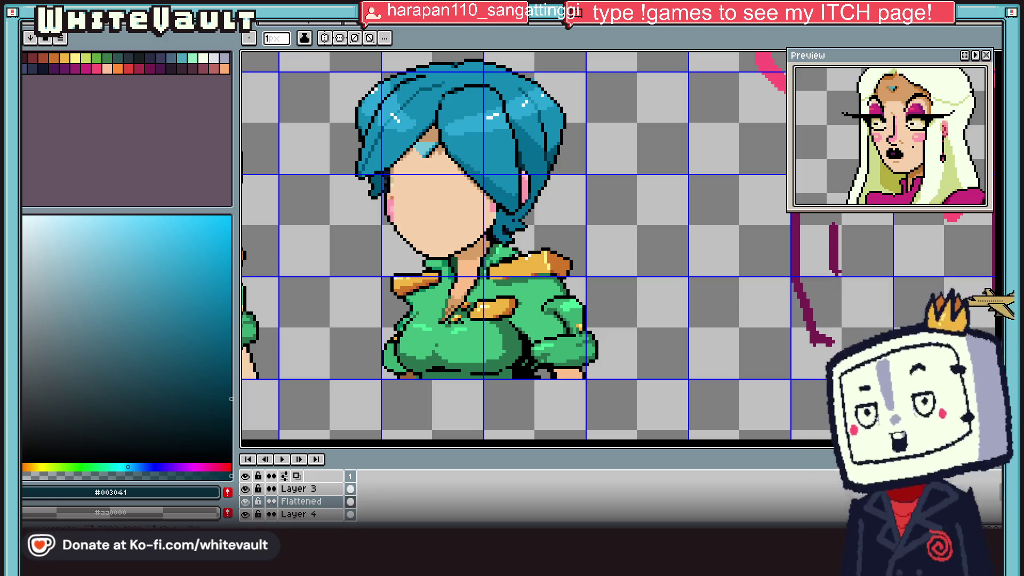
scroll(533, 213, "down", 3)
scroll(534, 214, "up", 2)
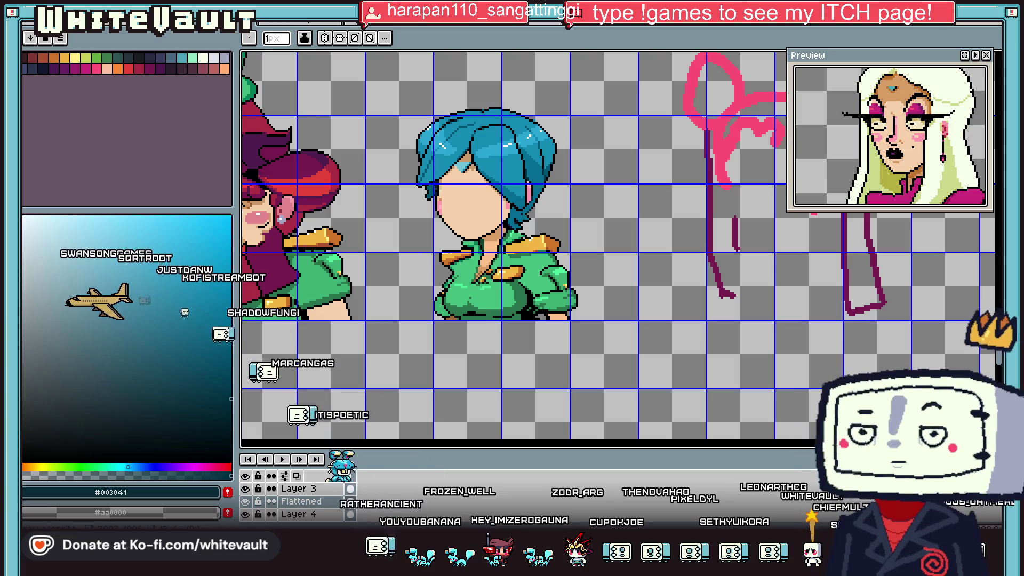
scroll(444, 160, "up", 2)
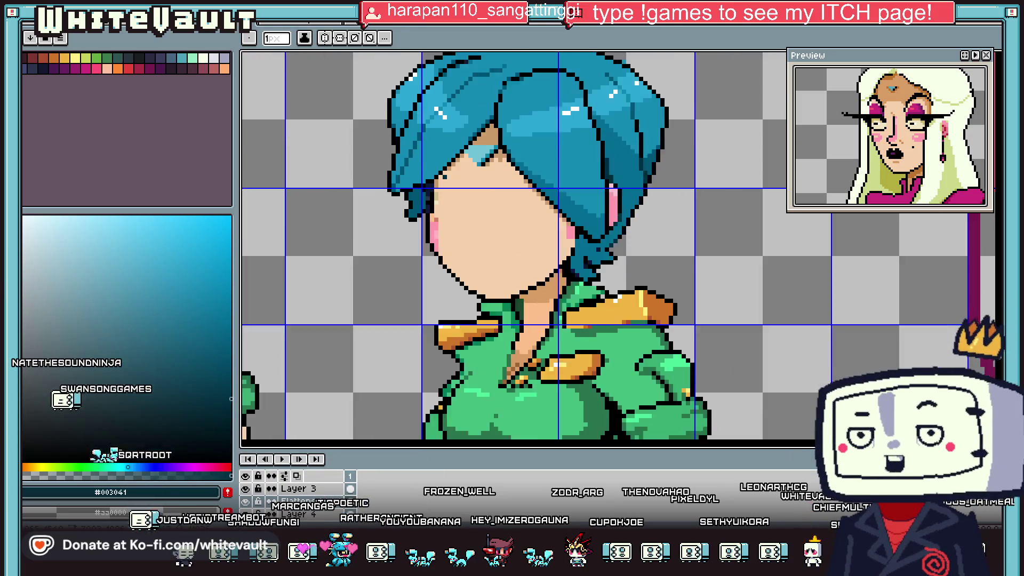
scroll(444, 160, "up", 2)
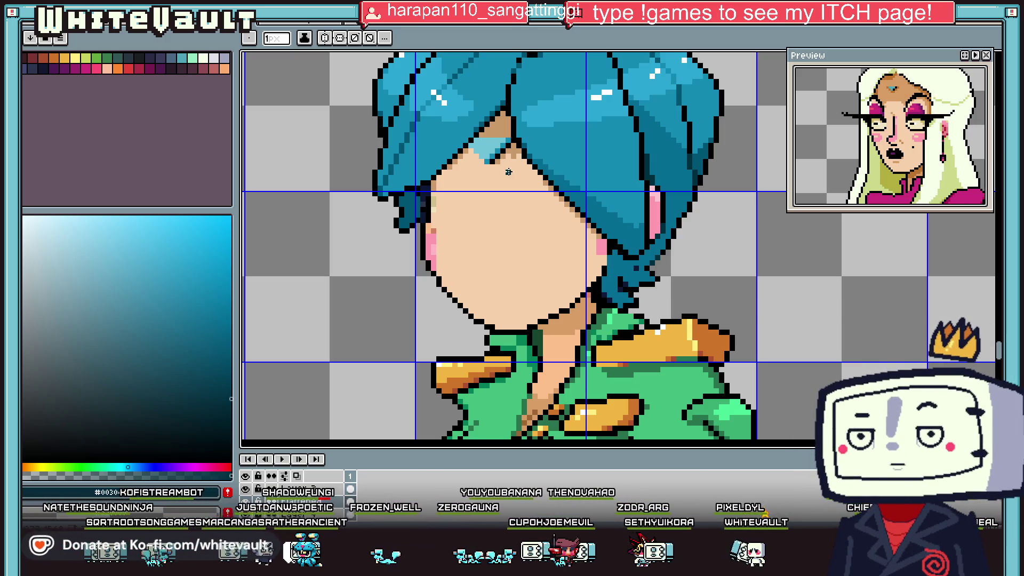
- Sample light cyan from the hair and draw highlight strokes where the hair meets the forehead
left_click(486, 143, "alt")
scroll(576, 240, "up", 2)
mouse_move(549, 216)
left_mouse_down()
mouse_move(583, 215)
mouse_move(570, 219)
left_mouse_up()
scroll(531, 235, "down", 3)
scroll(530, 235, "down", 1)
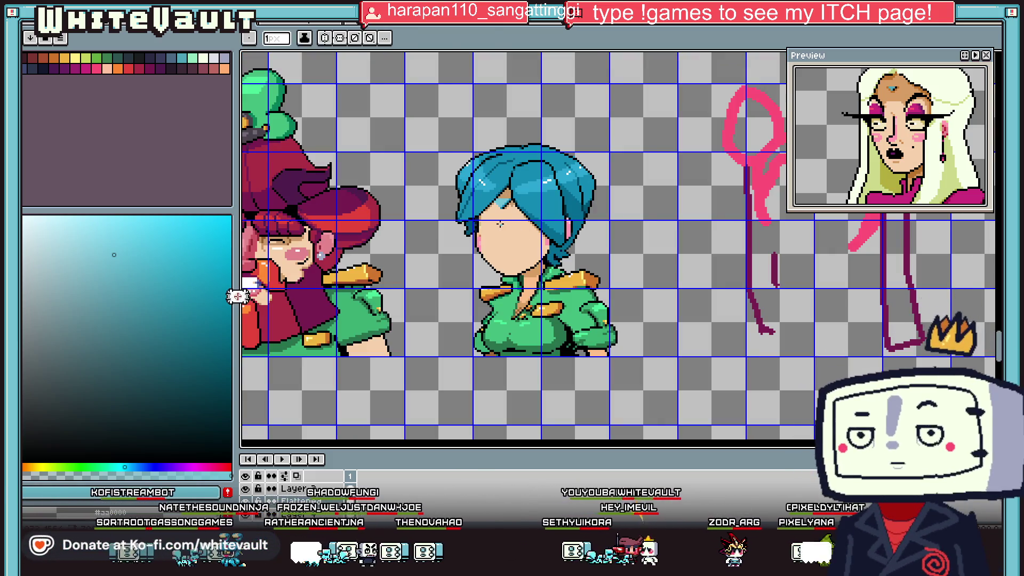
scroll(474, 221, "up", 1)
right_click(326, 486)
mouse_move(347, 452)
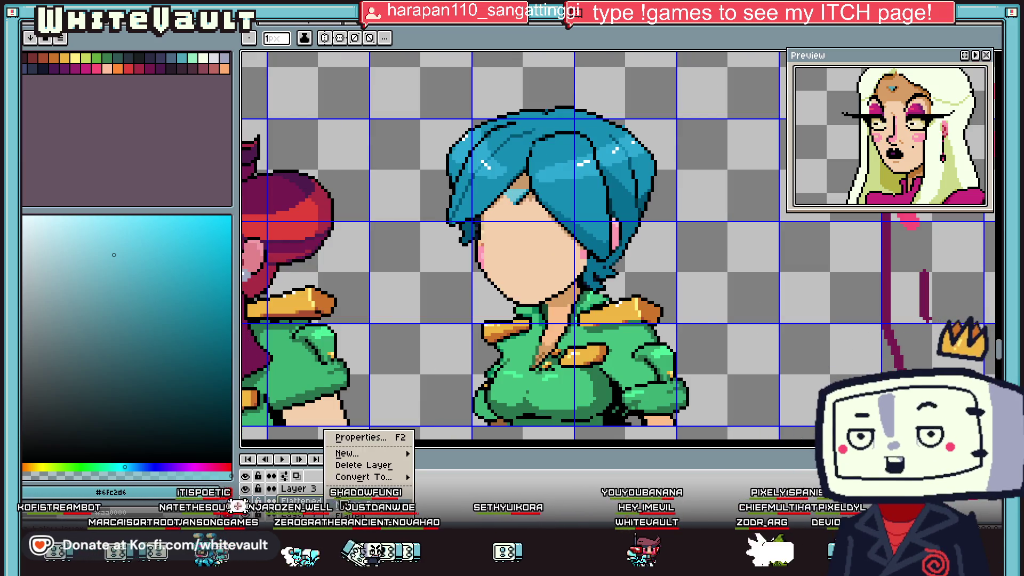
- Add a new layer, pick black, and place the two eye dots
left_click(437, 462)
key("i")
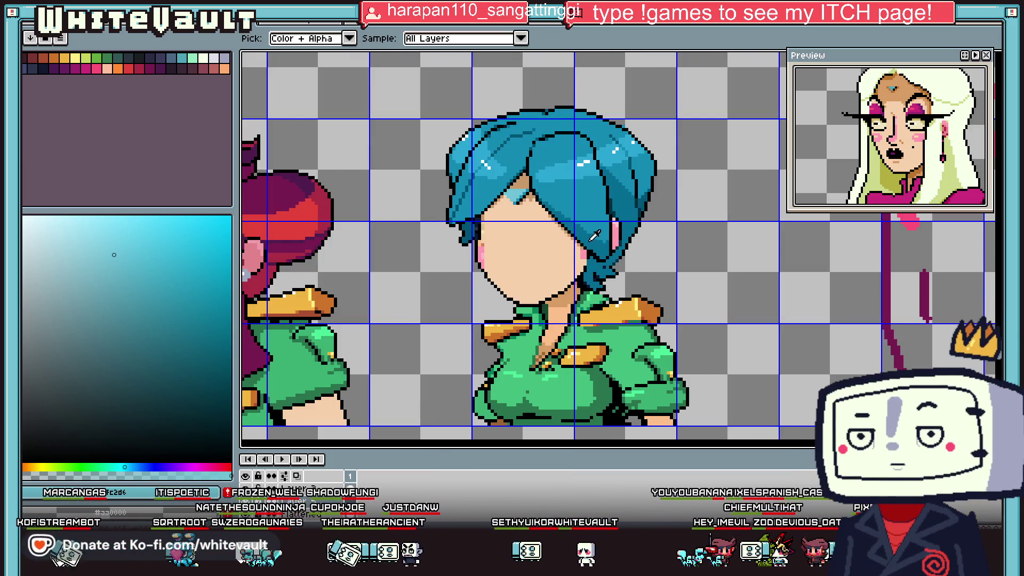
scroll(569, 225, "up", 1)
left_click(570, 227)
key("b")
scroll(480, 235, "up", 1)
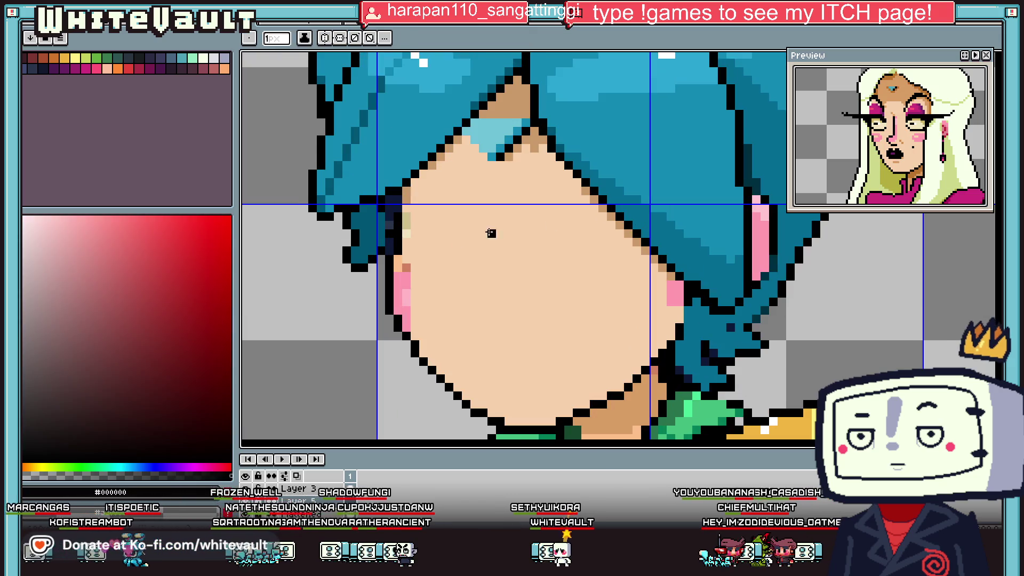
left_click(445, 255)
left_click(547, 246)
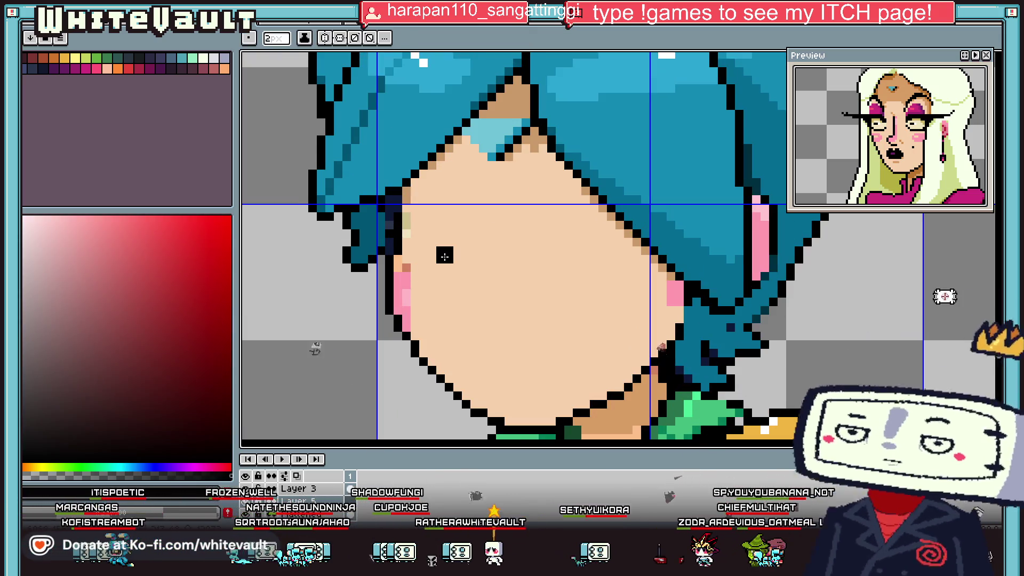
key("ctrl+z")
left_click(572, 255)
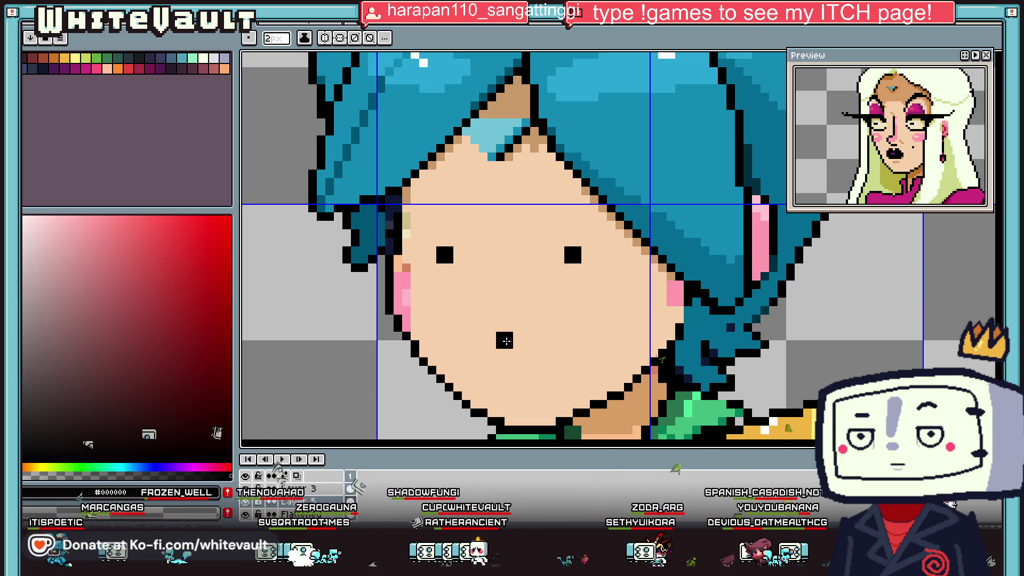
- Draw a small mouth with a 1-pixel pixel-perfect brush, undoing the failed attempts
key("ctrl+z")
key("minus")
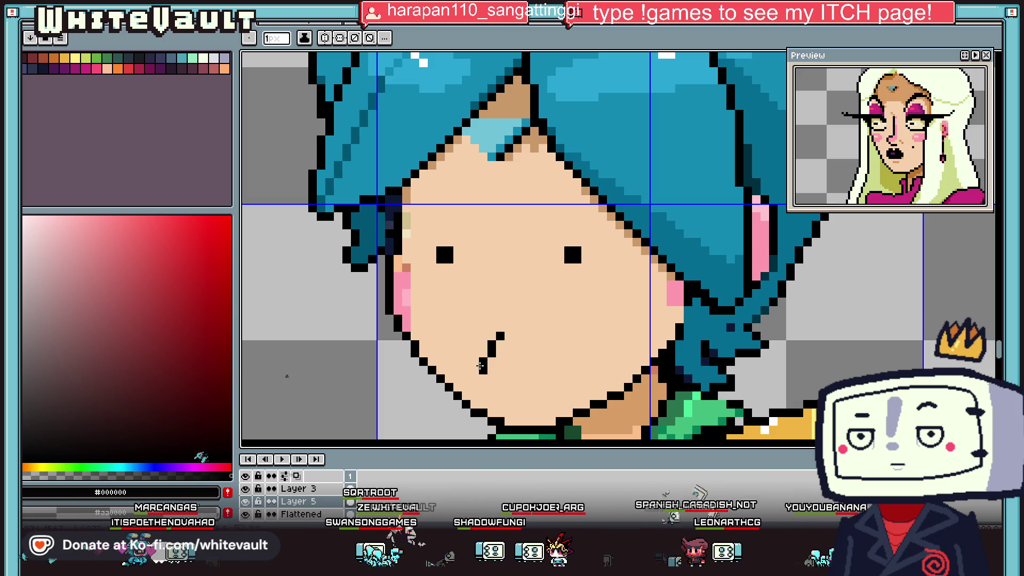
key("ctrl+z")
left_click_drag(490, 337, 504, 351)
key("ctrl+z")
key("b")
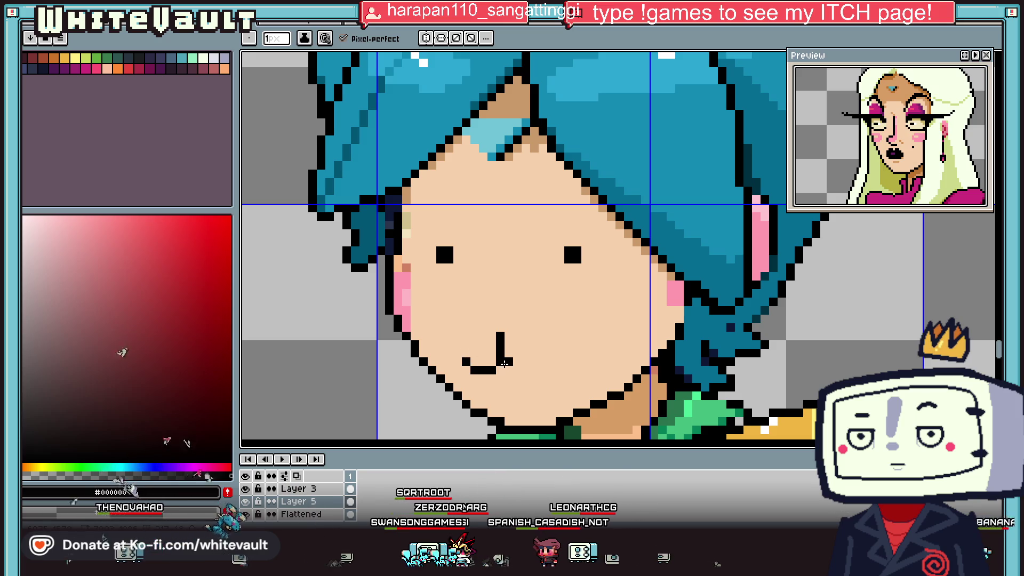
key("ctrl+z")
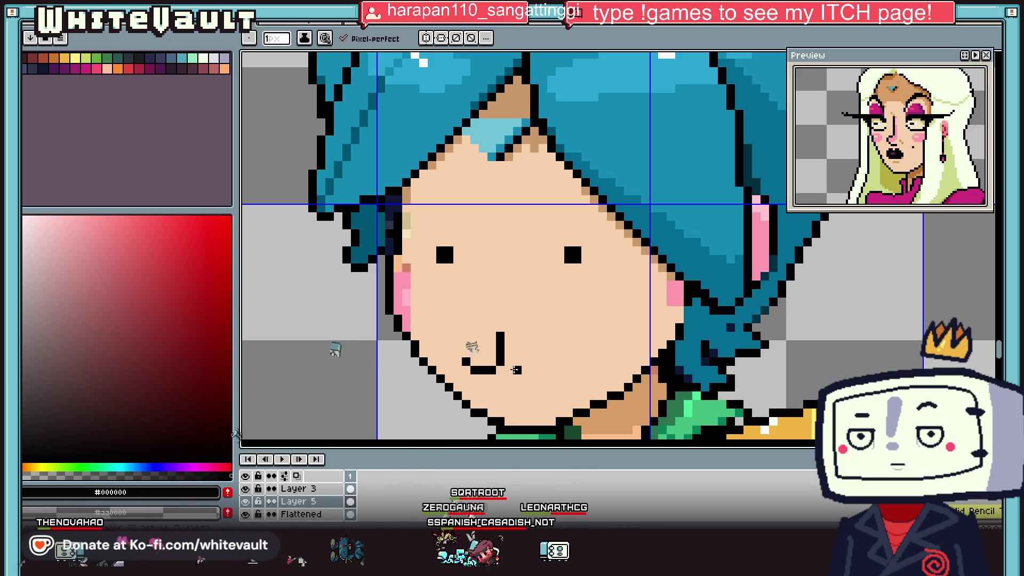
scroll(577, 353, "down", 3)
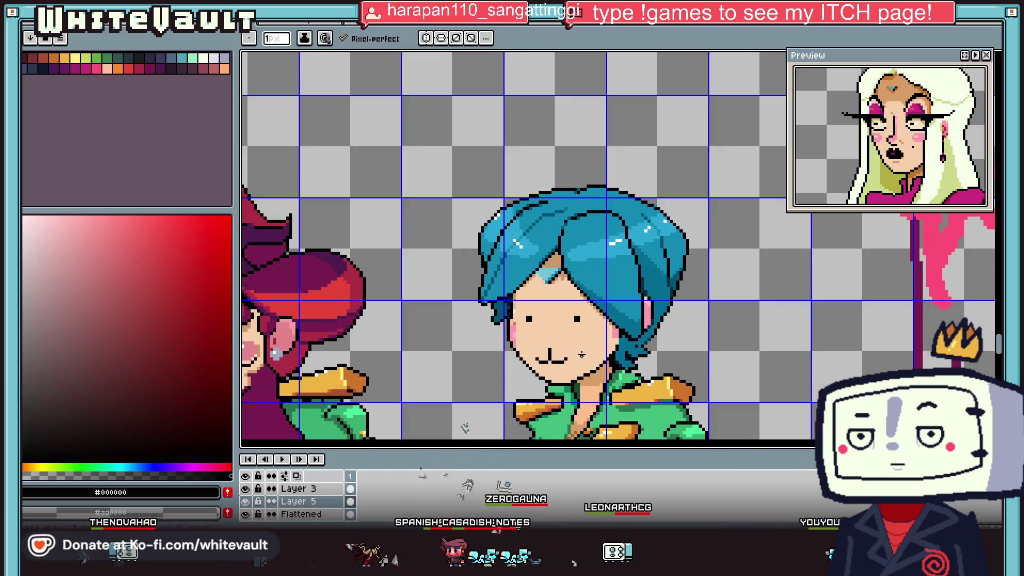
- Draw black pencil strokes for the letters left of the face
scroll(454, 354, "up", 2)
left_click_drag(453, 354, 454, 379)
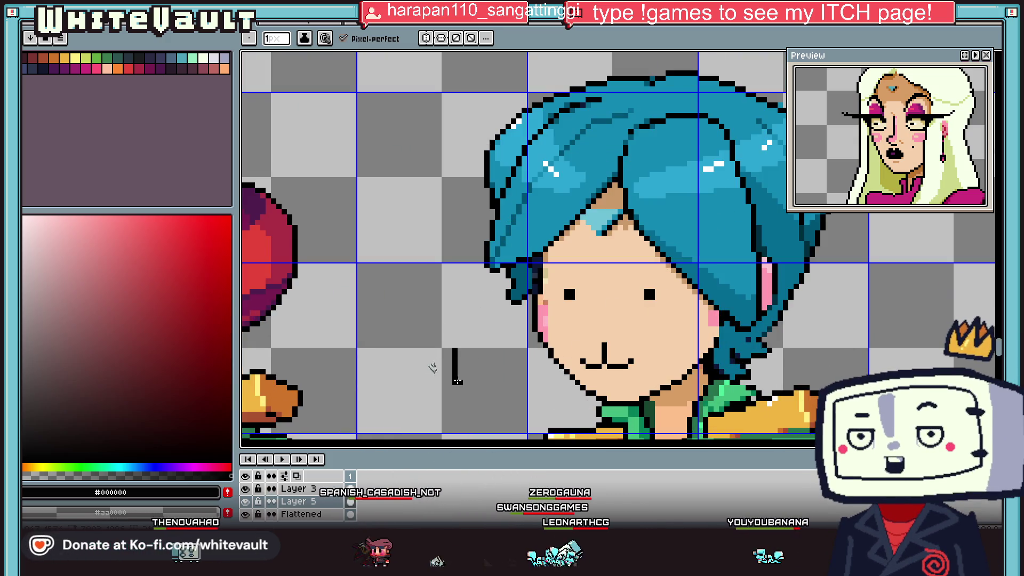
scroll(455, 349, "up", 1)
left_click_drag(467, 345, 494, 396)
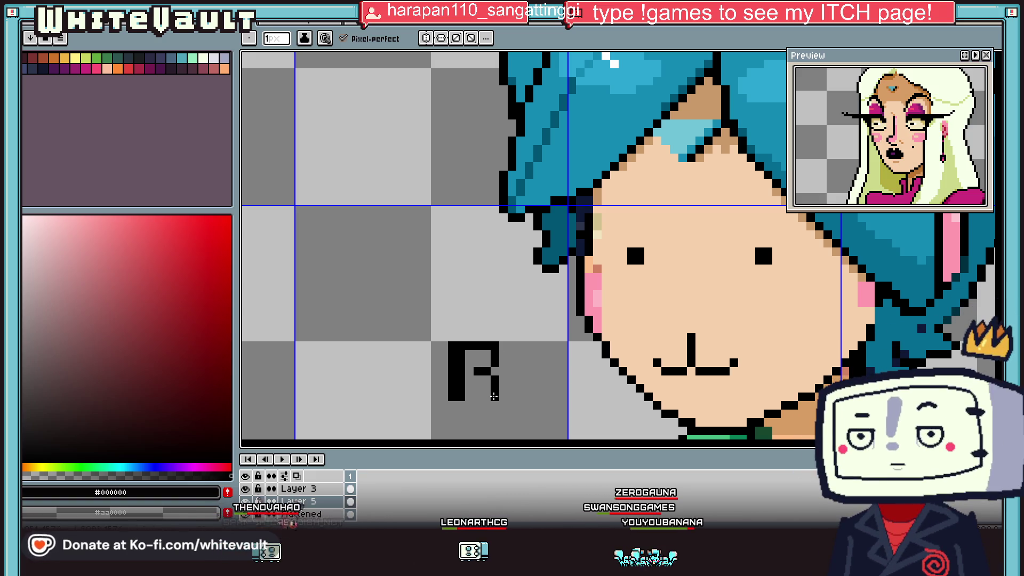
scroll(518, 334, "down", 1)
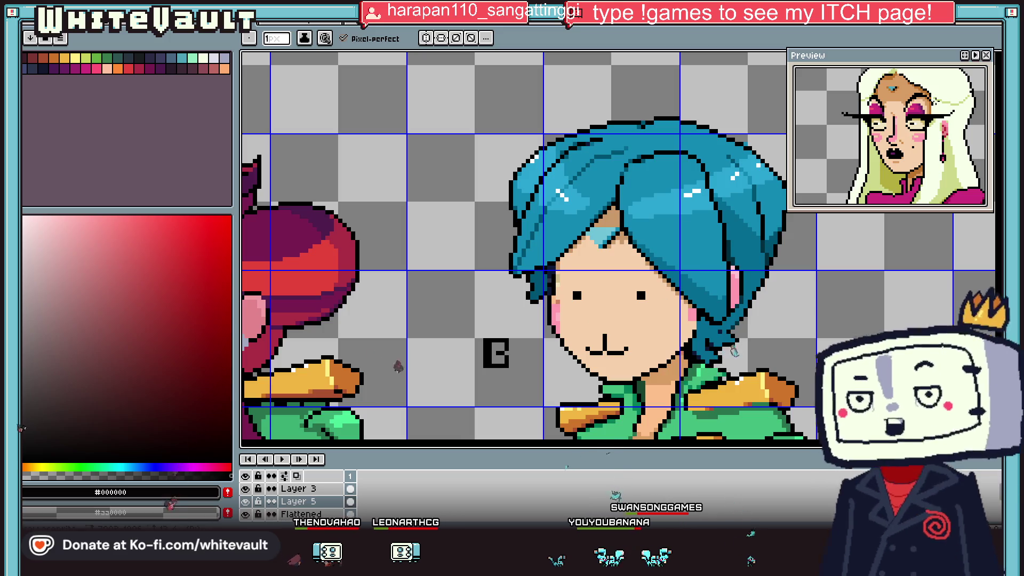
- Select the drawn letter B, deselect it, and re-pick black from the letters
key("m")
mouse_move(460, 318)
left_mouse_down()
mouse_move(514, 375)
mouse_move(498, 367)
mouse_move(535, 366)
mouse_move(457, 367)
left_mouse_up()
scroll(515, 374, "up", 1)
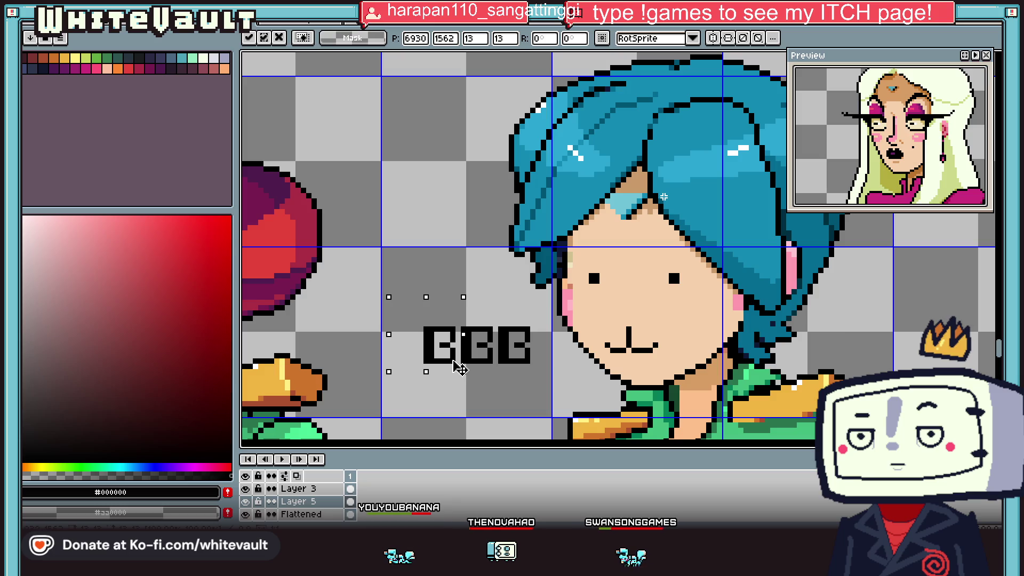
key("ctrl+d")
scroll(488, 358, "up", 1)
key("i")
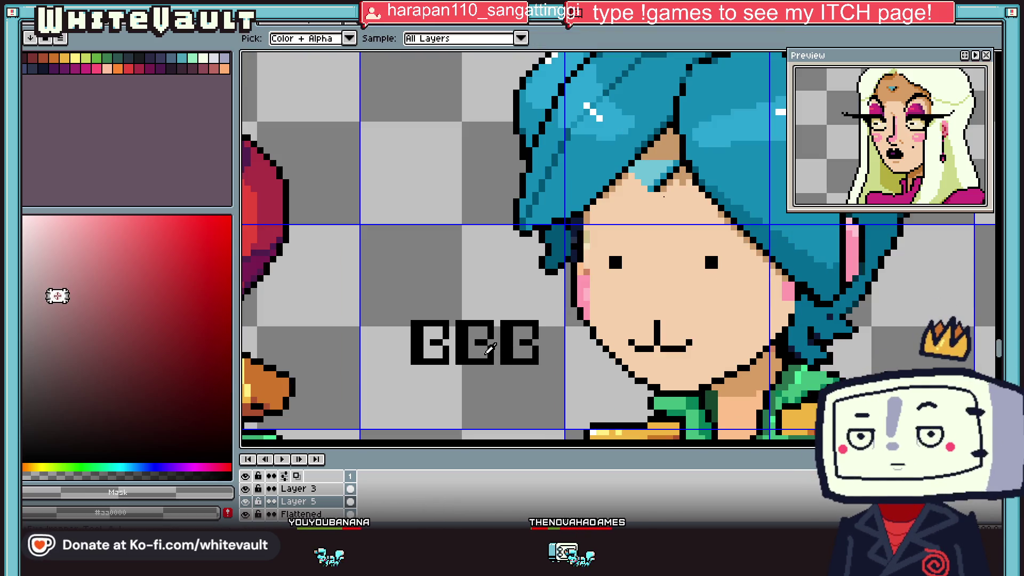
left_click(490, 347, "alt")
scroll(535, 356, "down", 2)
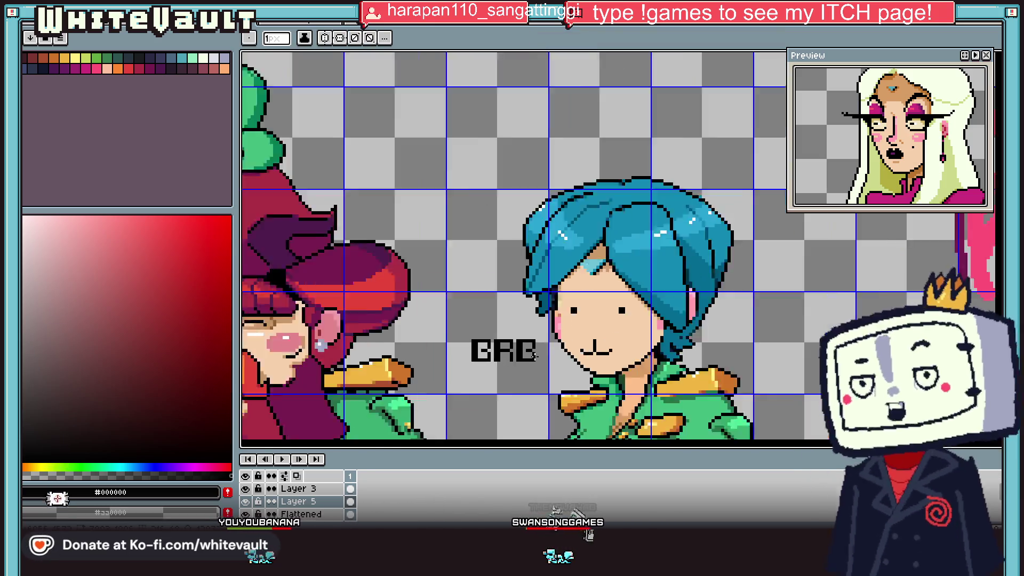
- Eyedrop black and return to the pencil to draw the open mouth and slanted brows
scroll(535, 356, "down", 1)
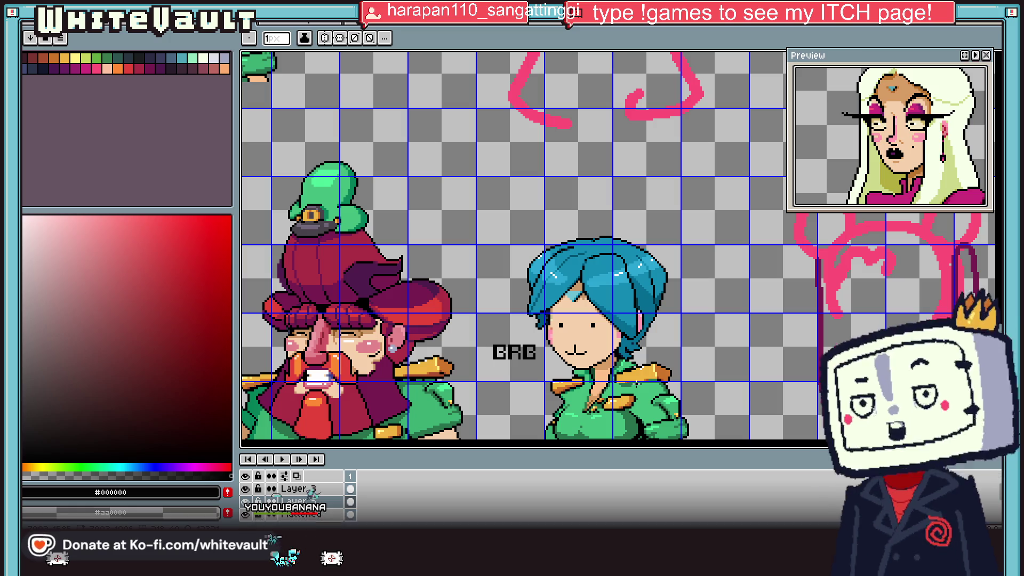
key("i")
scroll(575, 347, "up", 2)
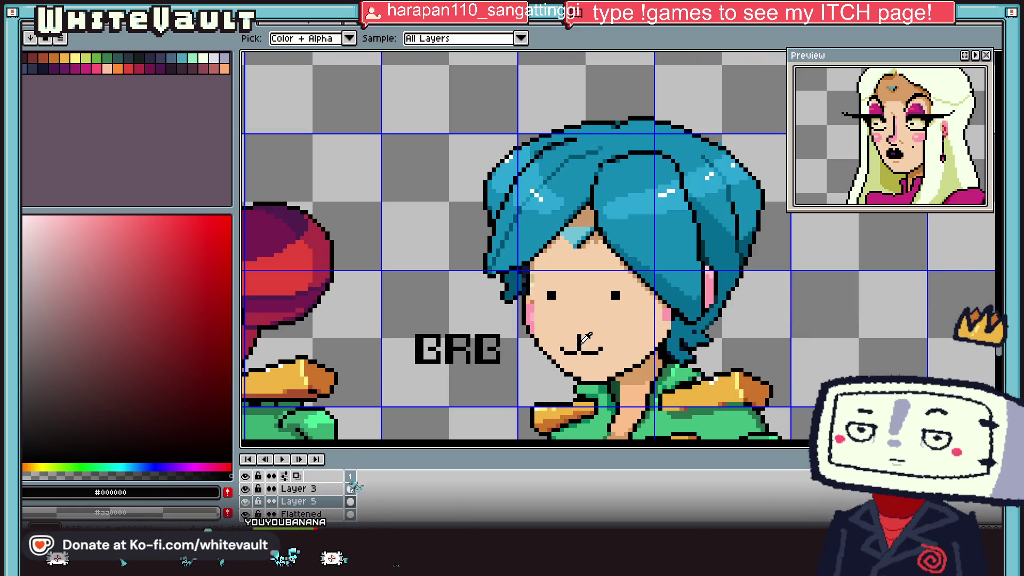
key("b")
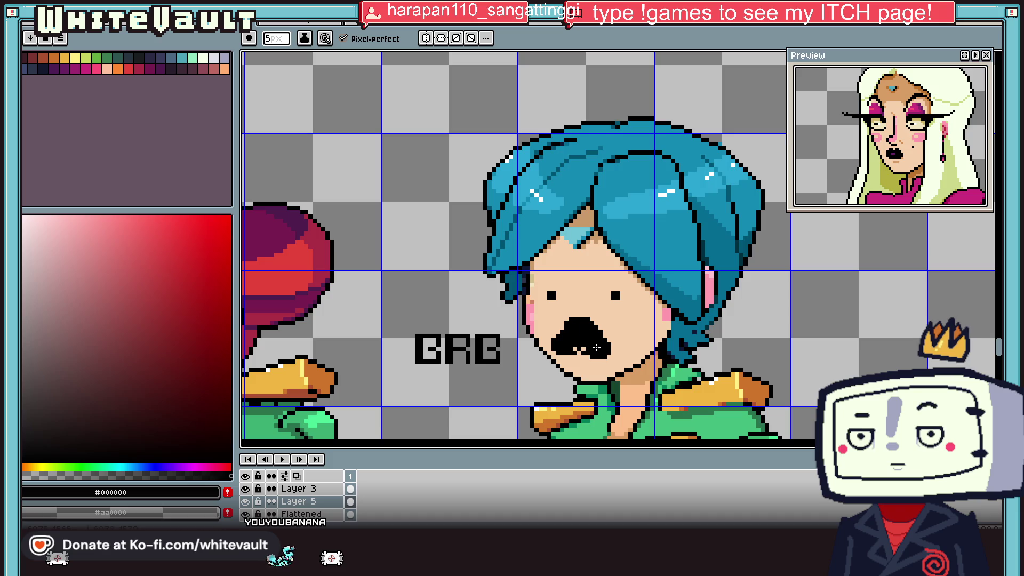
scroll(588, 341, "down", 3)
scroll(527, 306, "up", 4)
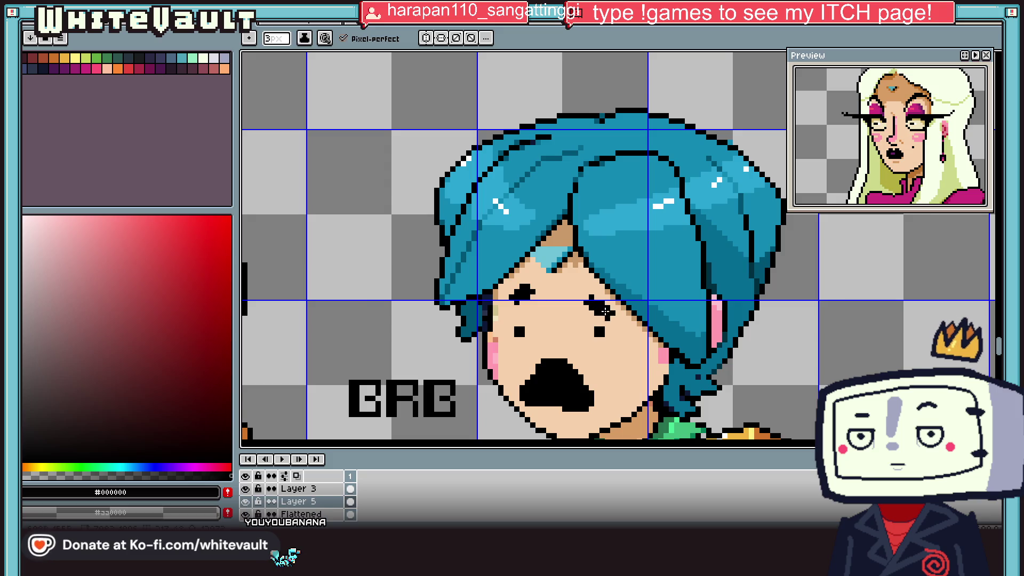
scroll(629, 335, "down", 1)
scroll(649, 352, "down", 1)
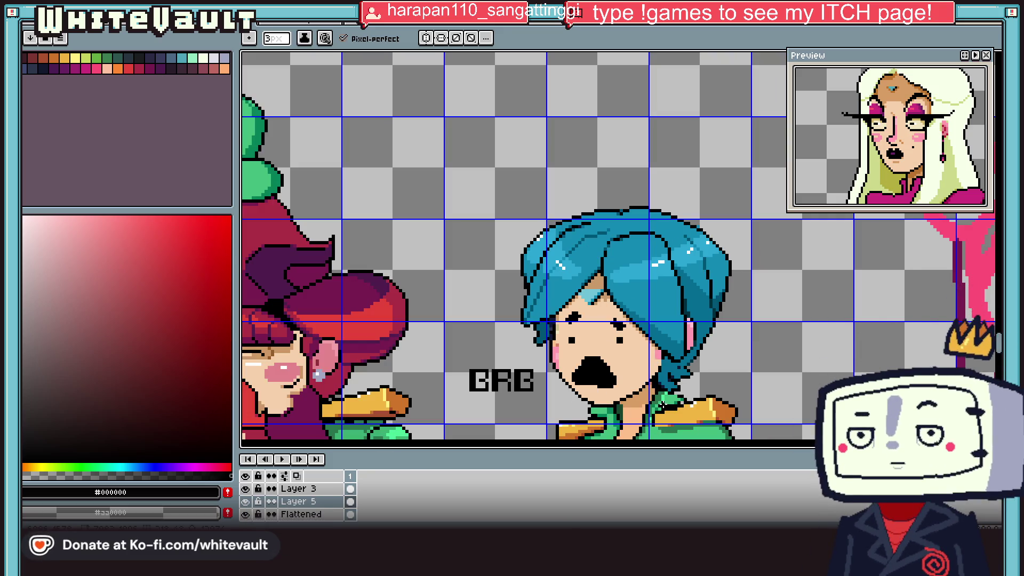
scroll(565, 402, "up", 1)
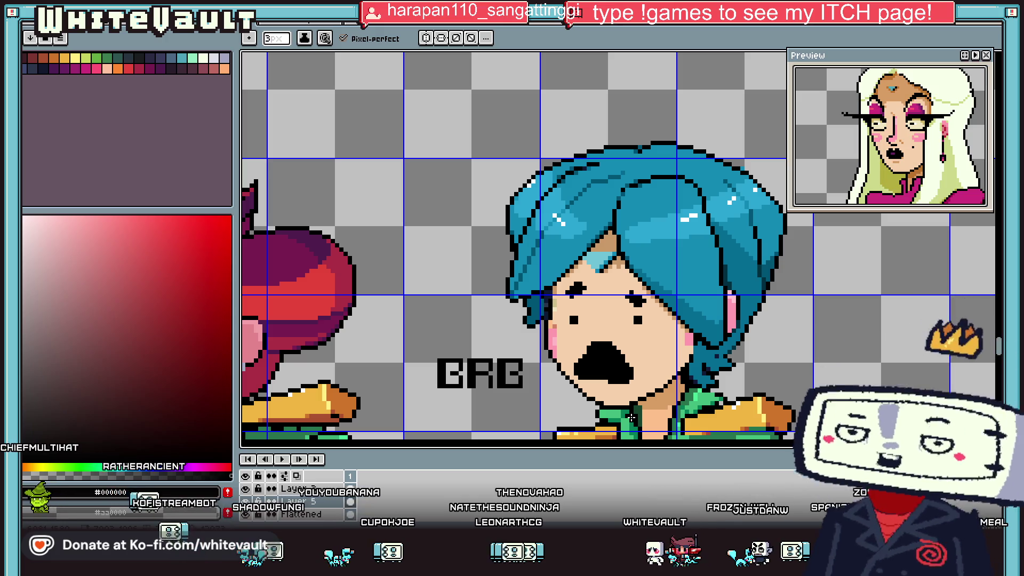
scroll(864, 341, "down", 2)
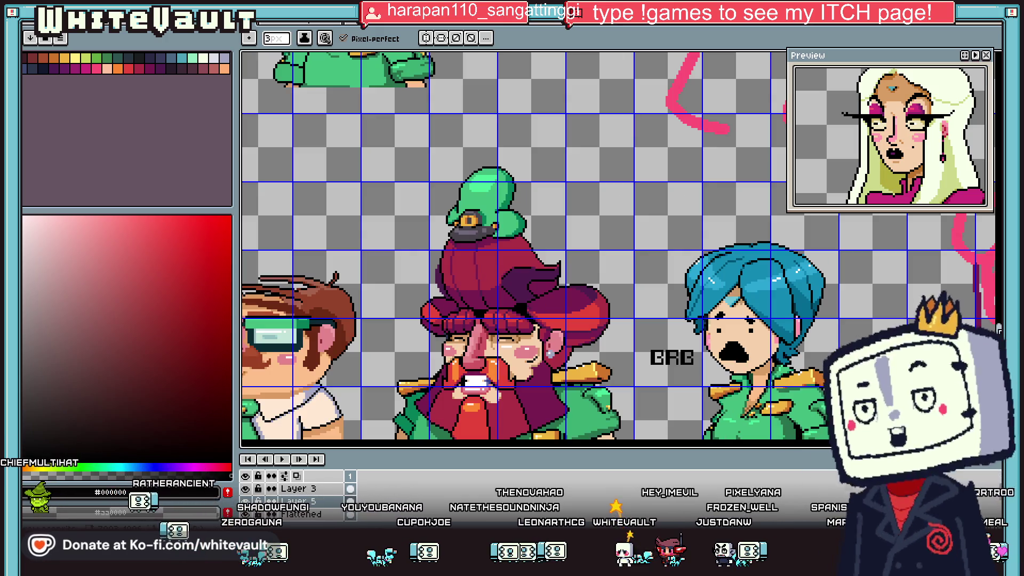
scroll(864, 315, "down", 2)
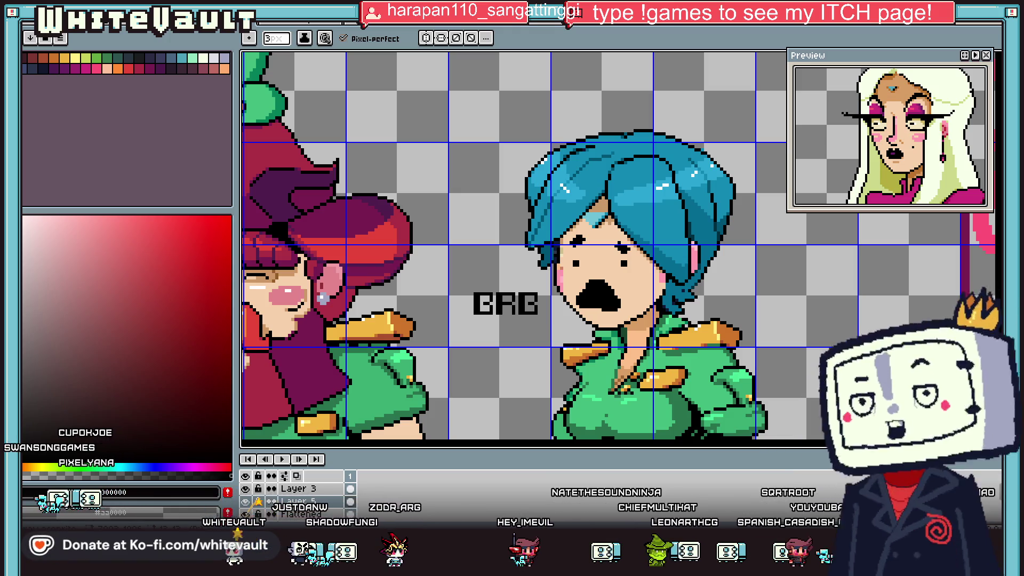
scroll(605, 309, "down", 1)
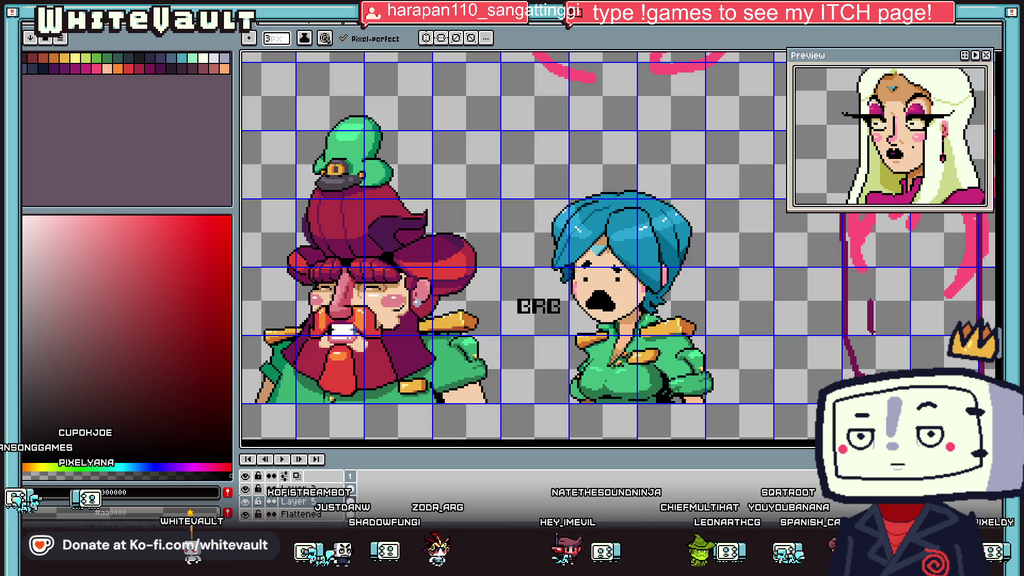
- Flatten all layers into one, then marquee-select the blue-haired officer with the BRB text
right_click(336, 501)
left_click(368, 504)
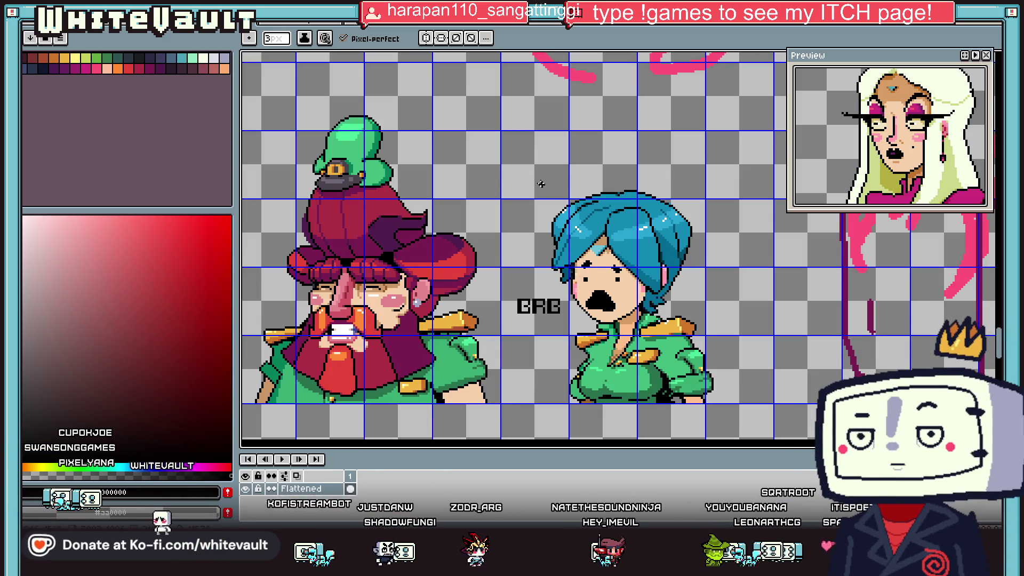
key("m")
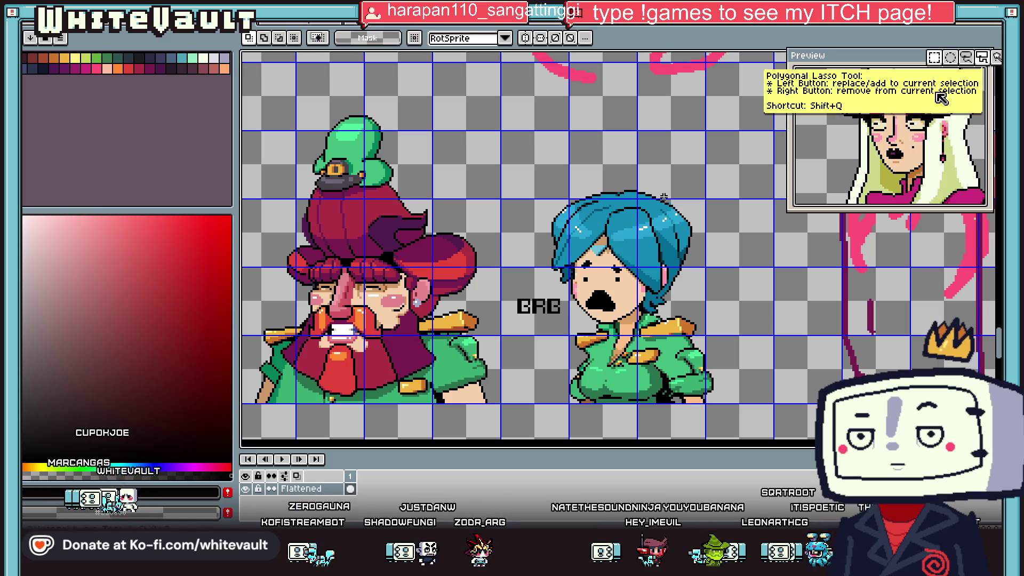
mouse_move(508, 163)
left_mouse_down()
mouse_move(584, 297)
mouse_move(747, 419)
left_mouse_up()
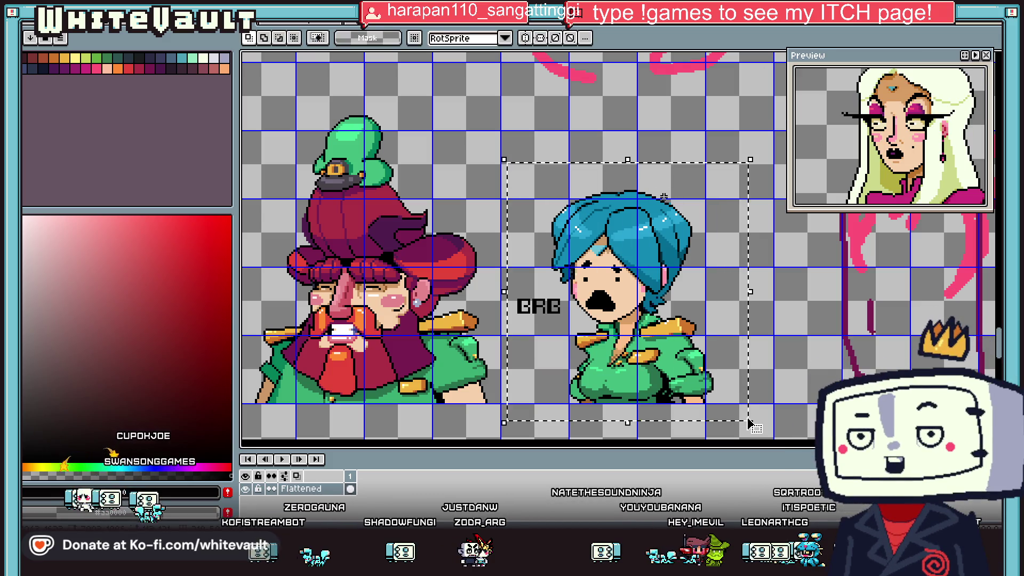
scroll(663, 197, "down", 3)
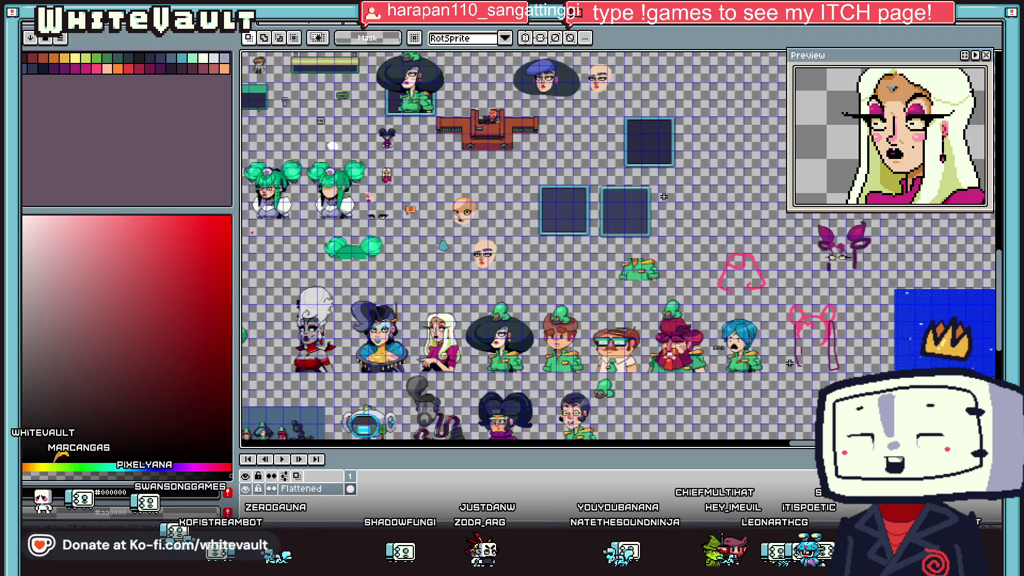
scroll(664, 197, "up", 2)
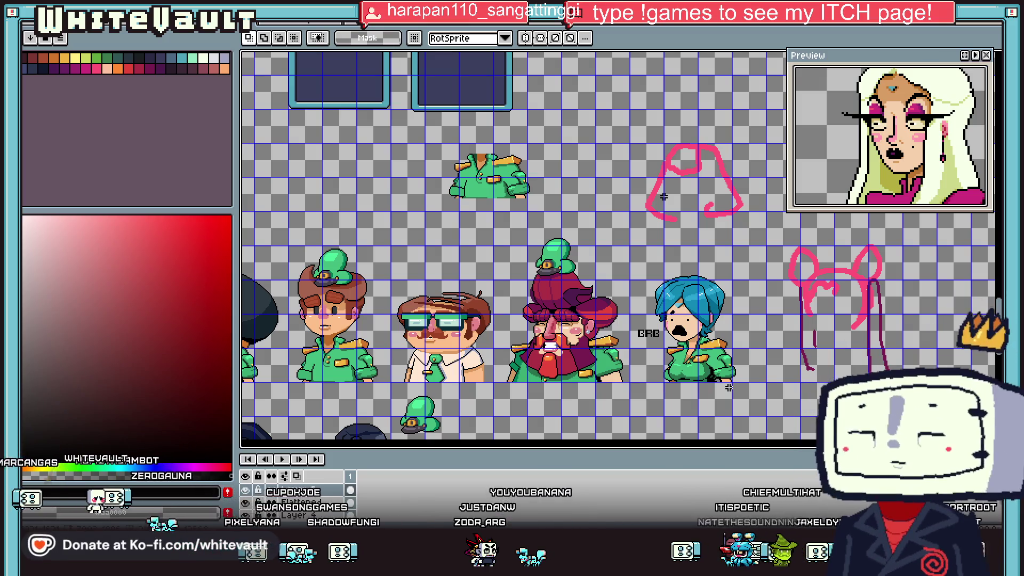
- Place a copy of the officer below the original and delete the BRB text beside it
left_click_drag(735, 379, 563, 406)
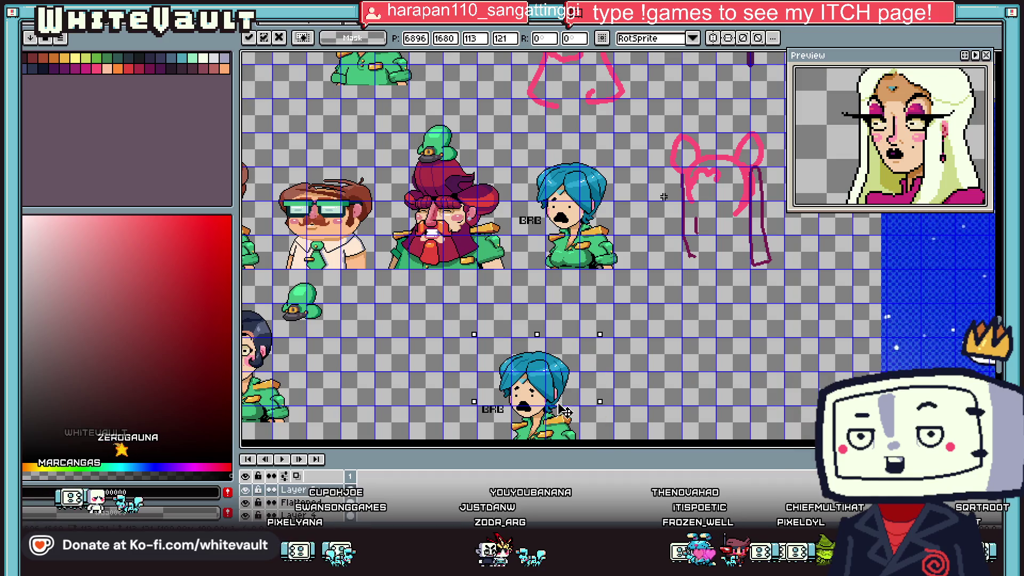
scroll(591, 285, "up", 1)
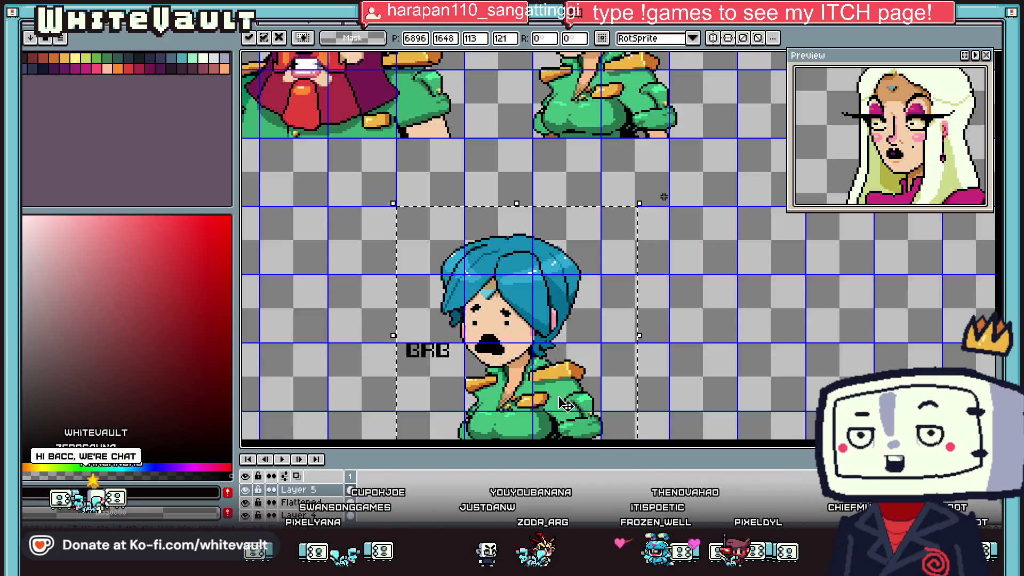
scroll(618, 214, "down", 1)
left_click(663, 197)
scroll(522, 327, "up", 2)
left_click_drag(389, 337, 519, 411)
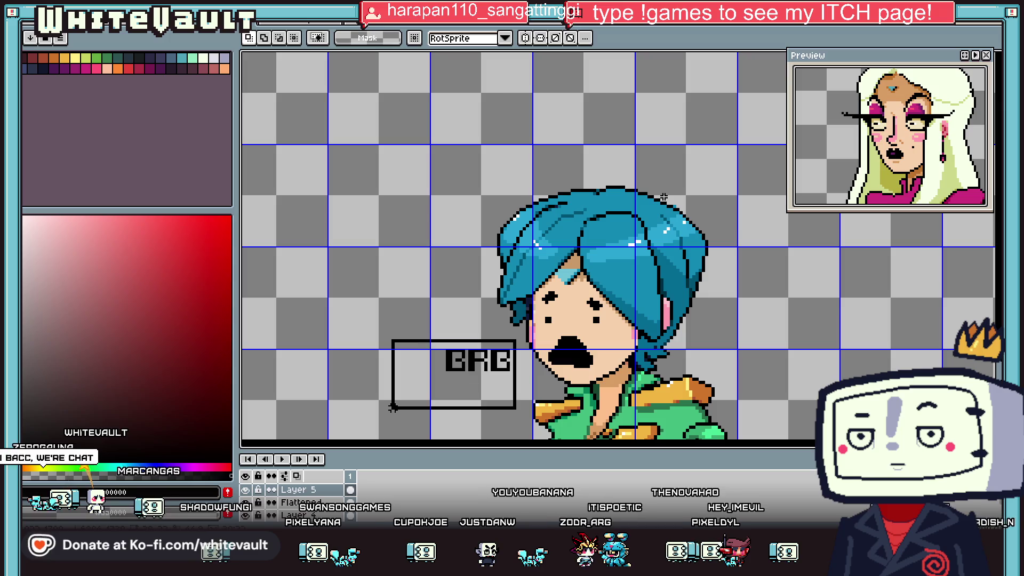
key("Delete")
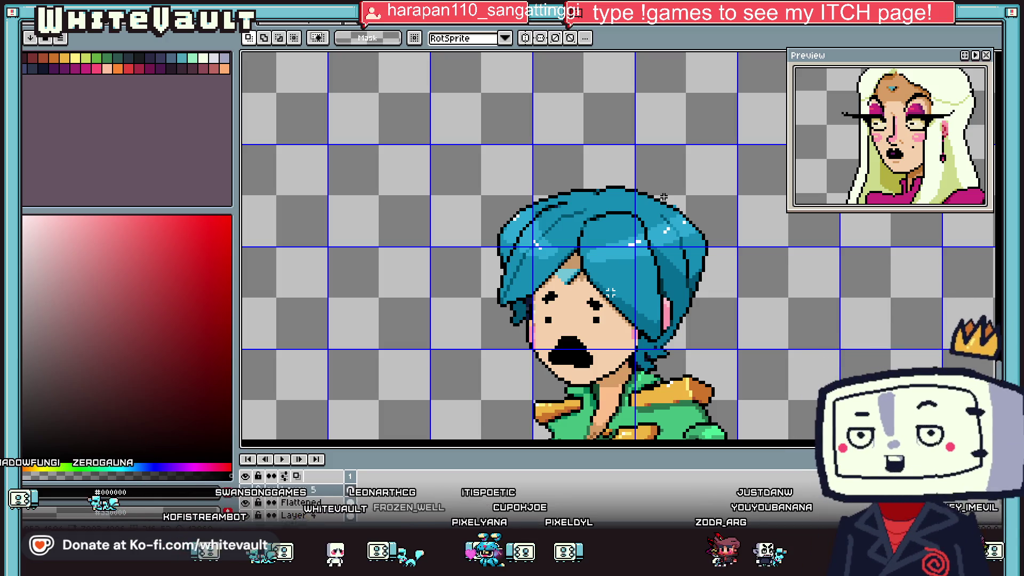
- Sample the face skin tone and fill the black mouth and right eye mark with it
key("i")
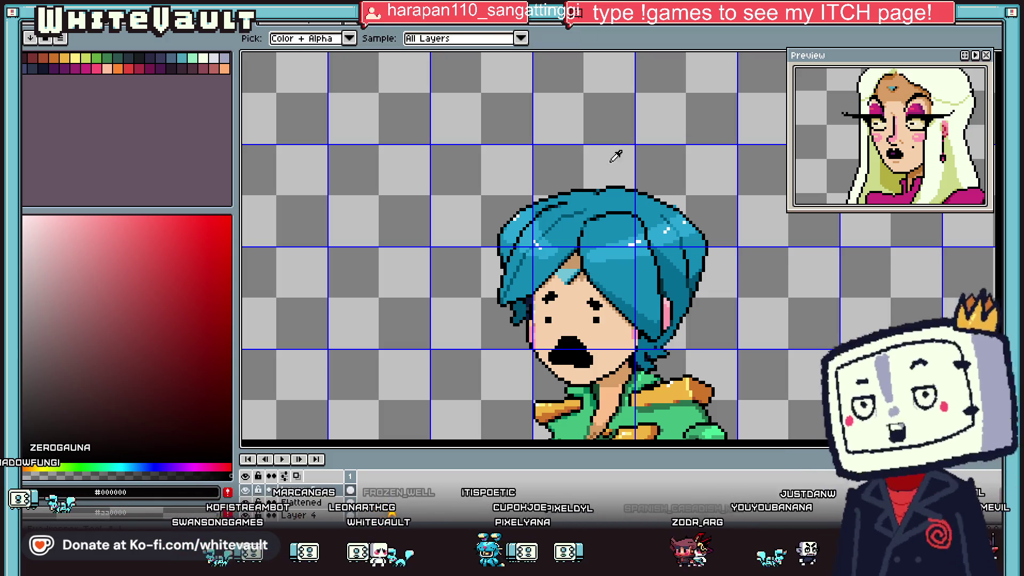
scroll(592, 250, "down", 5)
scroll(592, 272, "up", 3)
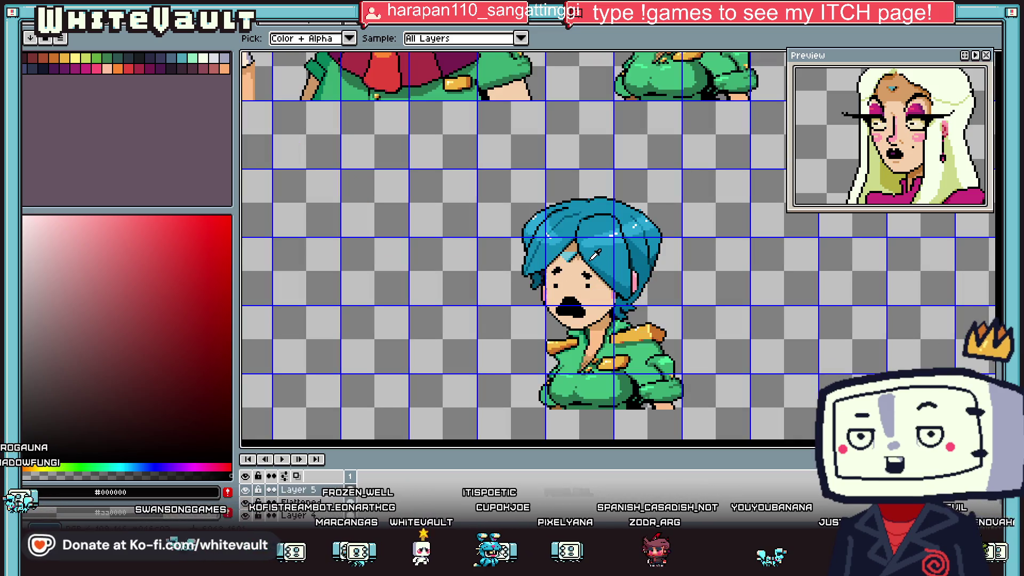
scroll(543, 277, "up", 3)
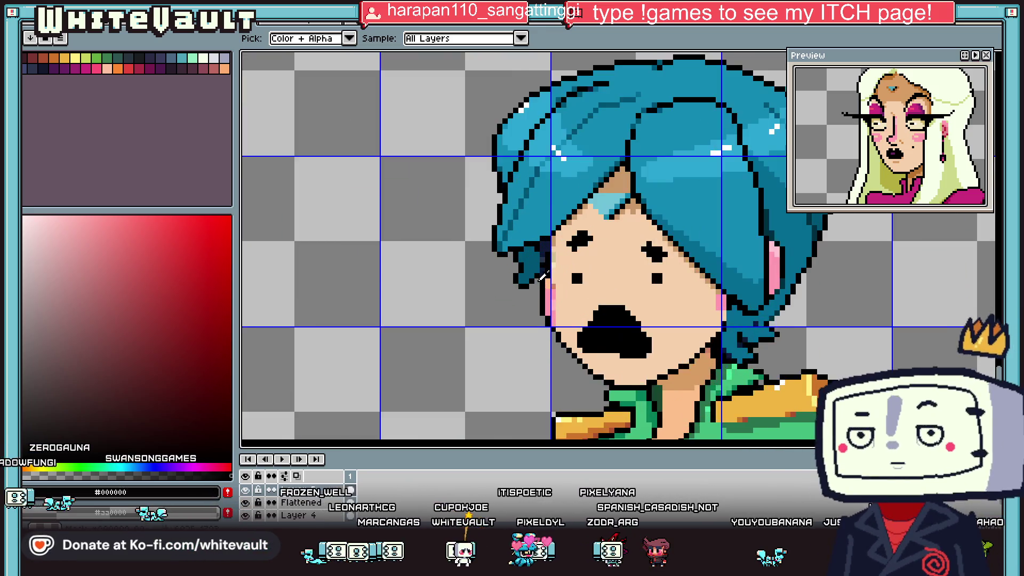
scroll(544, 278, "up", 2)
scroll(586, 294, "down", 1)
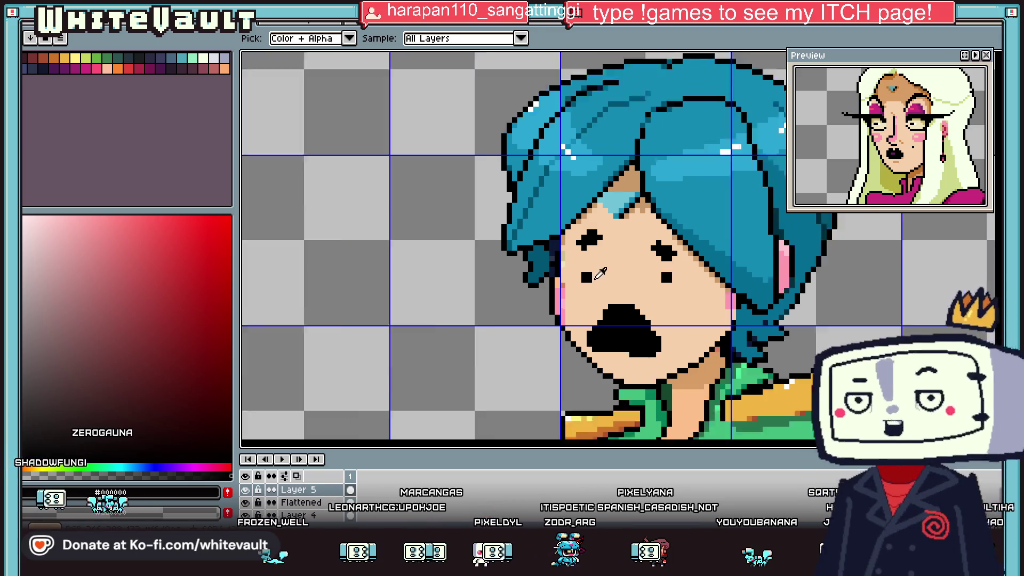
scroll(586, 293, "down", 1)
left_click(613, 288)
key("g")
left_click(621, 308)
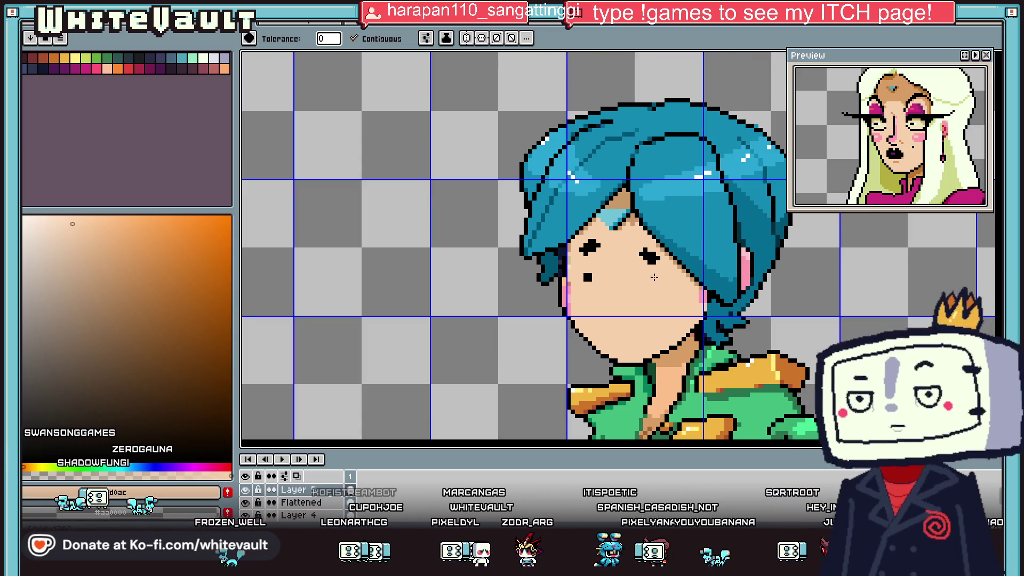
key("v")
scroll(652, 273, "down", 3)
scroll(651, 287, "up", 3)
key("g")
left_click(620, 257)
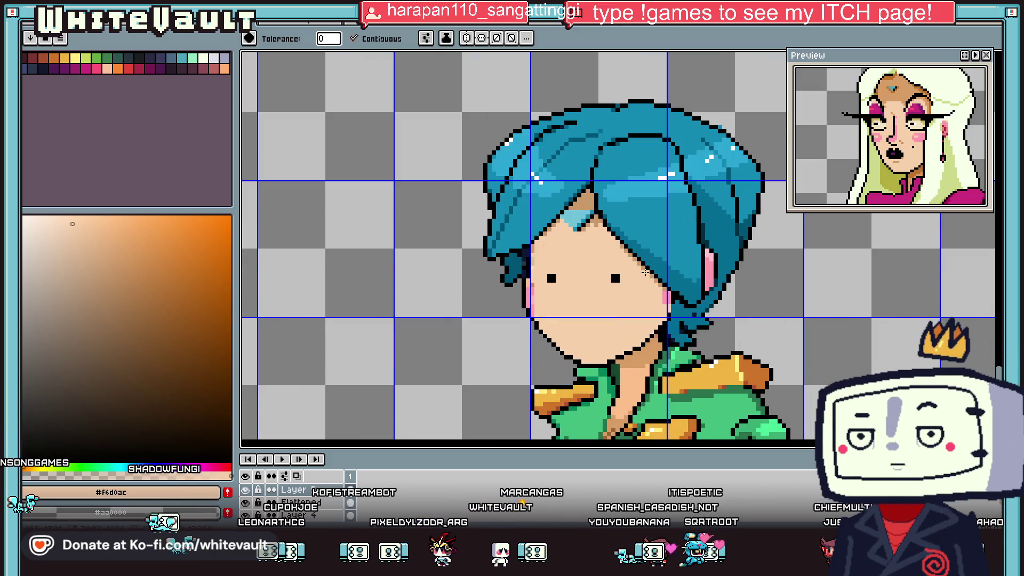
- Sample the neck skin tones and pencil skin pixels extending the neckline down into the jacket
scroll(645, 273, "down", 1)
scroll(630, 303, "down", 1)
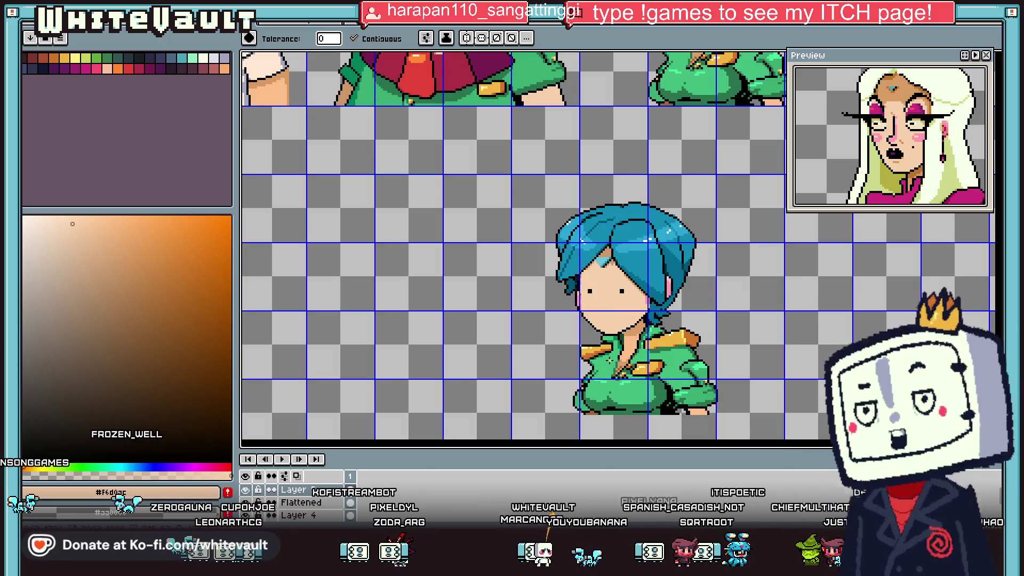
scroll(610, 361, "up", 1)
scroll(634, 367, "up", 1)
left_click(633, 366, "alt")
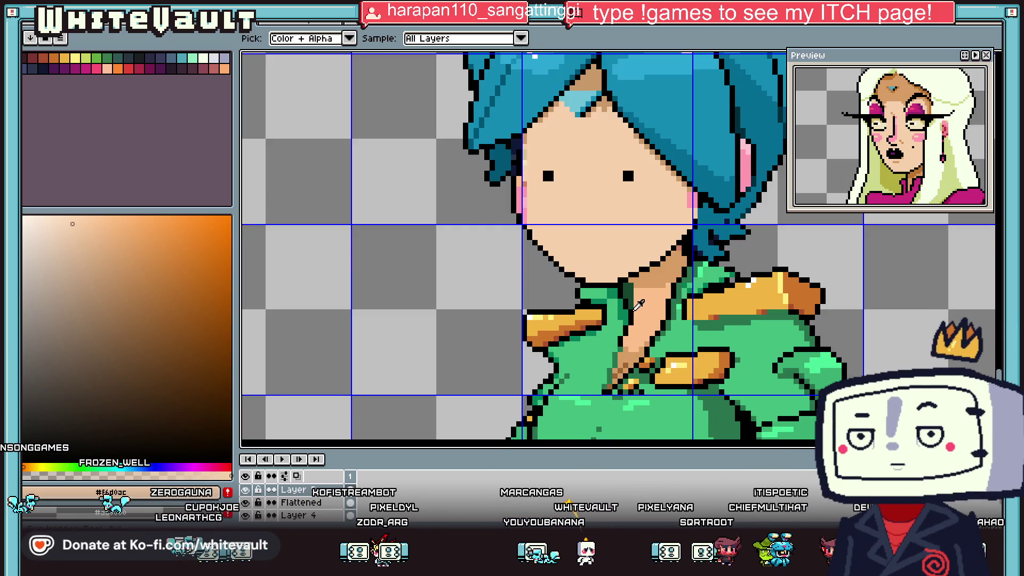
scroll(629, 357, "up", 1)
key("b")
scroll(621, 341, "up", 1)
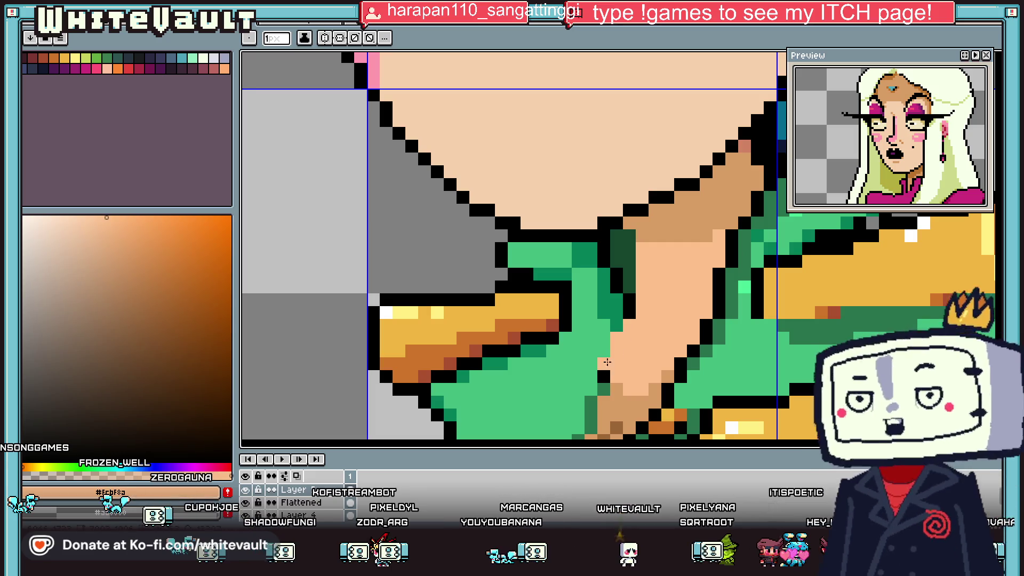
scroll(600, 379, "down", 2)
left_click_drag(591, 307, 588, 353)
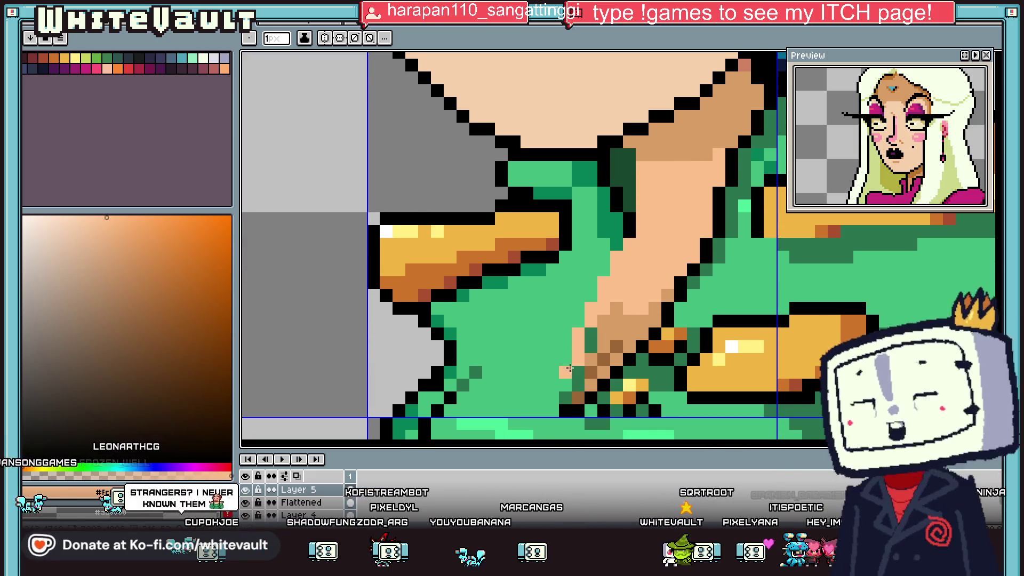
scroll(576, 376, "down", 4)
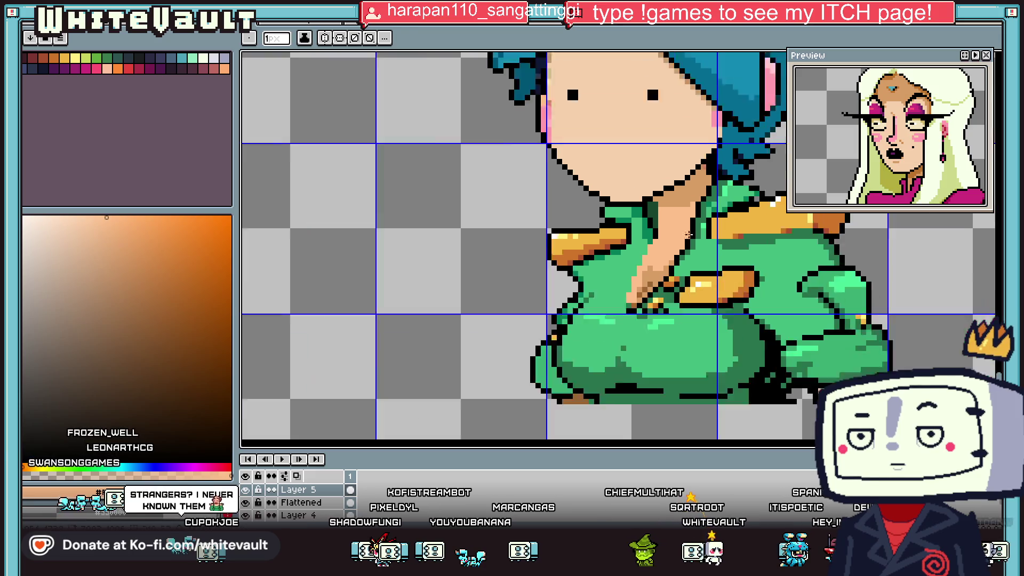
key("alt")
scroll(710, 225, "up", 1)
left_click(710, 225, "alt")
scroll(703, 246, "up", 2)
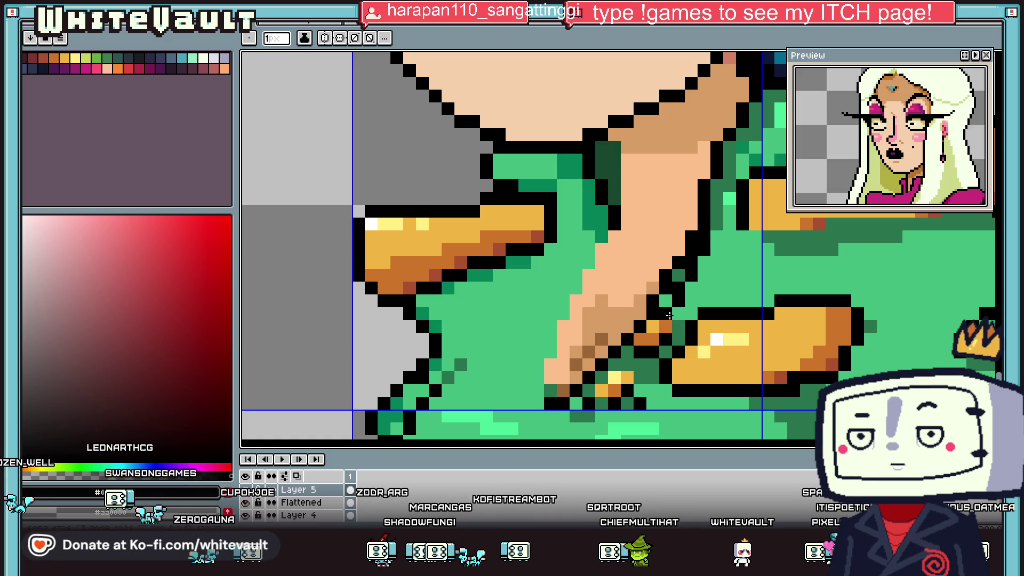
left_click(654, 303, "alt")
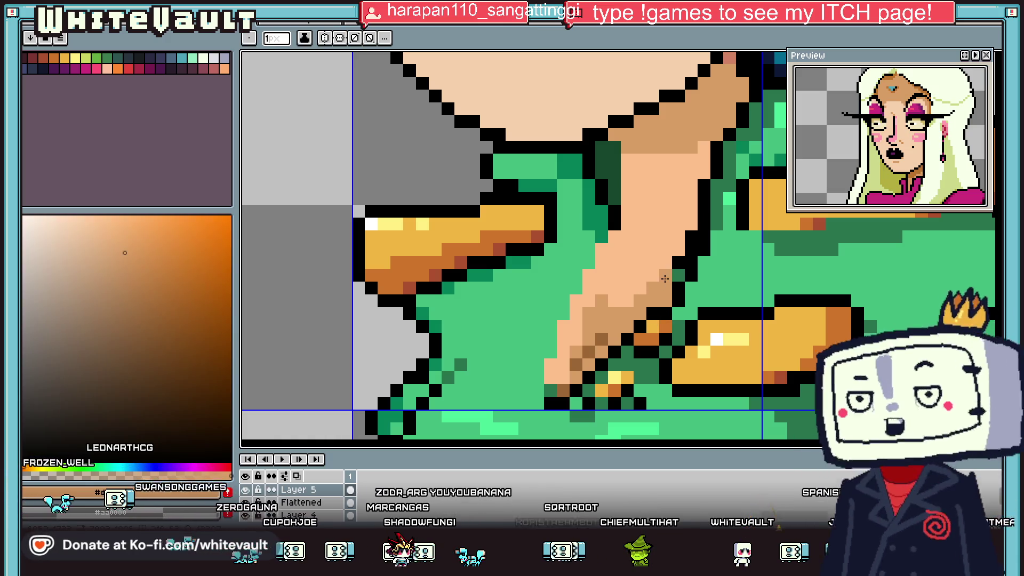
key("f")
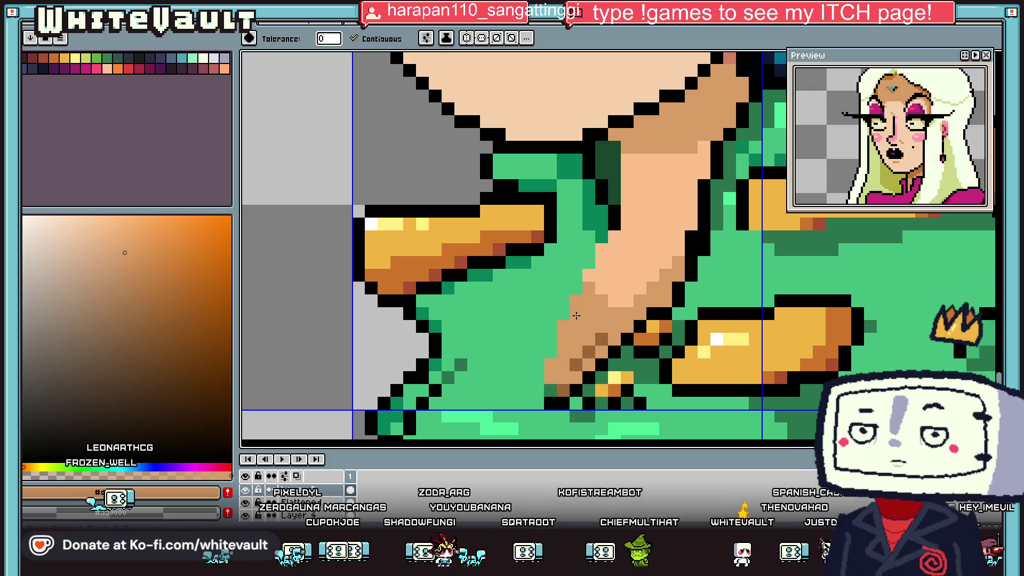
scroll(640, 299, "down", 3)
scroll(592, 323, "down", 2)
scroll(593, 314, "up", 4)
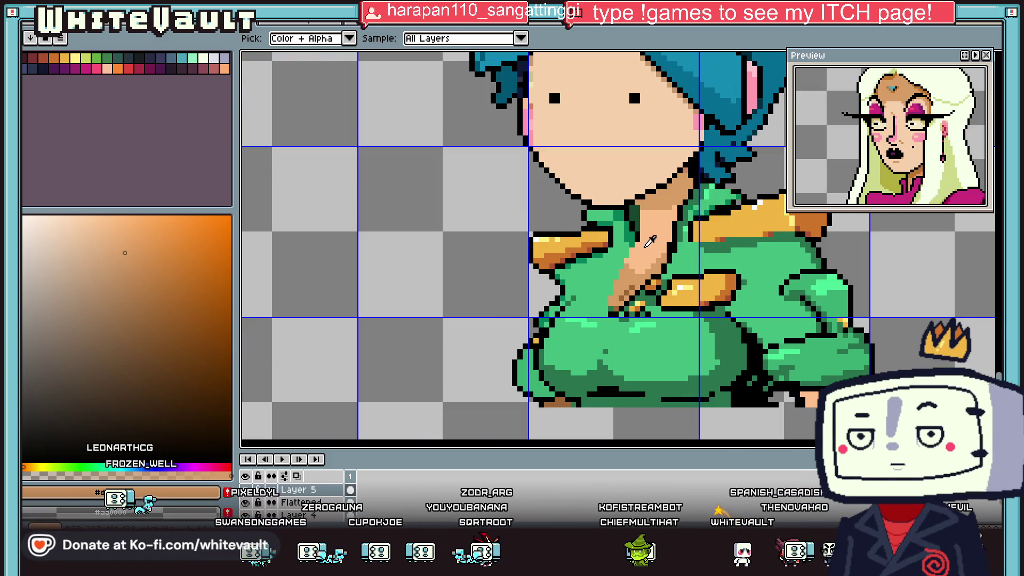
scroll(649, 241, "up", 2)
scroll(651, 261, "up", 2)
key("b")
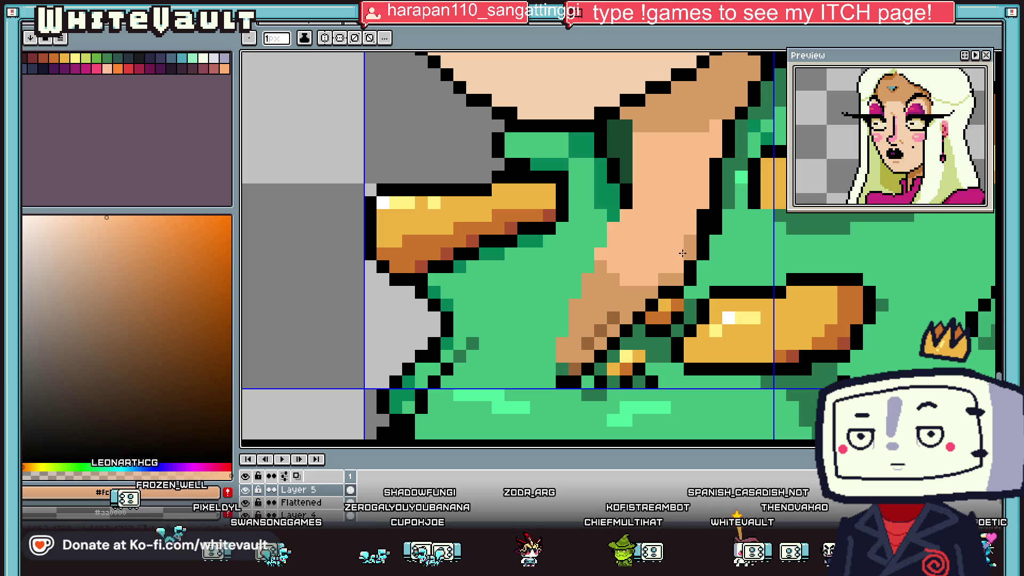
- Paint a light peach #f6d0ac highlight on the neckline skin
key("i")
left_click(514, 63, "alt")
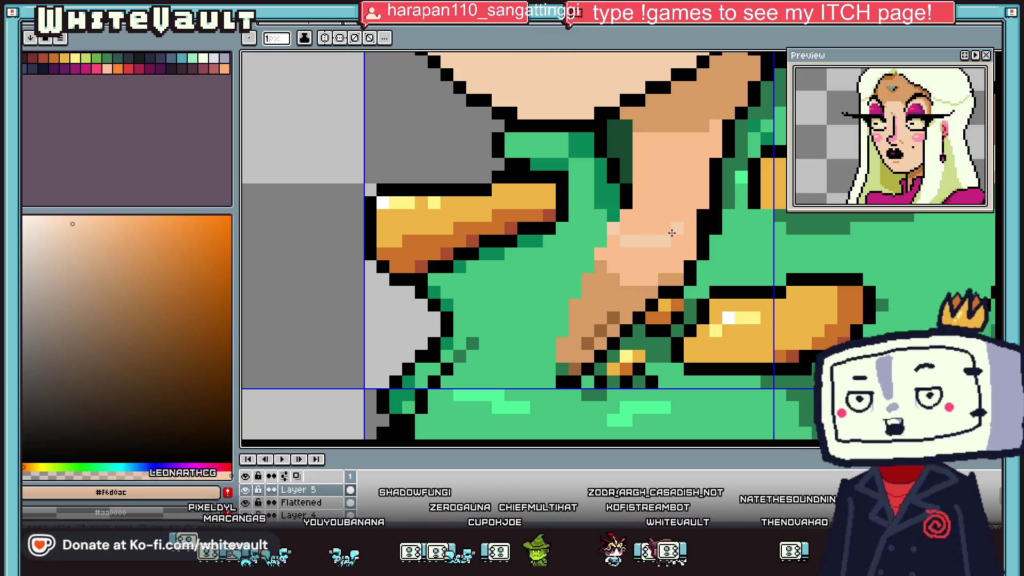
left_click_drag(681, 235, 654, 254)
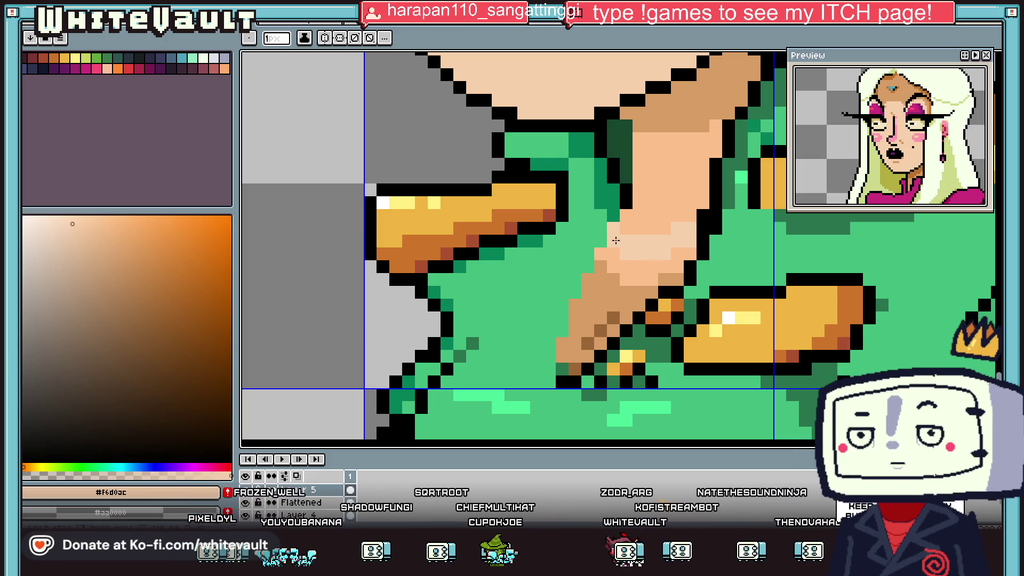
scroll(655, 254, "down", 4)
scroll(642, 229, "down", 1)
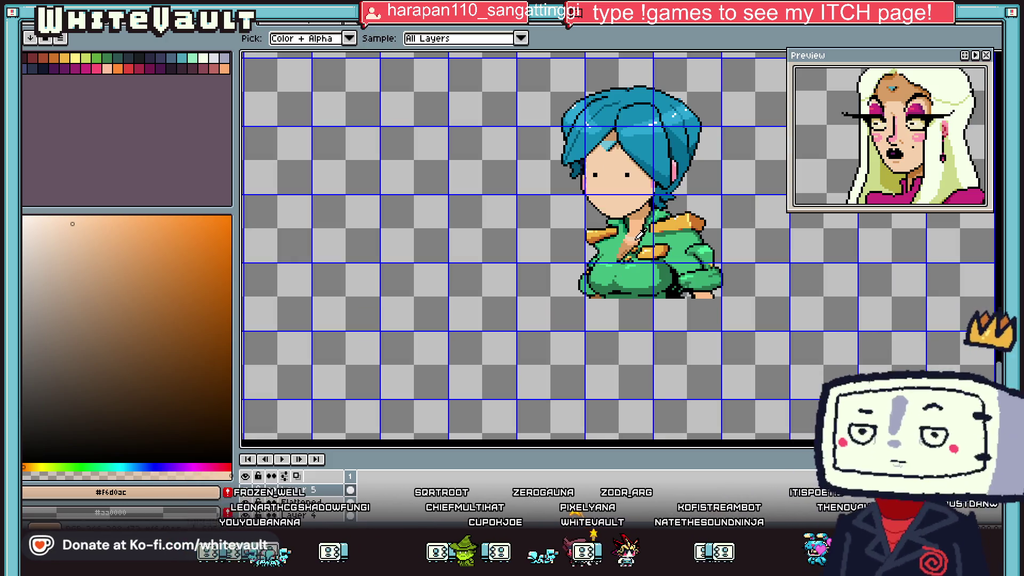
scroll(640, 231, "down", 1)
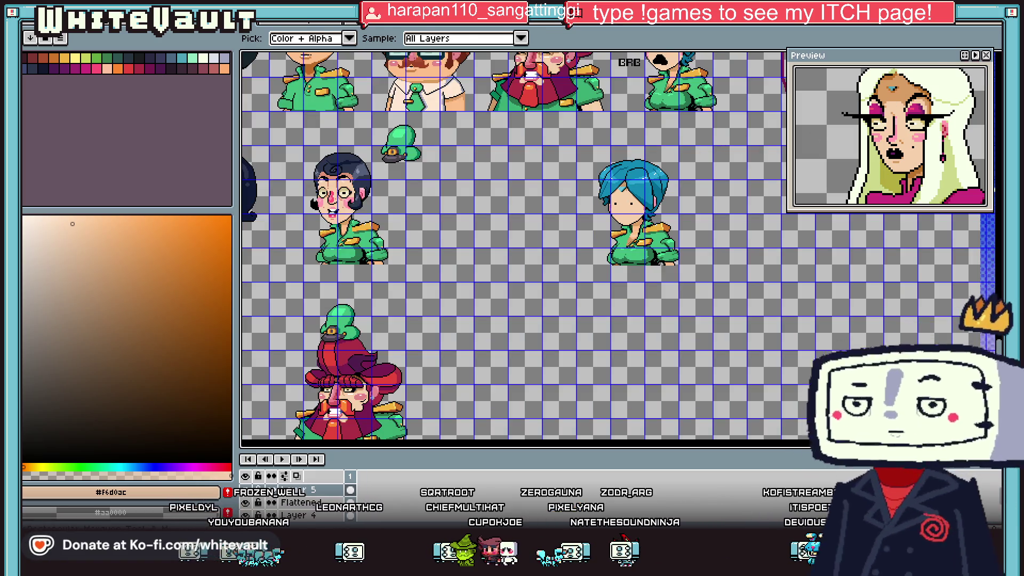
- Select the officer's sprite area and magic-wand the peach skin with non-contiguous selection
key("m")
left_click_drag(572, 146, 712, 273)
key("i")
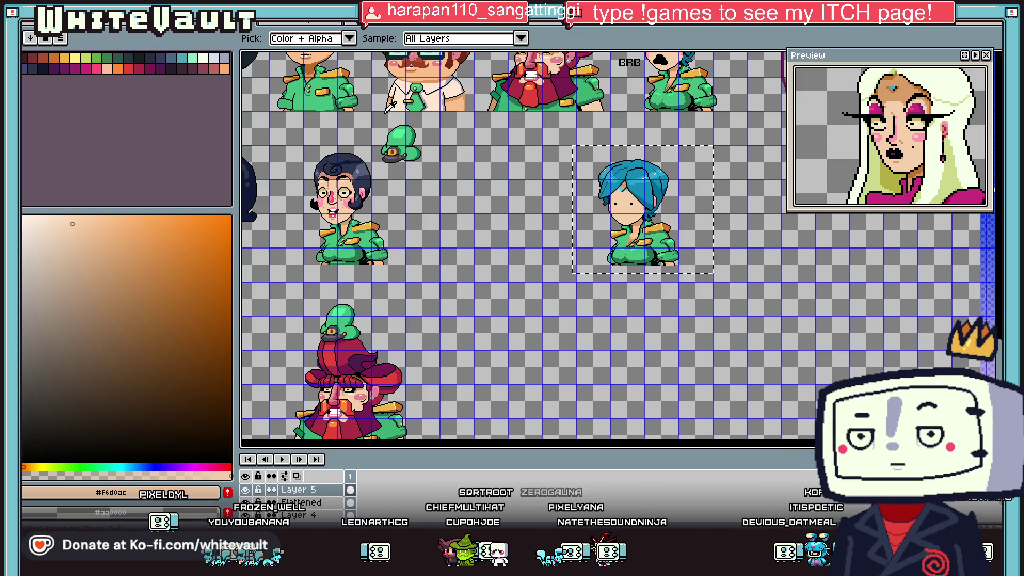
left_click(626, 205)
key("w")
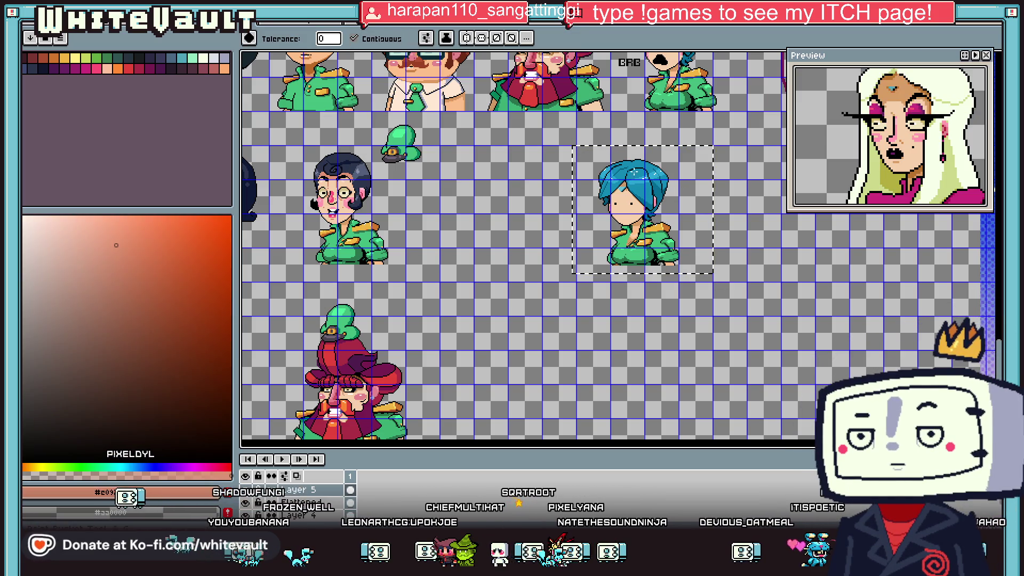
left_click(401, 40)
scroll(624, 192, "up", 2)
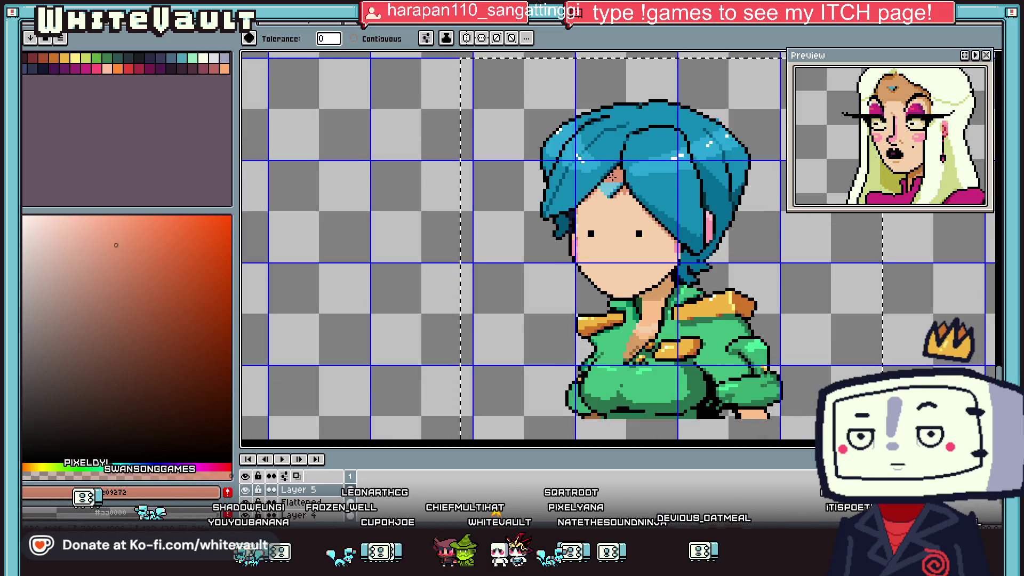
scroll(672, 292, "up", 1)
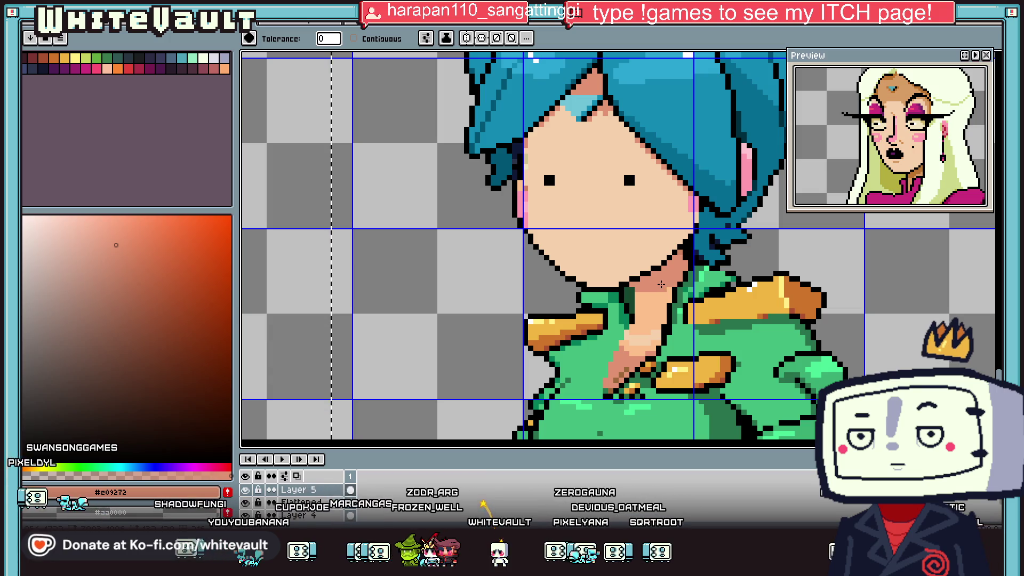
left_click(647, 307, "alt")
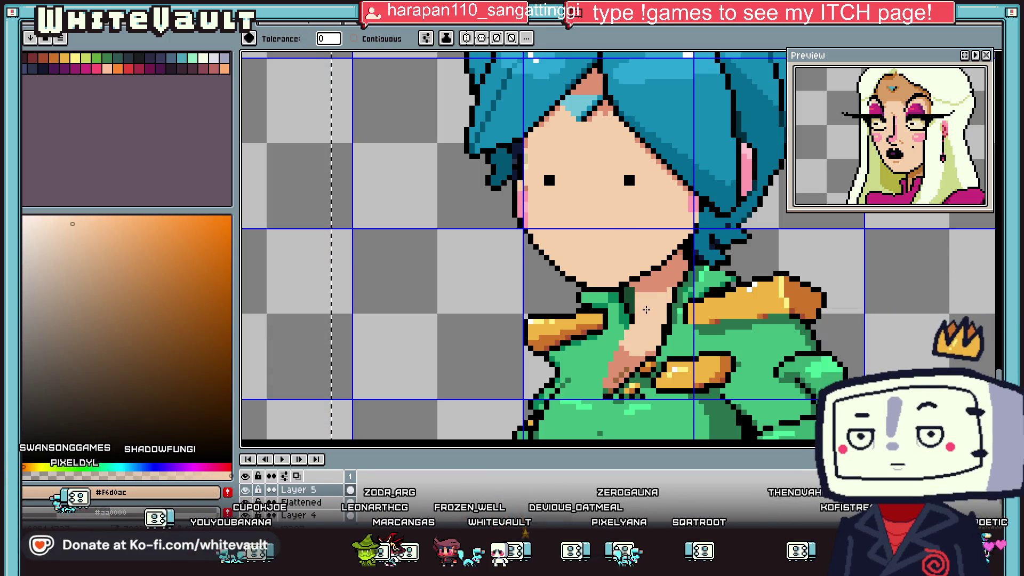
scroll(646, 310, "down", 1)
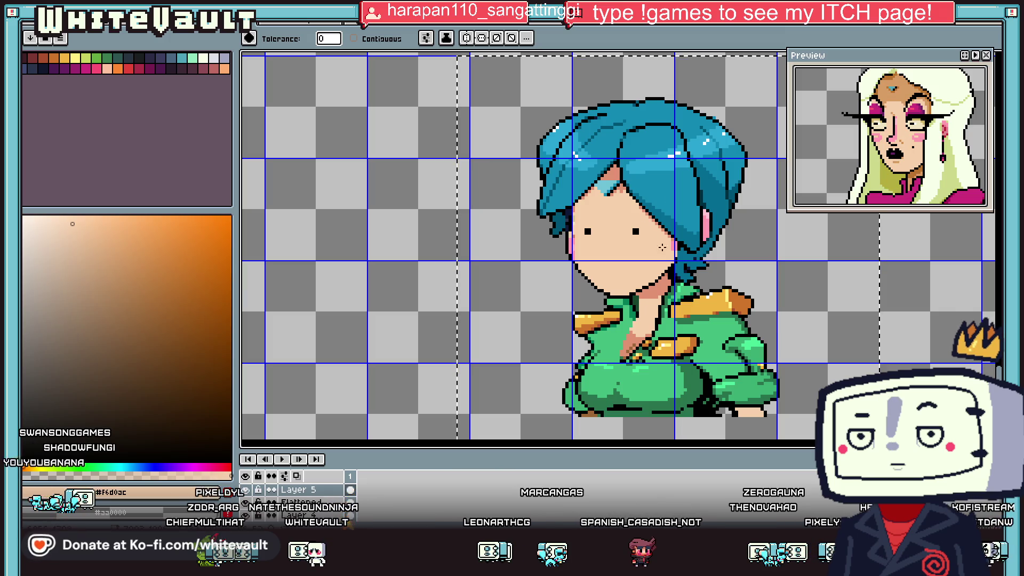
scroll(662, 375, "up", 2)
- Marquee the neckline and gold strap pixels and shift them slightly down and right
key("m")
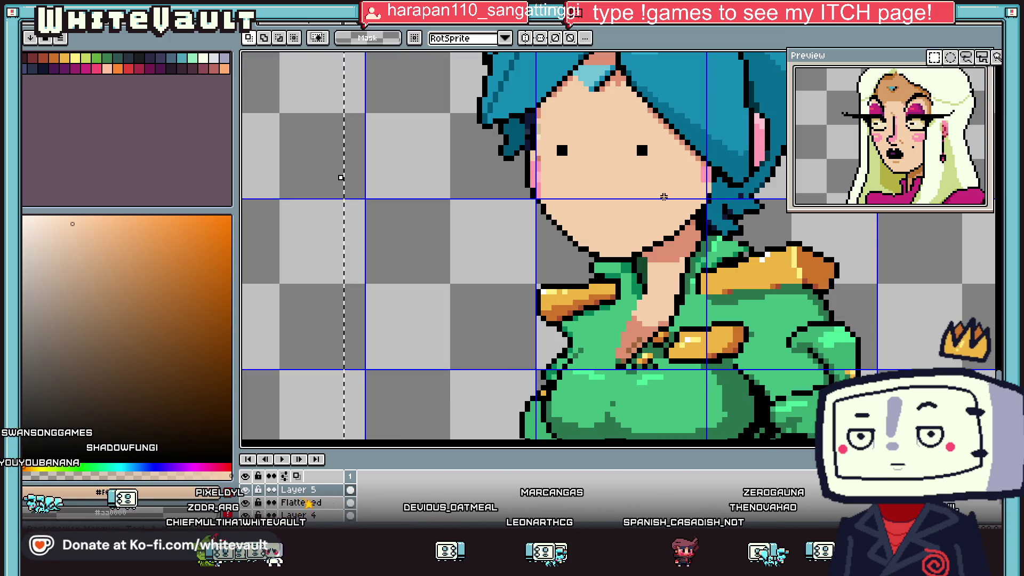
scroll(664, 327, "up", 2)
left_click_drag(649, 286, 807, 368)
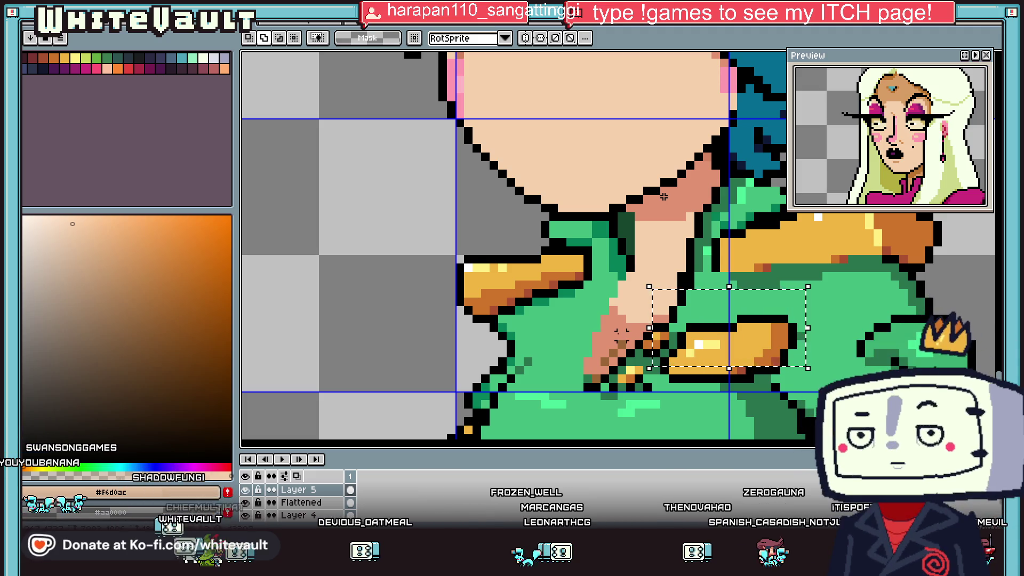
left_click_drag(597, 332, 805, 377)
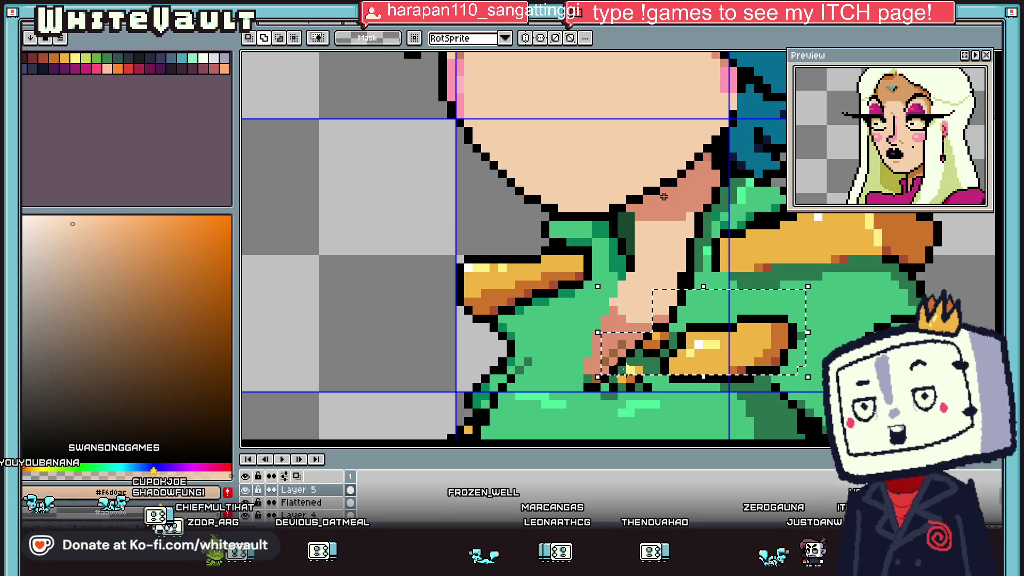
mouse_move(605, 361)
left_mouse_down()
mouse_move(741, 376)
mouse_move(749, 387)
left_mouse_up()
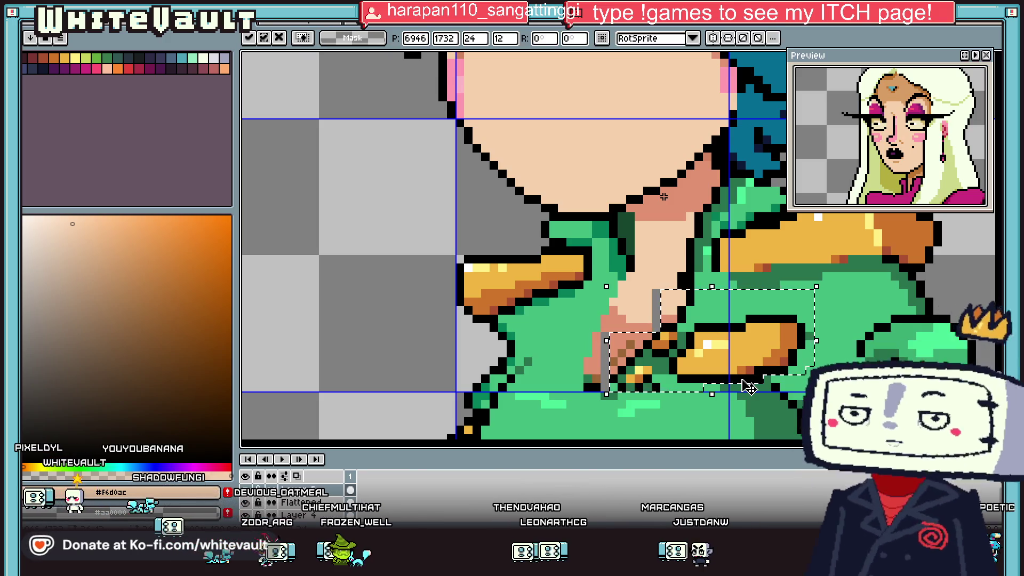
key("Return")
scroll(649, 315, "up", 1)
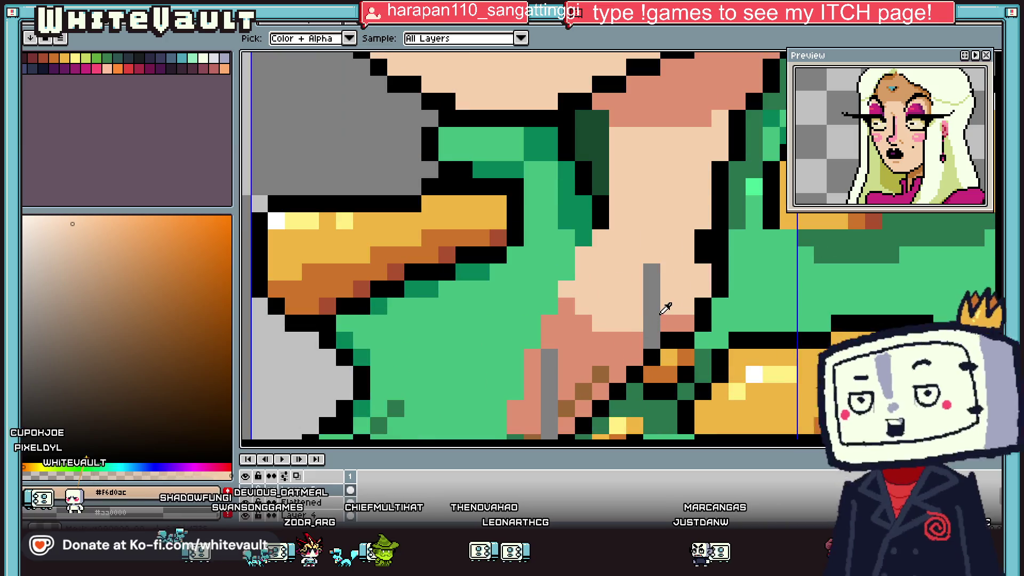
- Repaint the grey gap pixels in salmon skin shadow, undoing a fill that flooded the background
left_click(666, 323, "alt")
left_click(650, 337)
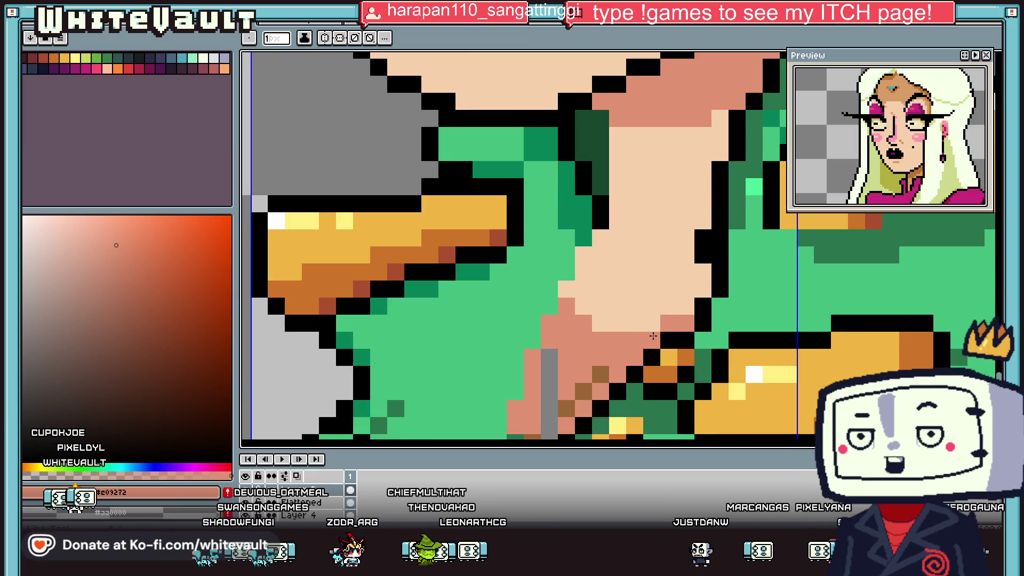
key("i")
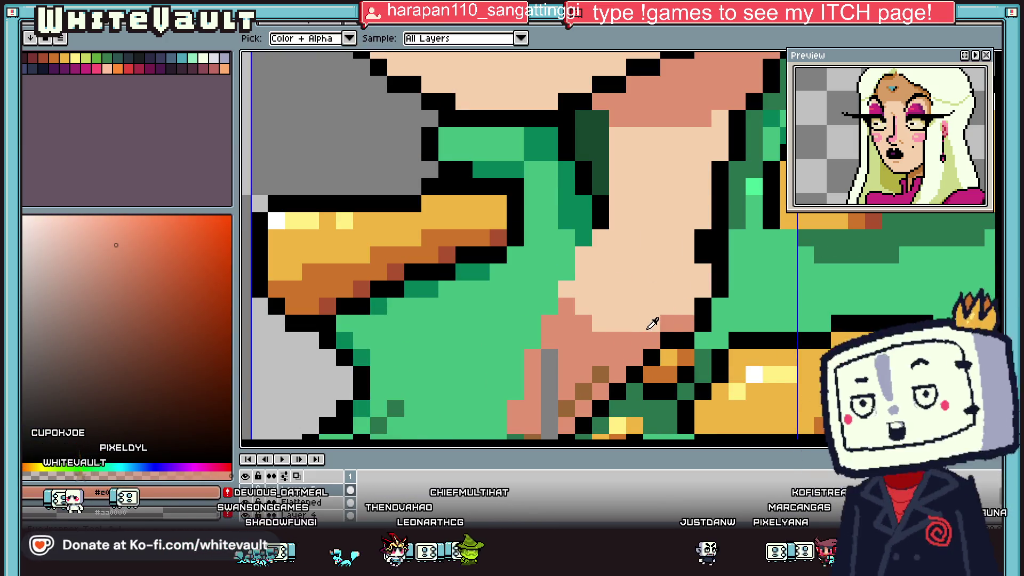
scroll(629, 351, "down", 3)
scroll(602, 389, "up", 2)
key("g")
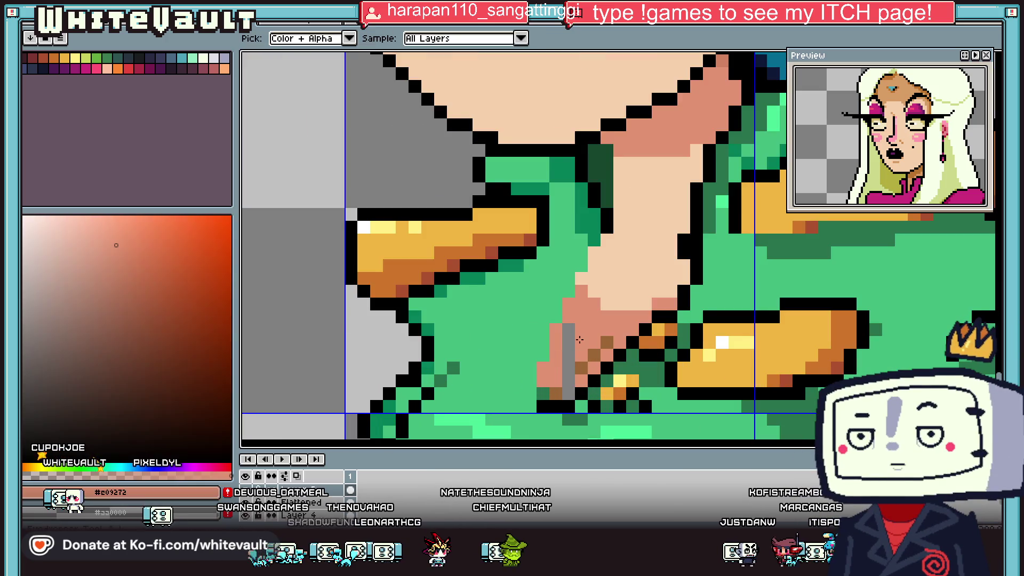
left_click(569, 337)
left_click(354, 39)
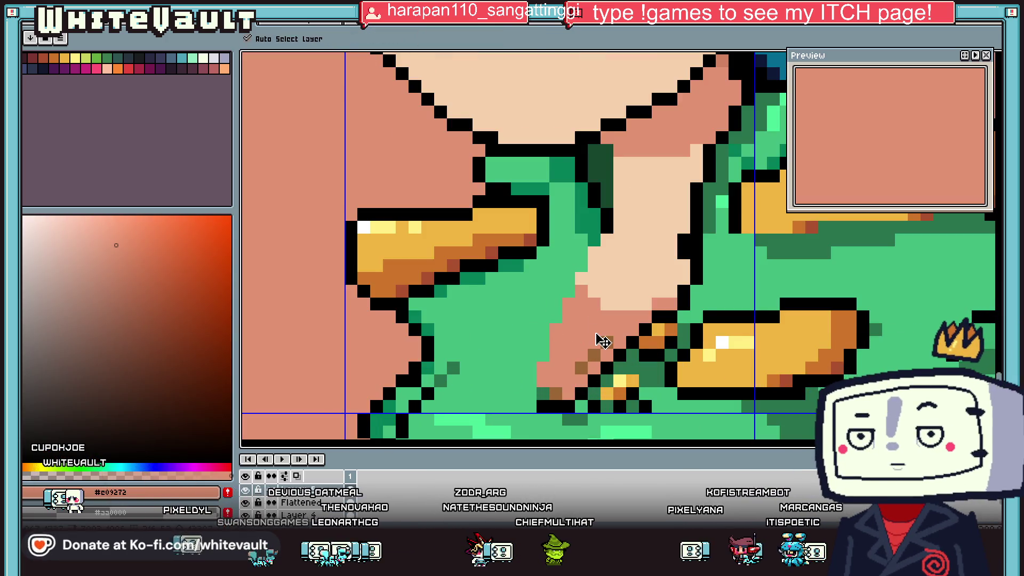
key("ctrl+z")
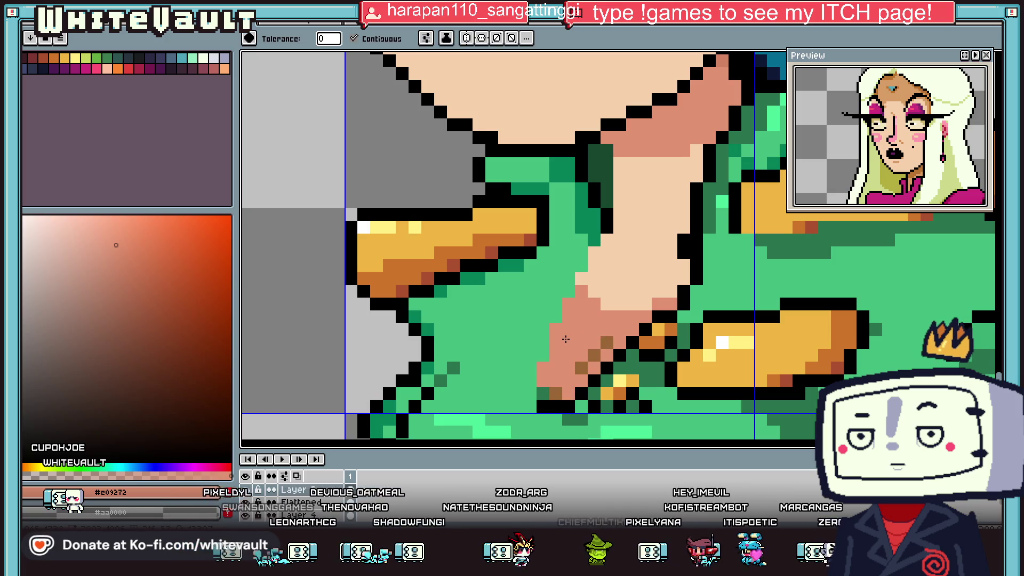
scroll(565, 339, "down", 1)
scroll(570, 339, "down", 1)
scroll(586, 340, "up", 2)
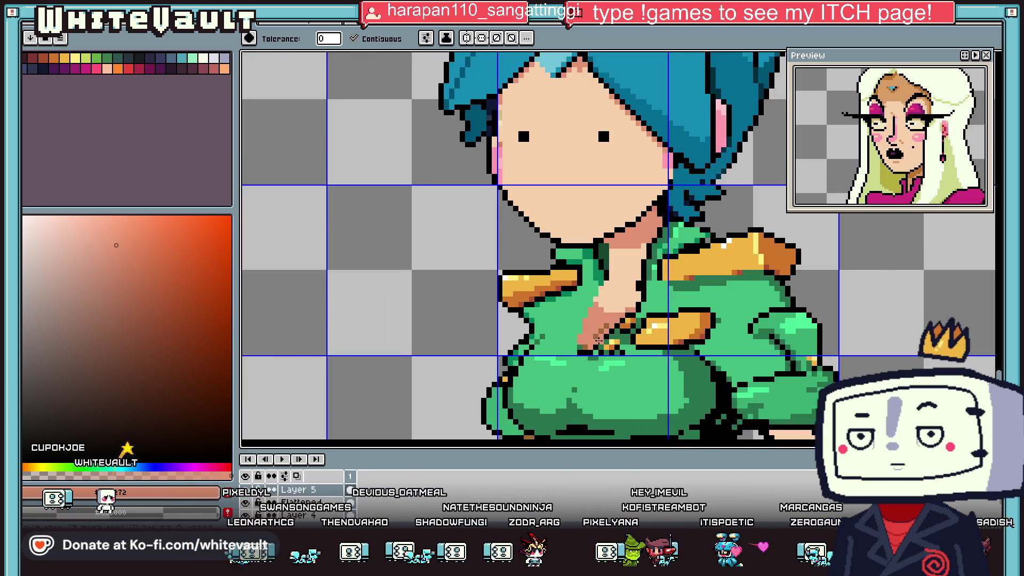
scroll(599, 340, "up", 1)
- Add a black outline pixel, brown collar shading and skin-tone touch-ups on the neck
key("b")
left_click(598, 340, "alt")
scroll(581, 352, "up", 2)
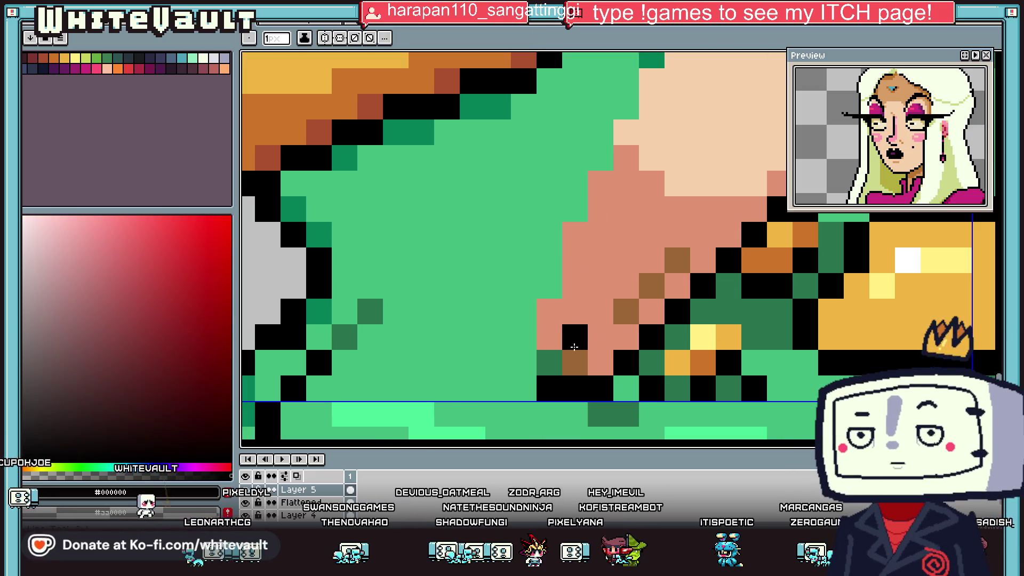
left_click(648, 290)
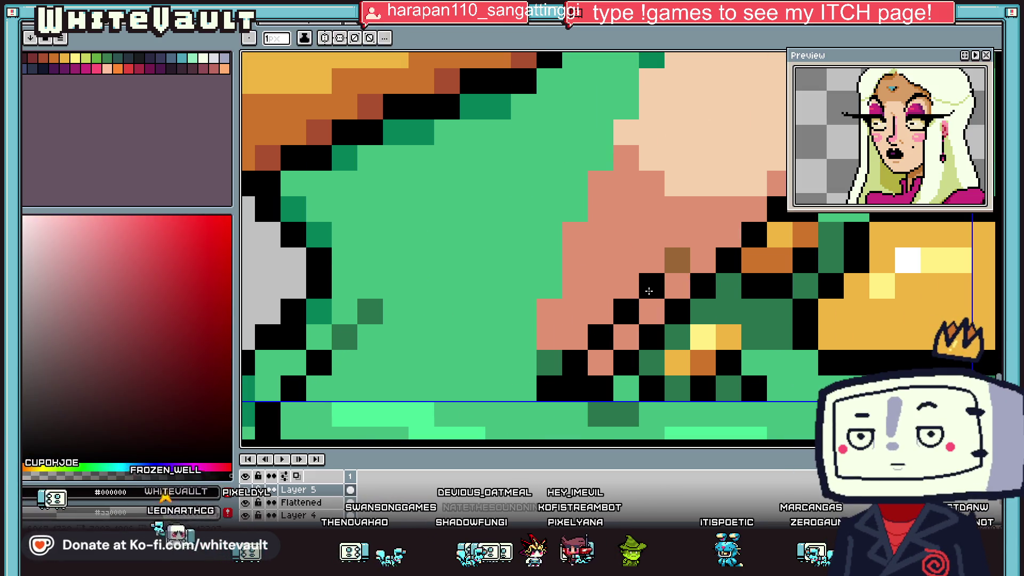
left_click(678, 260, "alt")
left_click_drag(626, 285, 600, 310)
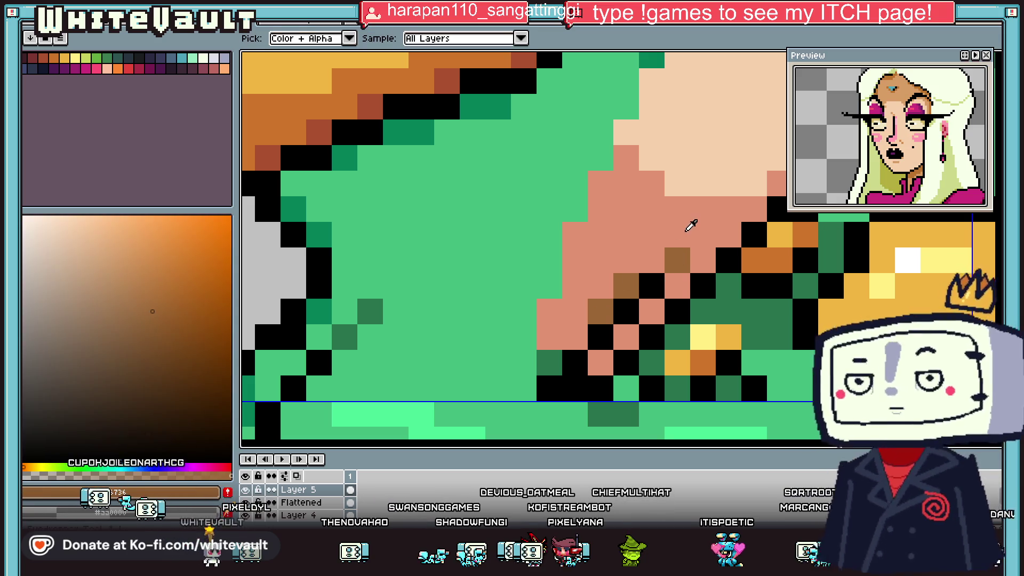
left_click(686, 221, "alt")
left_click(681, 260)
scroll(681, 260, "down", 2)
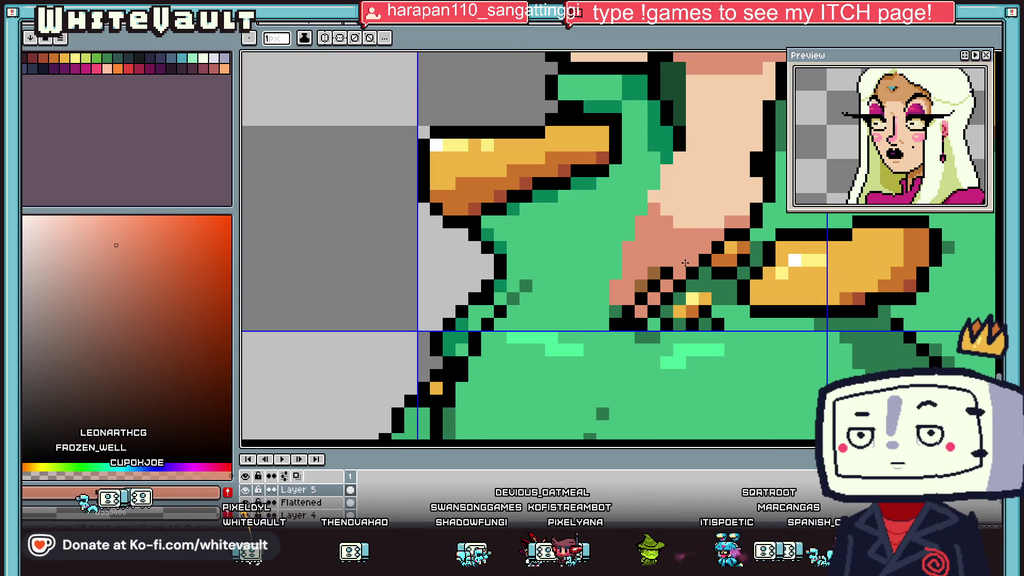
- Sample the dark jacket green, face skin tone and hair blue from the sprite
key("alt")
scroll(722, 254, "down", 3)
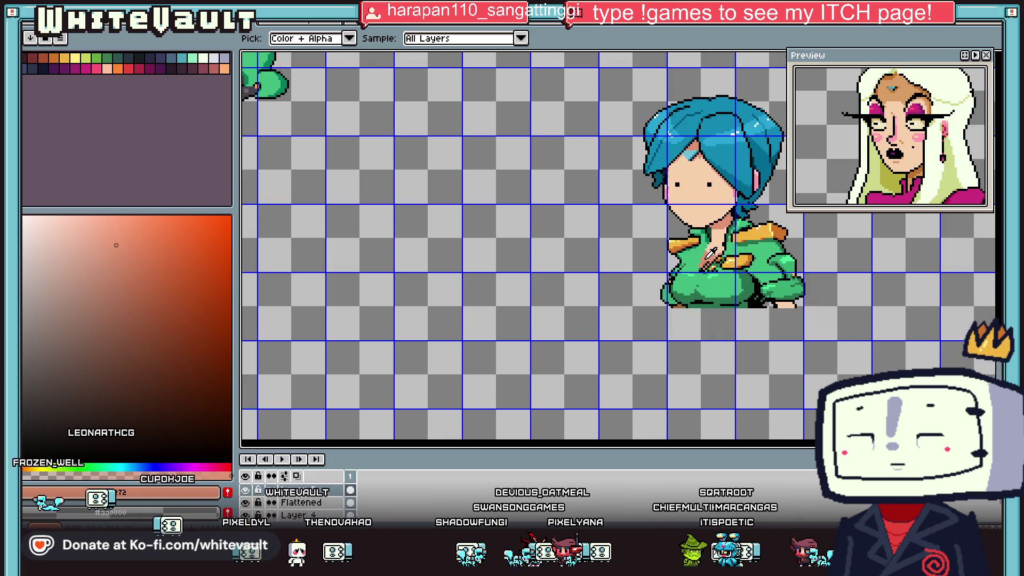
scroll(710, 252, "up", 3)
left_click(728, 200, "alt")
scroll(720, 207, "up", 1)
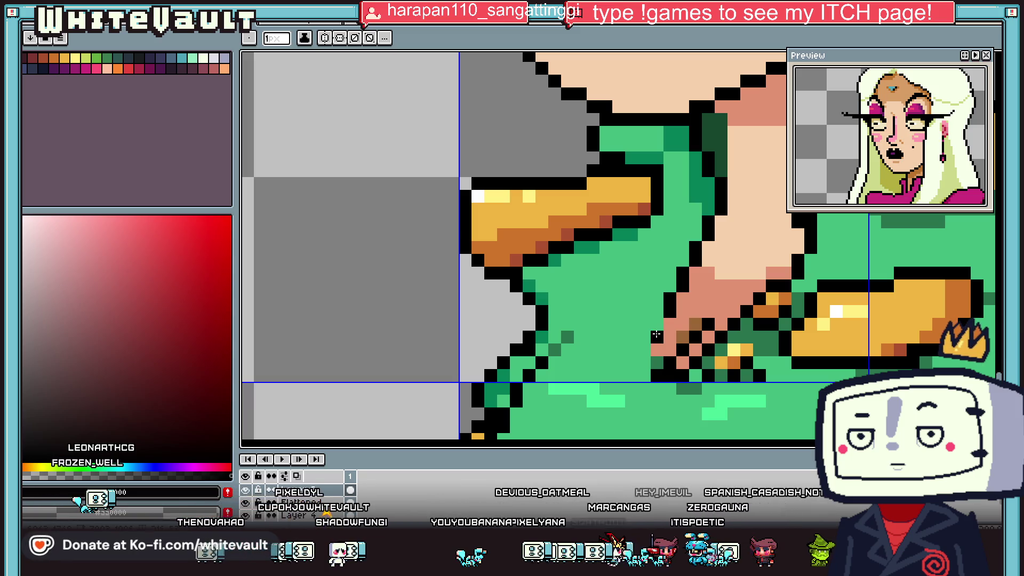
left_click(648, 316, "alt")
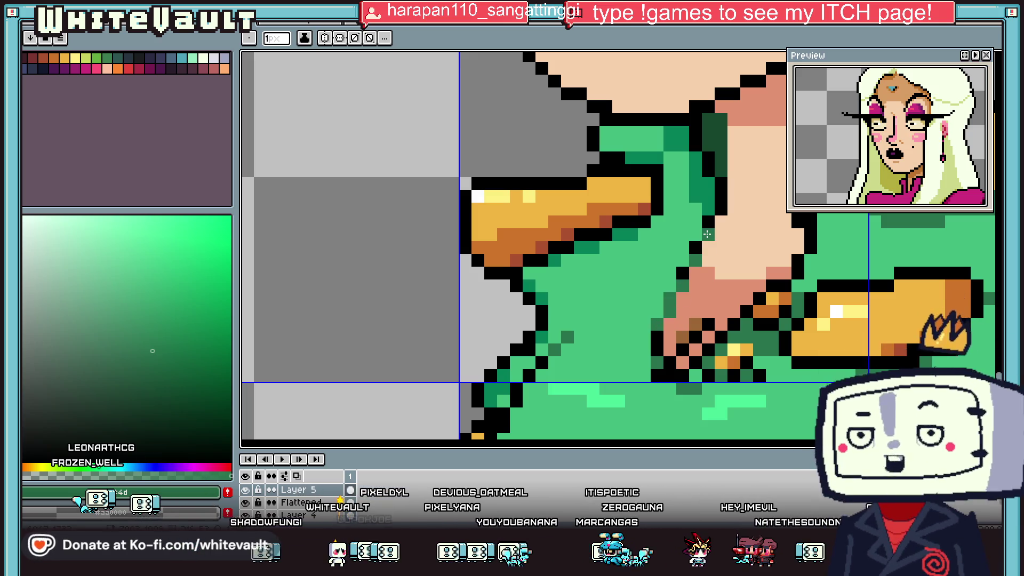
scroll(696, 259, "down", 3)
scroll(728, 204, "up", 3)
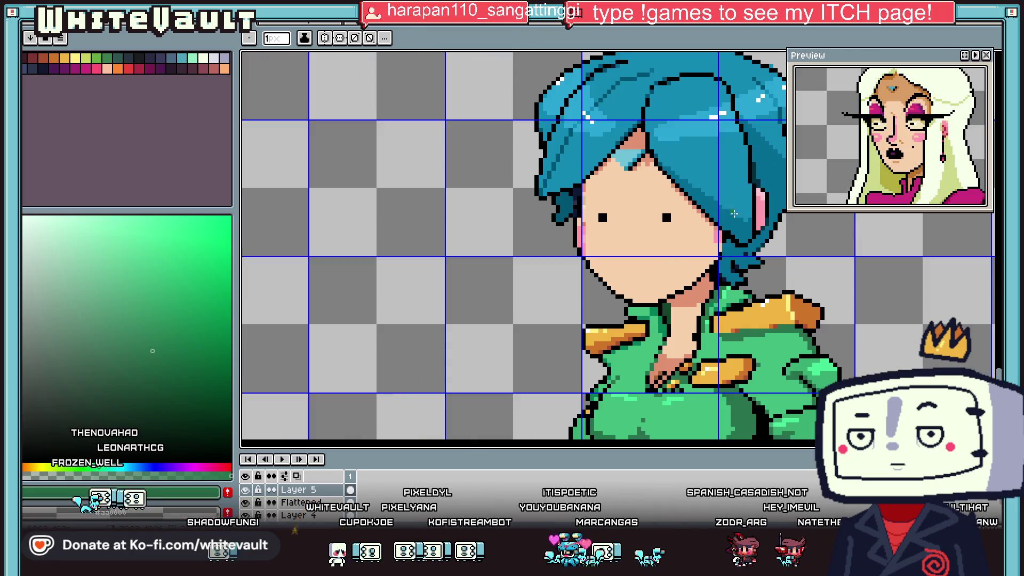
left_click(640, 251, "alt")
left_click(771, 92, "alt")
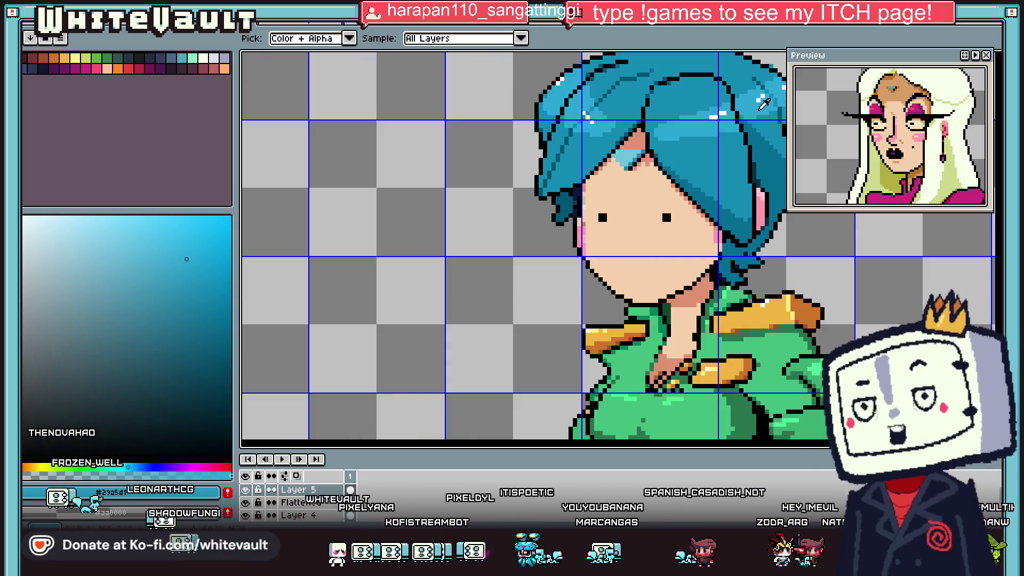
scroll(688, 263, "up", 1)
scroll(755, 122, "down", 2)
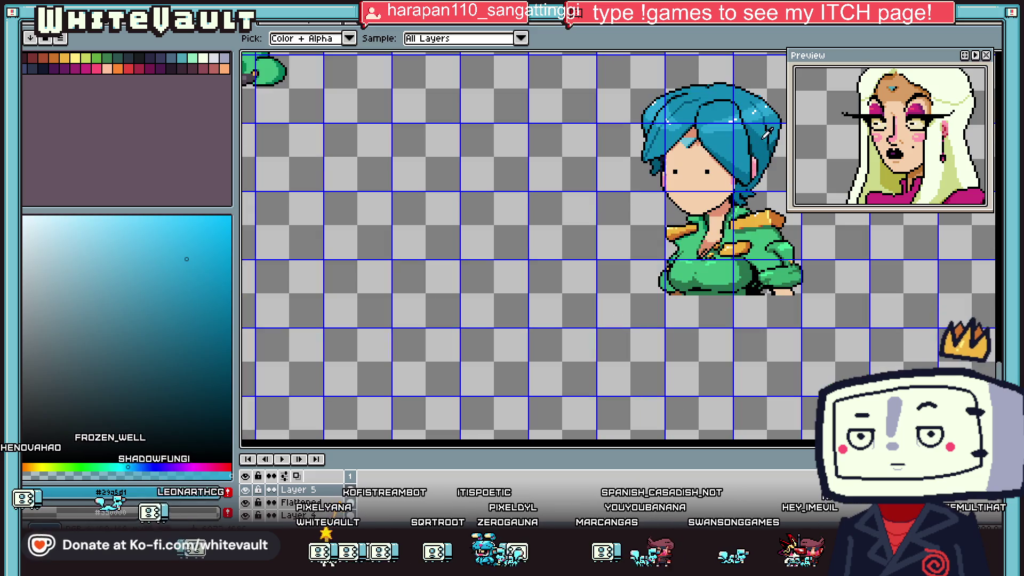
- Add a white highlight on the neck and resample the neck skin tone
left_click(760, 104, "alt")
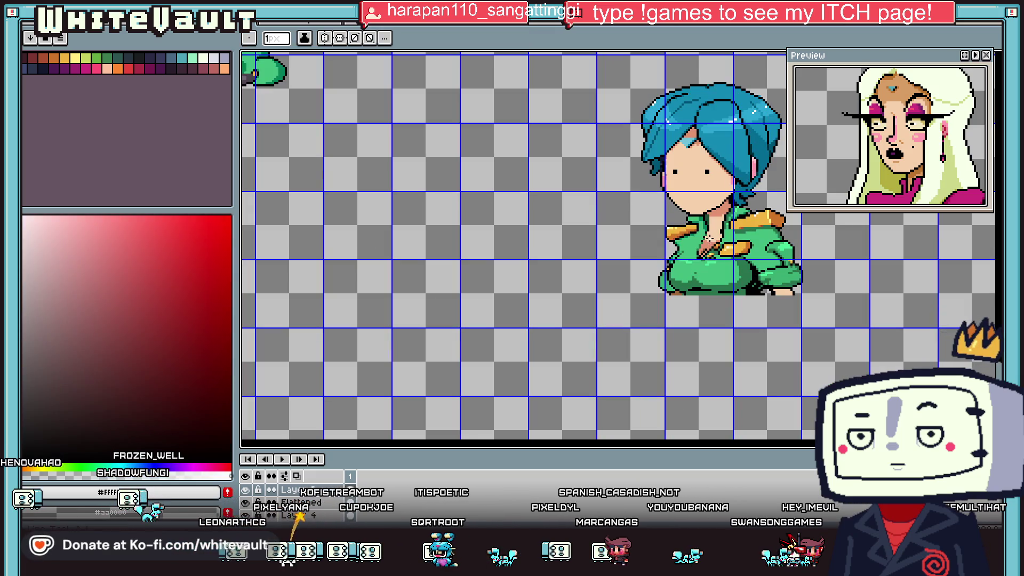
scroll(694, 230, "up", 2)
scroll(694, 230, "up", 1)
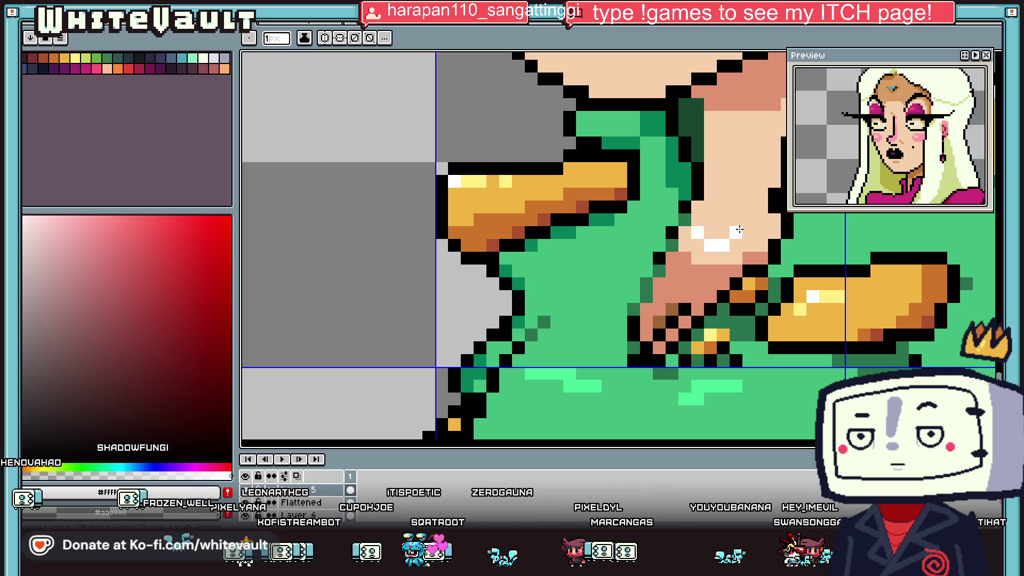
scroll(748, 232, "down", 4)
scroll(749, 234, "up", 4)
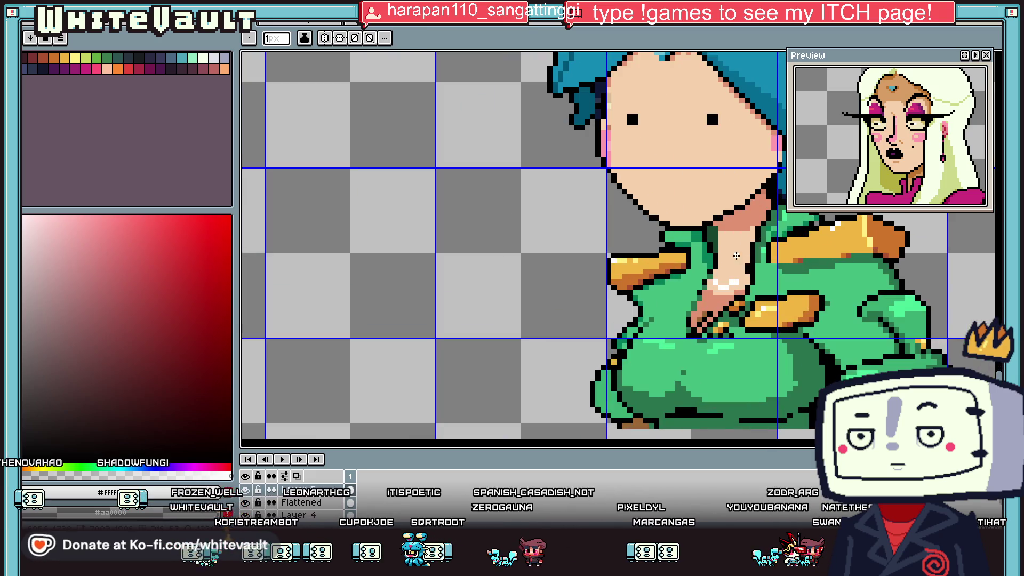
left_click(752, 236, "alt")
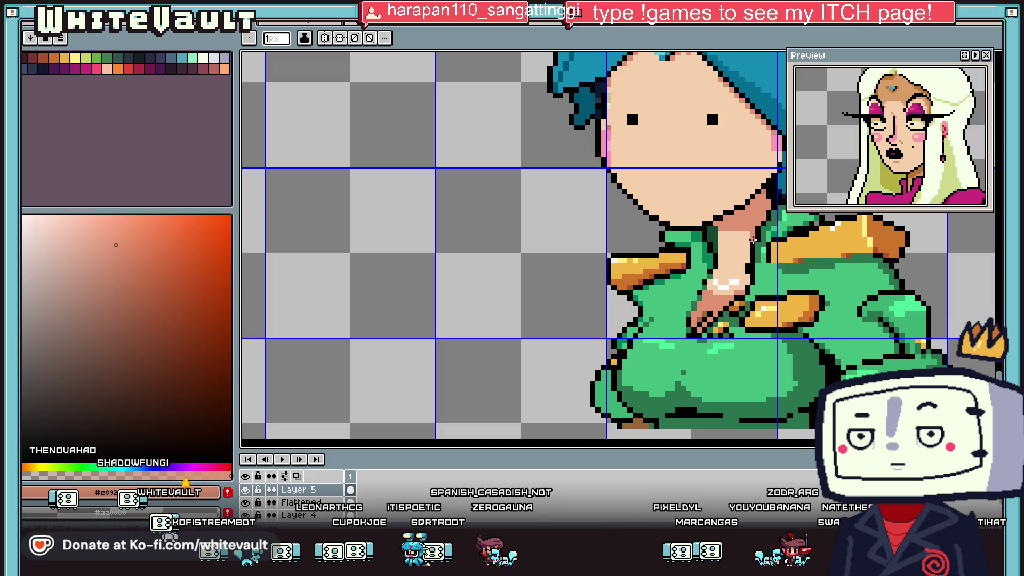
scroll(748, 235, "down", 3)
scroll(752, 234, "down", 1)
scroll(763, 231, "up", 1)
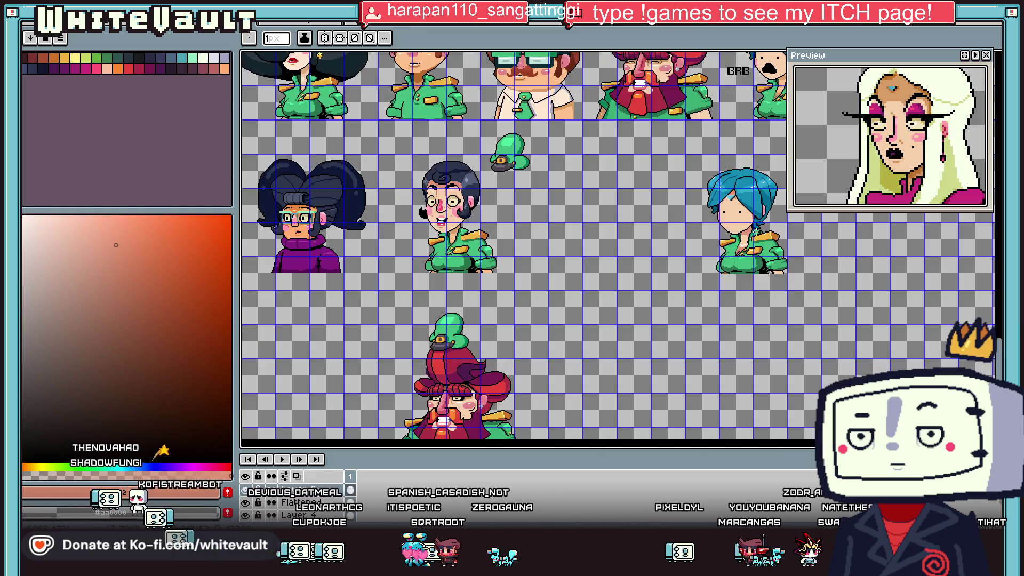
scroll(771, 228, "up", 2)
scroll(770, 227, "up", 1)
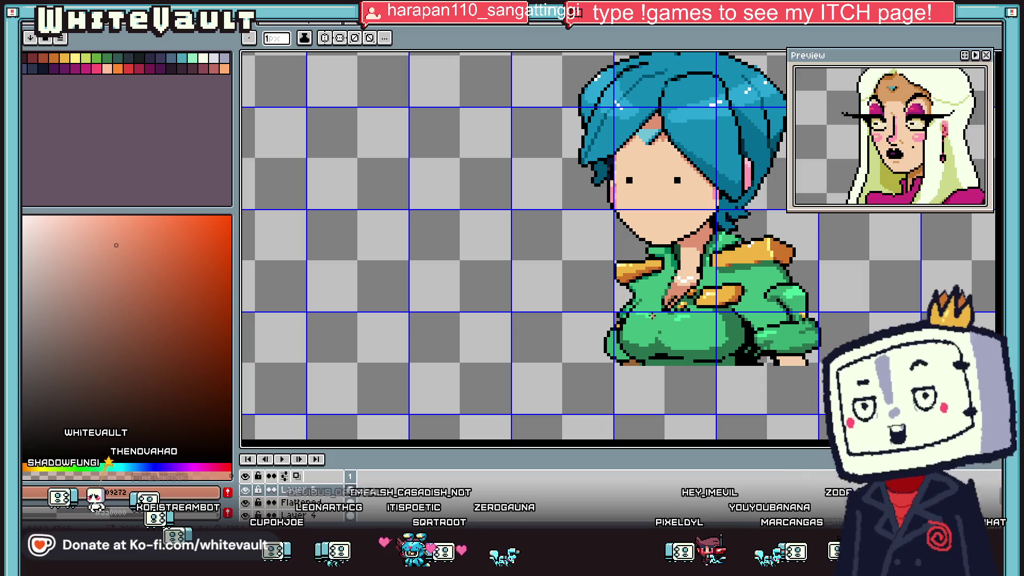
scroll(672, 323, "up", 1)
key("alt")
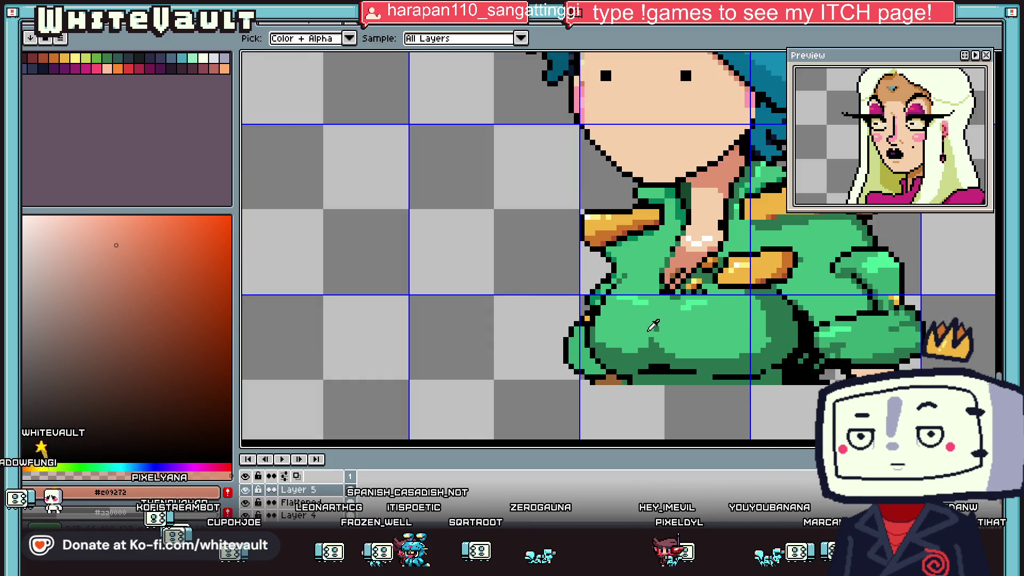
scroll(610, 313, "down", 3)
scroll(639, 306, "down", 2)
scroll(672, 301, "up", 1)
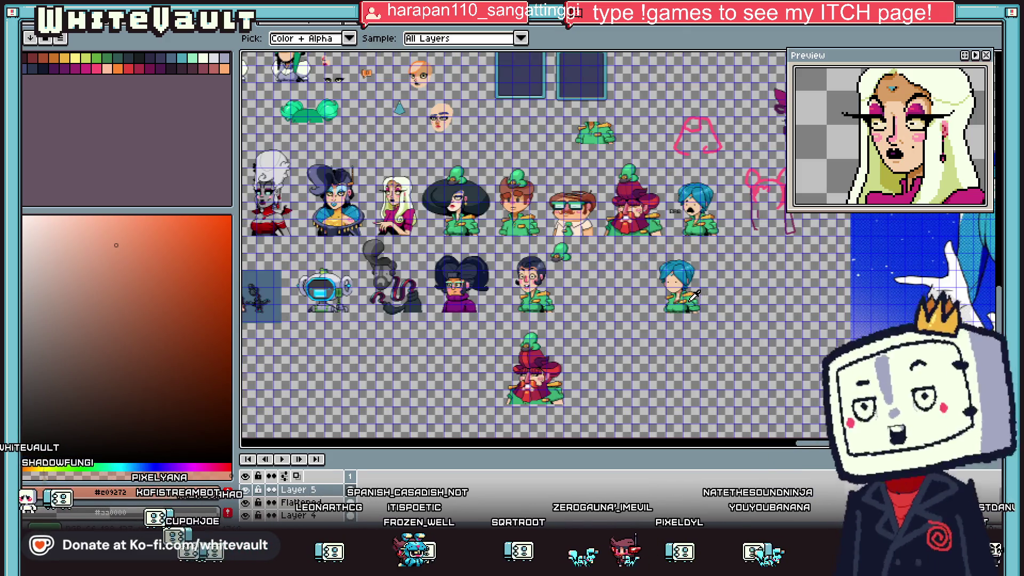
scroll(679, 300, "up", 1)
scroll(680, 300, "up", 2)
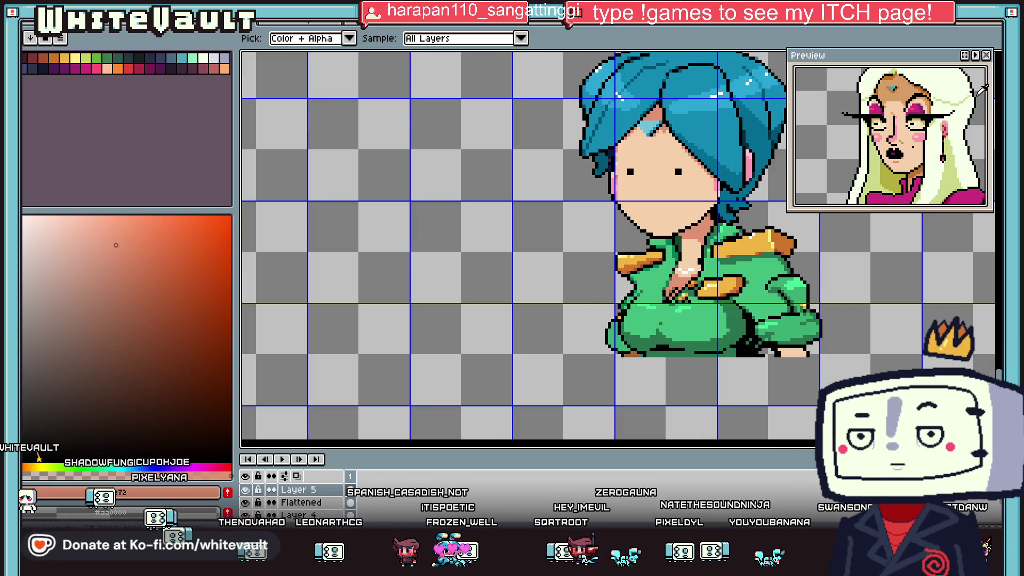
- Marquee-select the lower green torso, then clear that selection
key("m")
left_click_drag(618, 328, 755, 369)
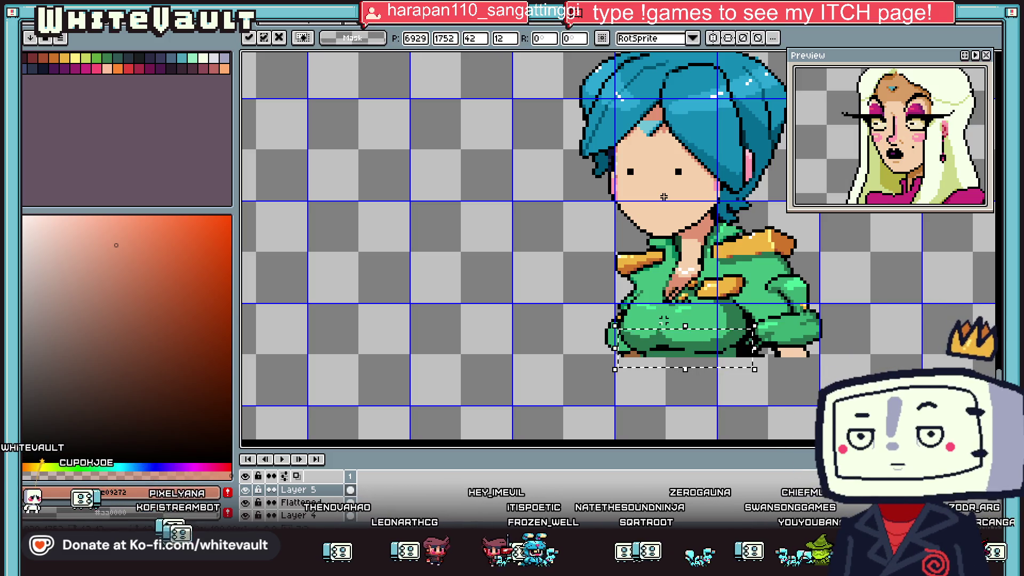
key("ctrl+d")
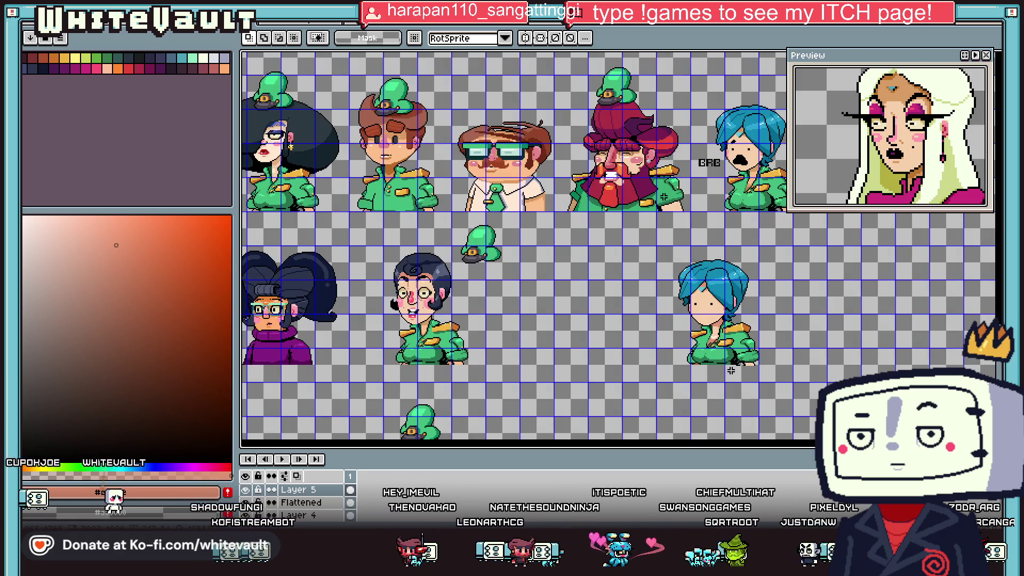
scroll(728, 370, "up", 2)
scroll(709, 369, "up", 1)
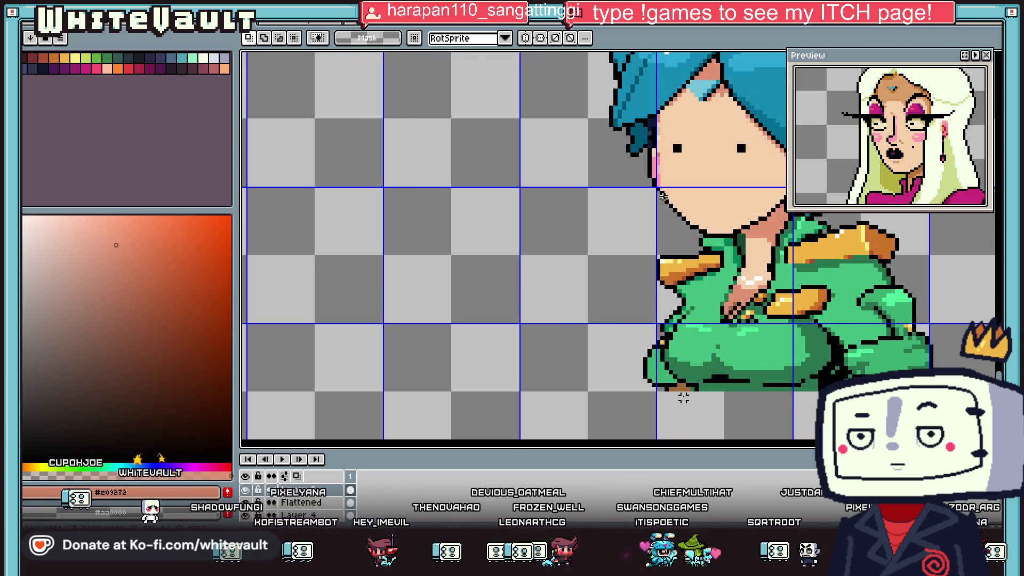
scroll(693, 394, "up", 1)
scroll(694, 405, "down", 1)
- Move the lower bust one pixel up and one pixel left and commit it
left_click_drag(692, 408, 693, 413)
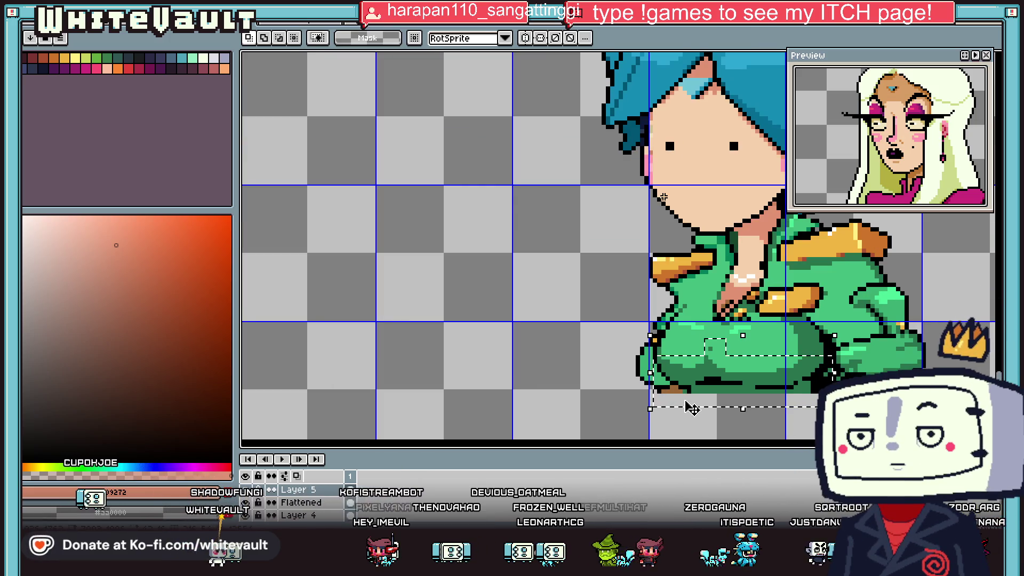
key("Up")
key("Left")
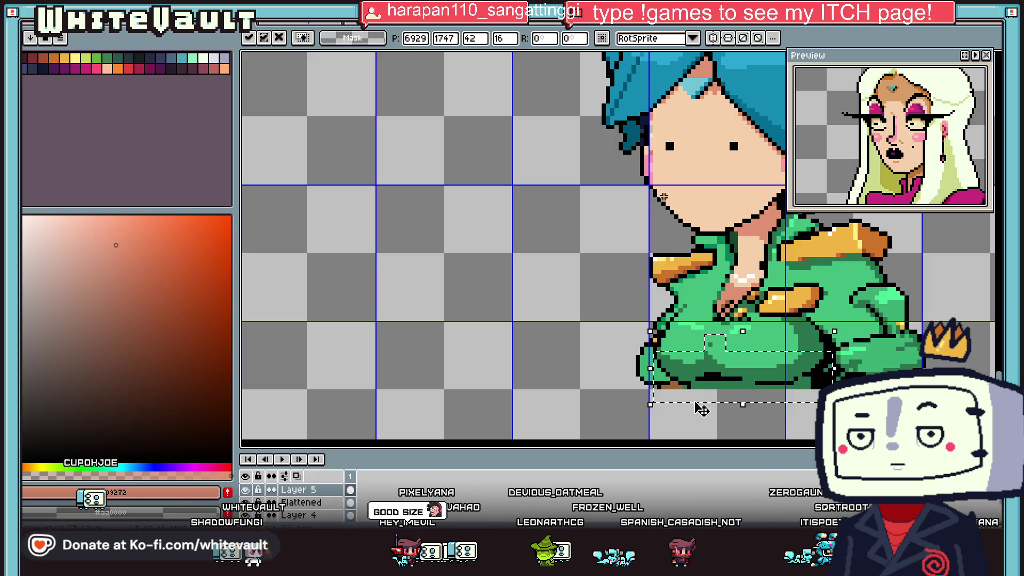
key("ctrl+d")
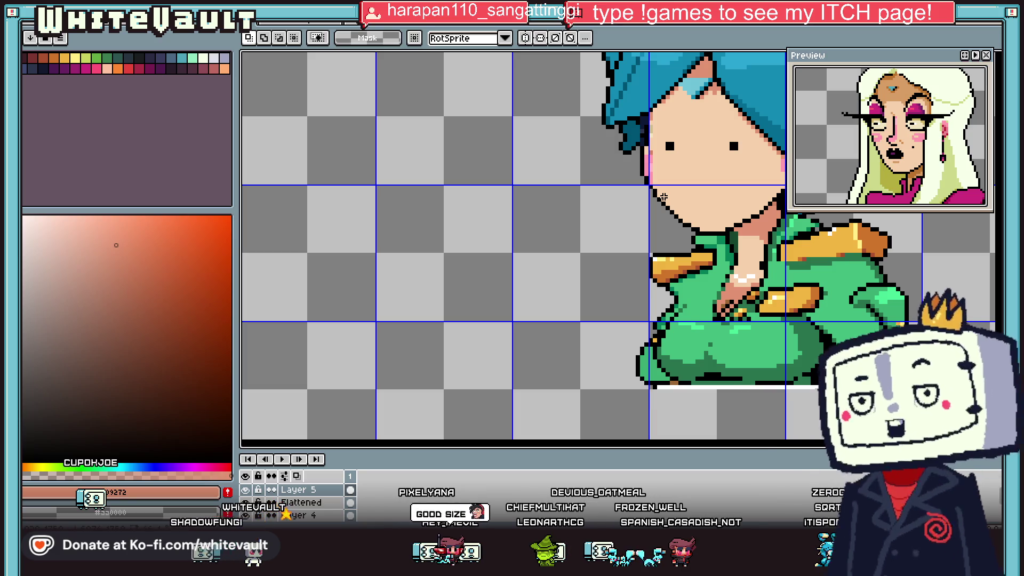
- Select a thin strip along the figure's bottom edge and commit the change
left_click_drag(649, 383, 752, 392)
scroll(757, 405, "down", 4)
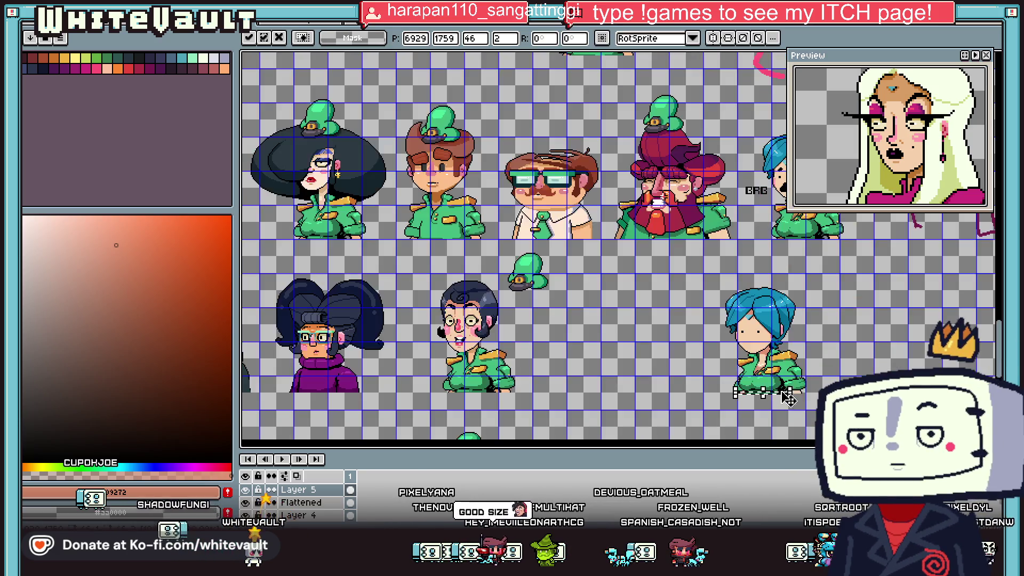
key("ctrl+d")
scroll(687, 408, "up", 3)
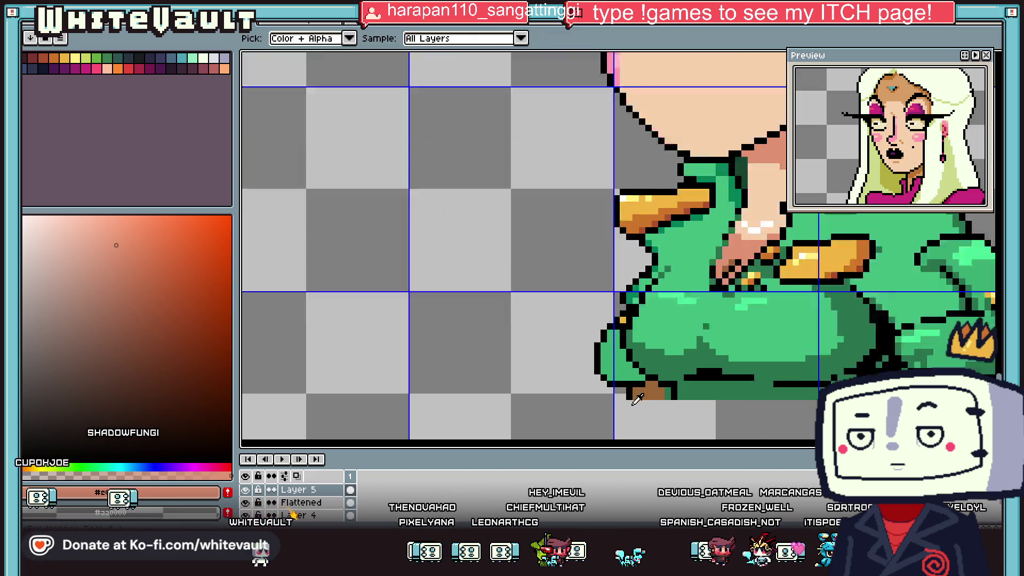
key("i")
scroll(630, 397, "up", 2)
left_click(640, 386)
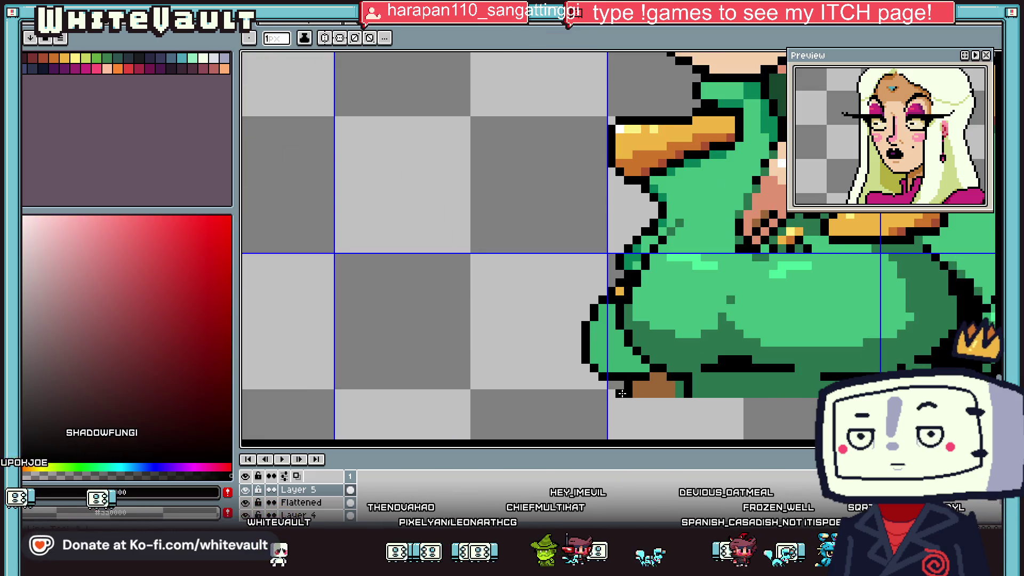
key("b")
scroll(676, 383, "down", 2)
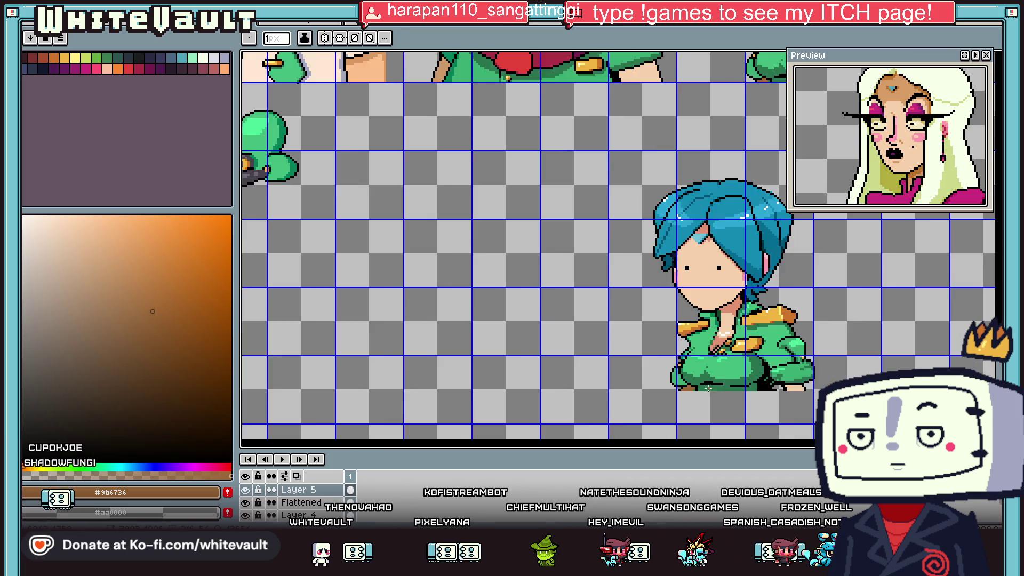
scroll(675, 384, "down", 2)
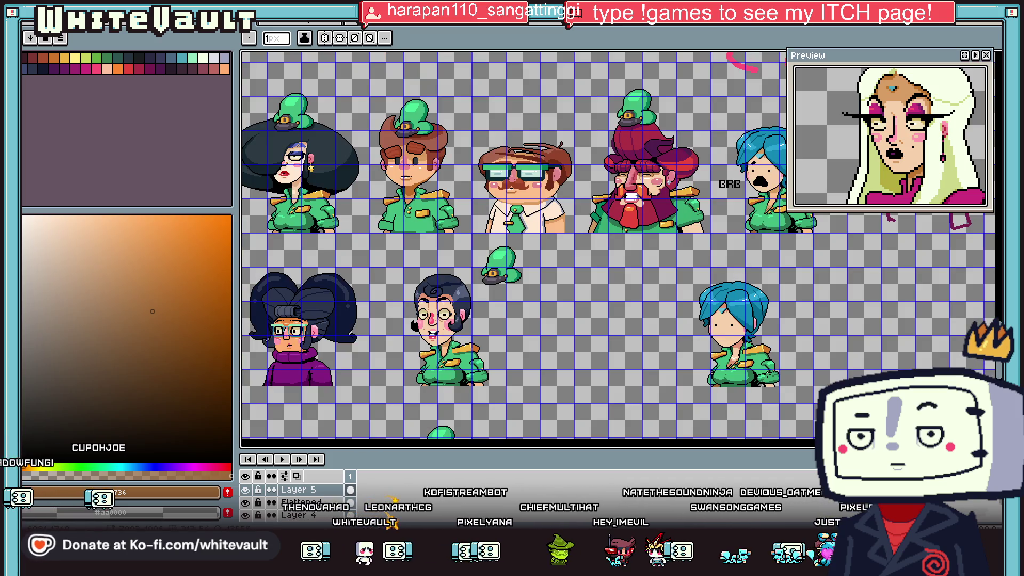
key("i")
scroll(735, 401, "up", 3)
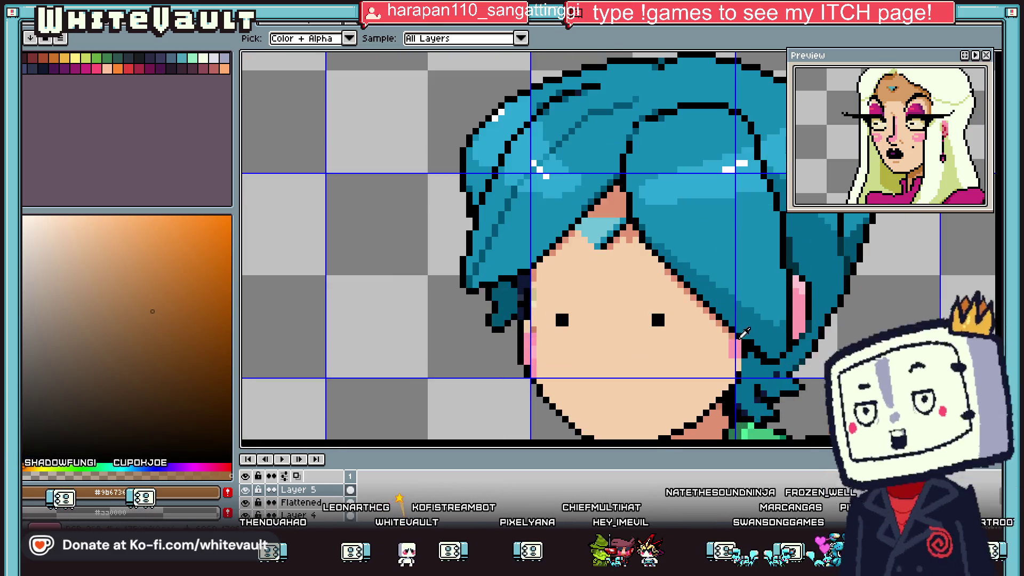
left_click(735, 400)
scroll(734, 400, "up", 2)
key("b")
key("i")
scroll(735, 400, "down", 2)
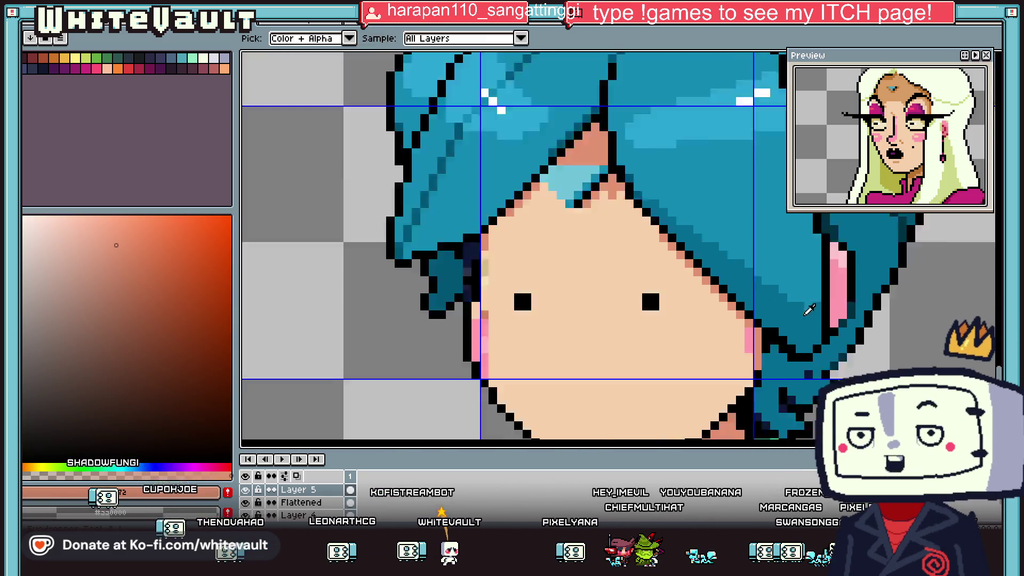
scroll(837, 289, "down", 2)
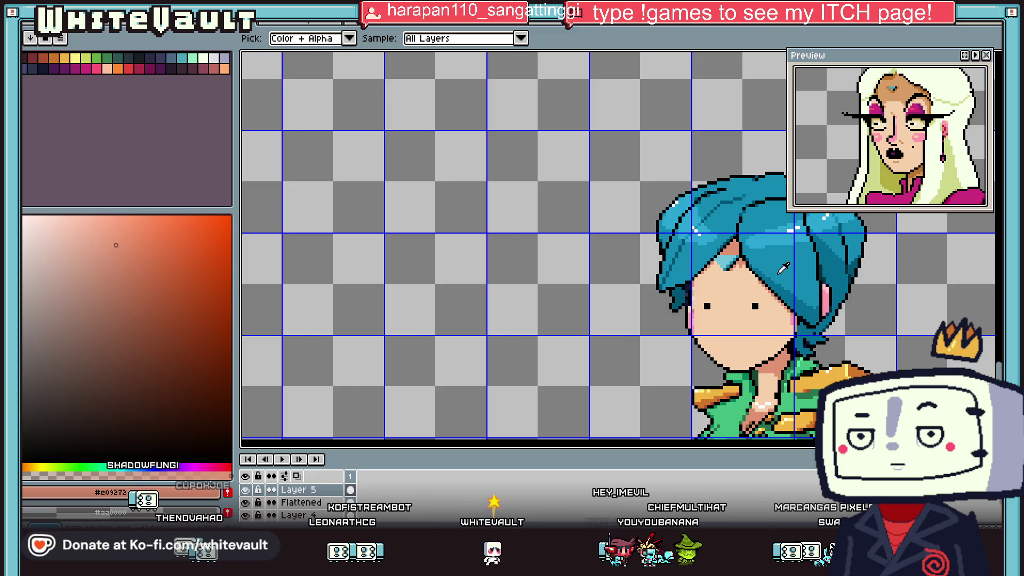
scroll(773, 267, "down", 2)
scroll(773, 267, "down", 1)
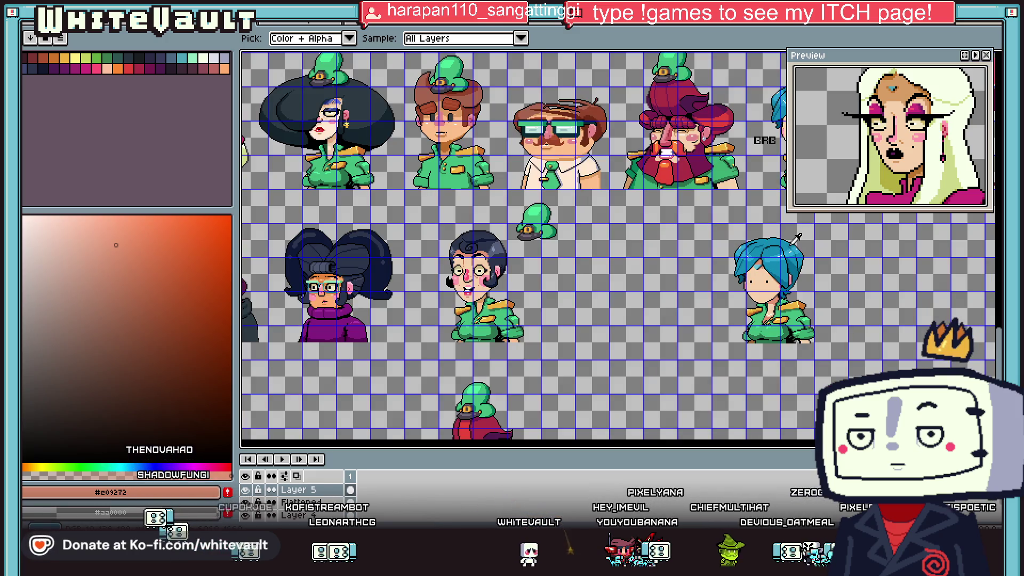
scroll(727, 222, "up", 3)
left_click(727, 221)
key("b")
scroll(727, 221, "up", 2)
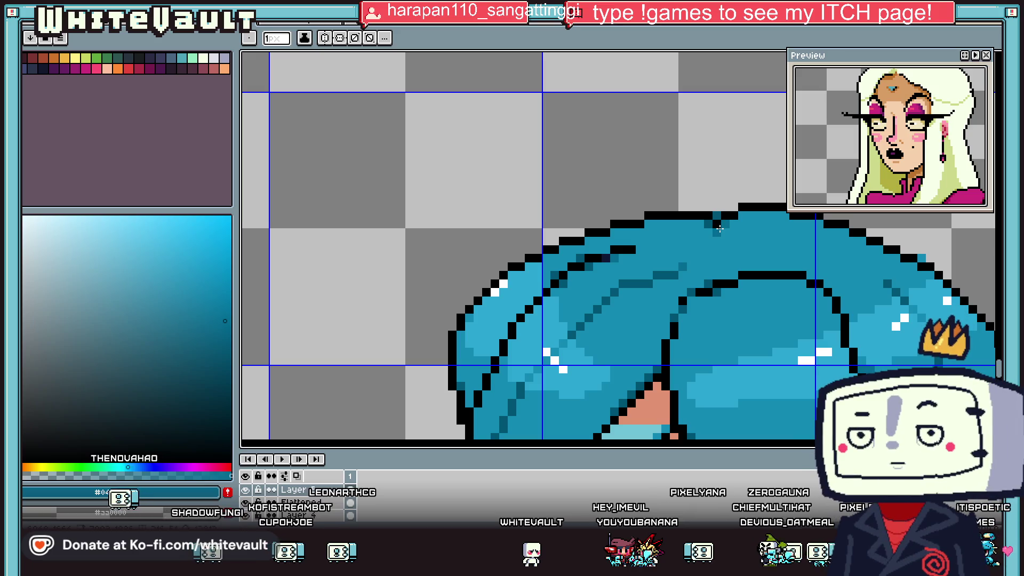
left_click(630, 245, "alt")
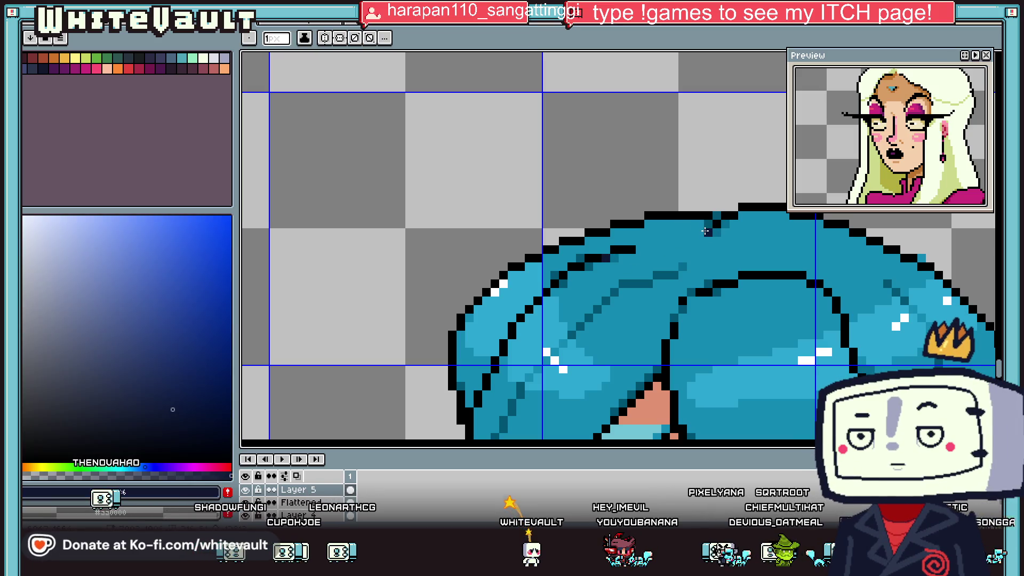
scroll(735, 230, "down", 2)
scroll(735, 231, "down", 1)
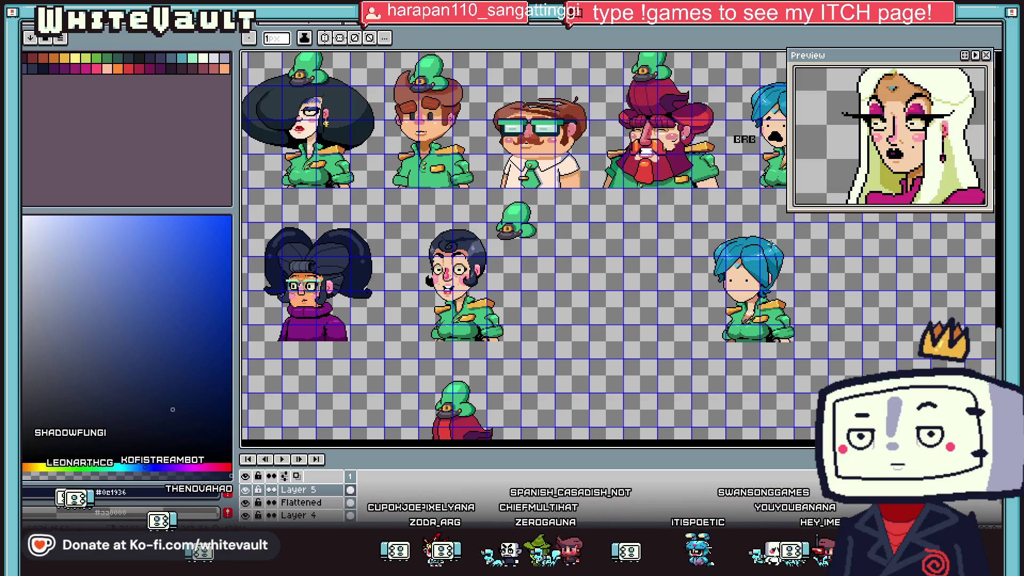
key("i")
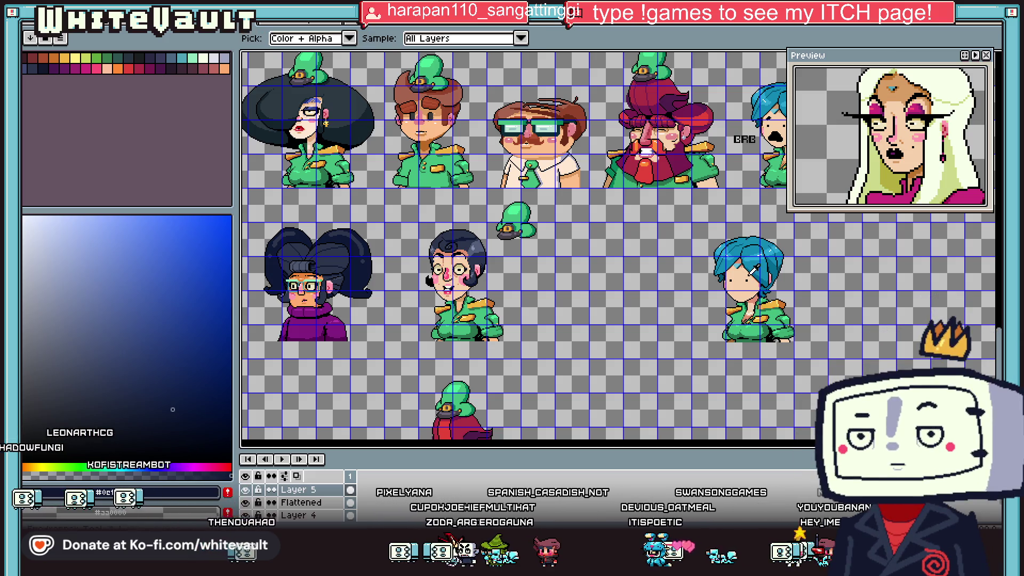
scroll(745, 298, "up", 5)
scroll(746, 299, "up", 1)
left_click(747, 294)
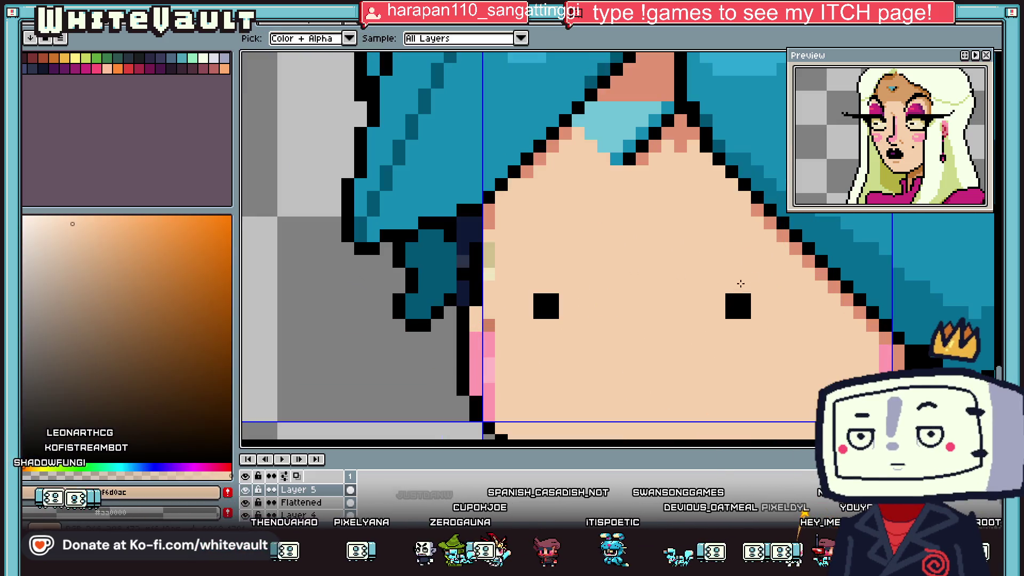
- Paint skin colour over the top of the eyes, then pick black from the eye
key("b")
left_click(748, 297)
left_click(553, 299)
key("i")
left_click(738, 312)
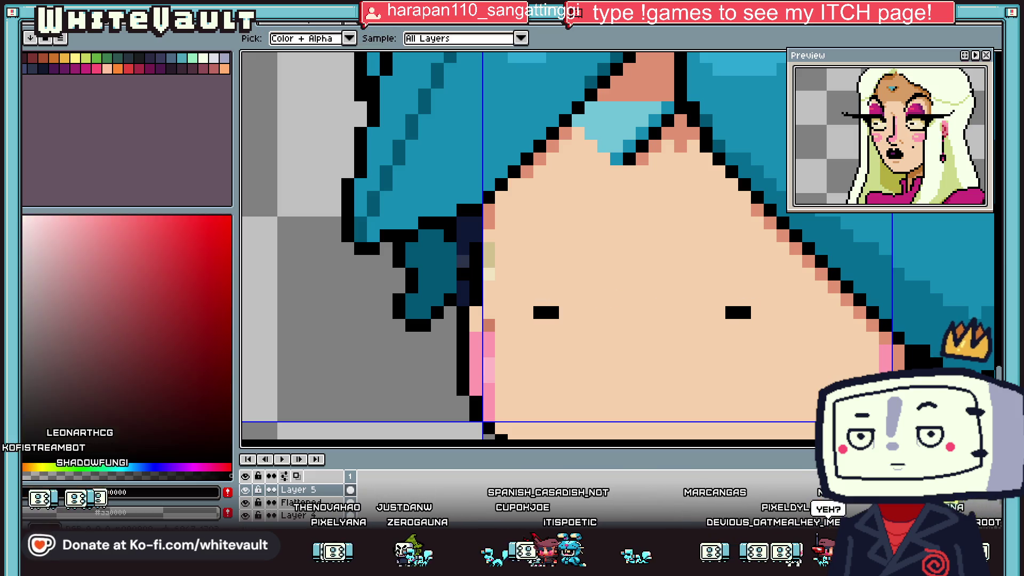
key("b")
- Draw the glasses' curved top line across the right eye, extending toward the temple
left_click(667, 325)
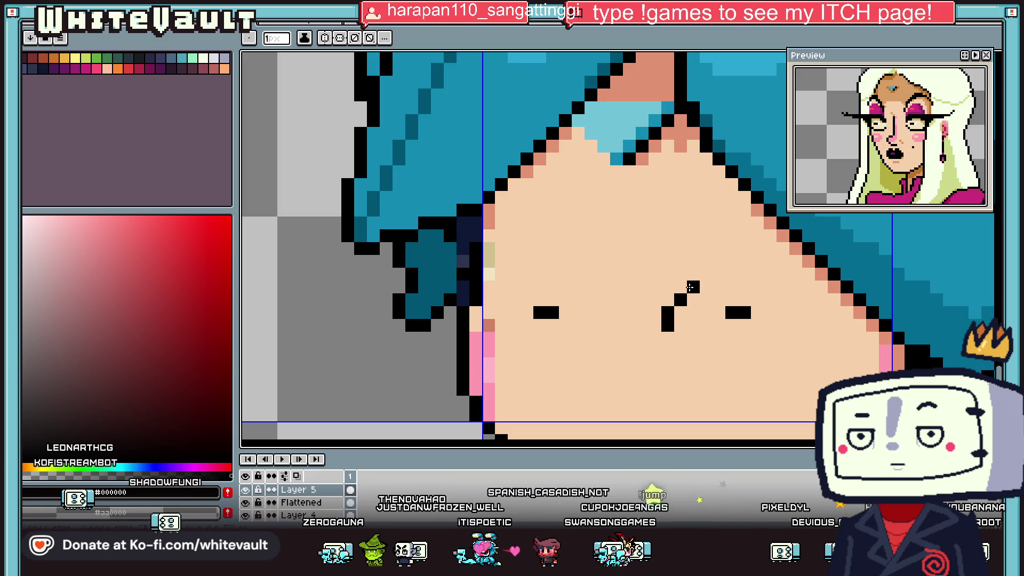
left_click_drag(702, 282, 899, 288)
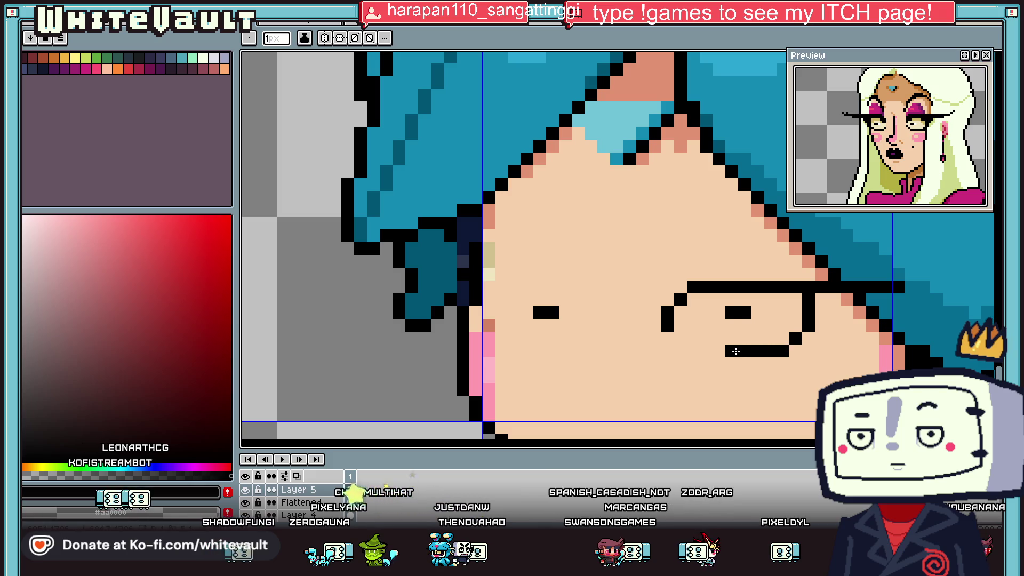
left_click_drag(710, 282, 790, 269)
scroll(717, 208, "down", 5)
scroll(715, 208, "down", 2)
scroll(693, 288, "up", 3)
key("i")
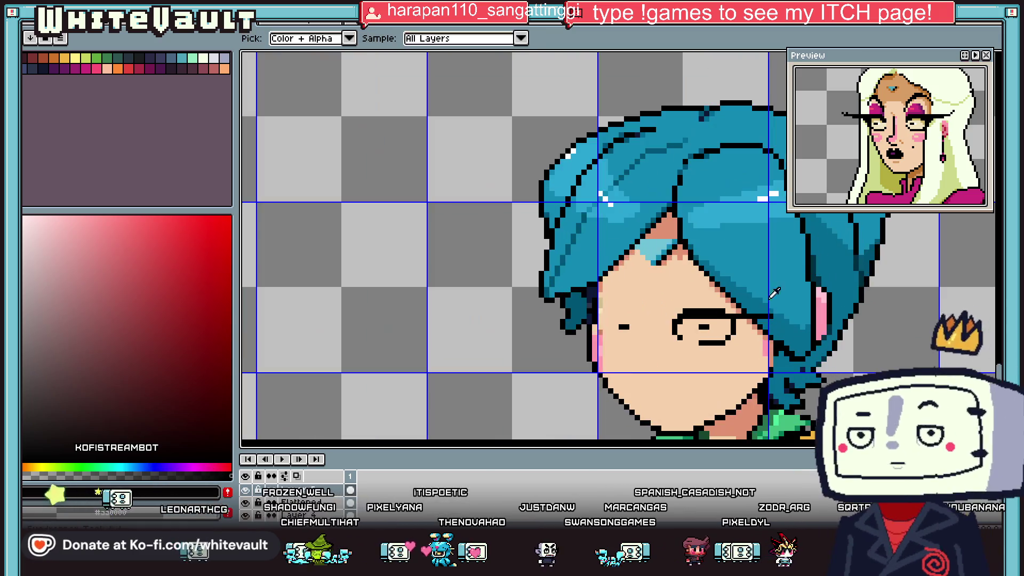
scroll(737, 313, "up", 2)
scroll(736, 313, "up", 1)
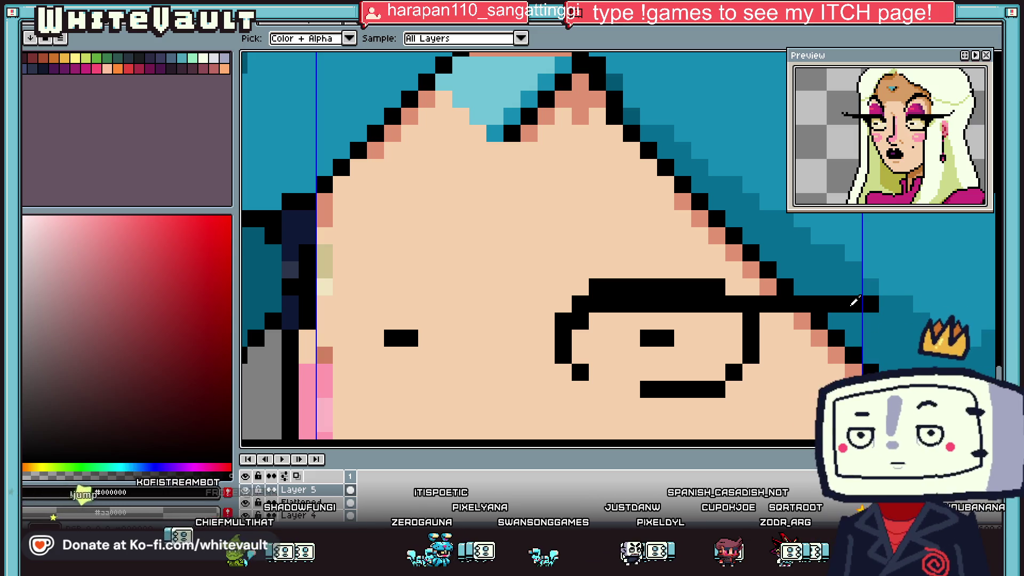
key("l")
left_click_drag(889, 287, 874, 309)
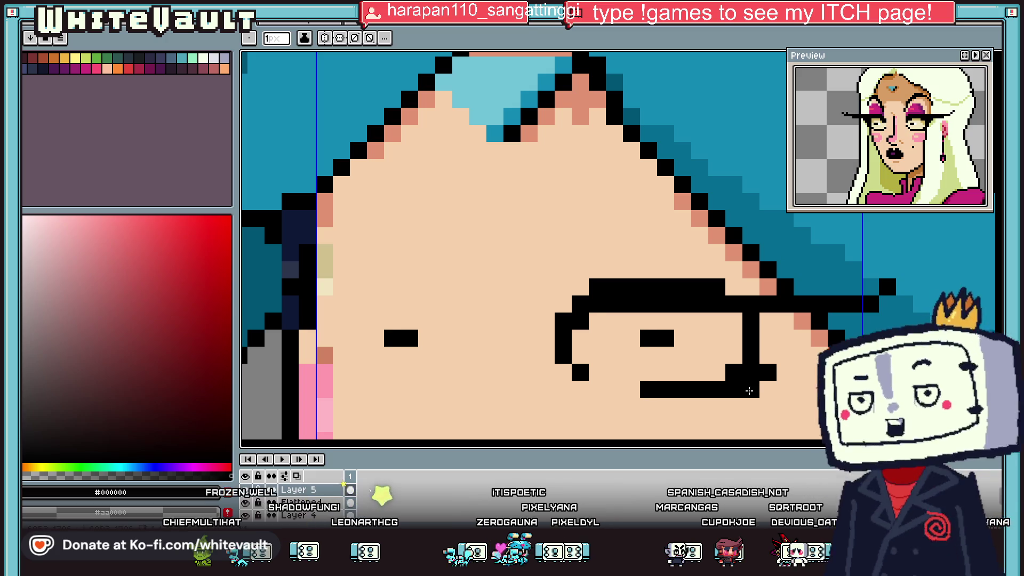
- Thicken the top of the glasses frame with a black line
scroll(772, 370, "down", 3)
left_click(719, 330, "alt")
scroll(719, 330, "up", 3)
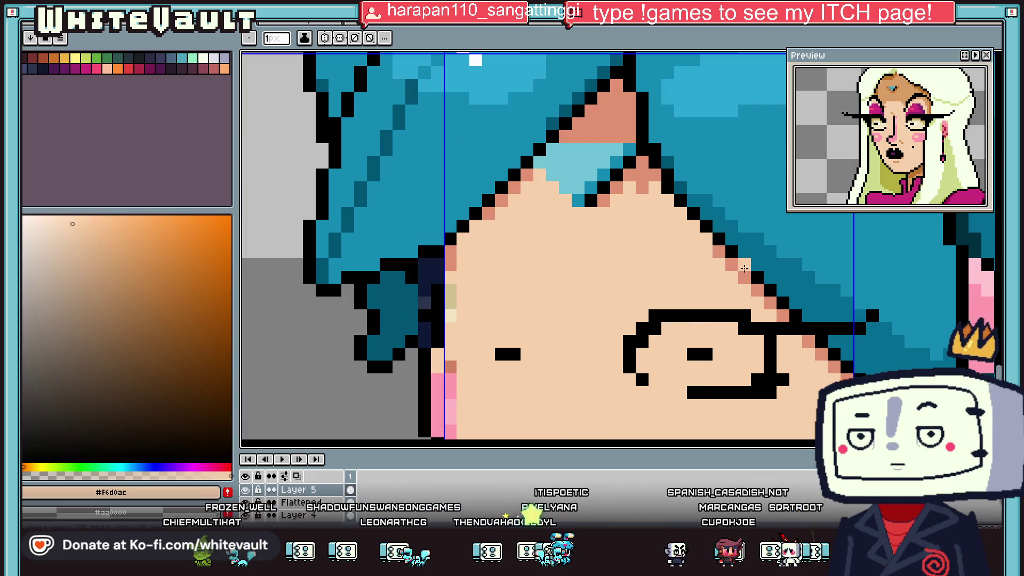
left_click(761, 313, "alt")
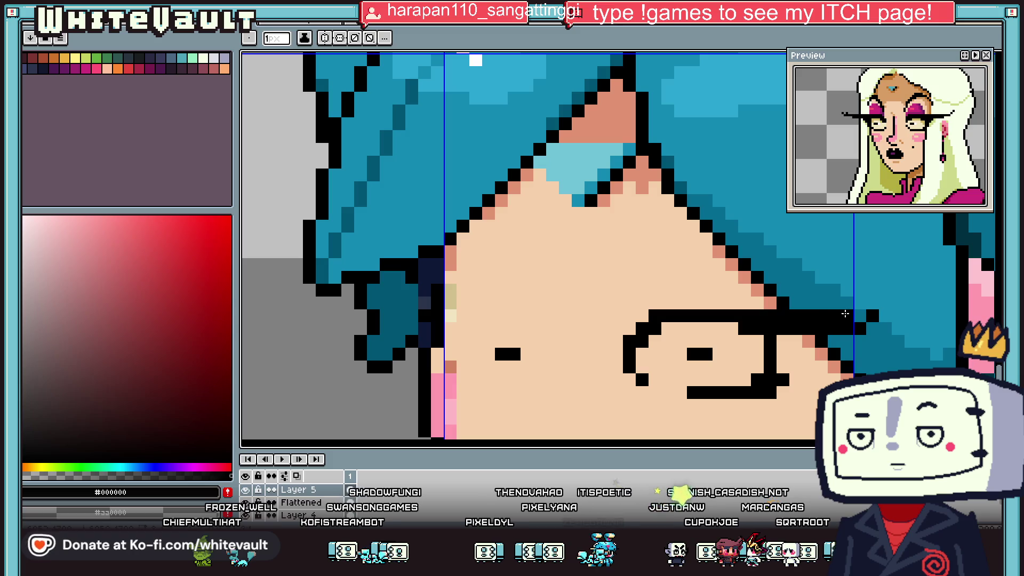
scroll(871, 302, "down", 2)
scroll(872, 302, "down", 2)
scroll(755, 295, "up", 2)
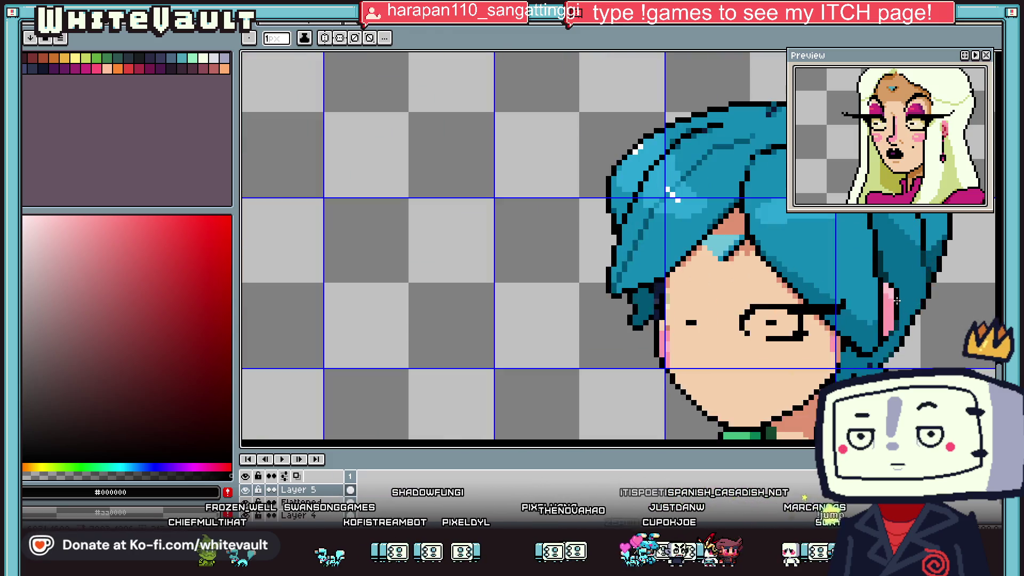
scroll(755, 294, "up", 2)
key("alt")
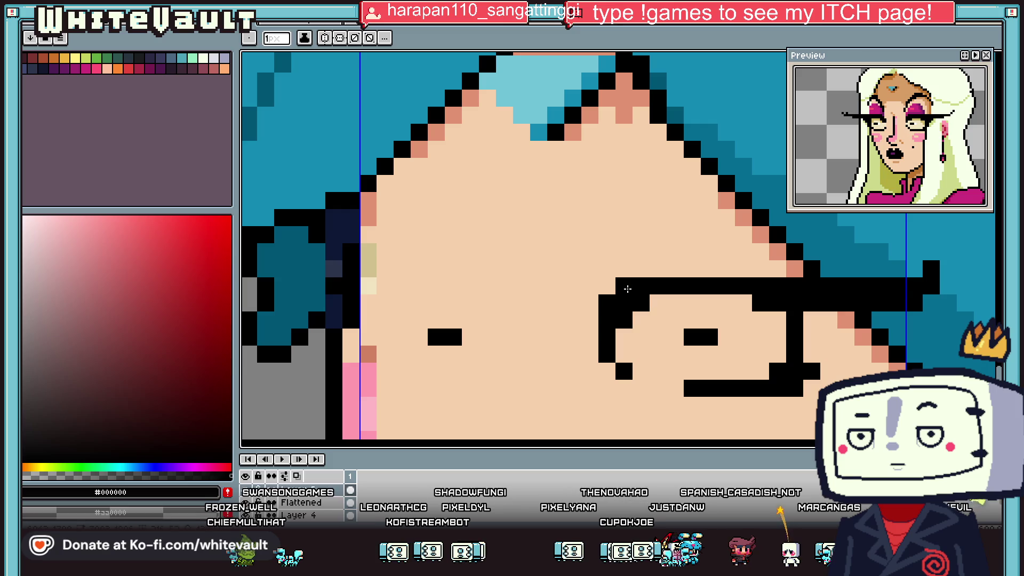
left_click_drag(639, 269, 863, 269)
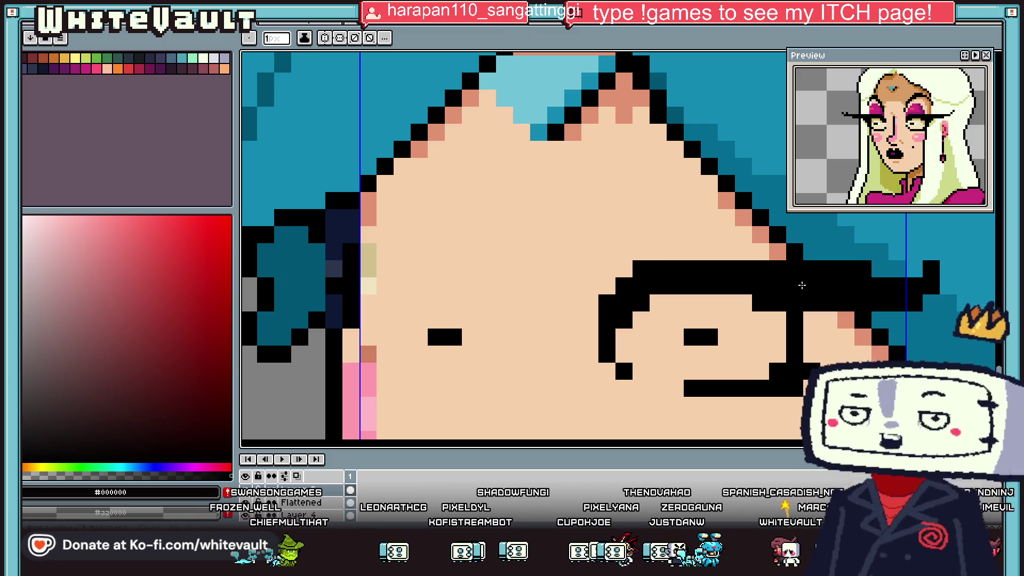
- Cover stray black pixels with skin colour and add a pupil pixel above the eye
left_click(743, 303, "alt")
left_click(760, 302)
left_click(709, 285)
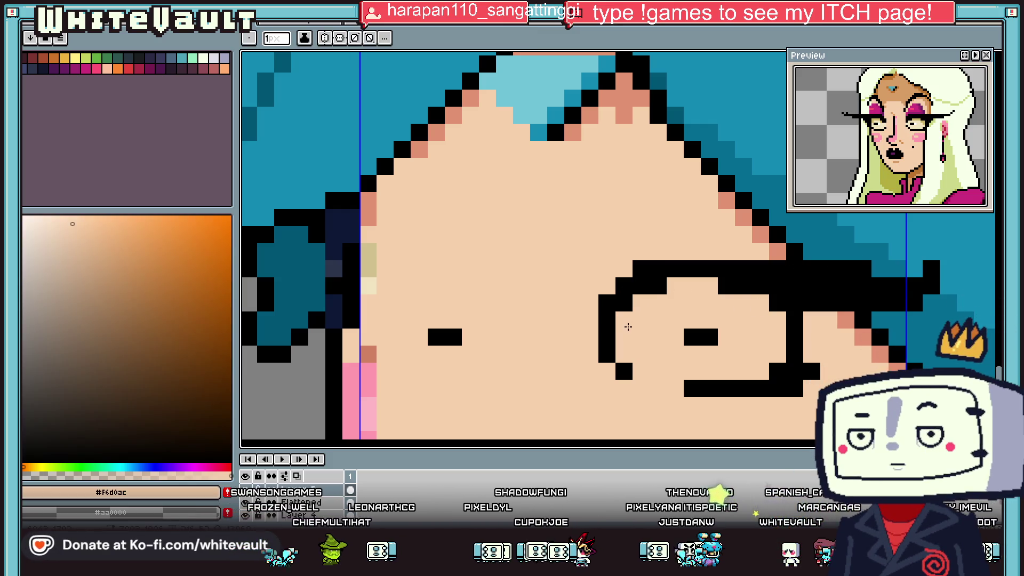
scroll(628, 326, "down", 3)
scroll(628, 326, "up", 3)
left_click(663, 315, "alt")
left_click(659, 304)
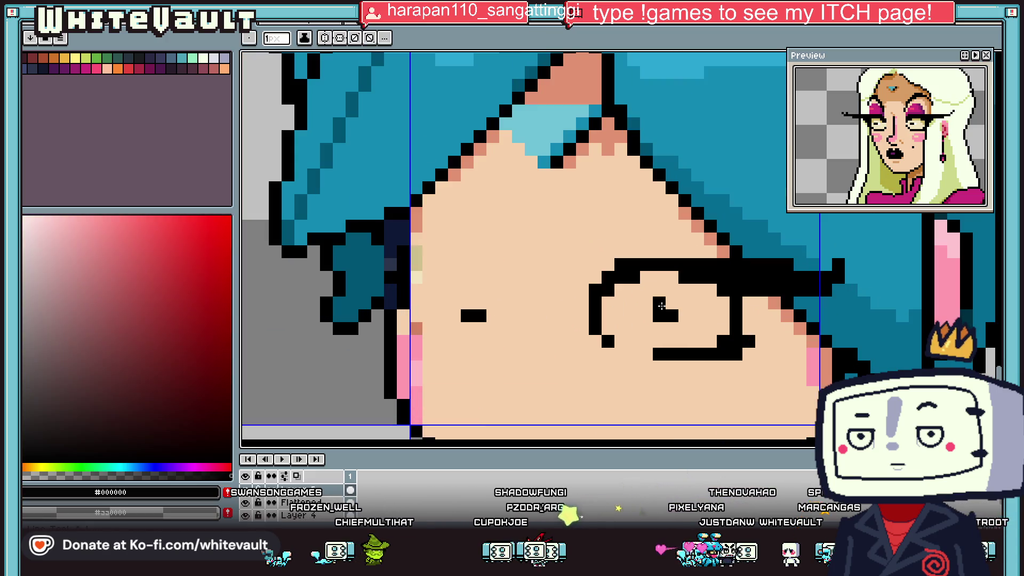
left_click(685, 297, "alt")
scroll(664, 324, "down", 3)
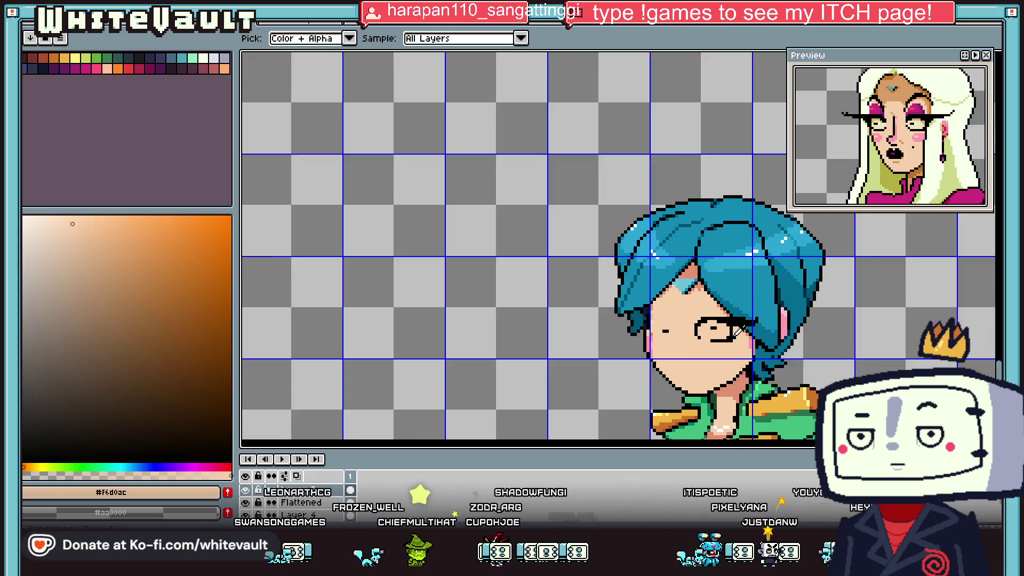
scroll(664, 324, "up", 3)
left_click(717, 327, "alt")
left_click(725, 333, "alt")
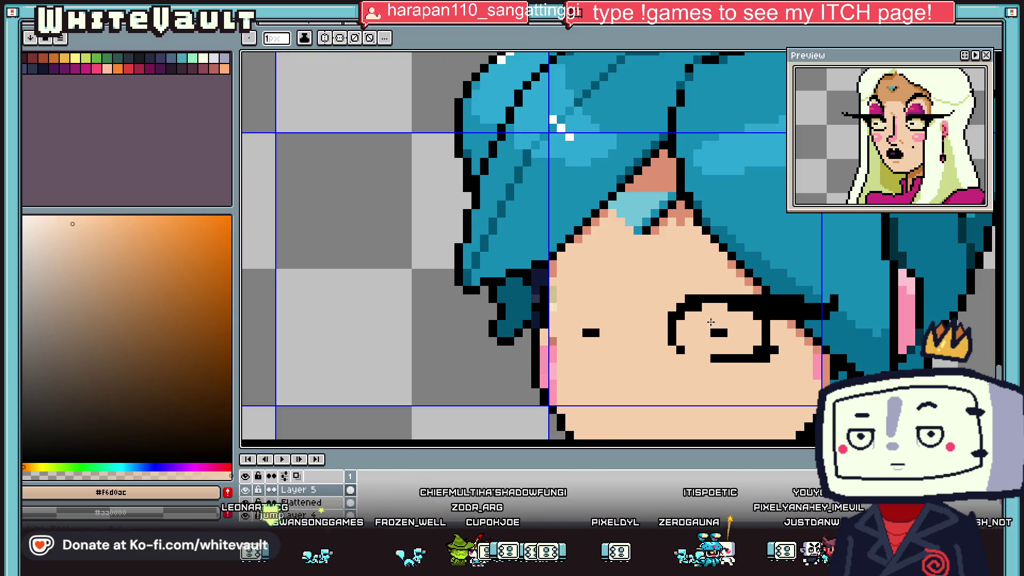
- Draw a black heavy-lid line over the left eye
scroll(746, 325, "down", 3)
scroll(773, 322, "down", 2)
scroll(784, 318, "up", 4)
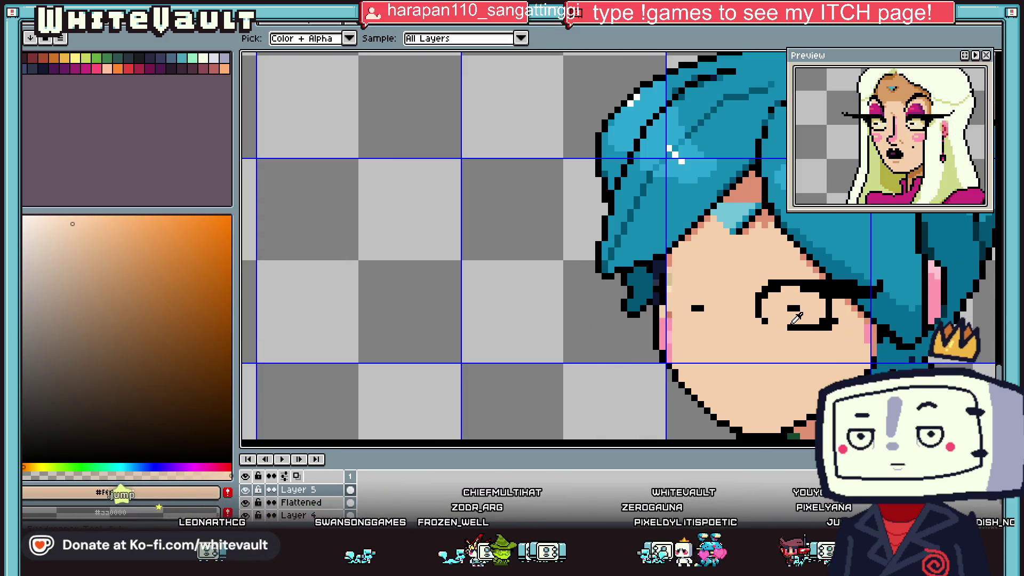
left_click(755, 305, "alt")
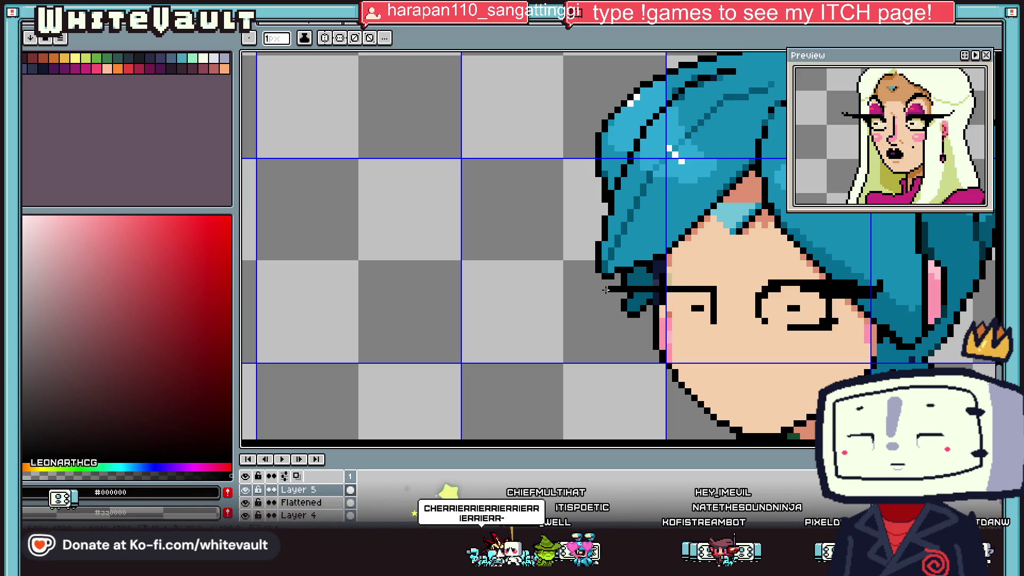
scroll(666, 293, "up", 1)
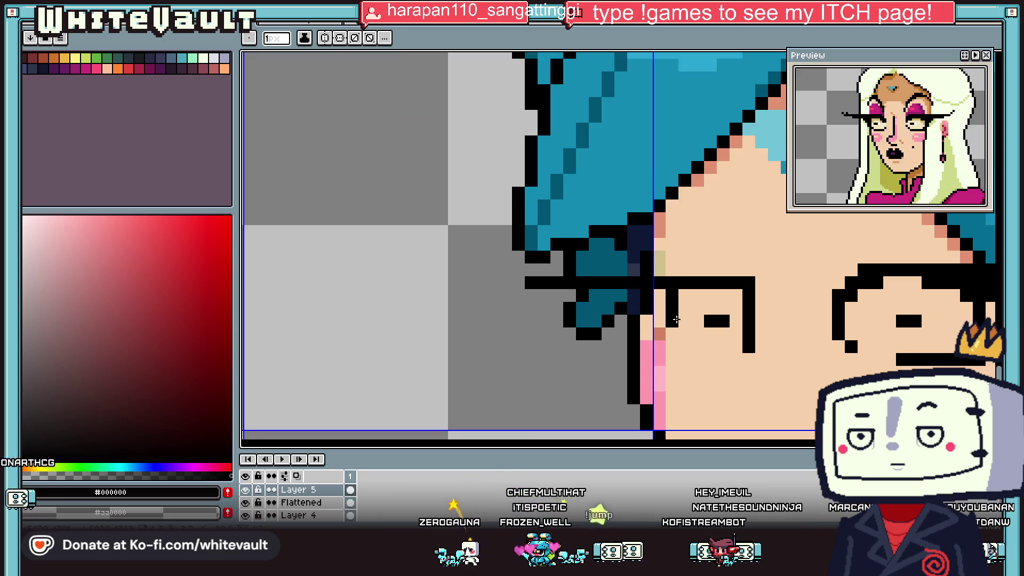
scroll(687, 348, "down", 3)
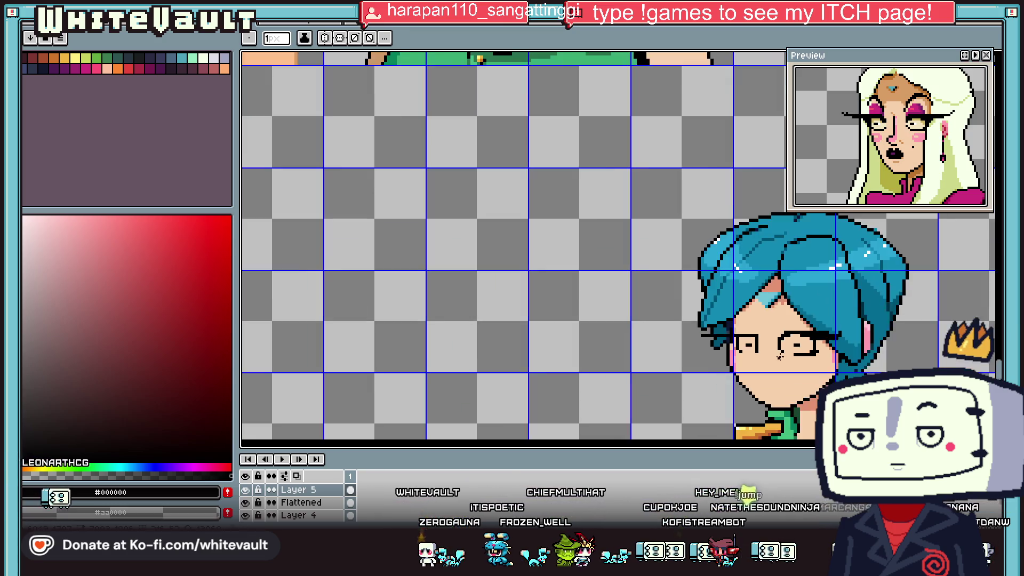
scroll(728, 308, "up", 2)
left_click_drag(728, 308, 708, 307)
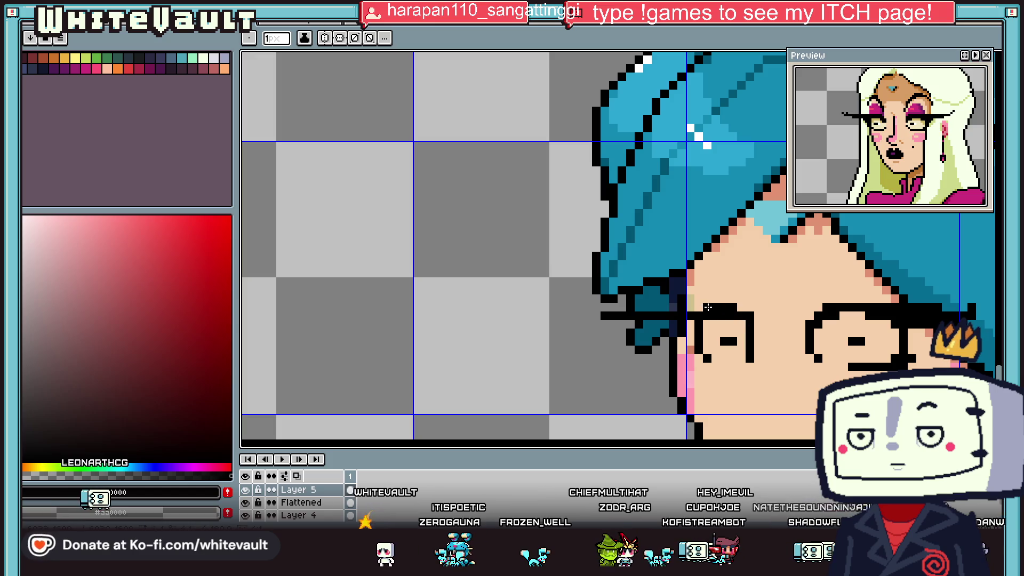
scroll(742, 320, "down", 2)
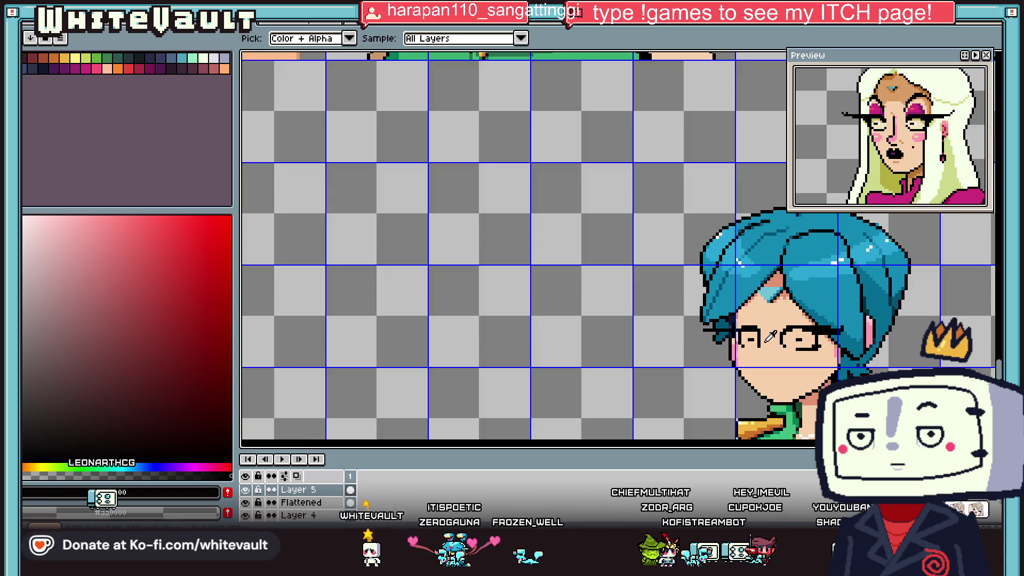
scroll(744, 341, "up", 2)
- Extend the black glasses arm leftward past the hair
key("i")
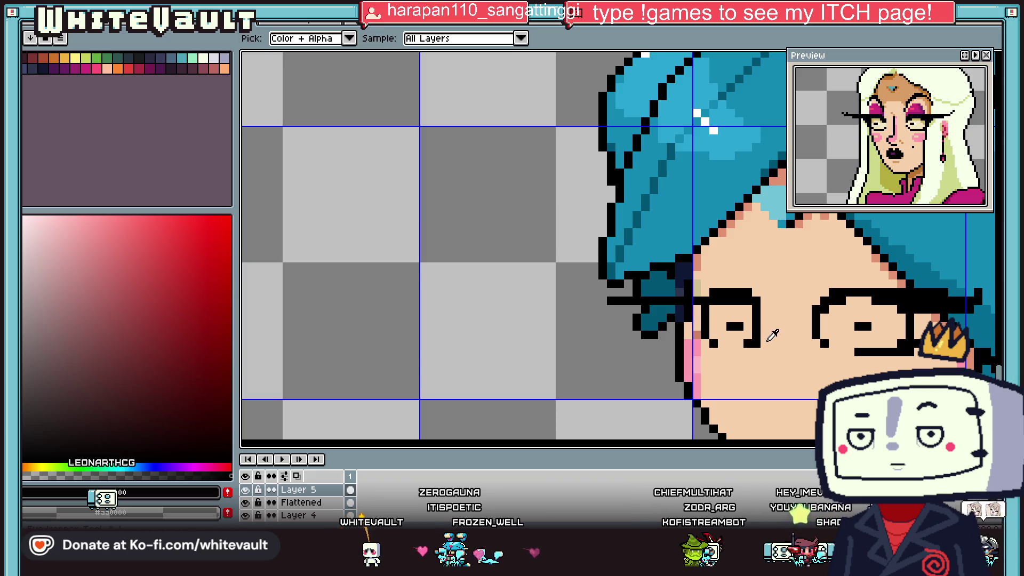
left_click(872, 249)
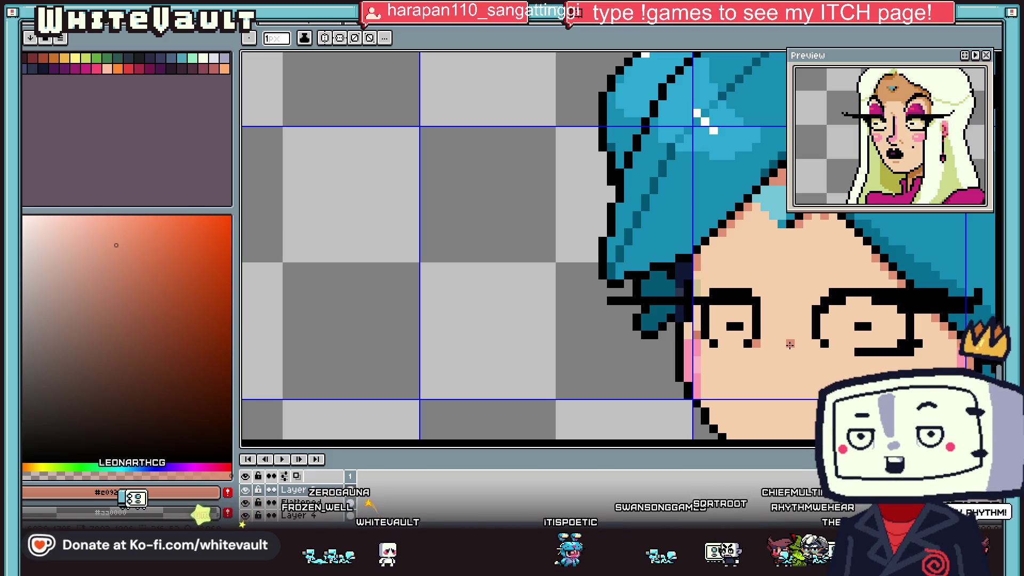
scroll(810, 353, "down", 3)
scroll(698, 329, "up", 3)
left_click(698, 330, "alt")
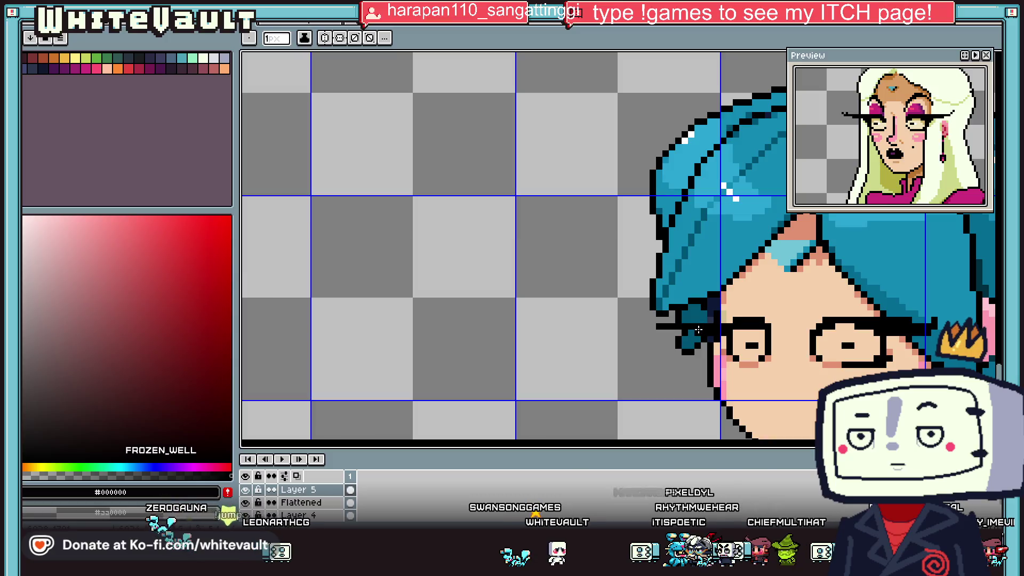
left_click_drag(693, 332, 645, 331)
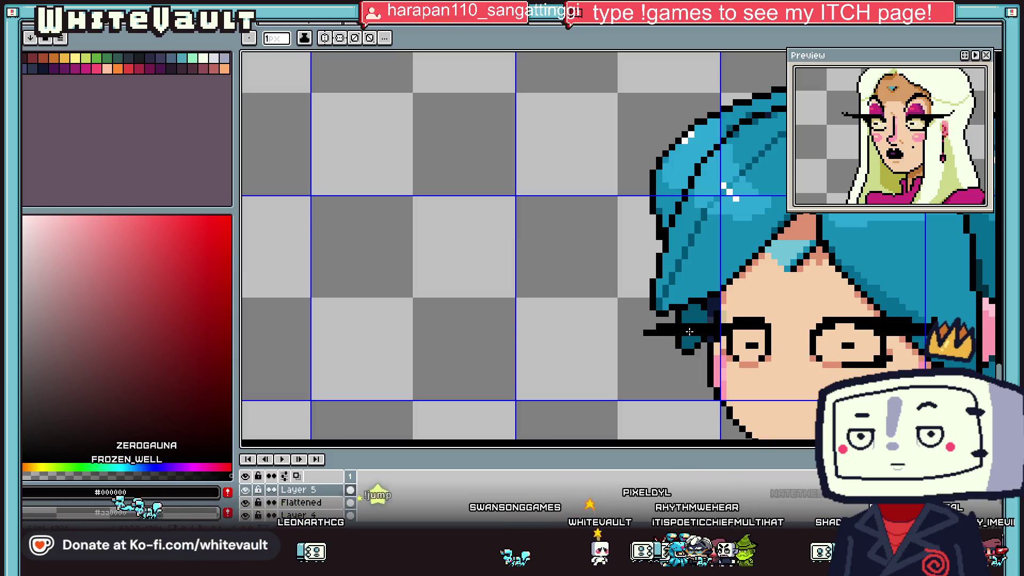
key("alt")
scroll(661, 334, "up", 2)
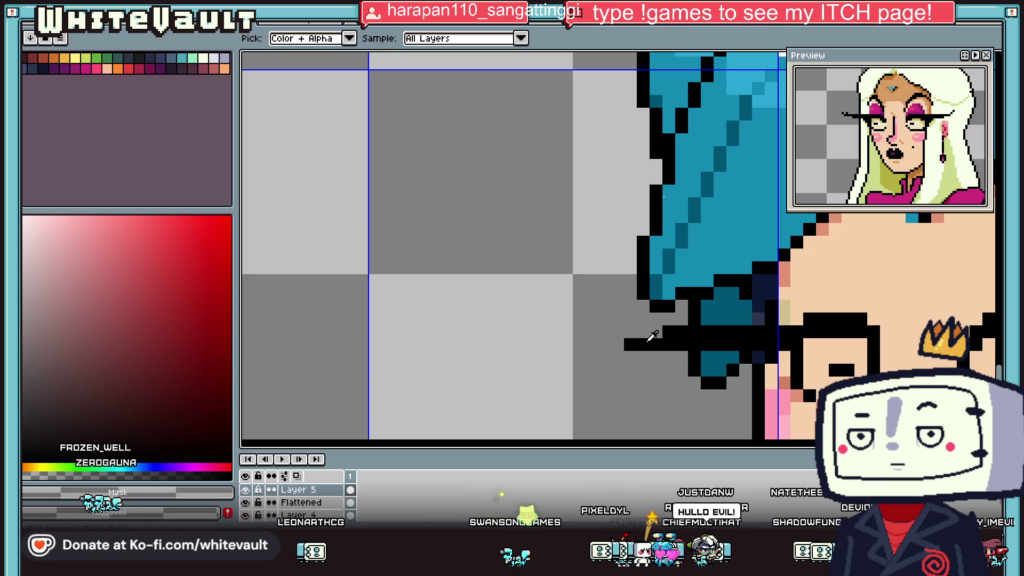
scroll(661, 339, "down", 2)
scroll(693, 341, "down", 2)
scroll(701, 343, "up", 3)
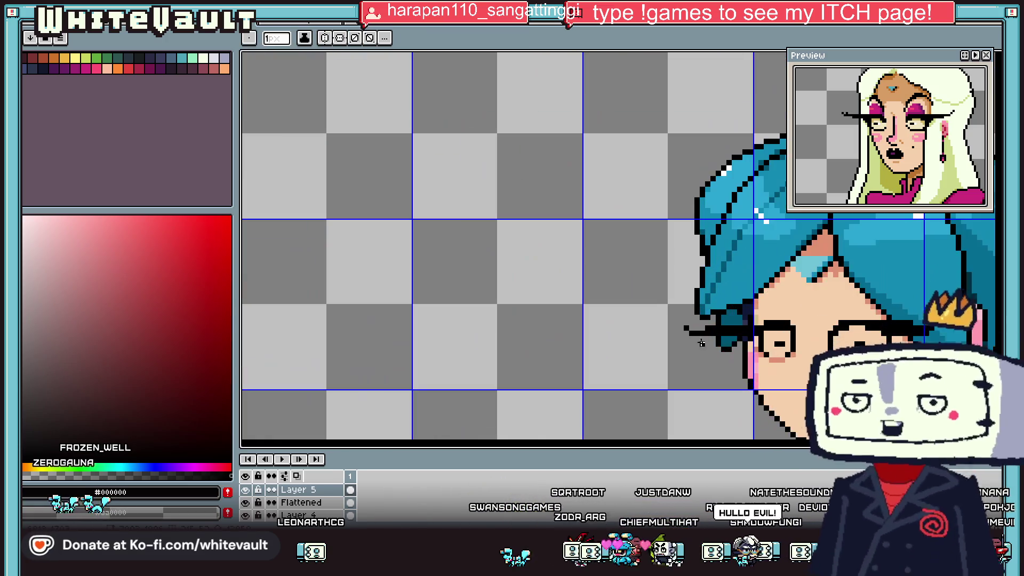
scroll(701, 343, "up", 2)
key("alt")
key("alt")
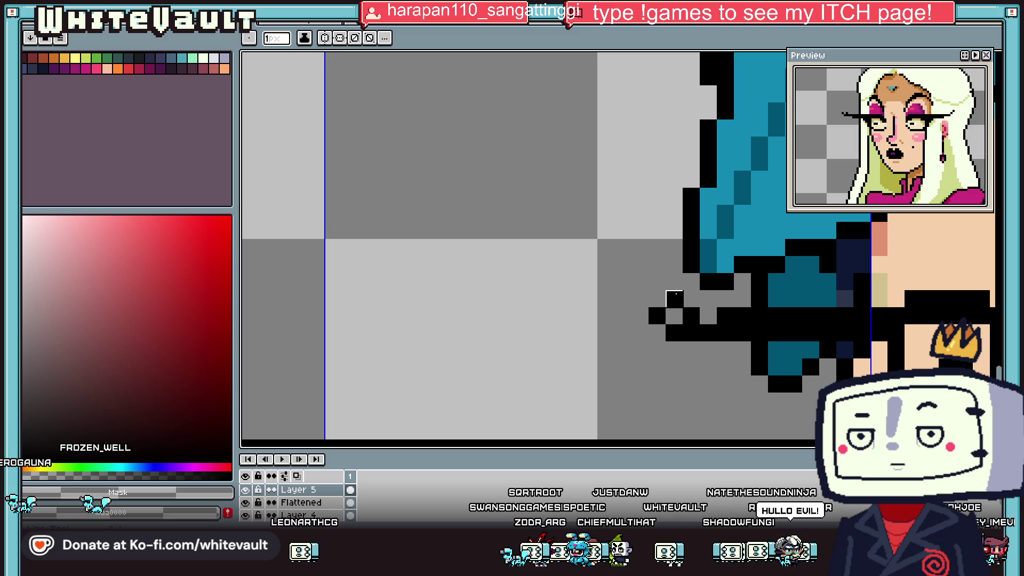
scroll(691, 333, "down", 2)
scroll(691, 333, "down", 1)
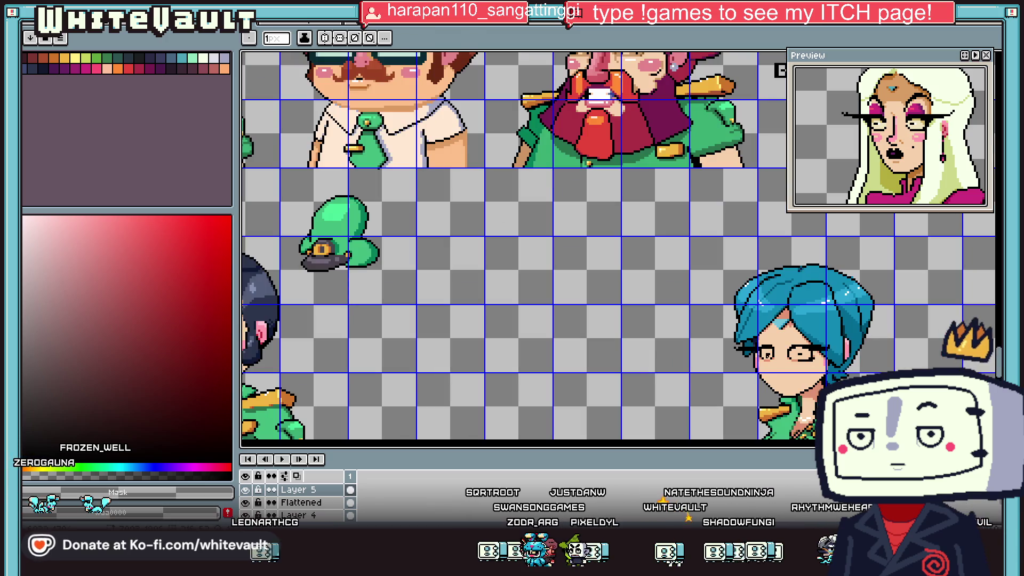
- Undo the last stroke near the left eye, return to the pencil and pan right across the sheet
scroll(794, 336, "down", 1)
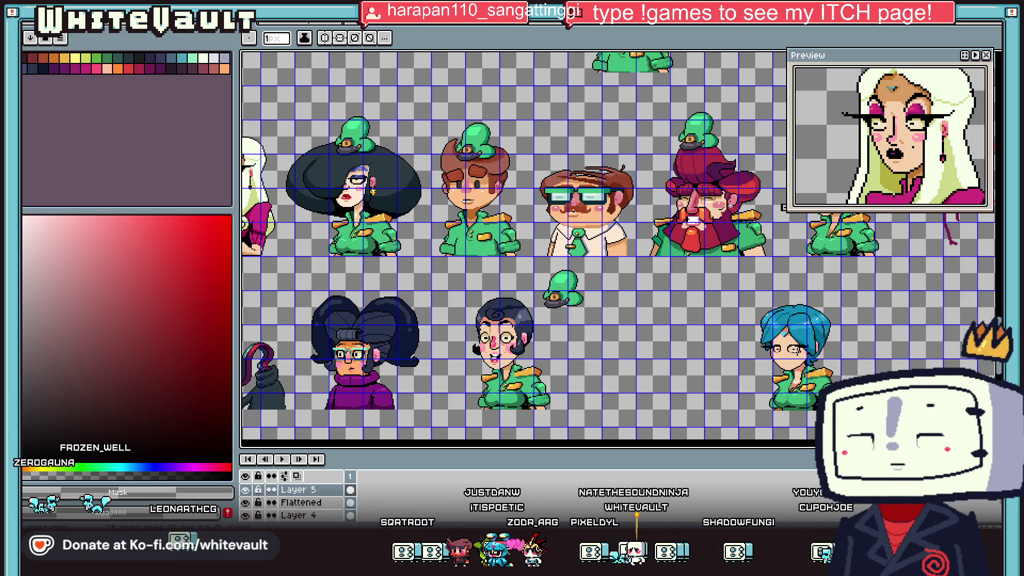
scroll(821, 342, "up", 1)
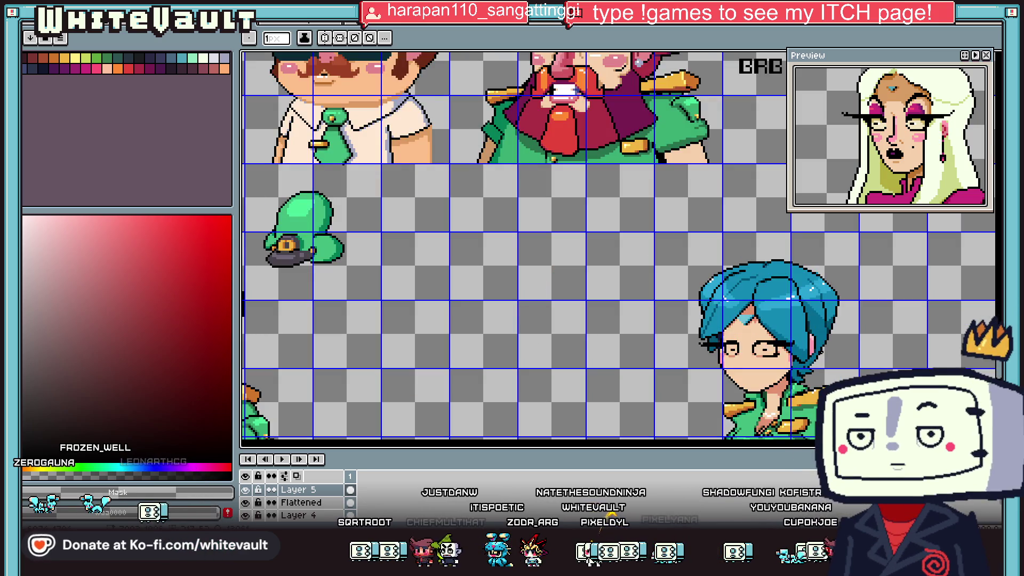
key("v")
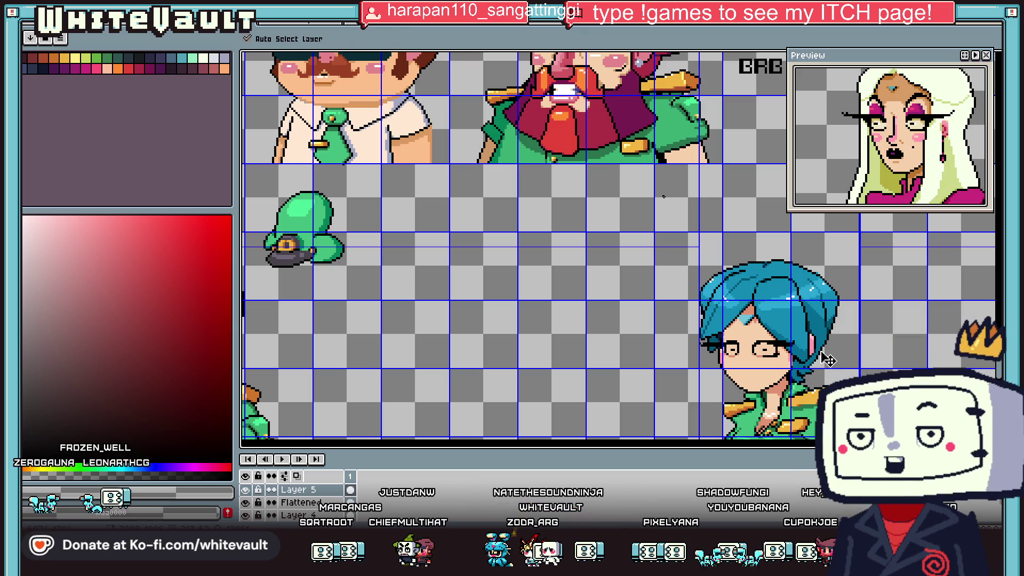
key("ctrl+z")
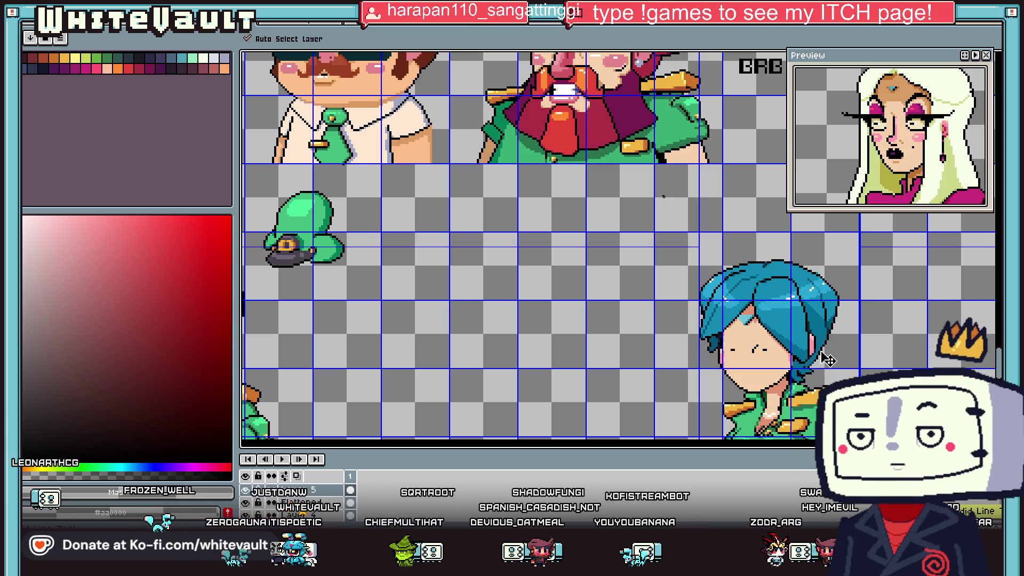
key("b")
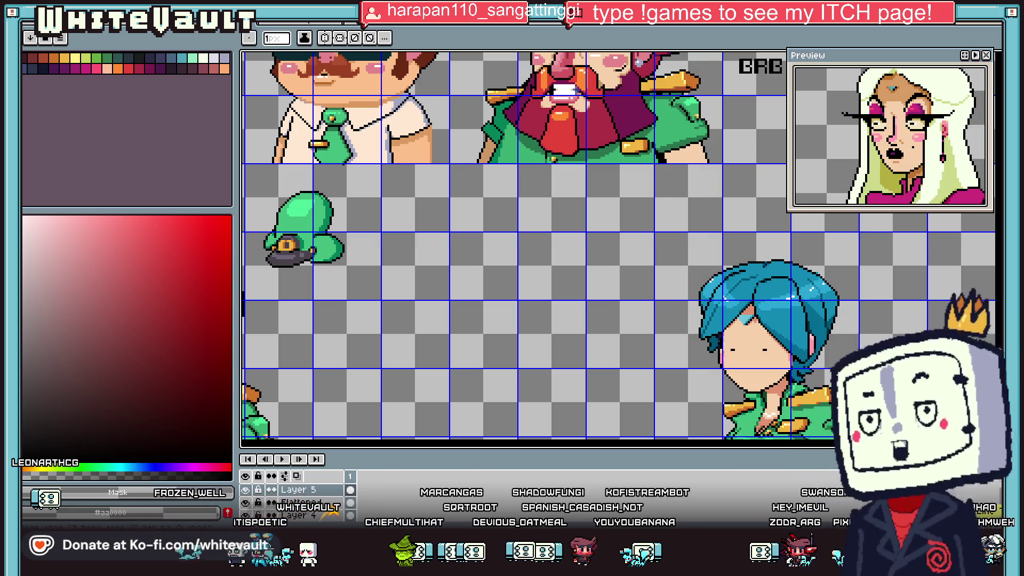
scroll(887, 346, "down", 4)
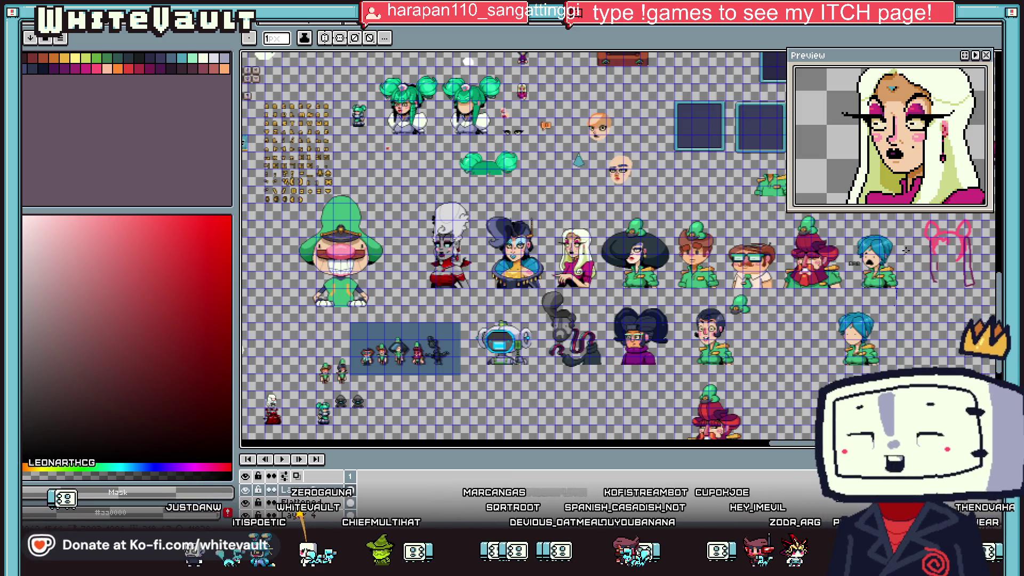
scroll(906, 250, "up", 3)
scroll(619, 245, "right", 5)
scroll(618, 246, "right", 1)
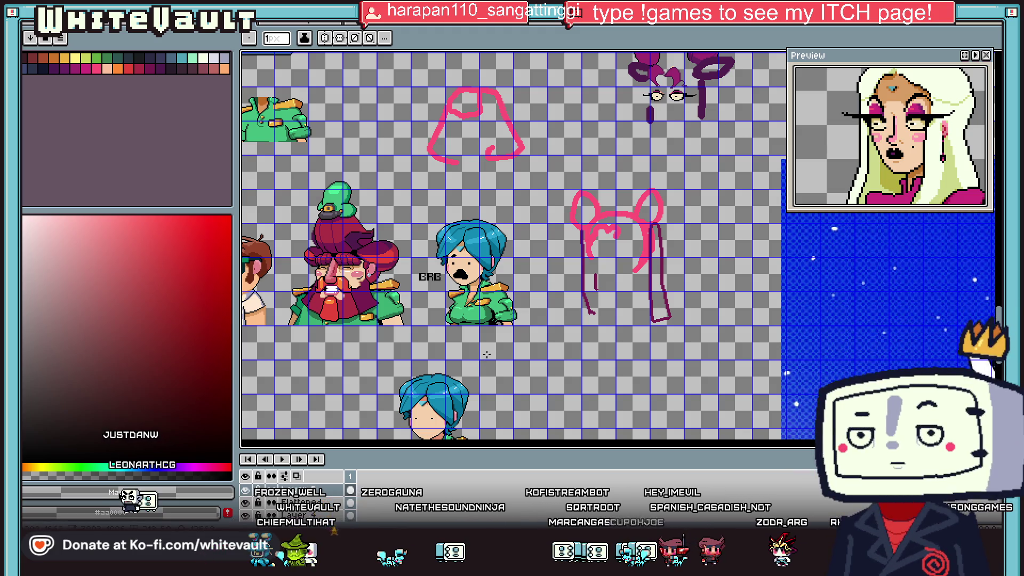
- Outline a pale oval around the right eye and fill it with the eye-white colour
key("i")
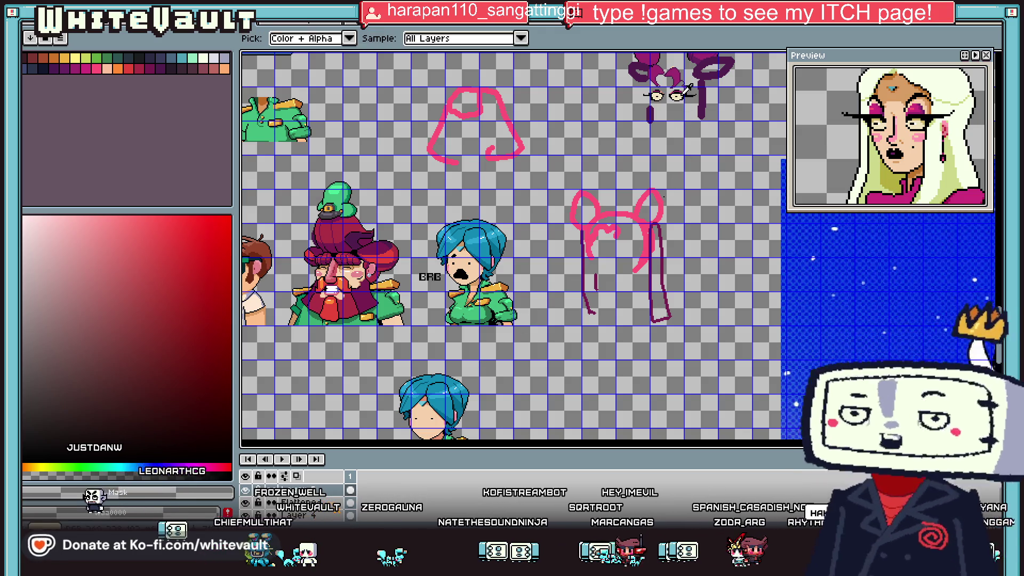
left_click(685, 92)
scroll(435, 423, "up", 3)
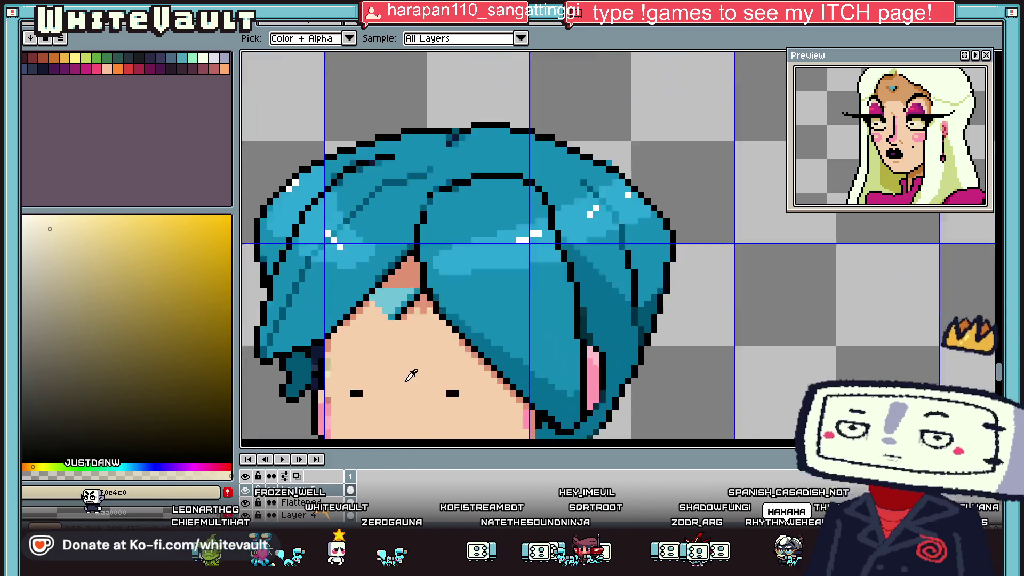
scroll(481, 392, "up", 1)
key("b")
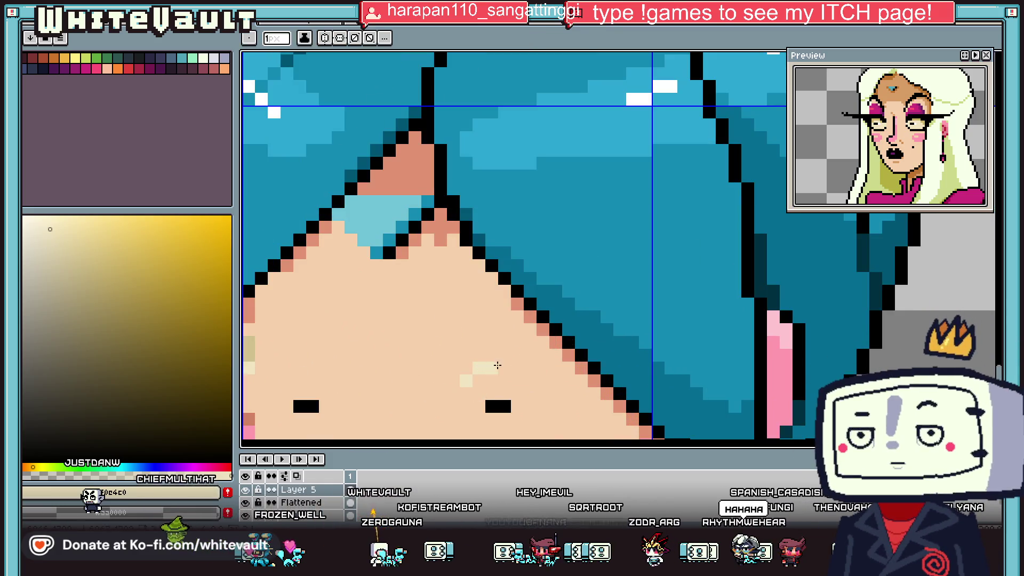
left_click_drag(549, 436, 555, 385)
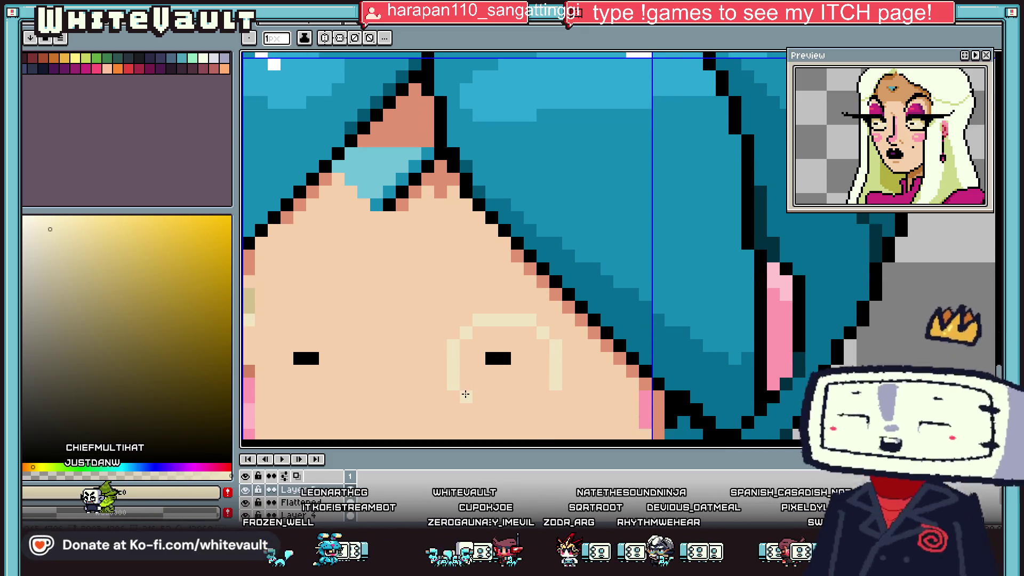
key("g")
left_click(539, 377)
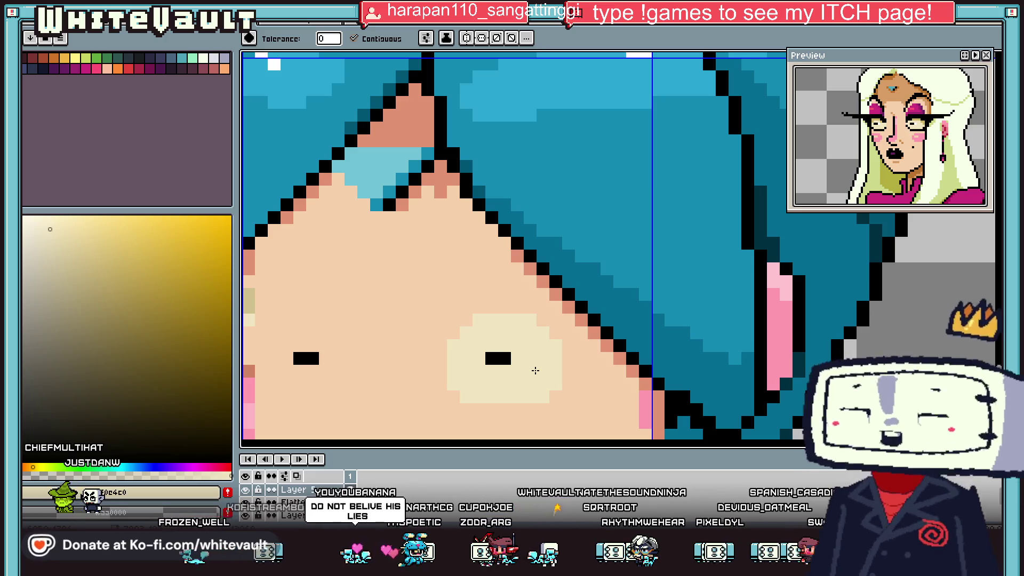
- Draw the black lower rim under the right eye
key("i")
left_click(587, 292)
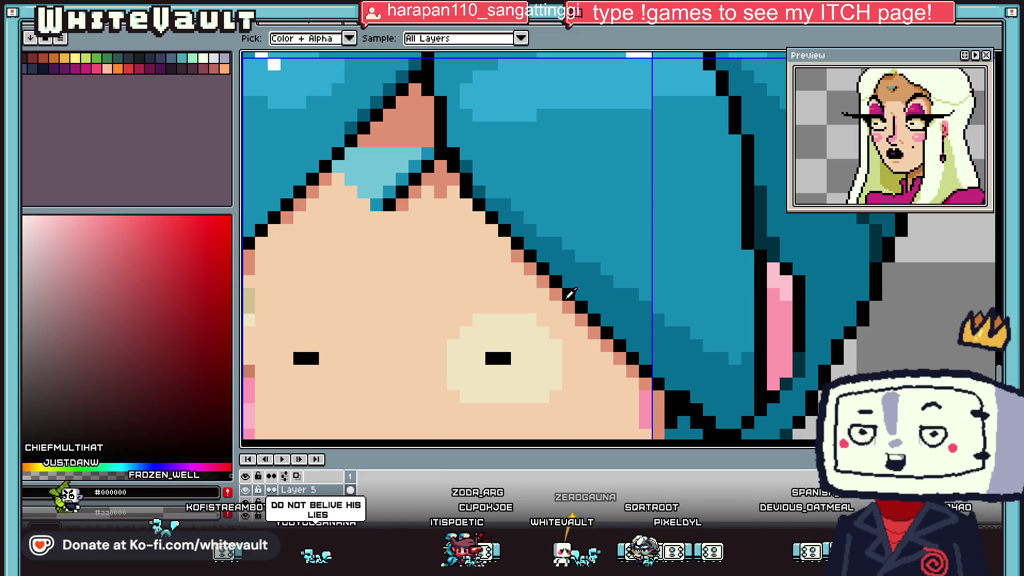
key("b")
left_click(440, 345)
mouse_move(464, 410)
left_mouse_down()
mouse_move(542, 409)
mouse_move(567, 351)
mouse_move(479, 309)
left_mouse_up()
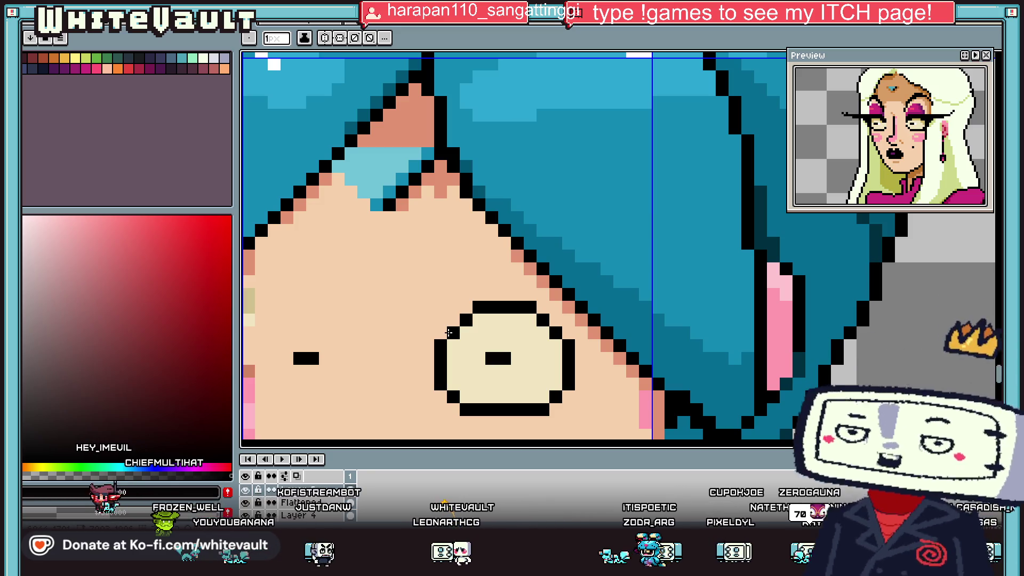
scroll(614, 359, "down", 2)
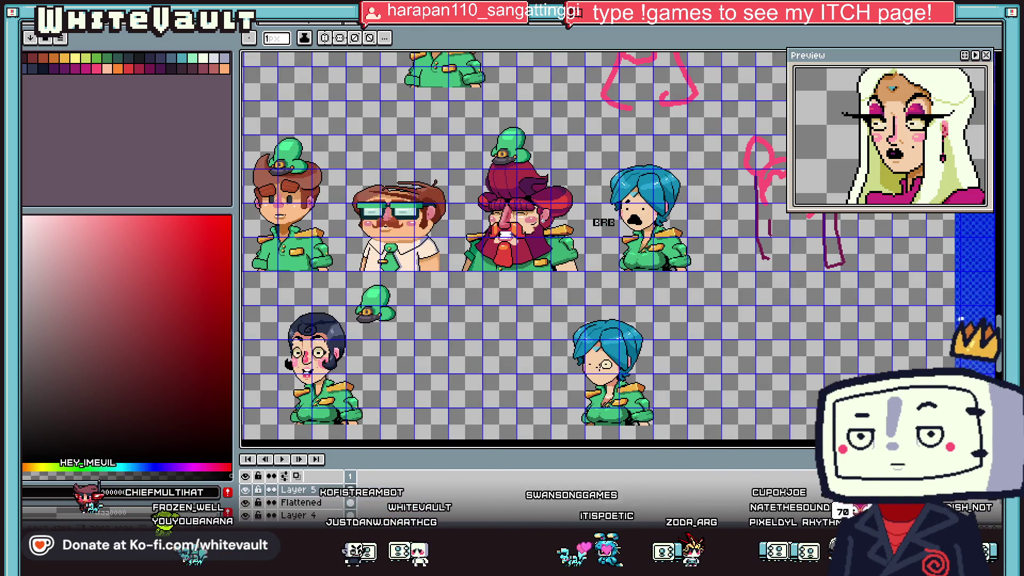
scroll(600, 364, "up", 5)
- Draw the black side and top outline of the left eye
key("i")
scroll(595, 354, "up", 2)
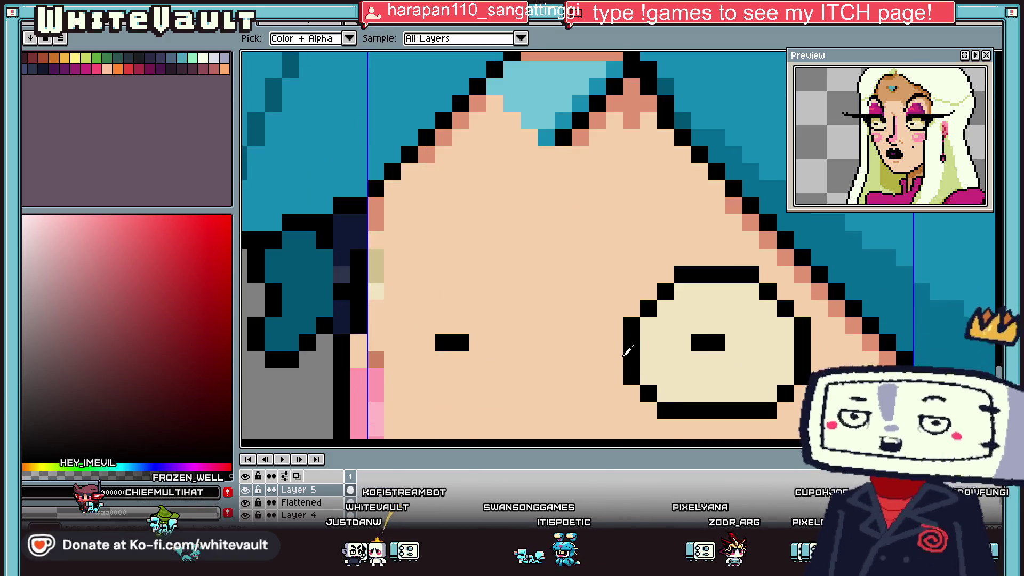
key("b")
left_click(512, 376)
left_click(512, 325, "shift")
left_click(495, 308)
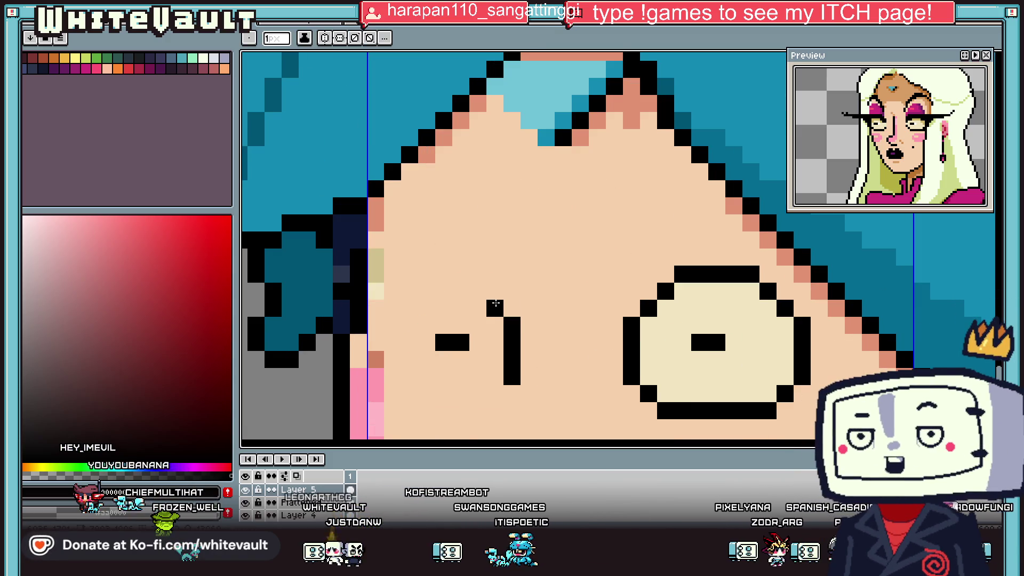
mouse_move(495, 291)
left_mouse_down()
mouse_move(427, 291)
mouse_move(405, 347)
left_mouse_up()
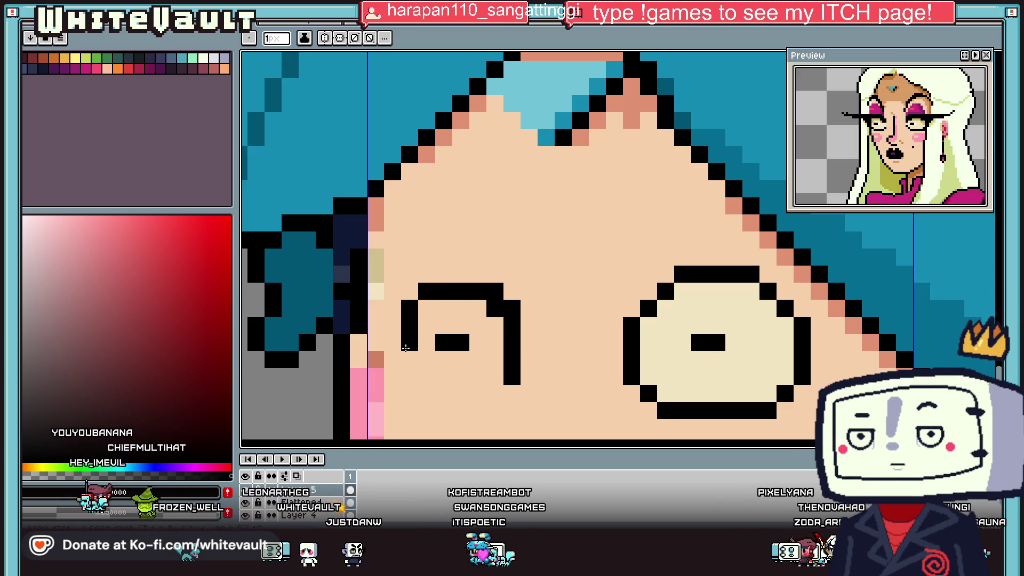
scroll(565, 355, "down", 2)
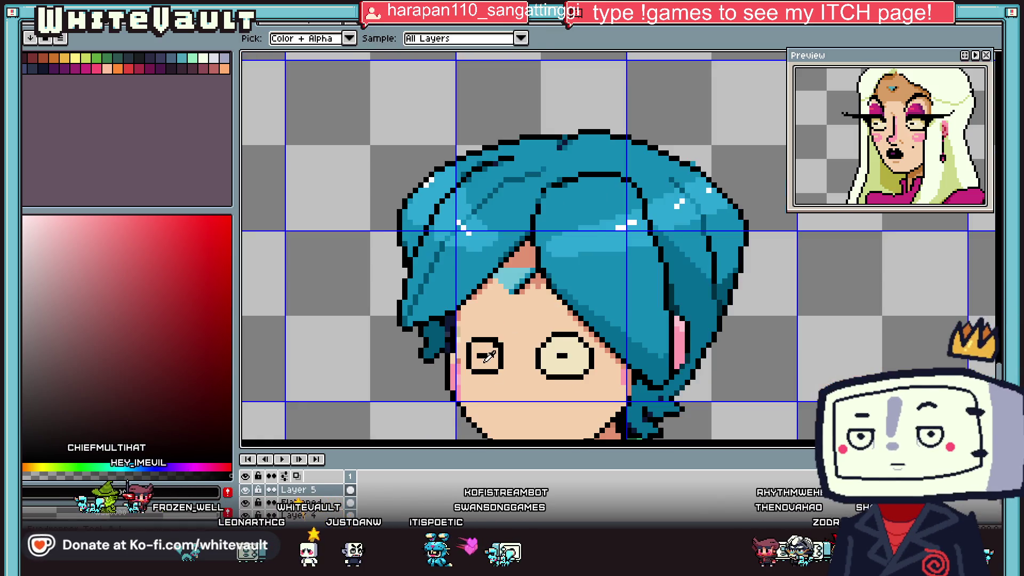
scroll(565, 355, "up", 1)
- Fill the left eye with the cream eye-white colour
left_click(586, 330, "alt")
left_click(647, 336, "alt")
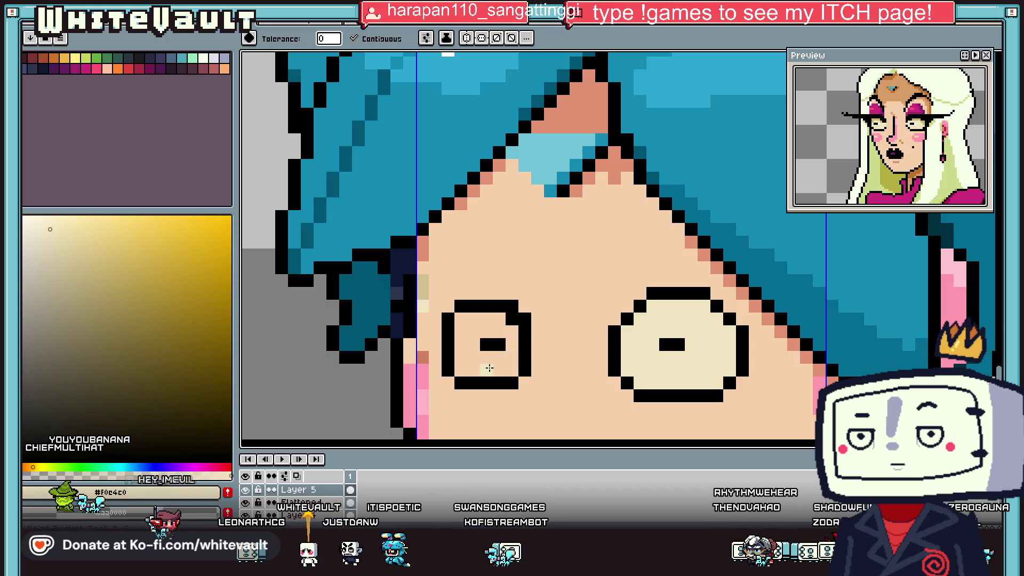
left_click(491, 357)
scroll(542, 338, "down", 2)
scroll(545, 332, "up", 1)
scroll(544, 333, "up", 1)
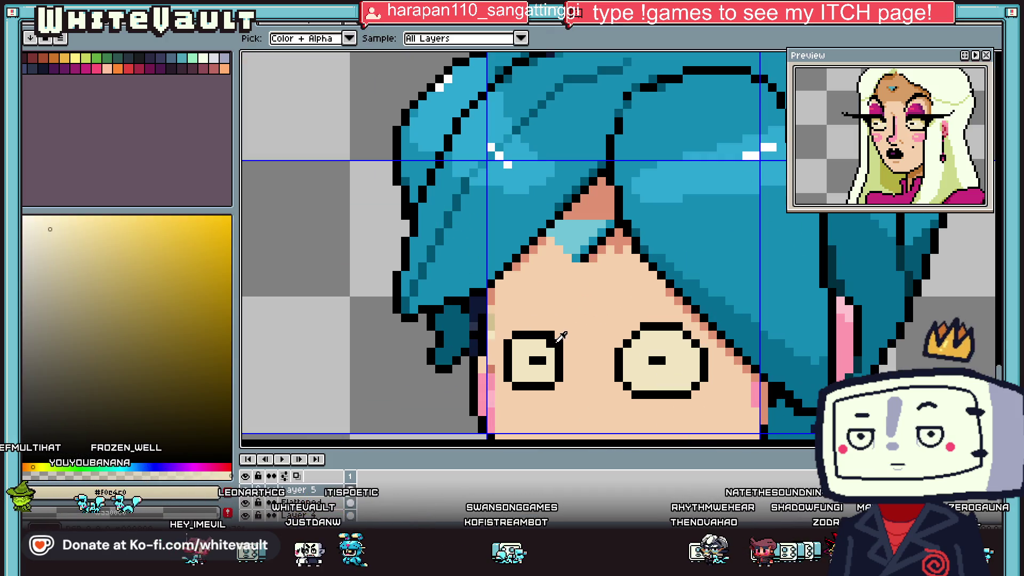
- Extend the right eye's black glasses frame, zooming in and out to check the result
left_click(514, 324, "alt")
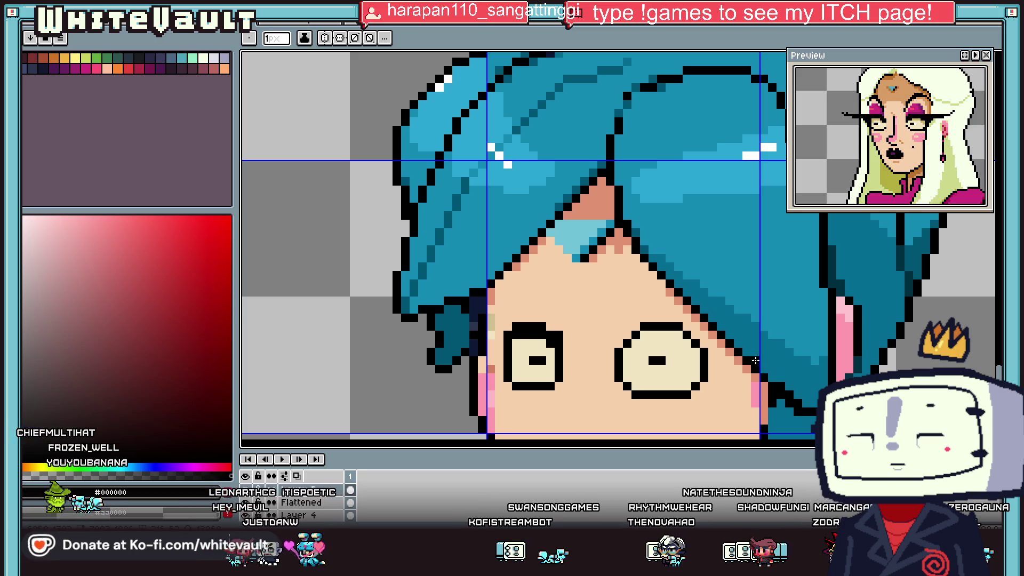
scroll(709, 387, "up", 1)
left_click_drag(715, 387, 701, 399)
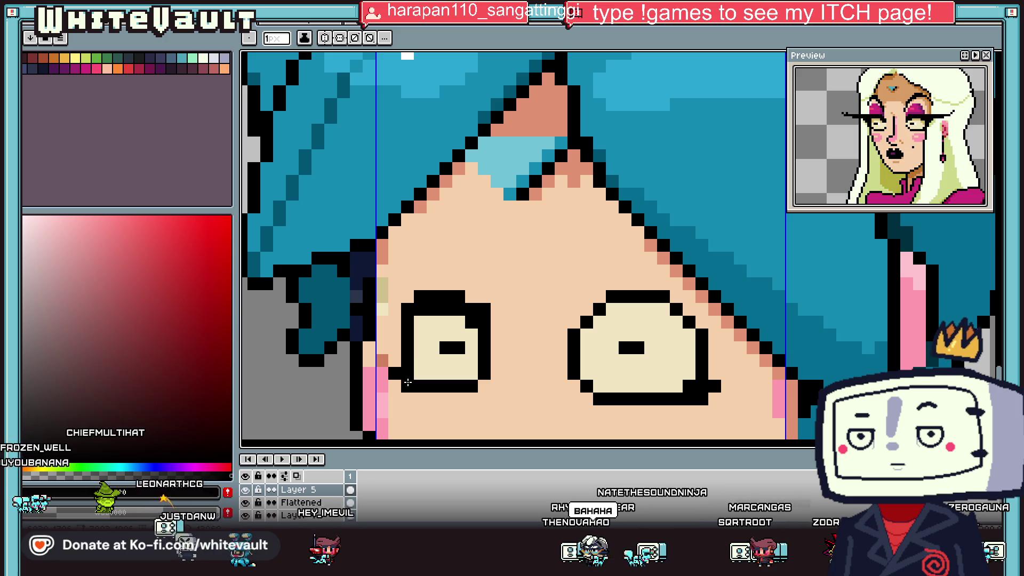
scroll(391, 375, "down", 5)
scroll(536, 323, "up", 3)
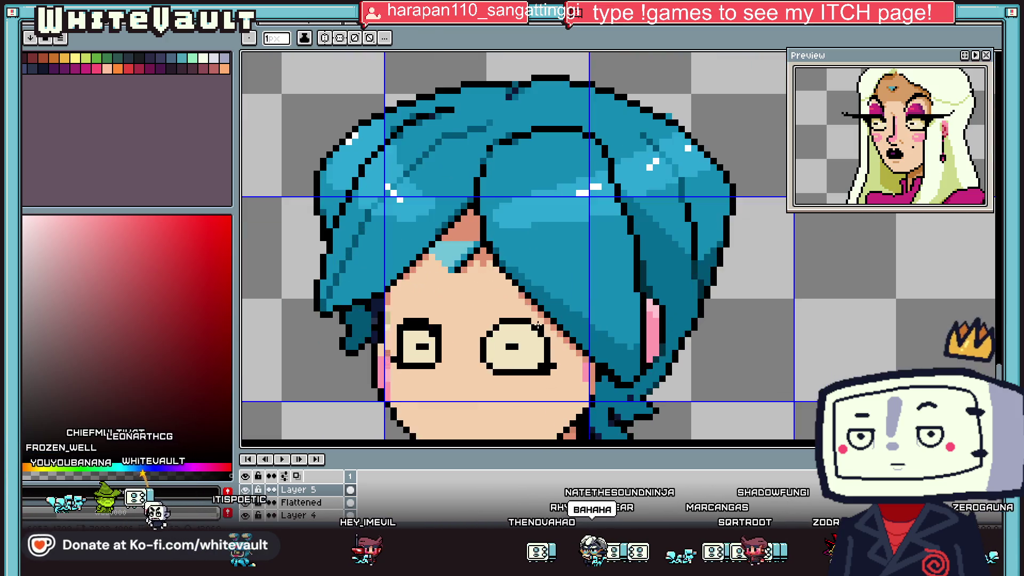
scroll(533, 316, "up", 2)
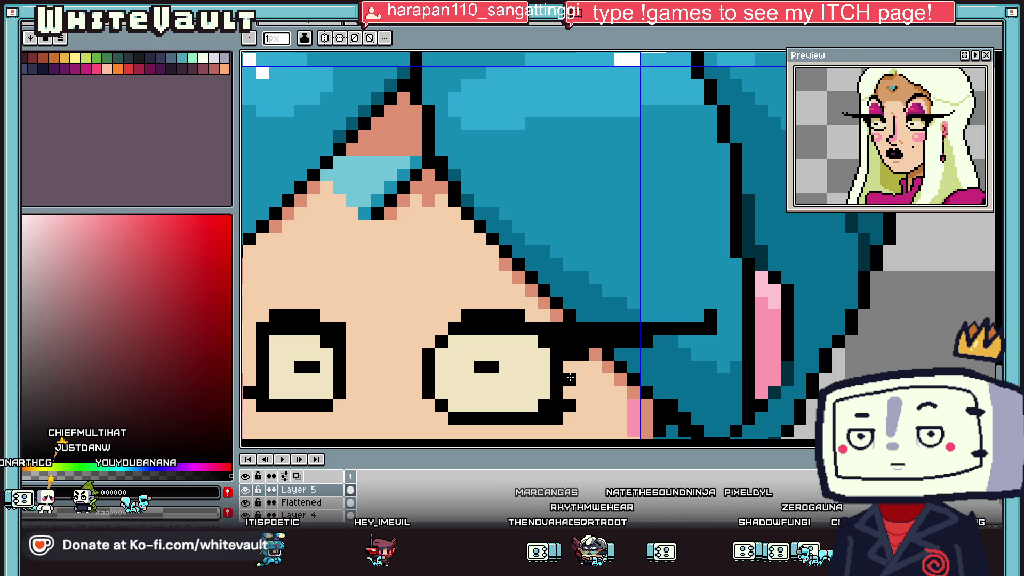
scroll(570, 377, "down", 4)
scroll(504, 364, "up", 2)
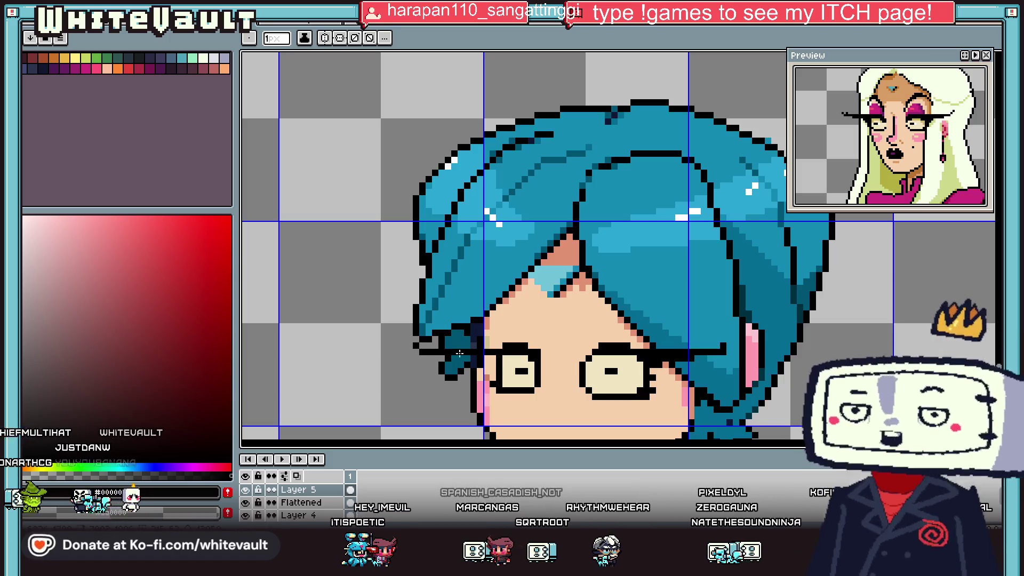
scroll(482, 360, "up", 1)
scroll(572, 369, "down", 3)
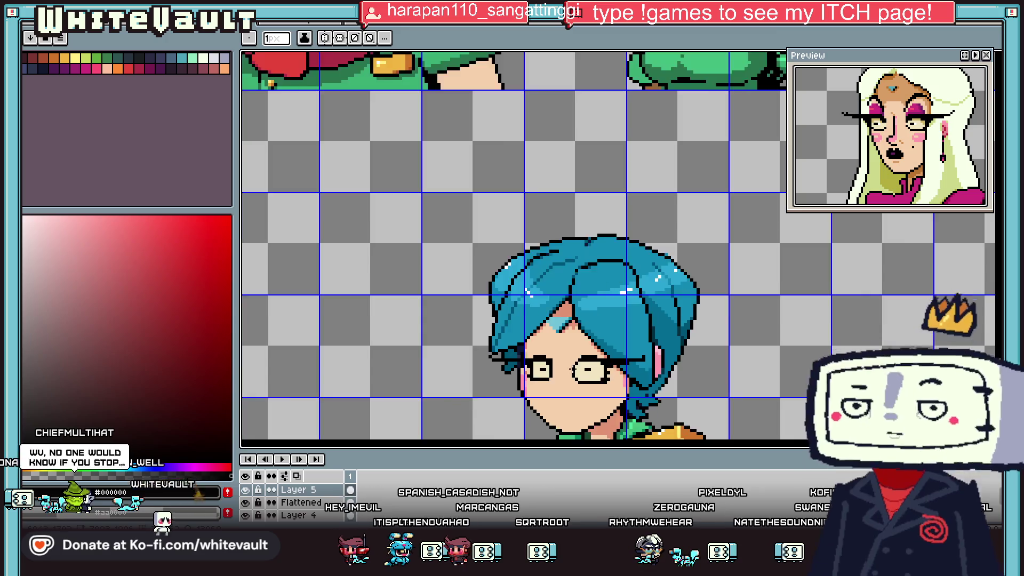
scroll(572, 369, "down", 3)
scroll(578, 373, "up", 3)
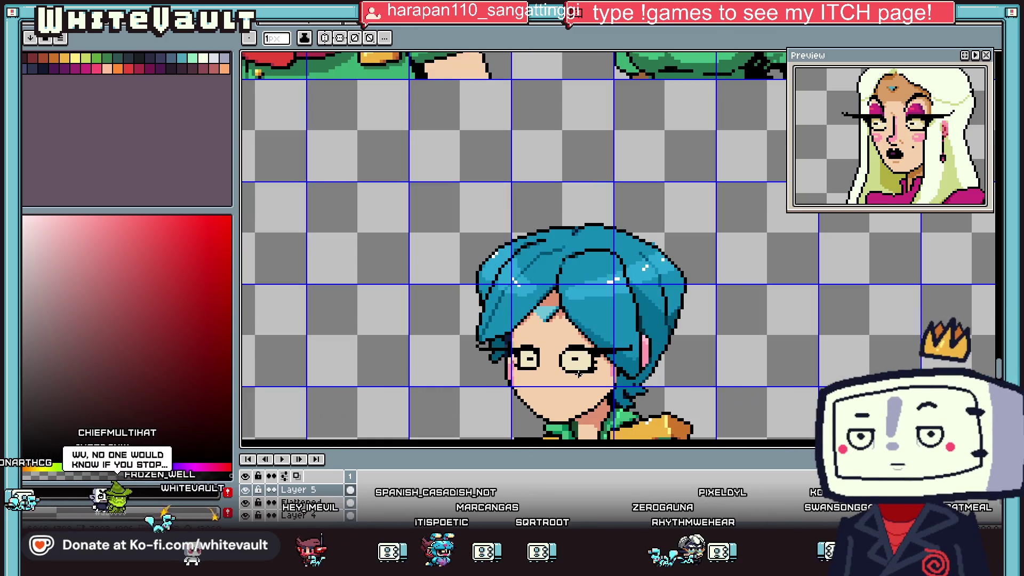
scroll(578, 373, "down", 2)
scroll(578, 374, "down", 1)
scroll(579, 375, "up", 1)
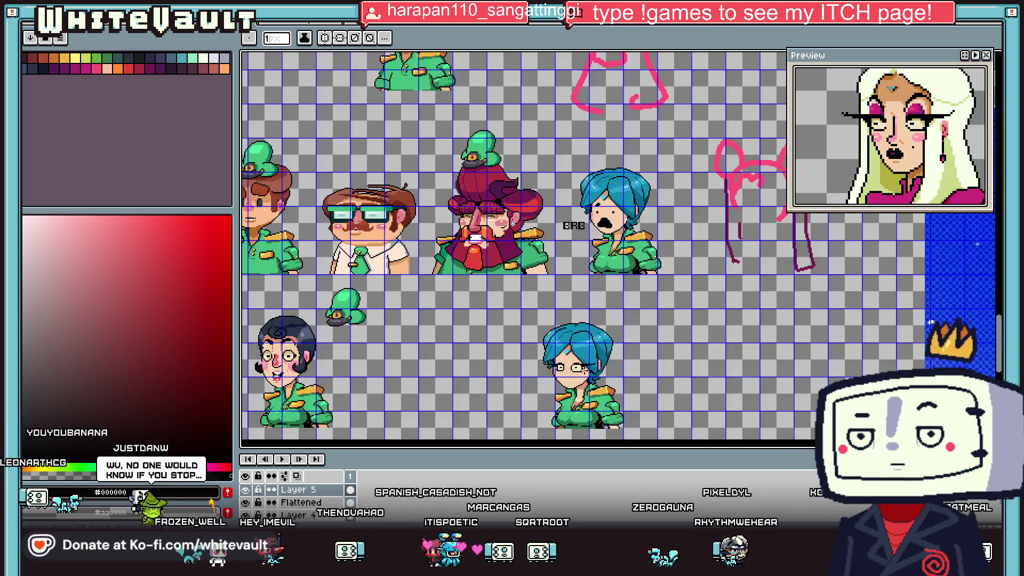
scroll(579, 377, "up", 1)
- Select the glasses around the left eye with a rectangle, delete them, and deselect
key("m")
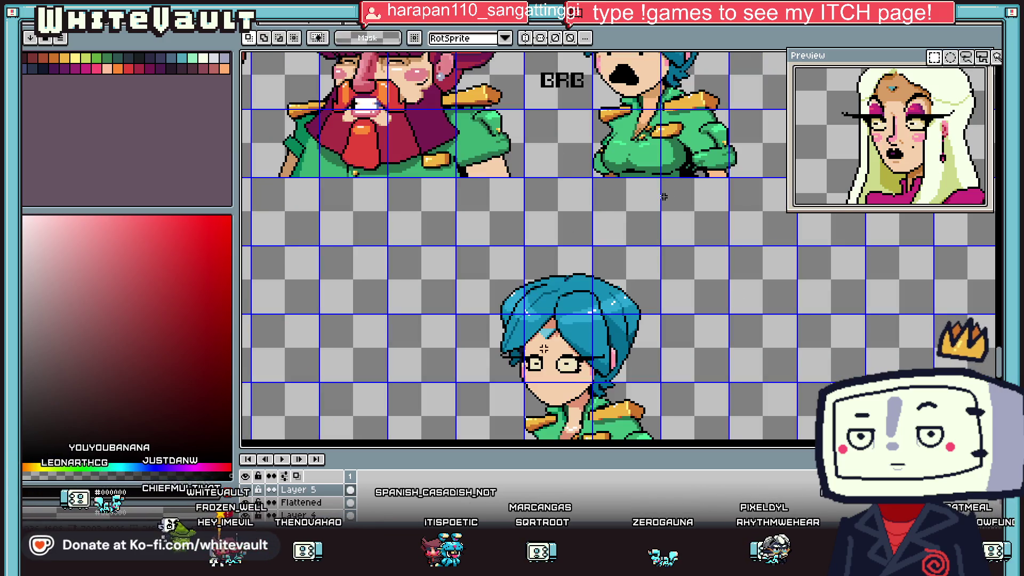
left_click_drag(481, 340, 546, 388)
left_click(539, 382)
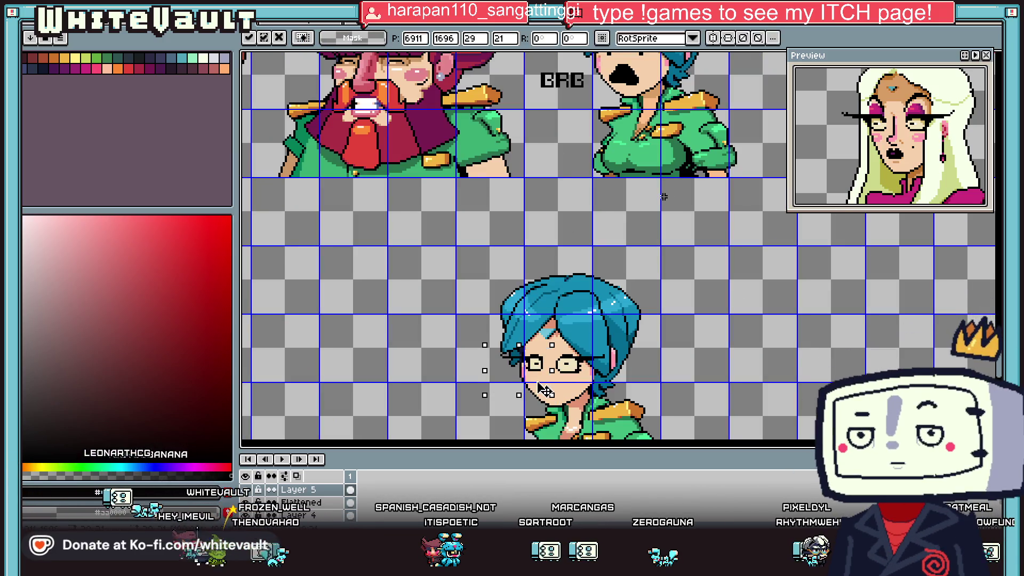
scroll(539, 382, "down", 2)
scroll(609, 406, "up", 2)
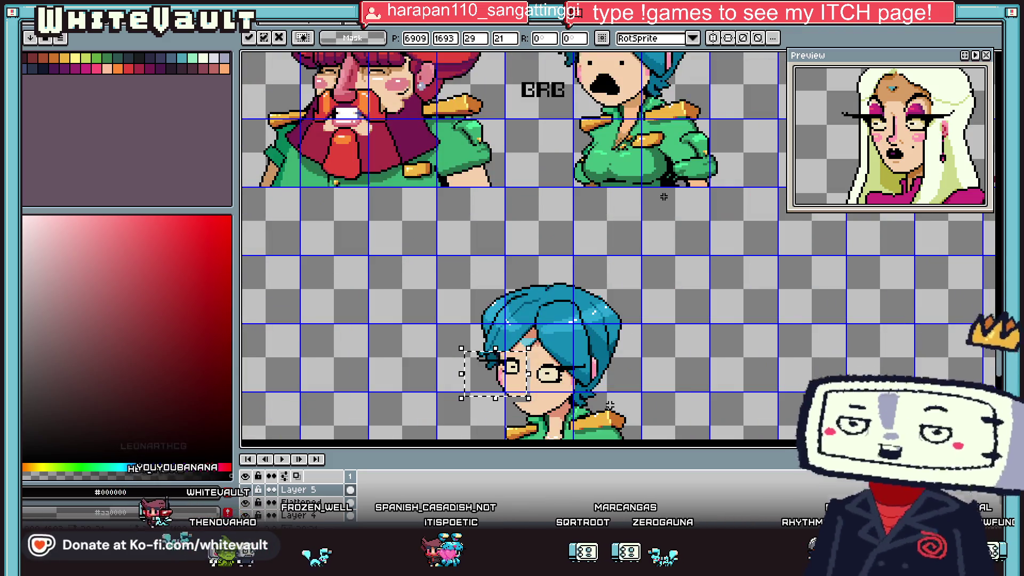
key("Return")
key("Delete")
key("ctrl+d")
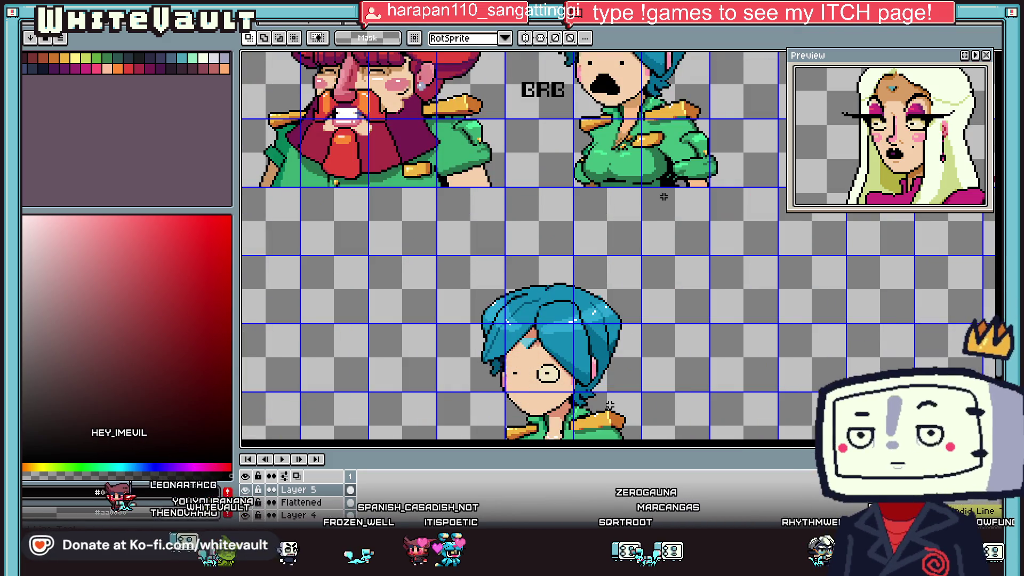
- Eyedrop the face's skin tone and bucket-fill the leftover eye patch with it
left_click(539, 374)
scroll(569, 381, "up", 3)
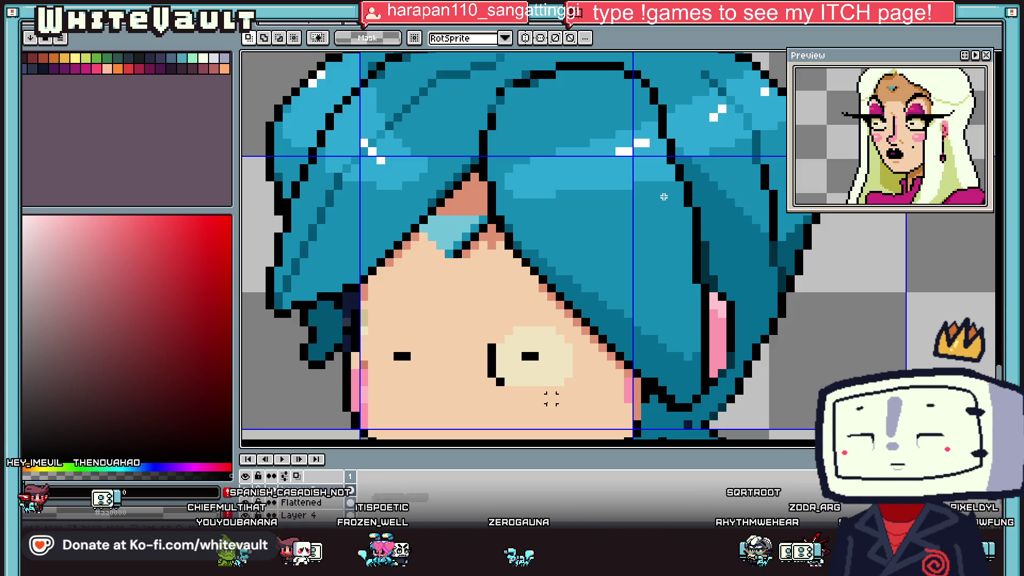
key("b")
left_click(527, 373, "alt")
key("g")
left_click(516, 350)
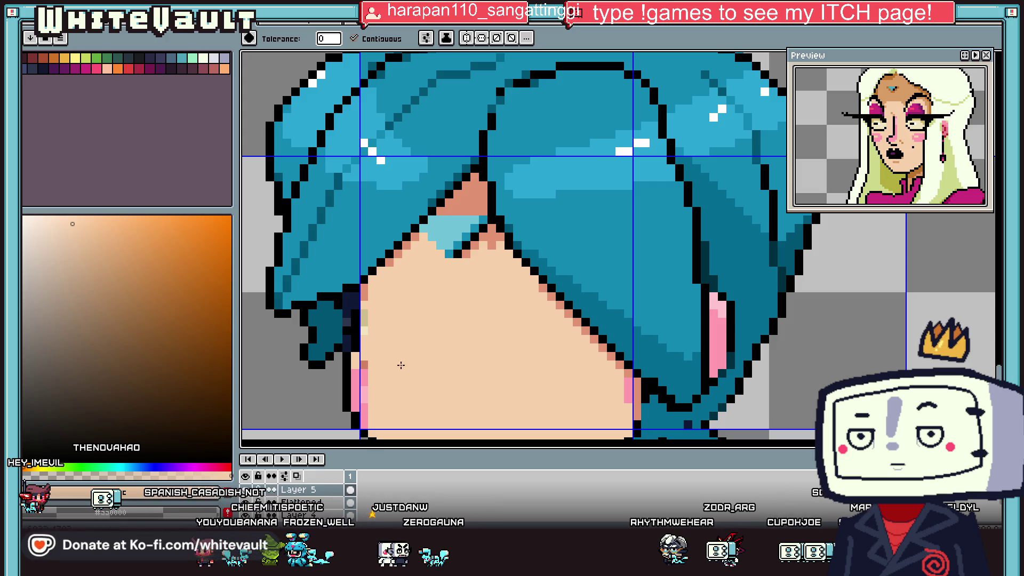
- Add a new empty layer and sample the pink from the skin edge
right_click(323, 497)
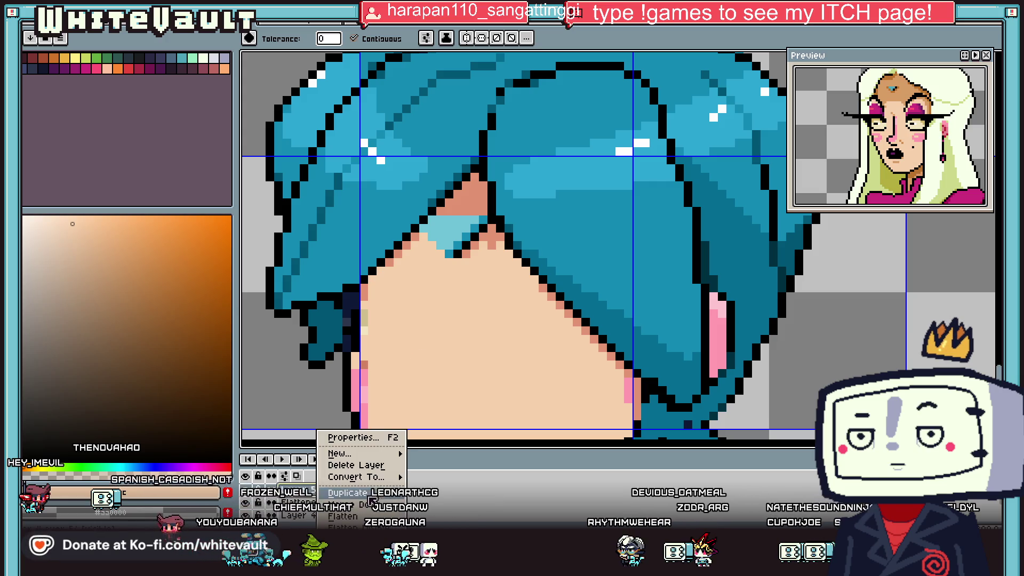
mouse_move(339, 452)
left_click(424, 449)
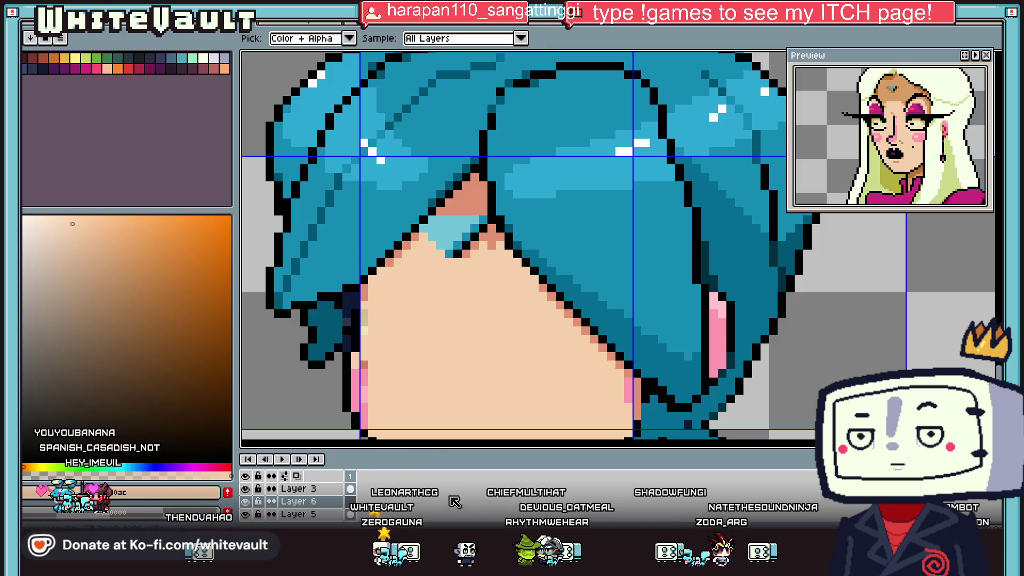
key("i")
scroll(570, 385, "down", 3)
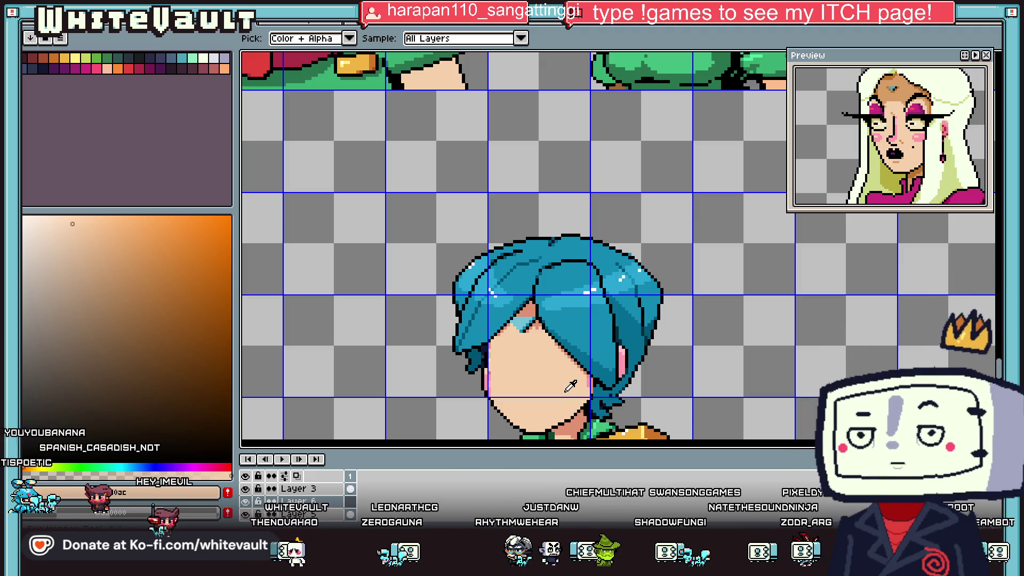
scroll(570, 385, "down", 5)
scroll(597, 383, "up", 5)
scroll(505, 289, "up", 1)
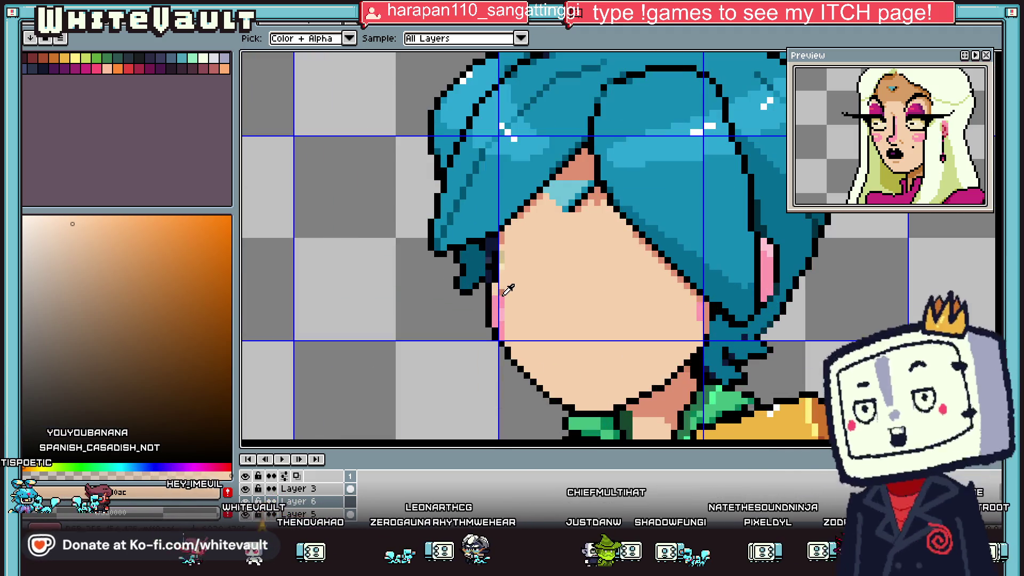
left_click(501, 293)
- Outline a pink cheek on the left of the face, undoing an accidental full-canvas fill
key("b")
scroll(505, 289, "up", 1)
mouse_move(503, 283)
left_mouse_down()
mouse_move(531, 284)
mouse_move(556, 310)
mouse_move(556, 377)
left_mouse_up()
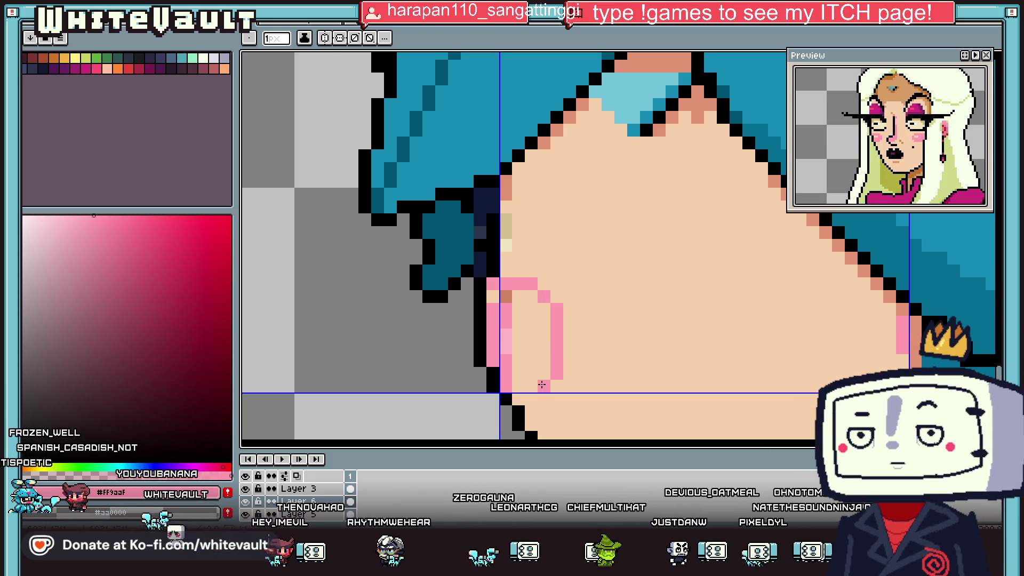
key("g")
left_click(507, 313)
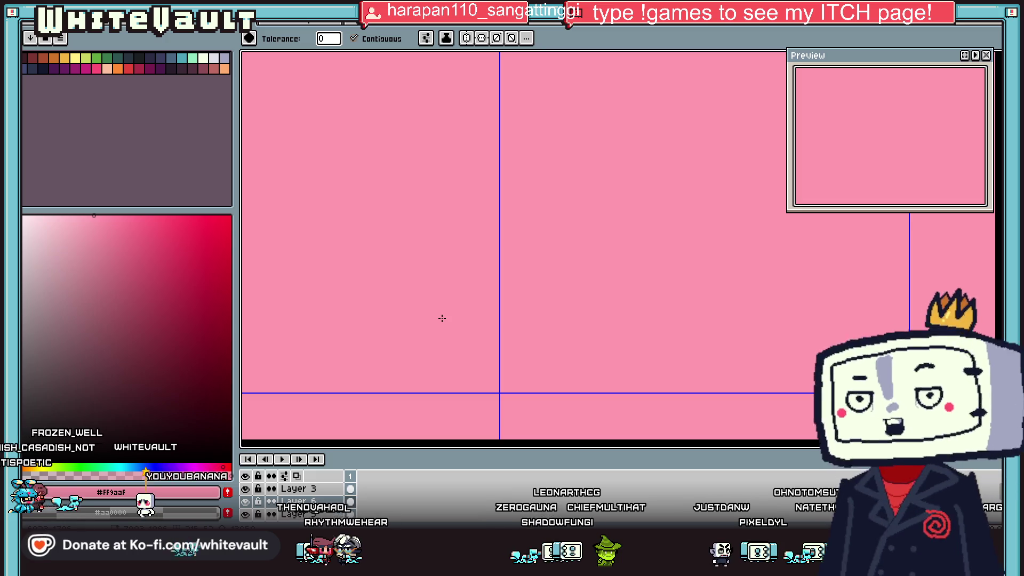
key("ctrl+z")
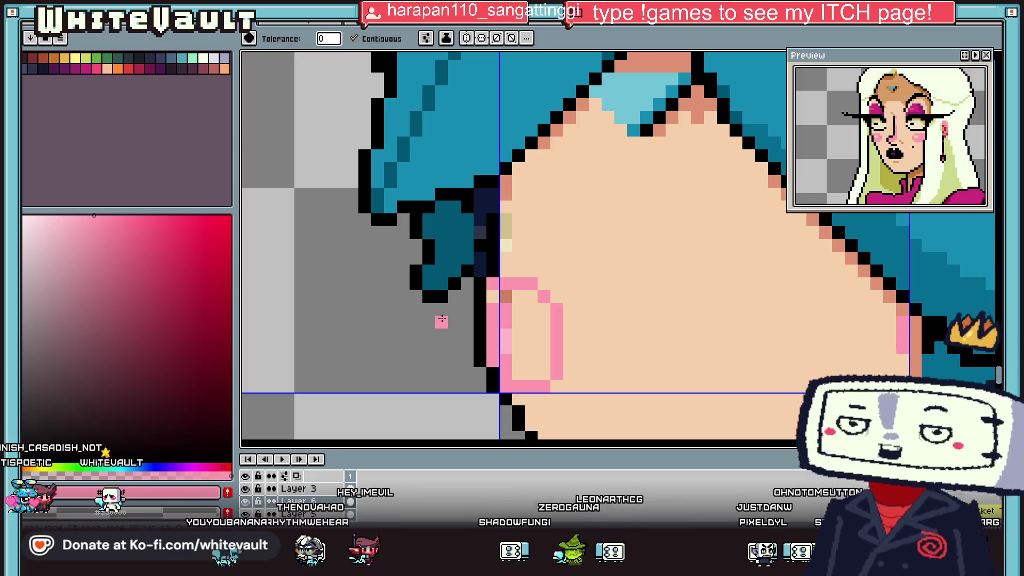
key("b")
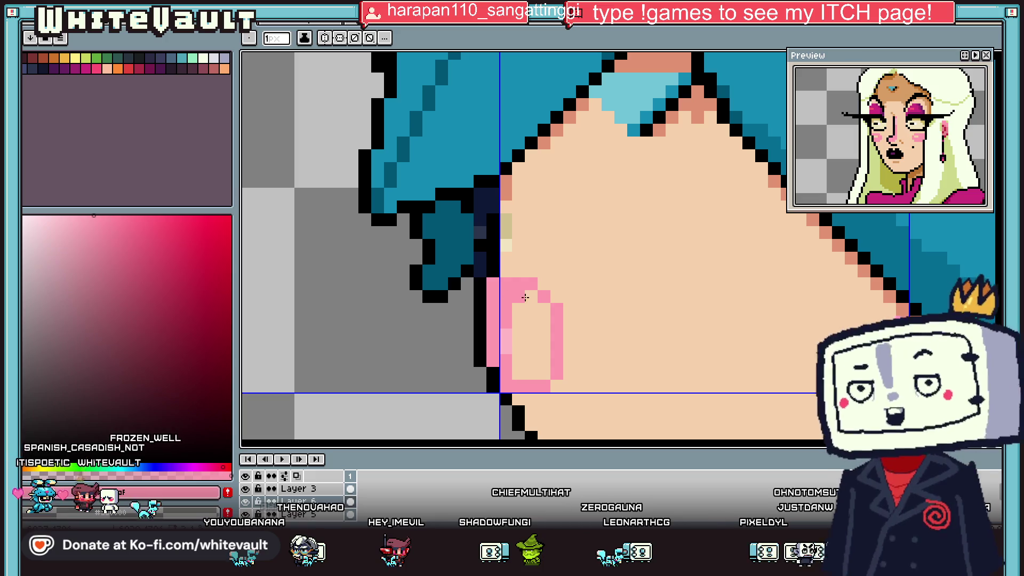
key("g")
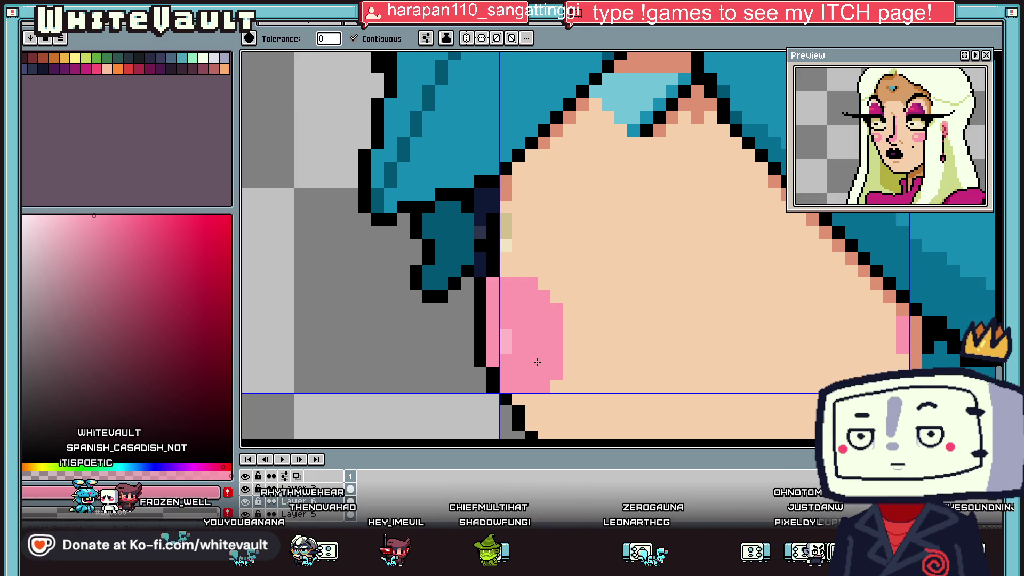
scroll(537, 361, "down", 3)
- Outline the right cheek in pink and fill it with solid pink
key("i")
scroll(601, 342, "up", 2)
key("b")
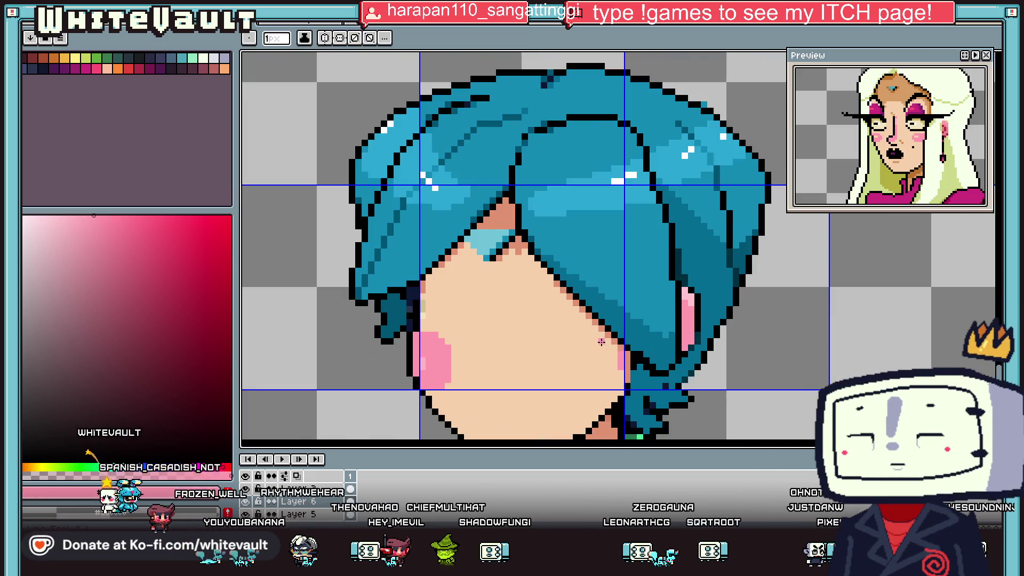
scroll(601, 341, "up", 2)
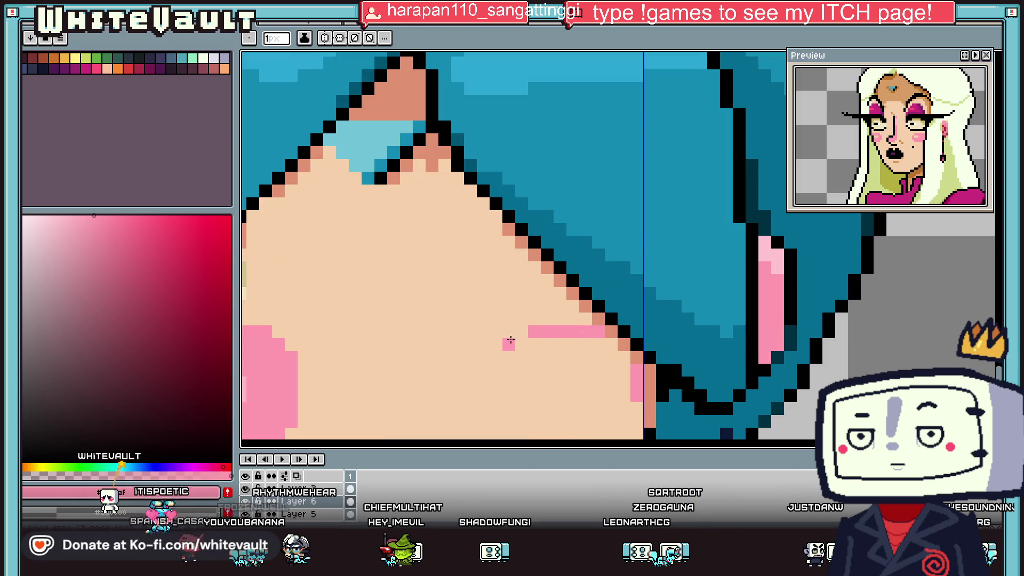
left_click_drag(516, 426, 503, 359)
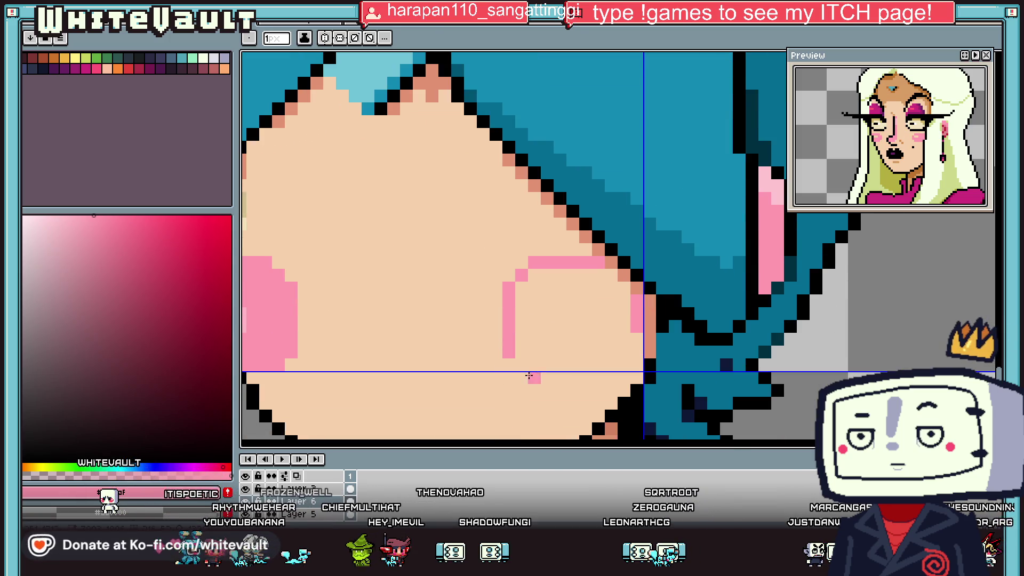
key("g")
left_click(624, 356)
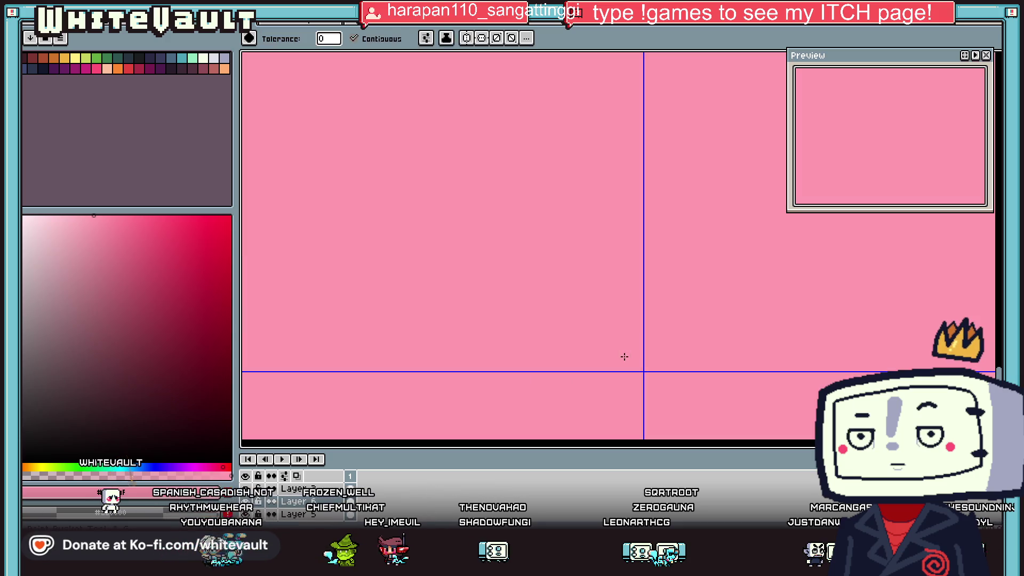
key("ctrl+z")
key("i")
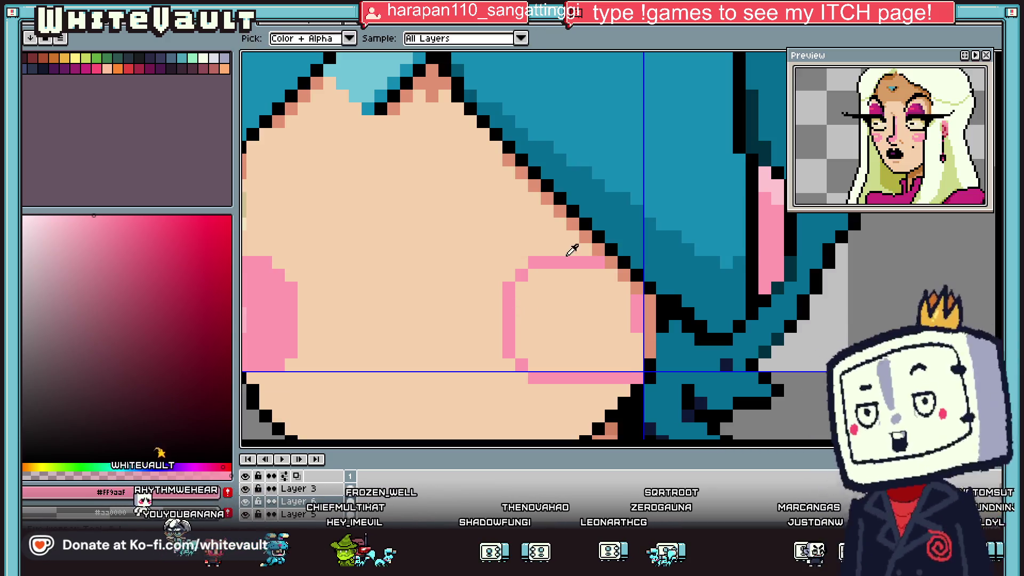
key("g")
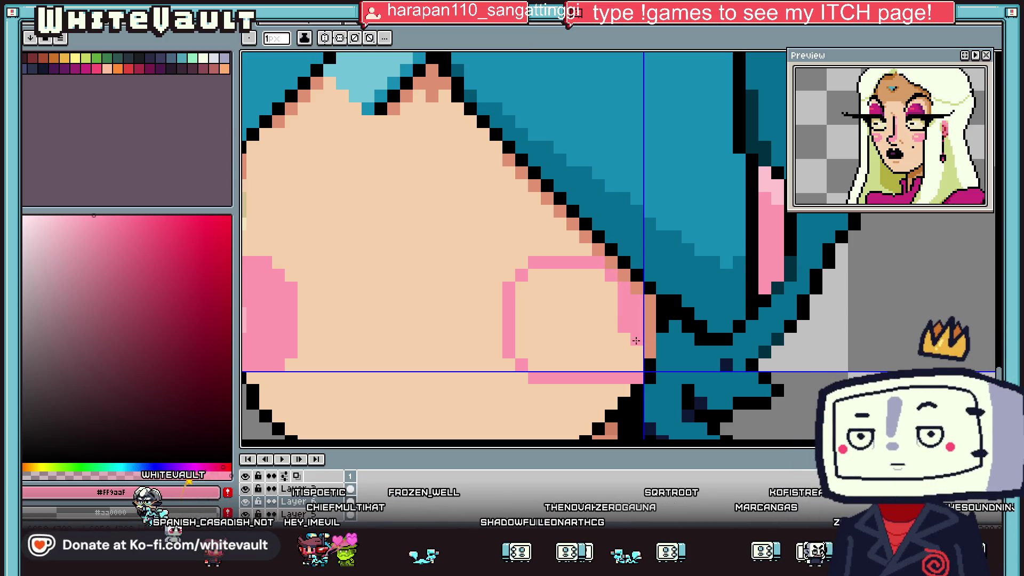
left_click(603, 341)
- Shade the cheek edge beside the hair in dark pink and add a light-pink highlight pixel
key("i")
scroll(603, 342, "down", 3)
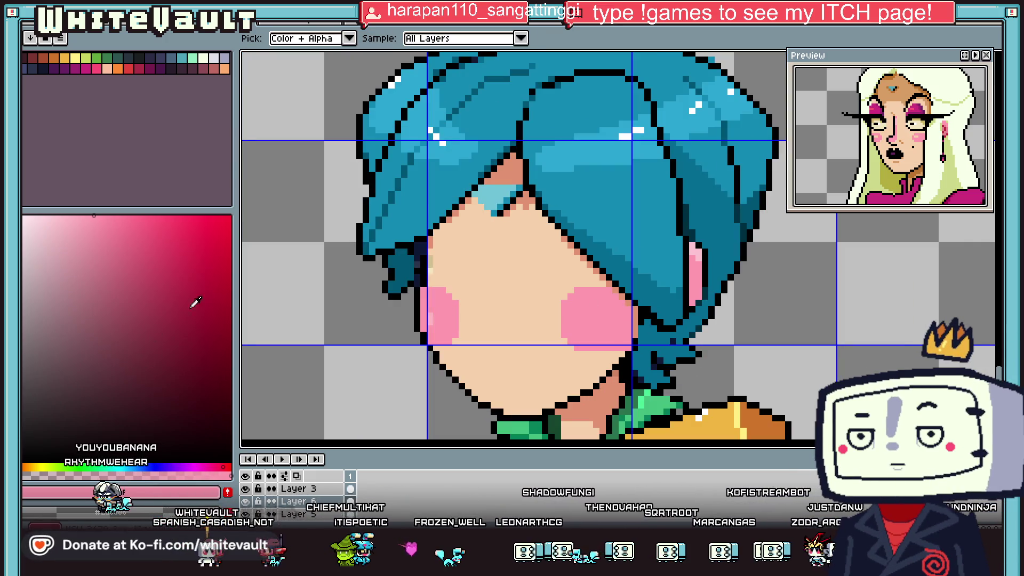
key("b")
scroll(614, 288, "up", 2)
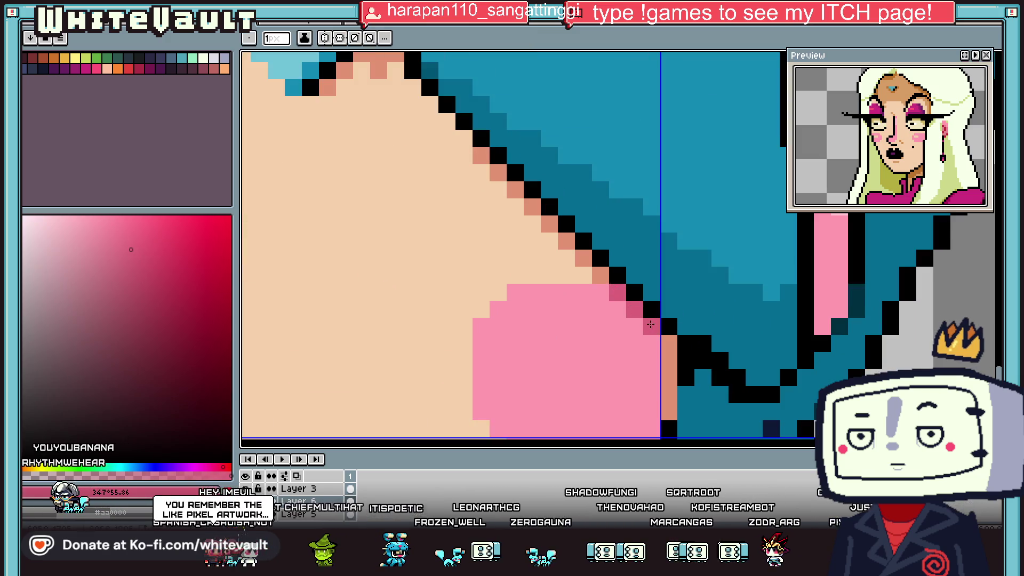
left_click_drag(650, 325, 677, 417)
scroll(669, 412, "down", 3)
scroll(605, 388, "up", 1)
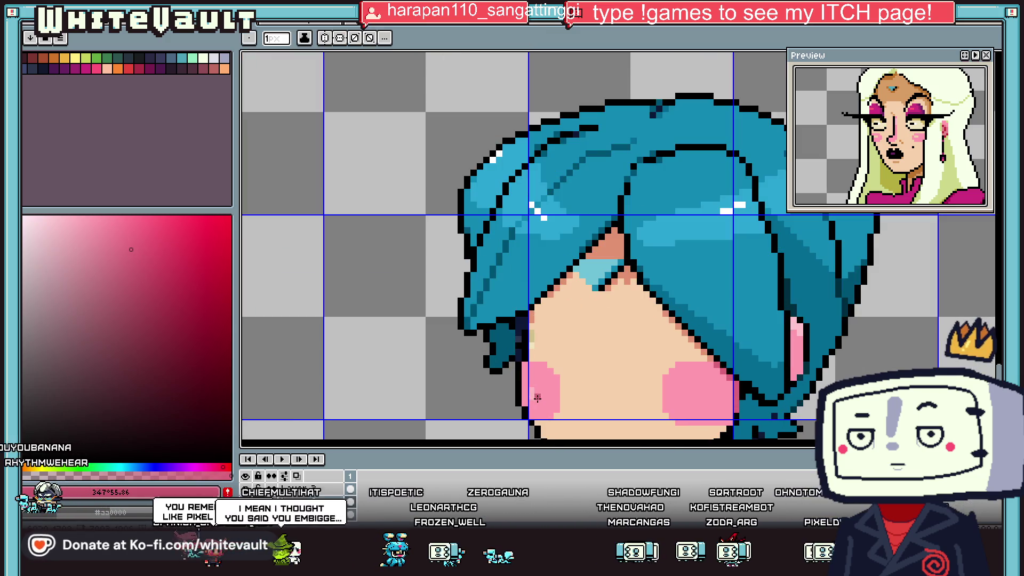
scroll(699, 381, "up", 2)
left_click(691, 389)
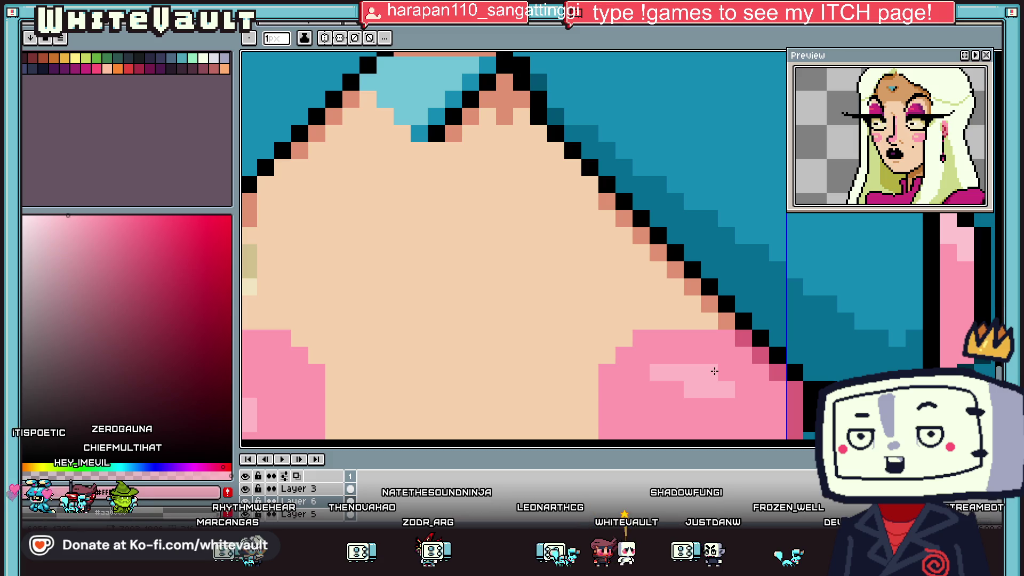
- Zoom in and out over the pink cheeks and switch to the Paint Bucket
scroll(599, 329, "down", 3)
scroll(510, 339, "up", 3)
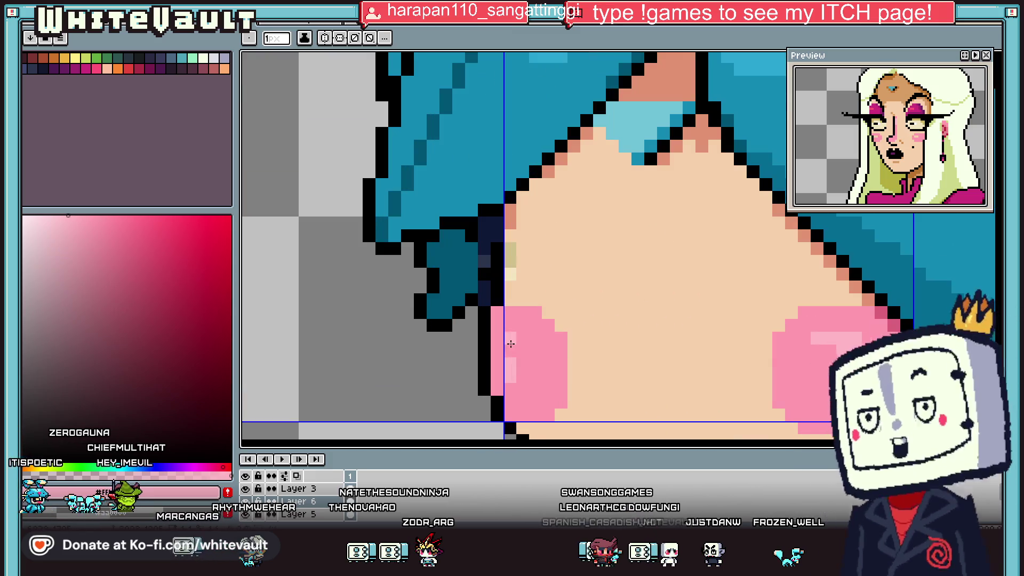
scroll(518, 351, "down", 3)
key("g")
scroll(599, 300, "up", 2)
- Draw a thick black line leftward from the small round head and erase one outline pixel
key("i")
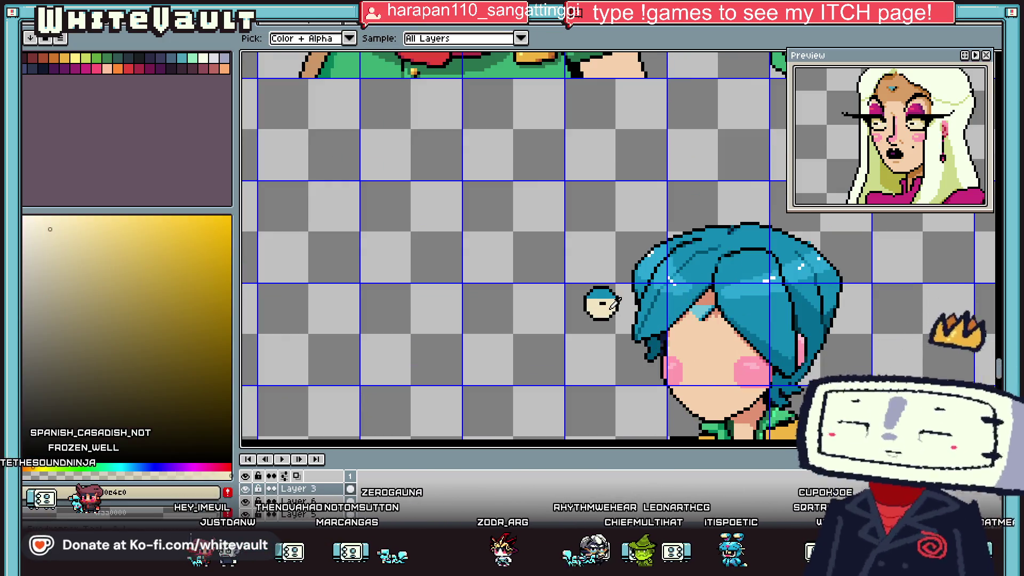
scroll(602, 304, "up", 2)
scroll(613, 293, "up", 1)
left_click(625, 286)
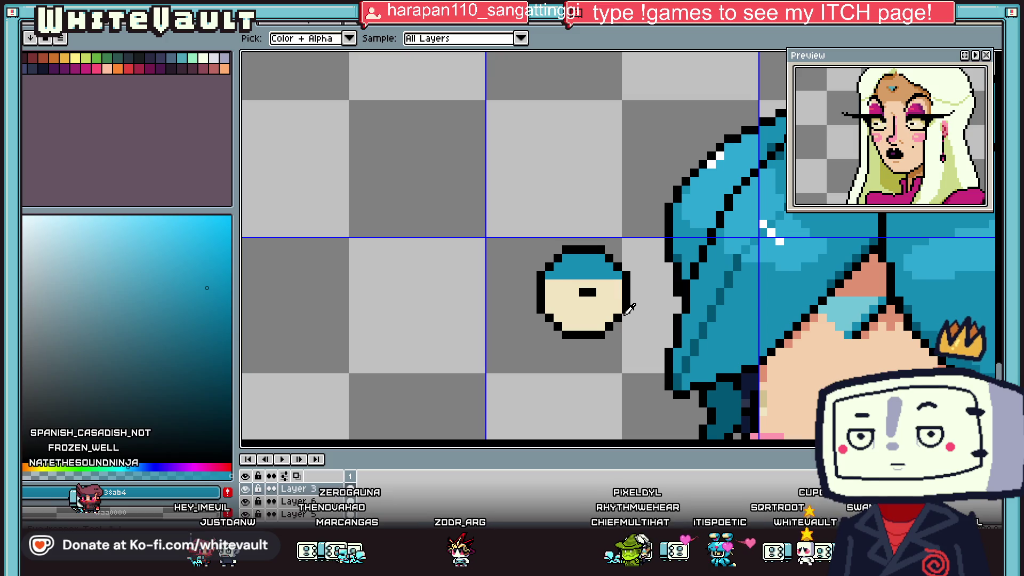
key("b")
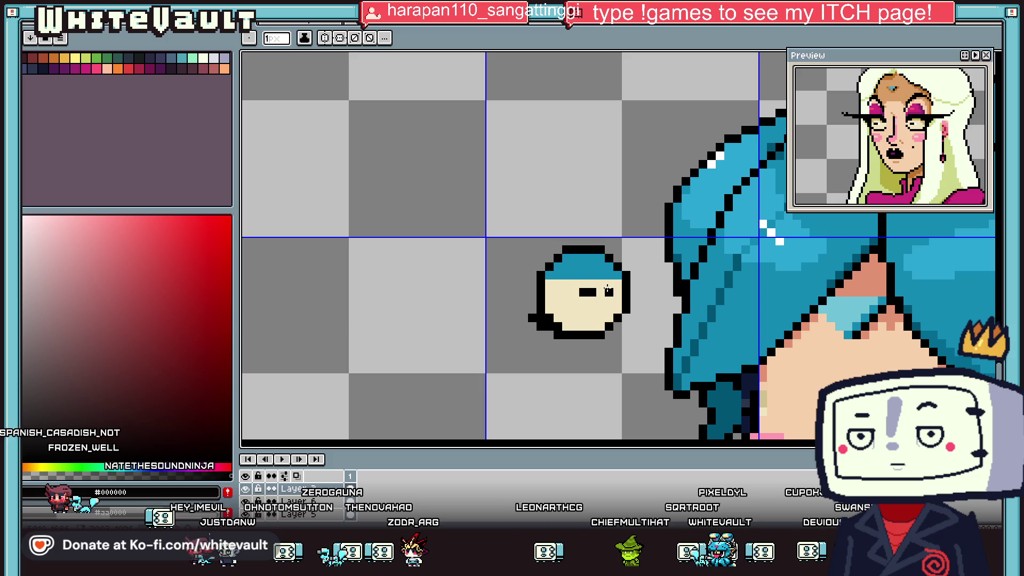
left_click_drag(537, 278, 437, 267)
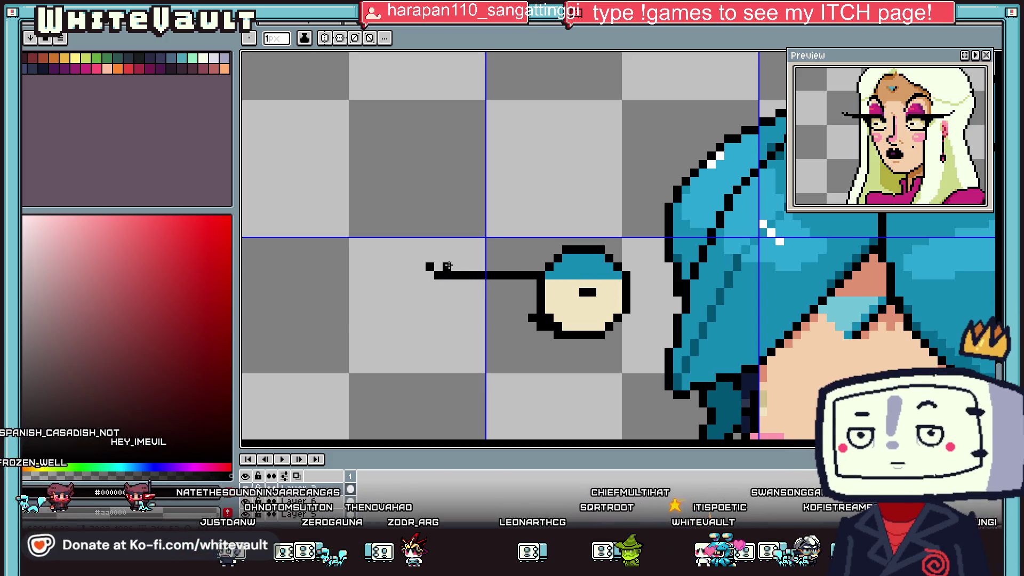
left_click_drag(503, 282, 616, 258)
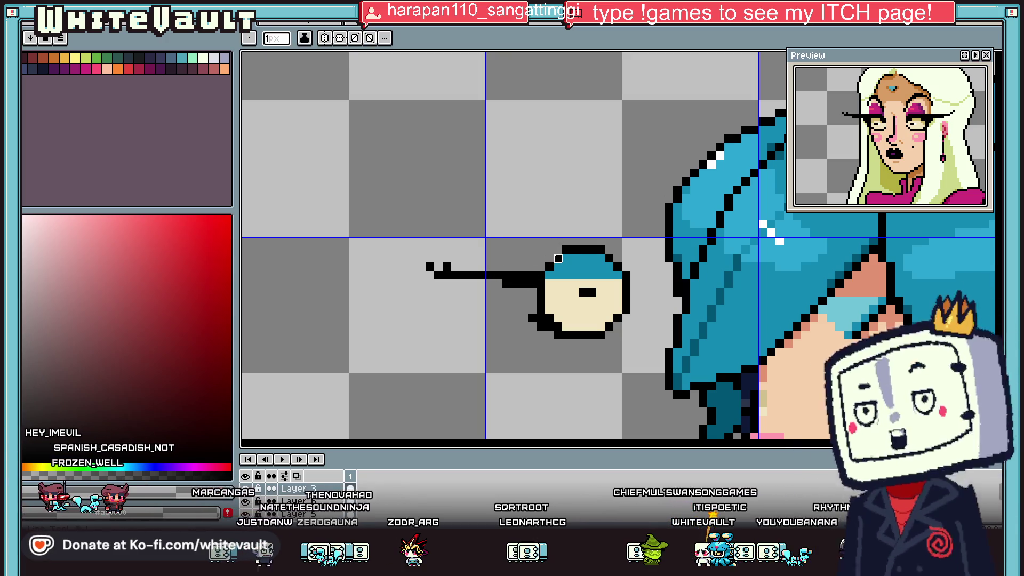
left_click(609, 259)
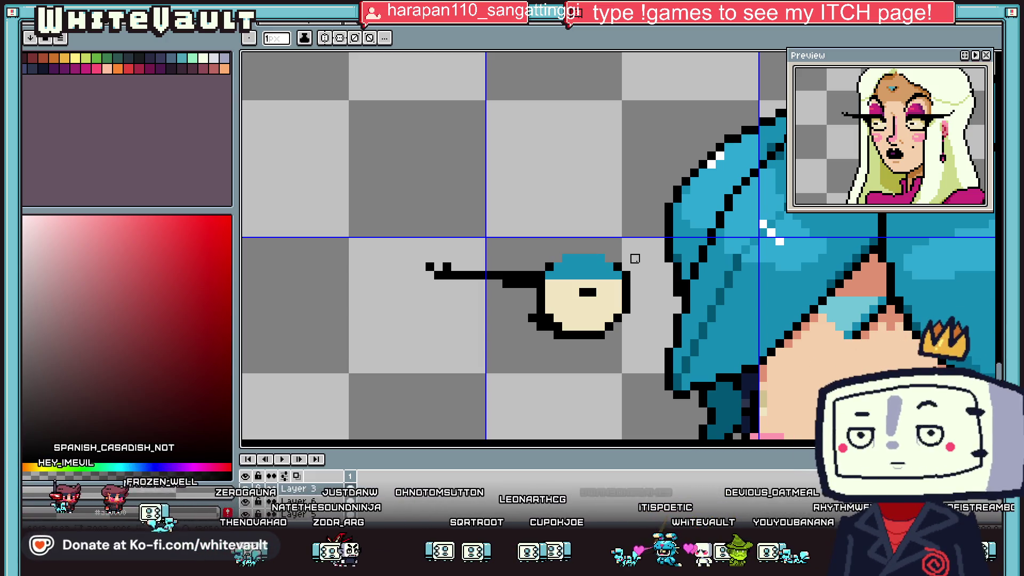
- Switch to the isometric tileset document
key("i")
key("b")
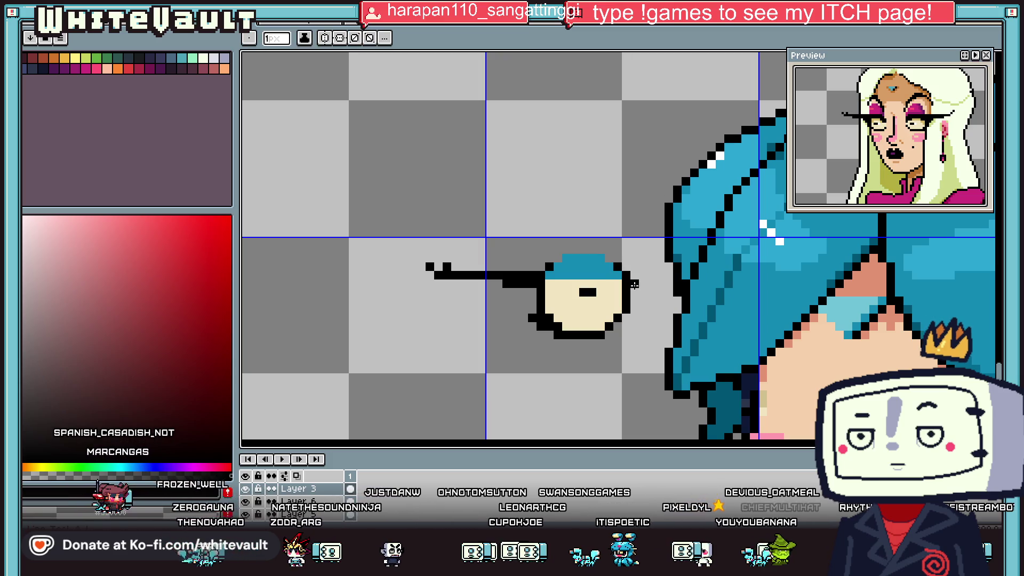
key("i")
key("b")
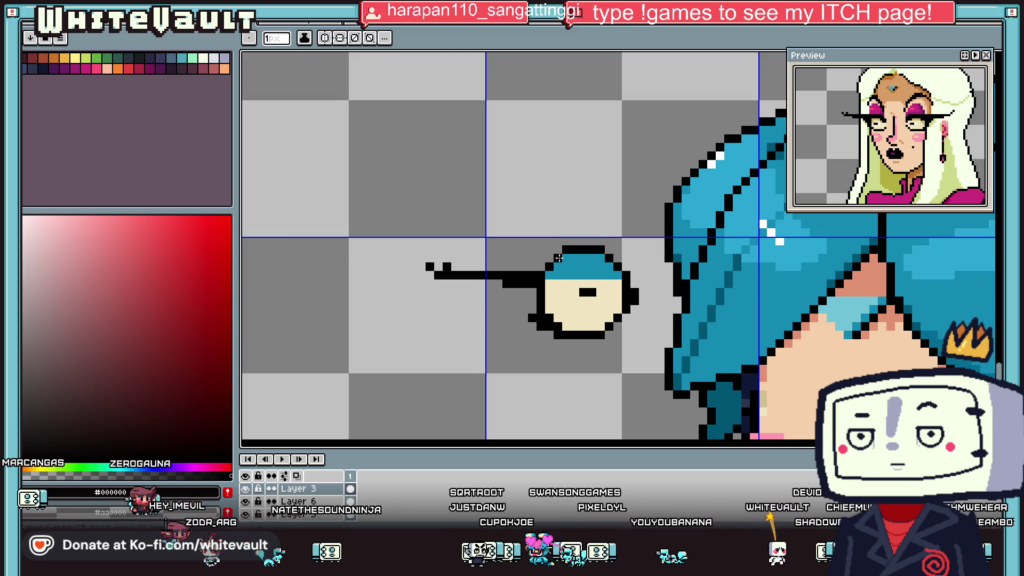
key("i")
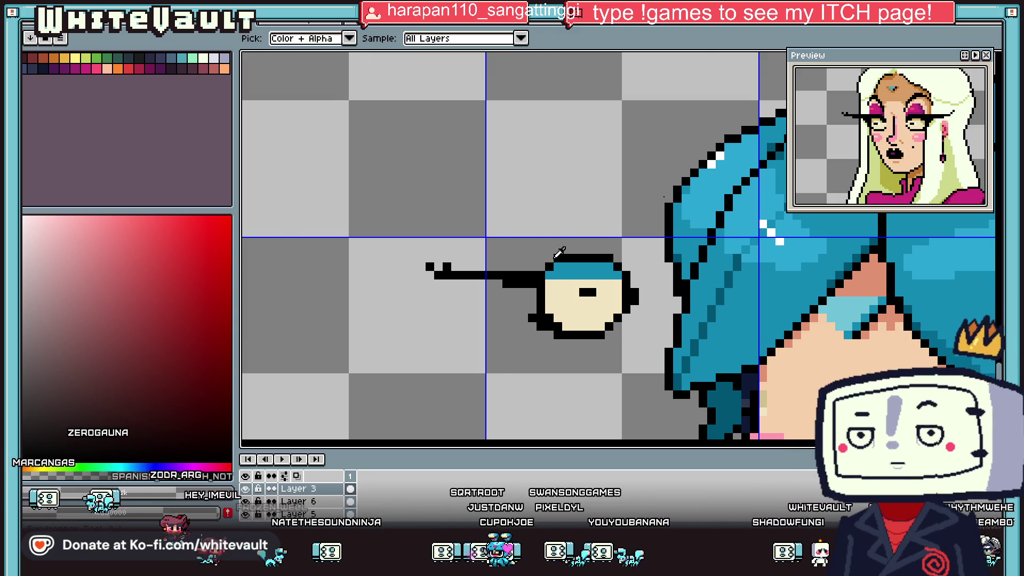
scroll(560, 252, "down", 3)
key("ctrl+Tab")
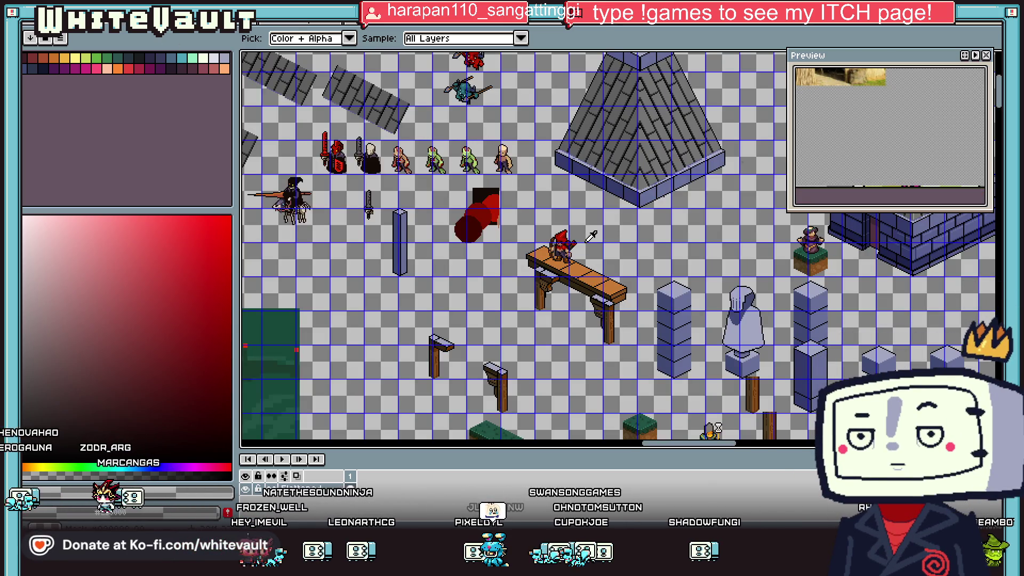
- Browse the pen sketch and game UI mockup documents
scroll(590, 237, "down", 2)
scroll(560, 224, "up", 2)
scroll(547, 196, "up", 1)
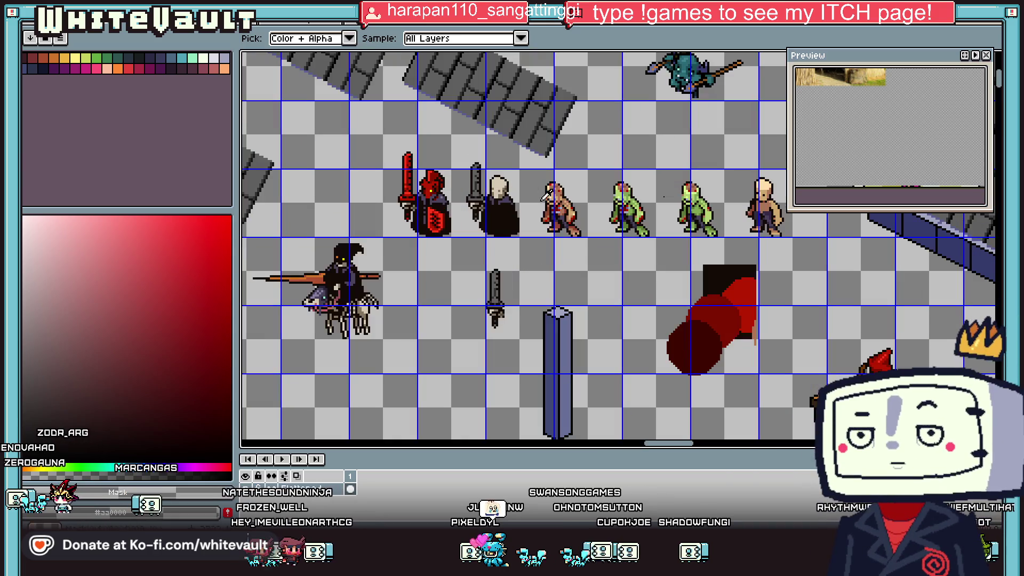
scroll(394, 178, "down", 3)
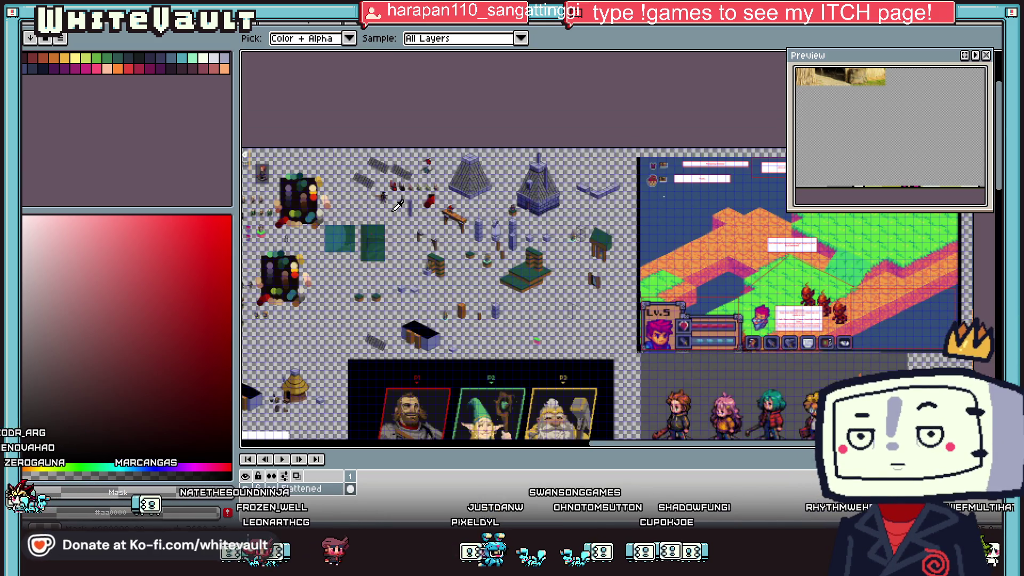
scroll(288, 395, "up", 1)
scroll(292, 390, "up", 1)
scroll(294, 388, "up", 3)
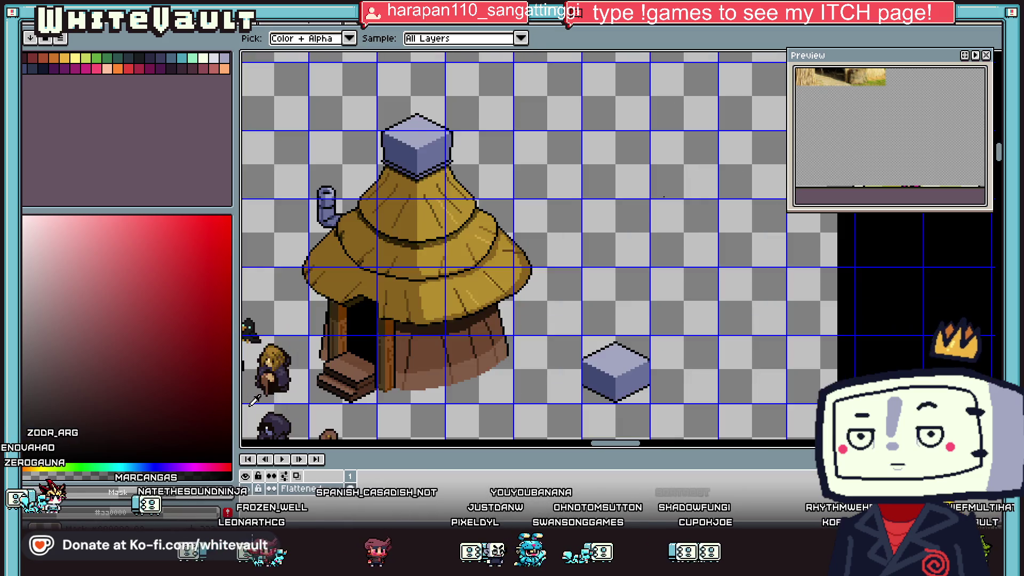
scroll(295, 388, "down", 2)
left_click(619, 24)
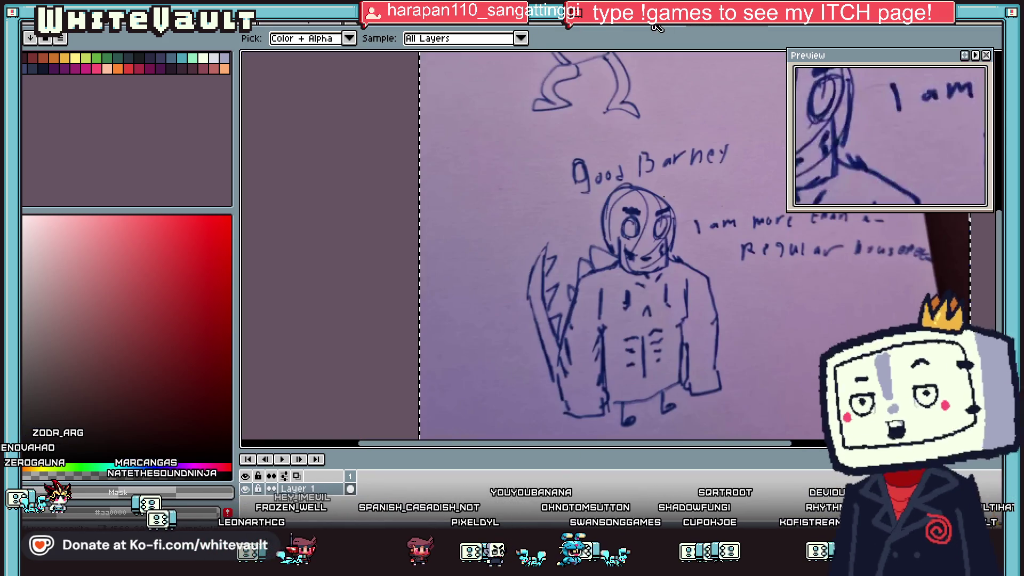
left_click(652, 26)
left_click(560, 26)
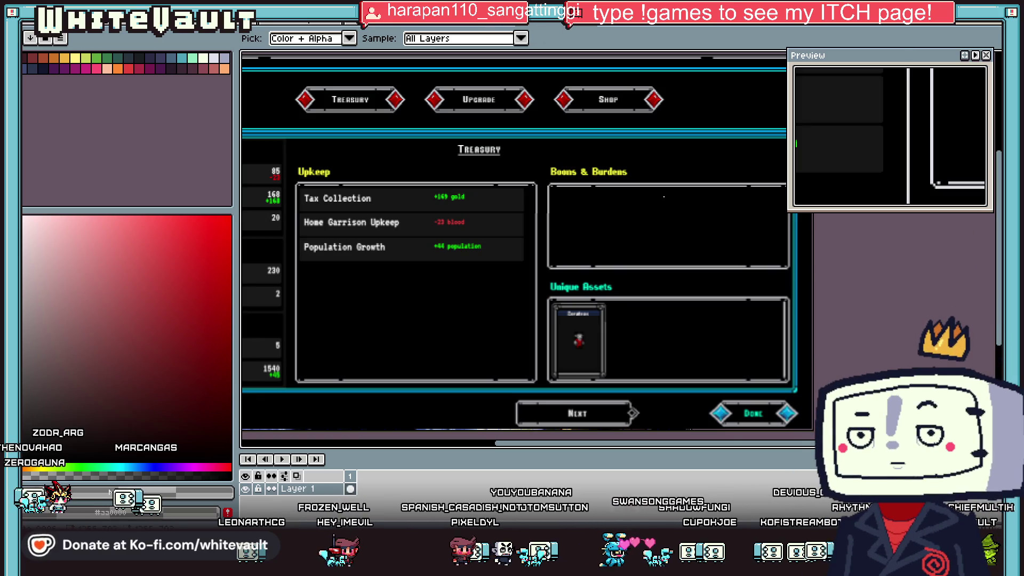
- View the red-and-black tileset, creature and dark character sheets, then return to the officer sheet
left_click(467, 28)
scroll(472, 201, "down", 3)
scroll(415, 128, "up", 1)
left_click(382, 24)
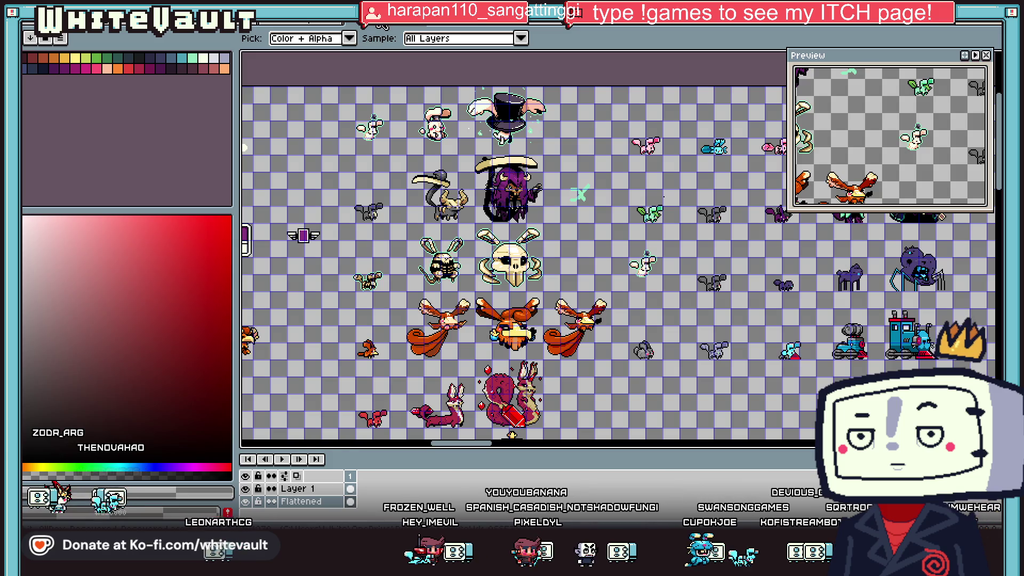
left_click(284, 23)
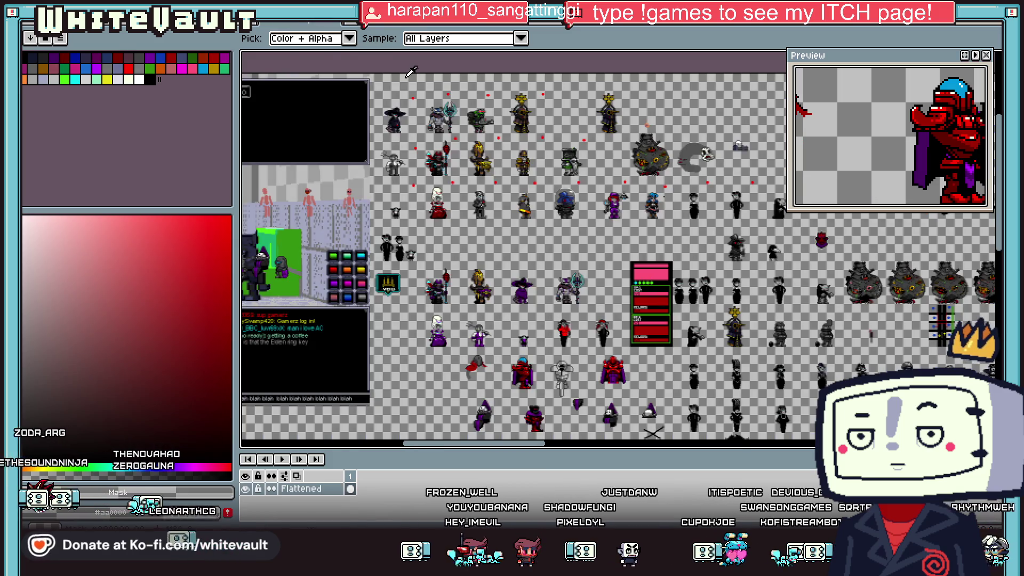
left_click(279, 24)
scroll(585, 248, "down", 3)
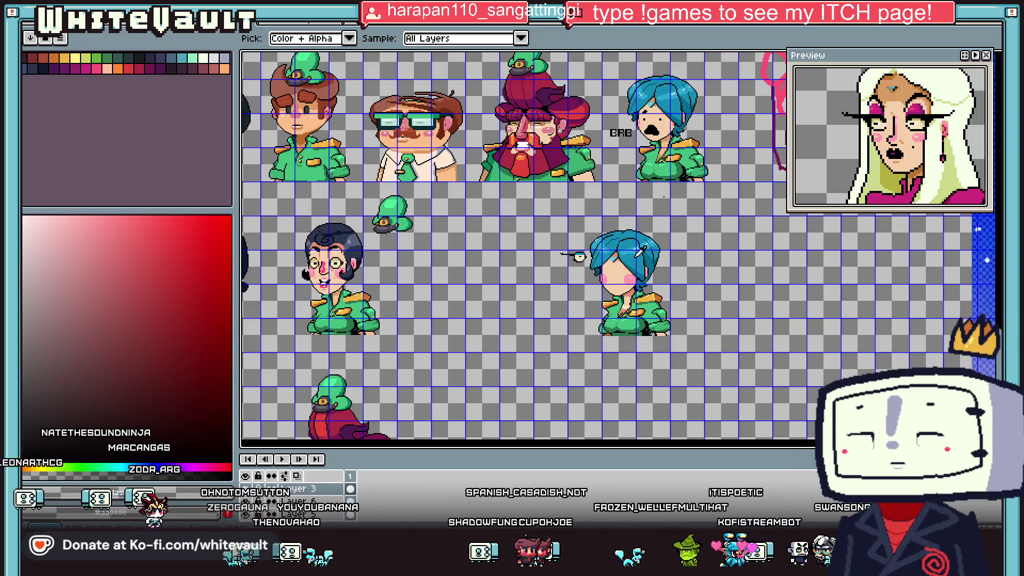
- Eyedrop the small head's blue cap, then black, finally settling on the eye's cream #f0e4c0
scroll(579, 256, "up", 3)
scroll(573, 257, "up", 2)
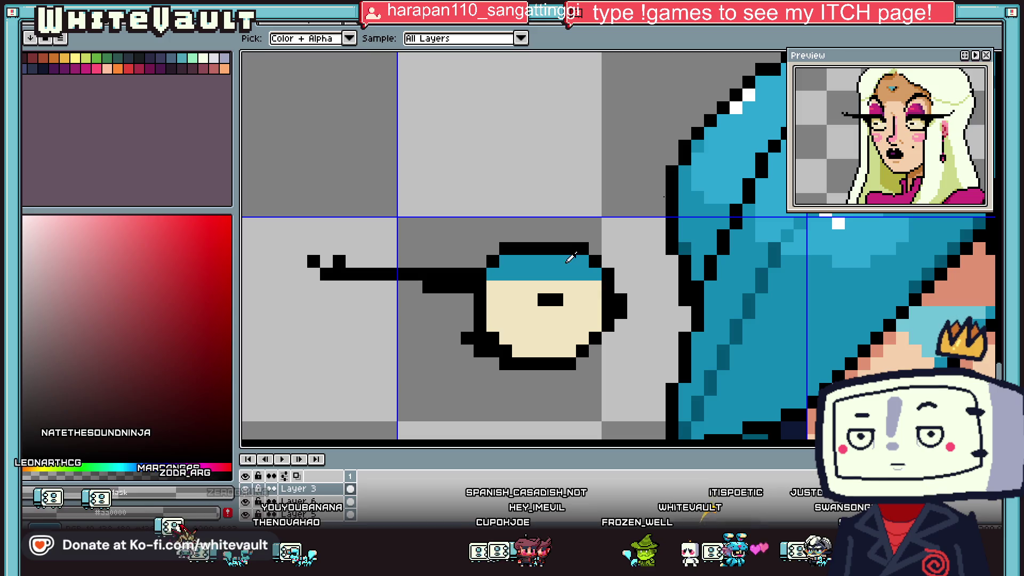
scroll(561, 251, "down", 2)
scroll(565, 260, "down", 2)
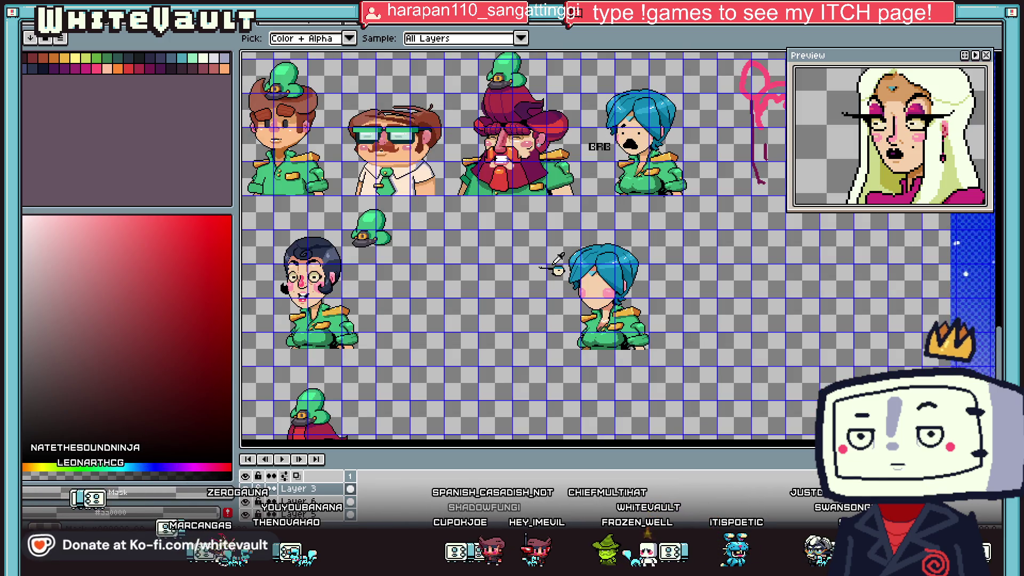
scroll(556, 261, "up", 2)
scroll(560, 260, "up", 2)
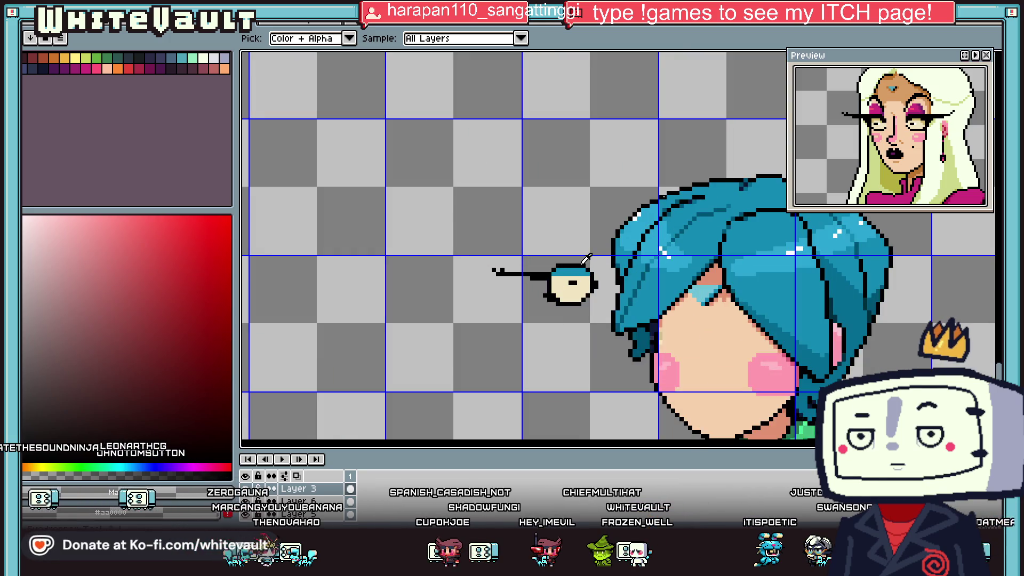
left_click(582, 264, "alt")
scroll(546, 272, "up", 2)
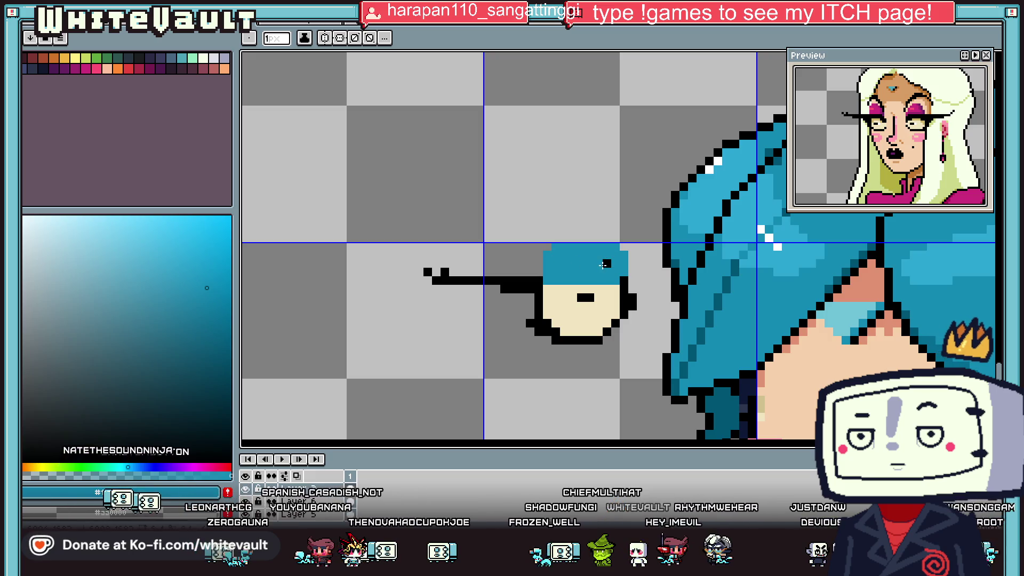
left_click(598, 281, "alt")
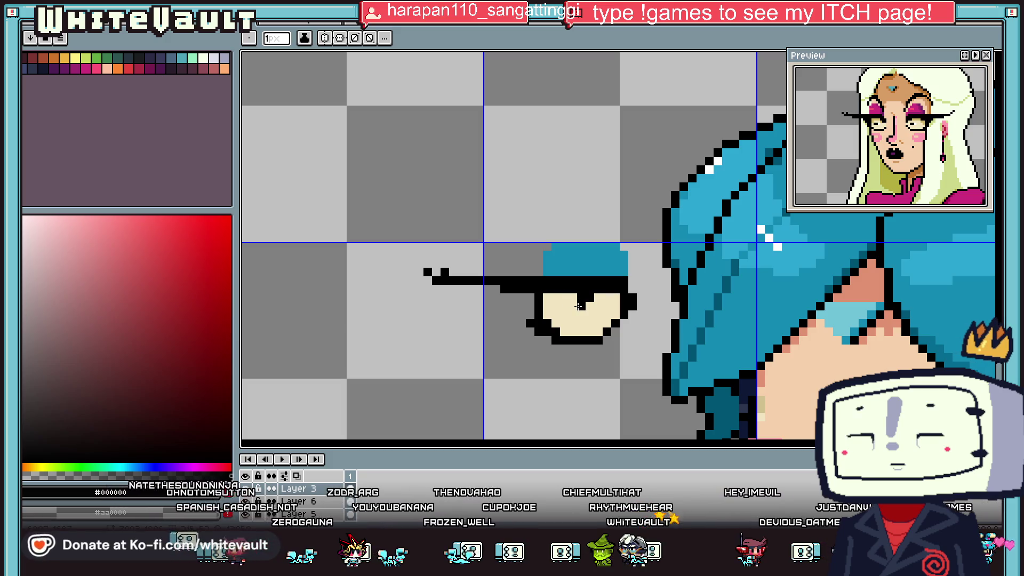
left_click(581, 312, "alt")
scroll(597, 298, "down", 2)
scroll(616, 302, "down", 2)
scroll(616, 302, "up", 2)
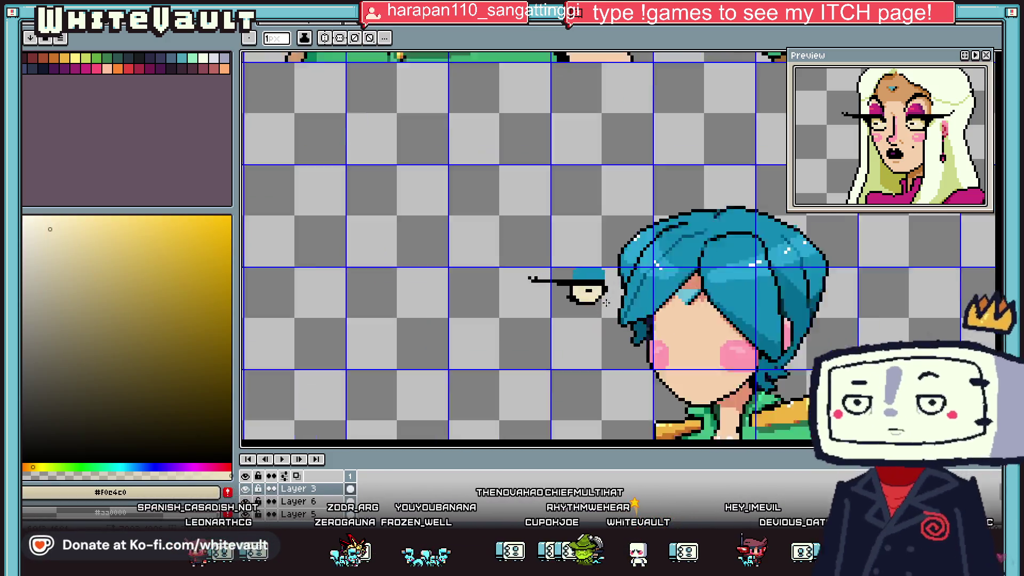
scroll(582, 273, "up", 2)
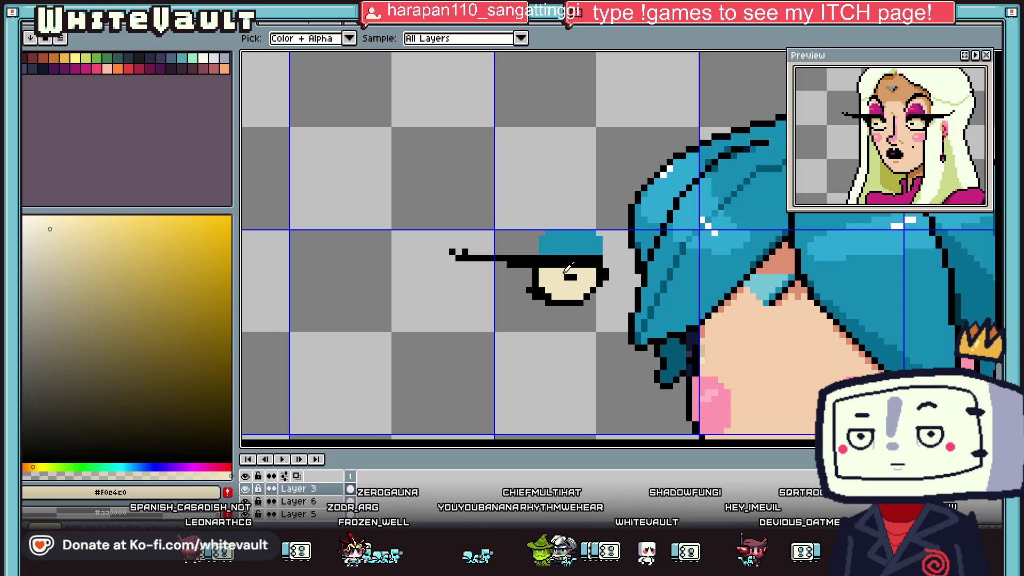
scroll(586, 266, "down", 2)
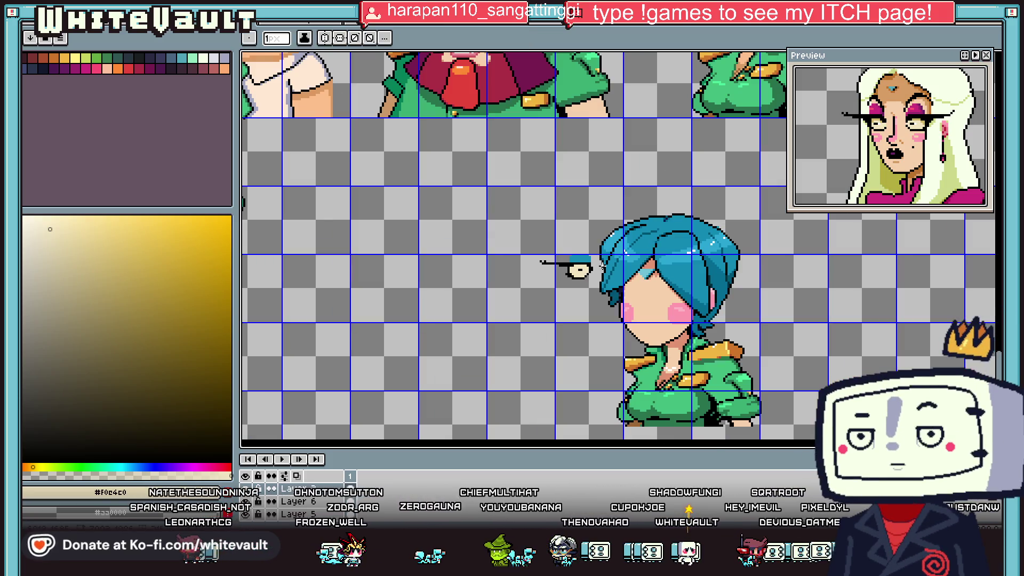
scroll(602, 259, "up", 1)
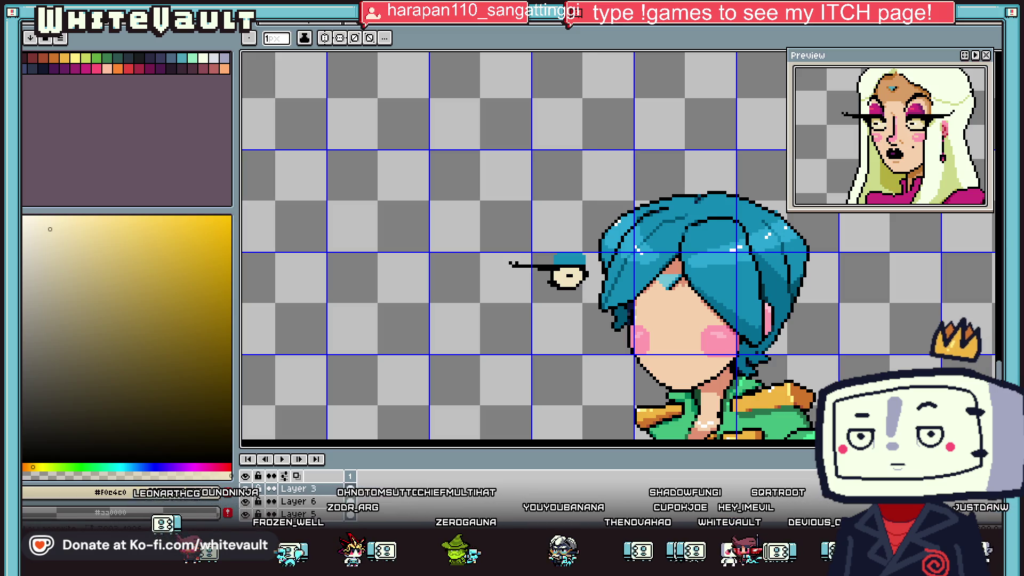
- Select the loose heavy-lidded eye, move it into the officer's face, and nudge it into place
key("w")
mouse_move(426, 173)
left_mouse_down()
mouse_move(599, 306)
mouse_move(669, 346)
mouse_move(514, 307)
left_mouse_up()
scroll(512, 299, "up", 2)
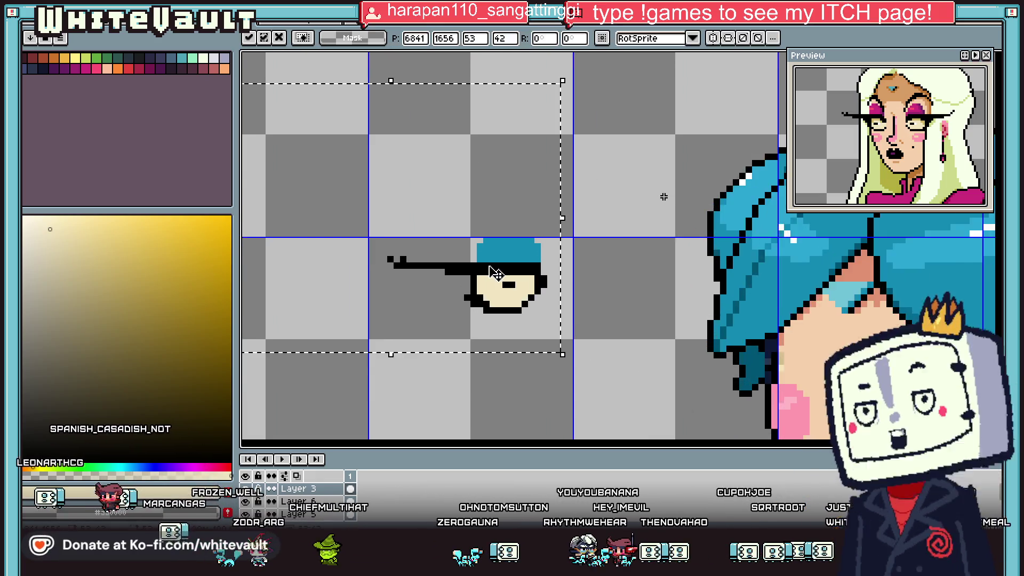
scroll(493, 272, "down", 4)
scroll(498, 279, "up", 2)
scroll(528, 283, "up", 1)
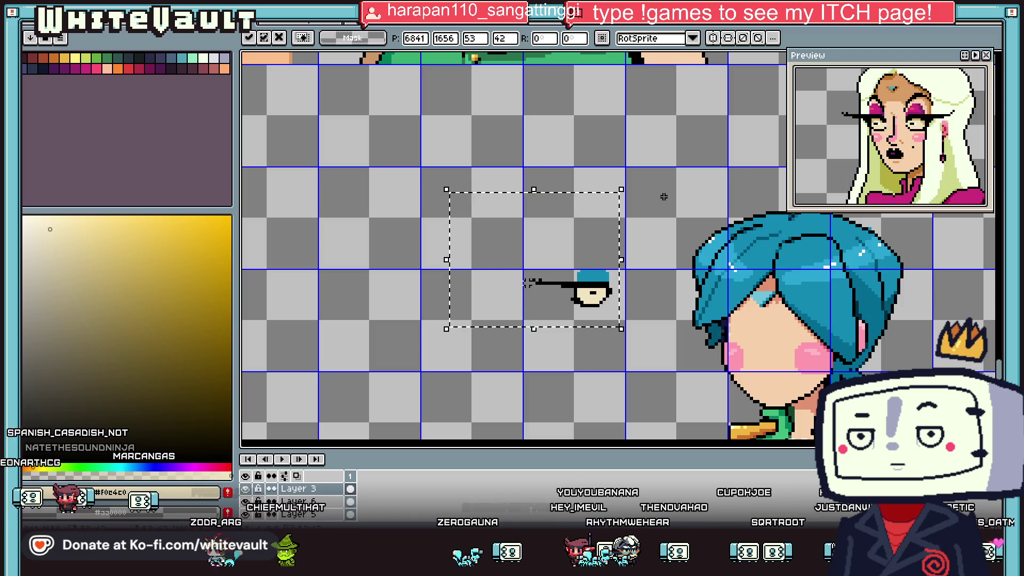
left_click_drag(528, 283, 850, 346)
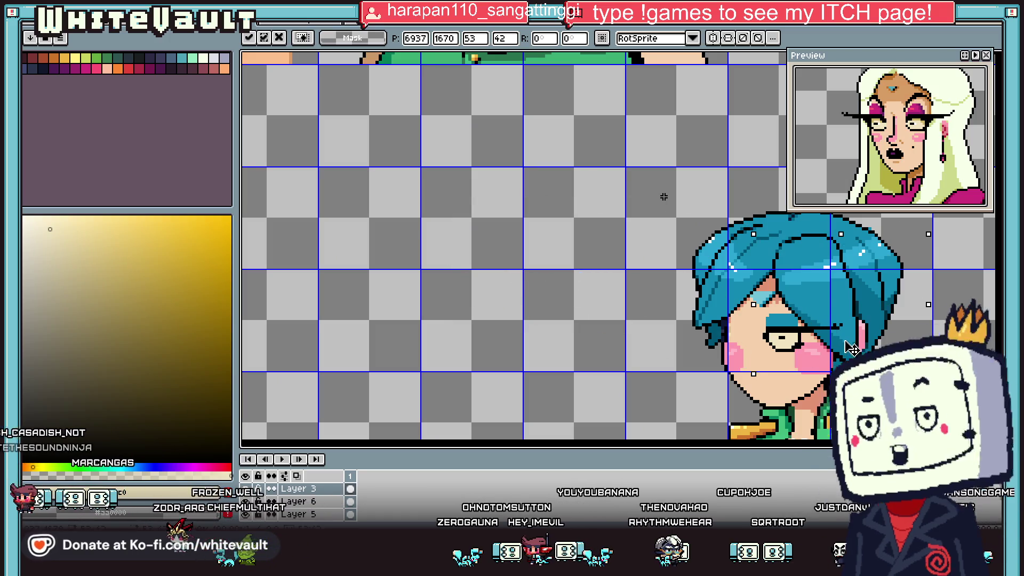
scroll(850, 346, "down", 3)
scroll(850, 344, "up", 2)
left_click_drag(840, 343, 853, 339)
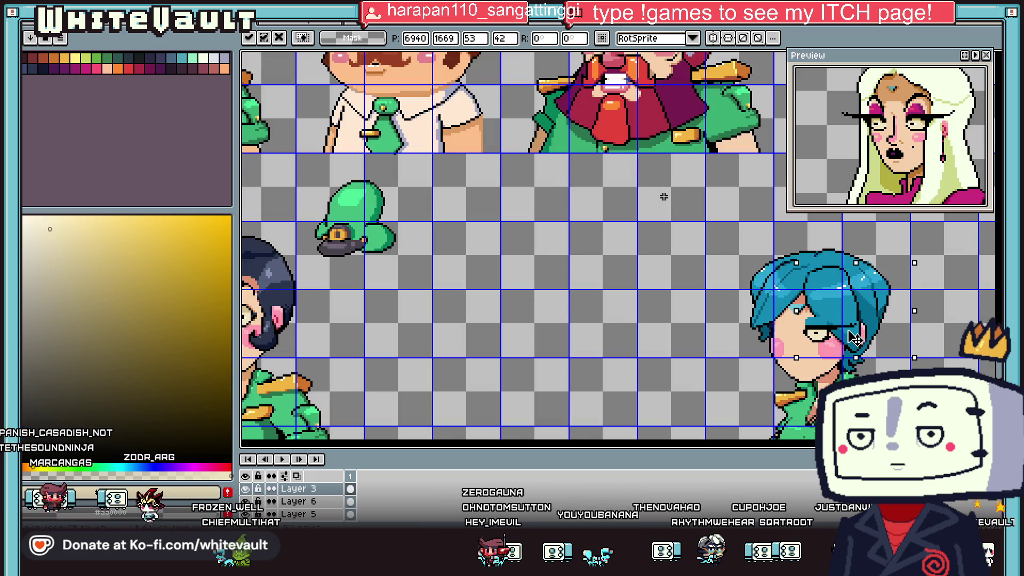
scroll(853, 338, "up", 1)
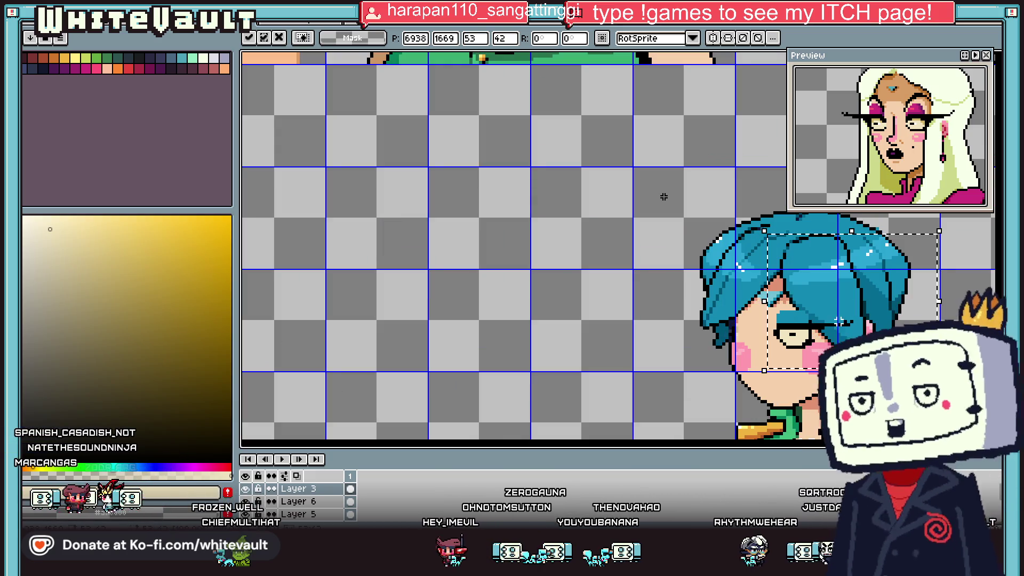
left_click_drag(844, 337, 847, 327)
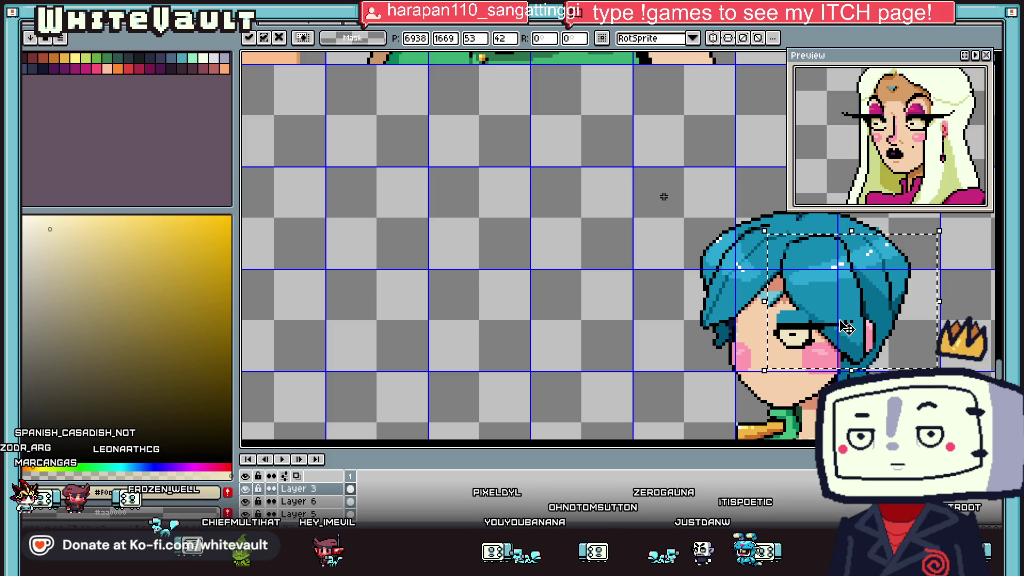
- Undo the eye move, then select the right part of the eye drawing and shift it two pixels left
scroll(846, 326, "down", 2)
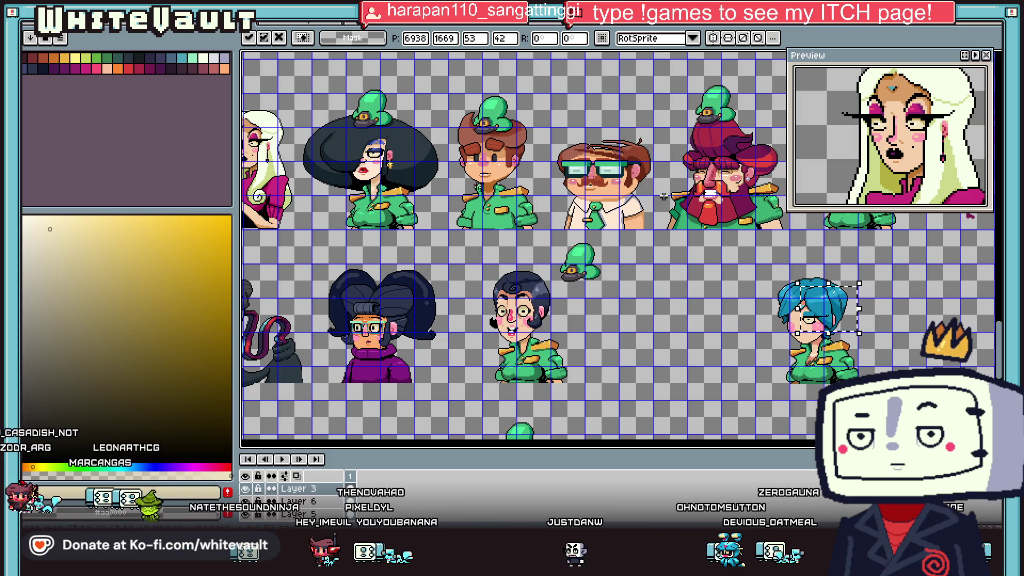
scroll(820, 317, "up", 1)
scroll(820, 317, "up", 1)
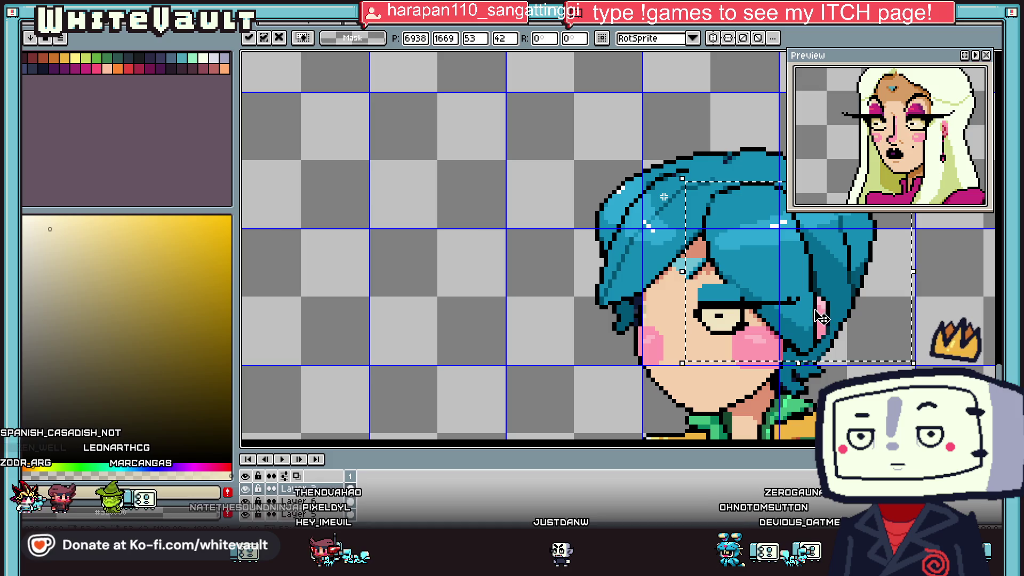
key("ctrl+z")
scroll(514, 287, "up", 1)
mouse_move(647, 234)
left_mouse_down()
mouse_move(479, 407)
mouse_move(463, 406)
left_mouse_up()
left_click(738, 381)
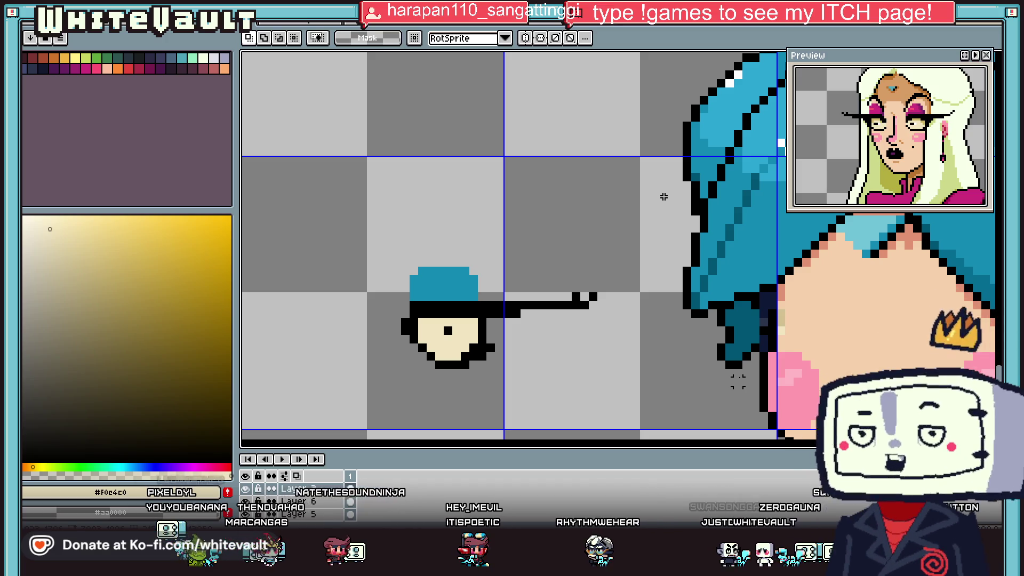
- Sample colours from the sprite and draw a column of dark-teal pixels down the lid's left edge
key("i")
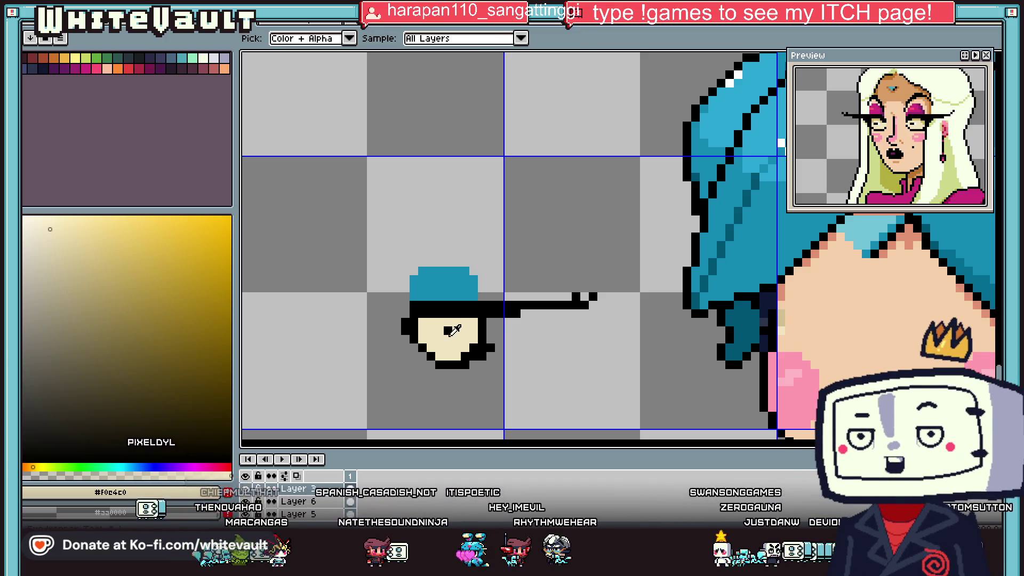
left_click(493, 311)
scroll(484, 330, "down", 1)
scroll(488, 325, "up", 1)
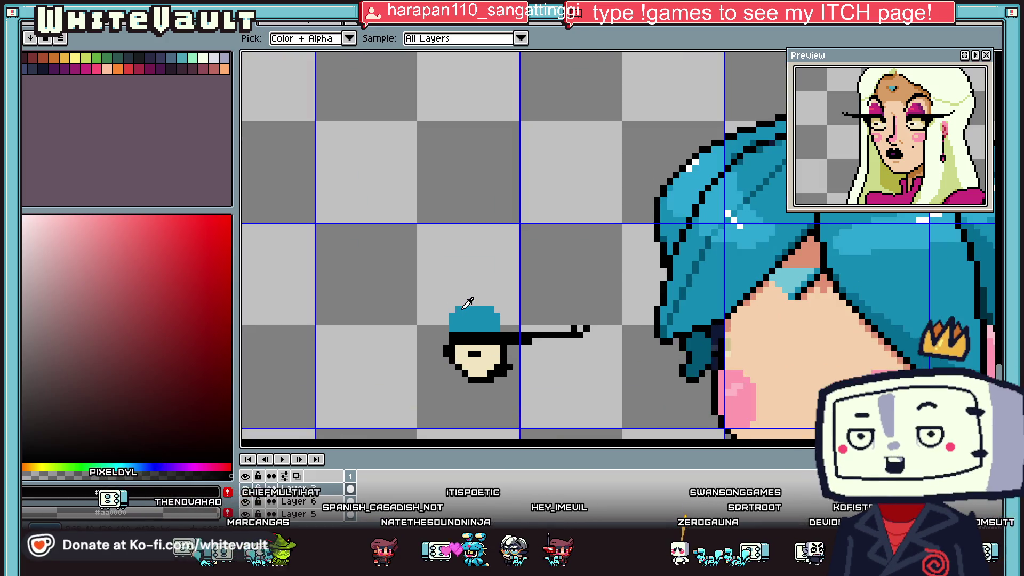
left_click(756, 178)
key("b")
scroll(456, 302, "up", 3)
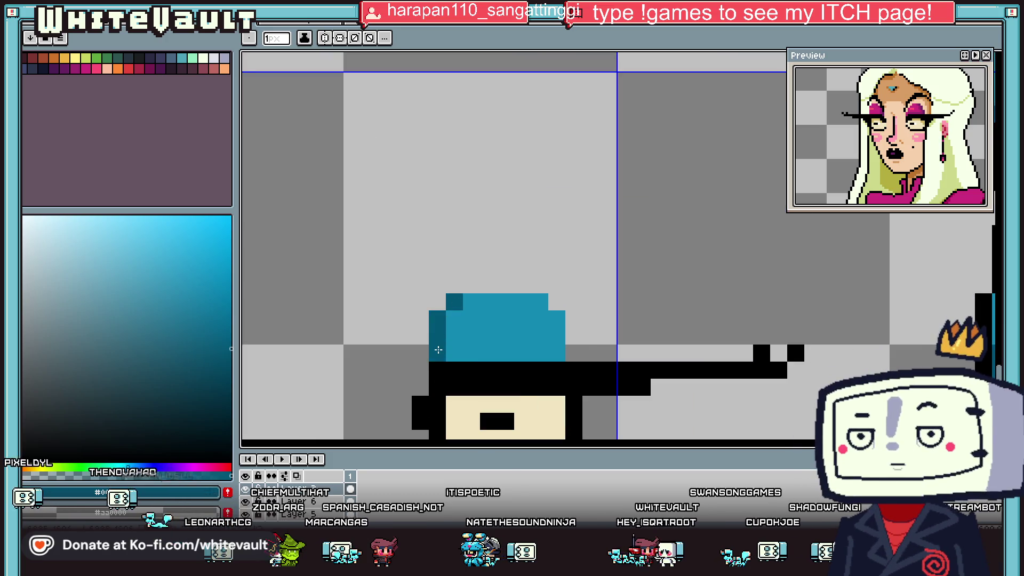
left_click_drag(421, 347, 420, 392)
- Edge the blue lid with dark teal #005675 pixels, including a run down its right side
key("i")
left_click(436, 320)
key("b")
left_click(420, 336)
left_click(539, 302)
left_click(573, 319)
left_click_drag(574, 319, 573, 353)
- Recolour the old corner pixel mid-blue and move the dark corner pixel one step right
left_click(556, 301)
key("i")
left_click(506, 320)
key("b")
left_click(539, 302)
scroll(543, 305, "down", 2)
scroll(527, 306, "up", 1)
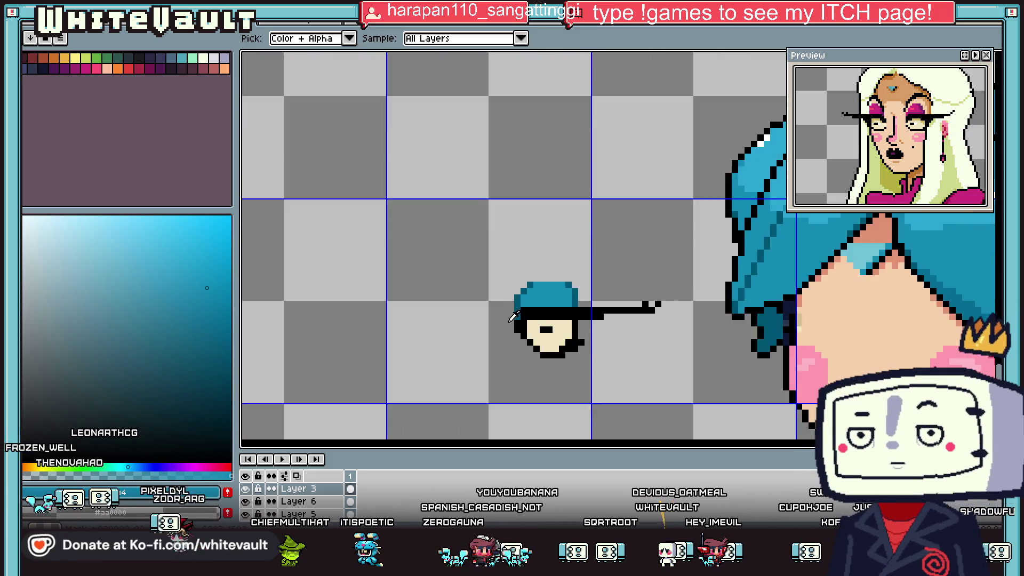
scroll(525, 305, "up", 1)
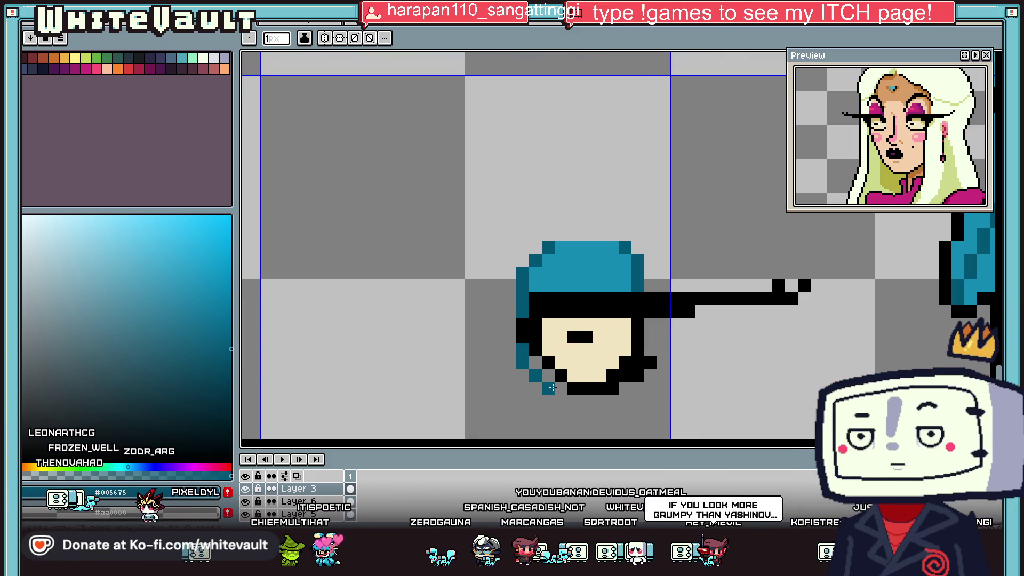
- Add salmon skin pixels at the eye's lower corner and extend the black lash line one pixel right
key("i")
scroll(633, 332, "down", 3)
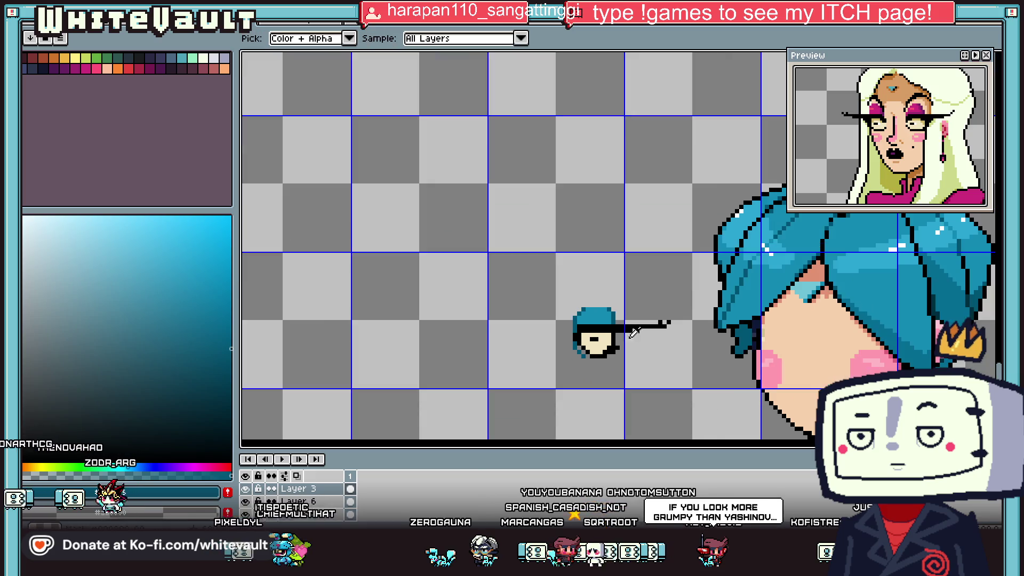
left_click(811, 294)
scroll(594, 336, "up", 2)
scroll(594, 336, "up", 1)
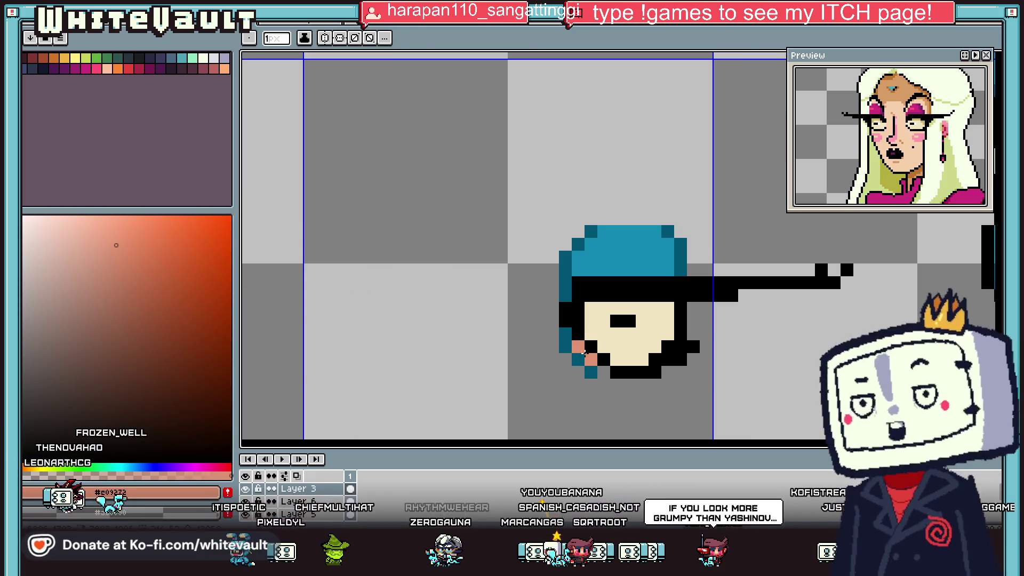
key("b")
left_click_drag(577, 346, 604, 373)
left_click(697, 305, "alt")
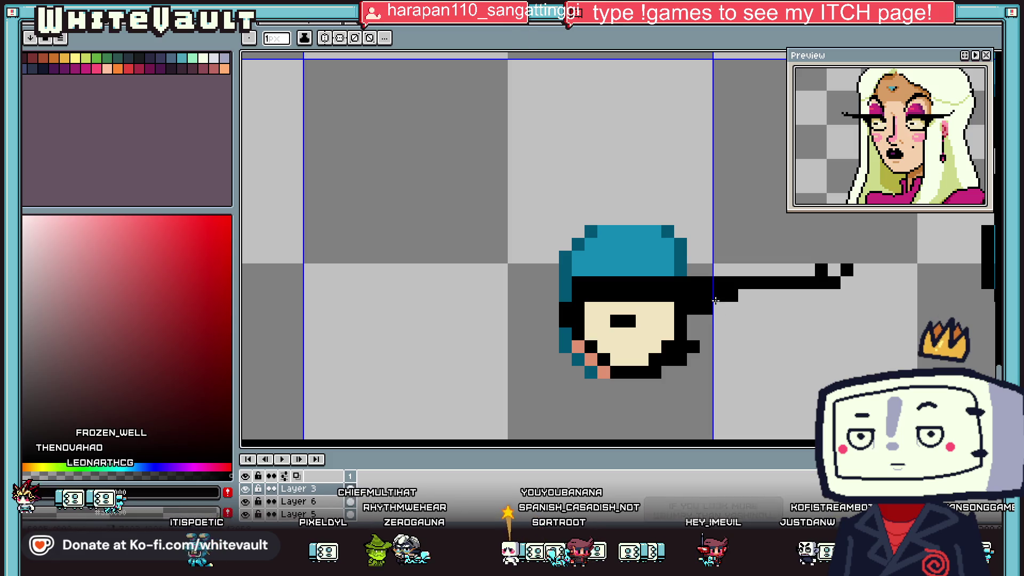
left_click_drag(714, 300, 744, 295)
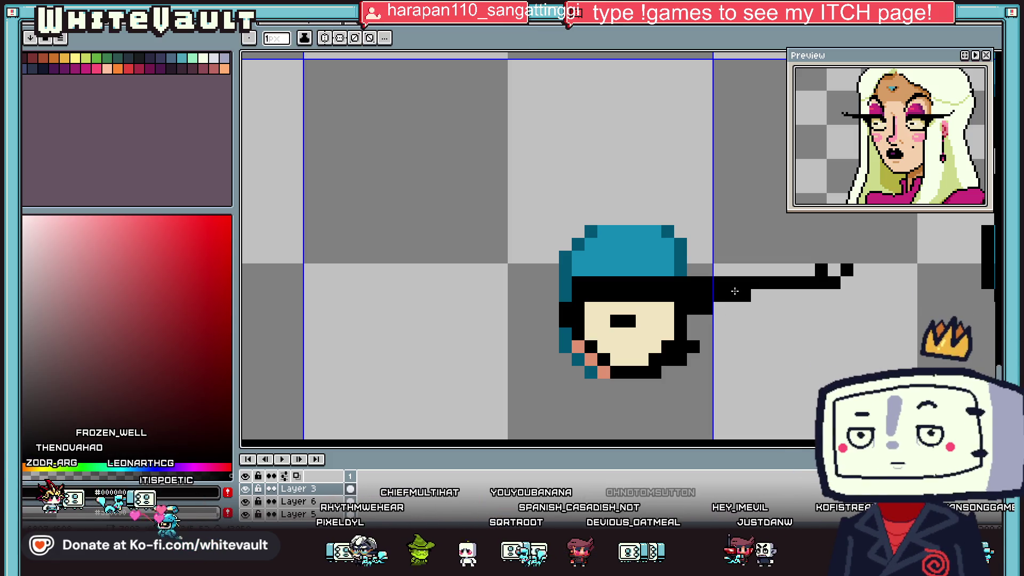
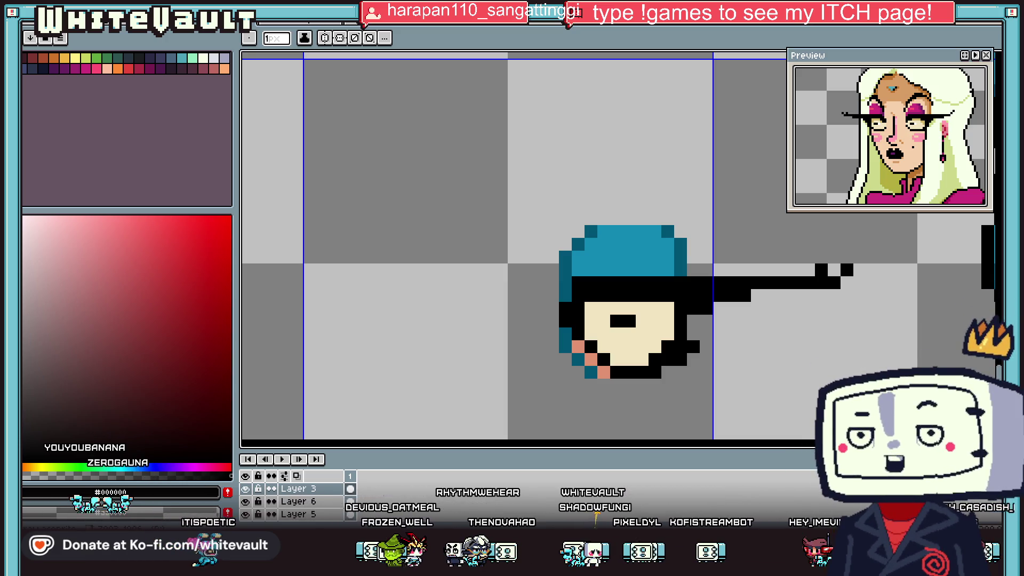
- Sample the cap's dark teal and zoom in above the small character's head
scroll(686, 326, "down", 2)
scroll(686, 326, "down", 1)
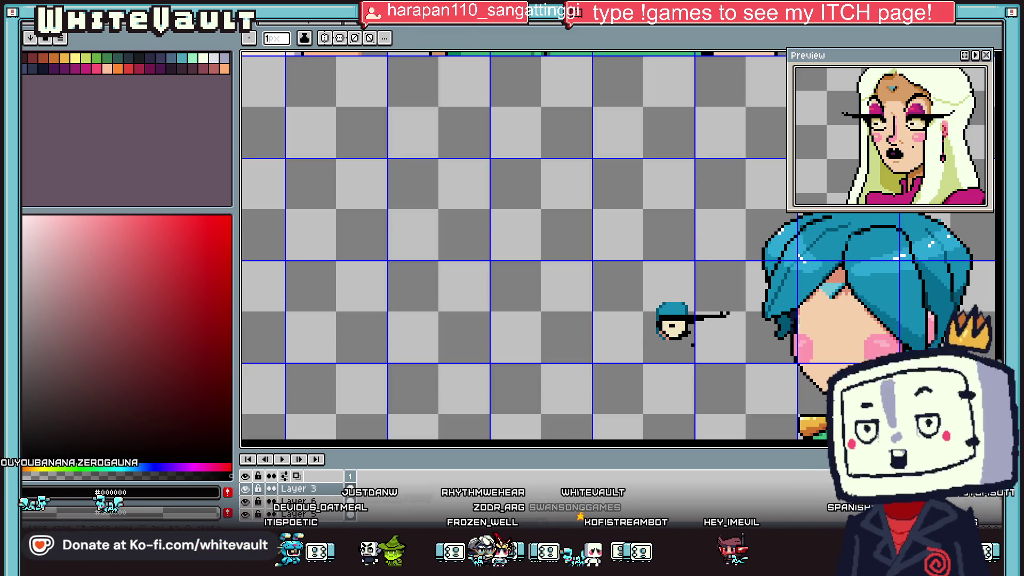
scroll(688, 337, "up", 1)
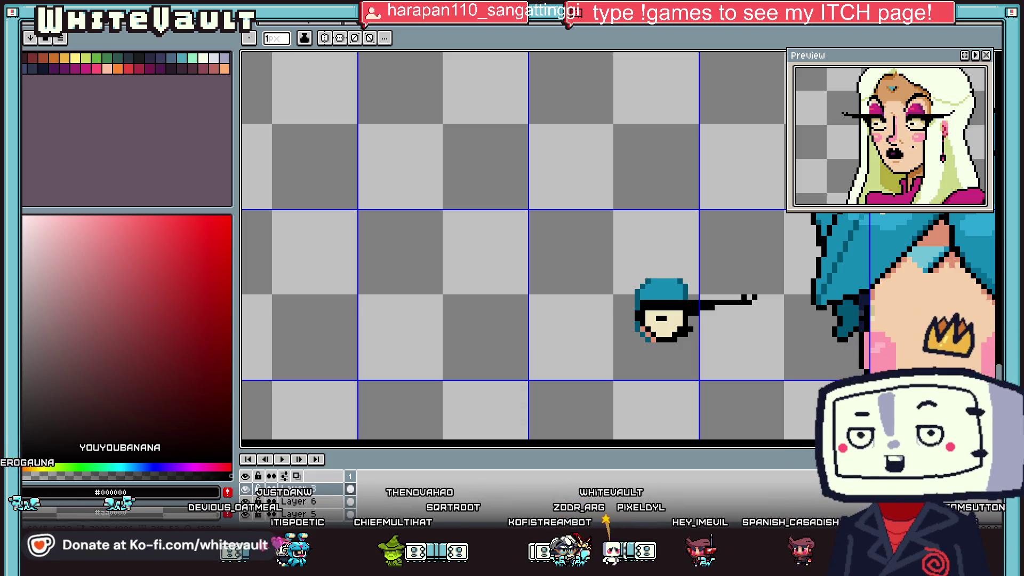
scroll(943, 184, "down", 3)
scroll(942, 184, "up", 2)
scroll(942, 184, "up", 1)
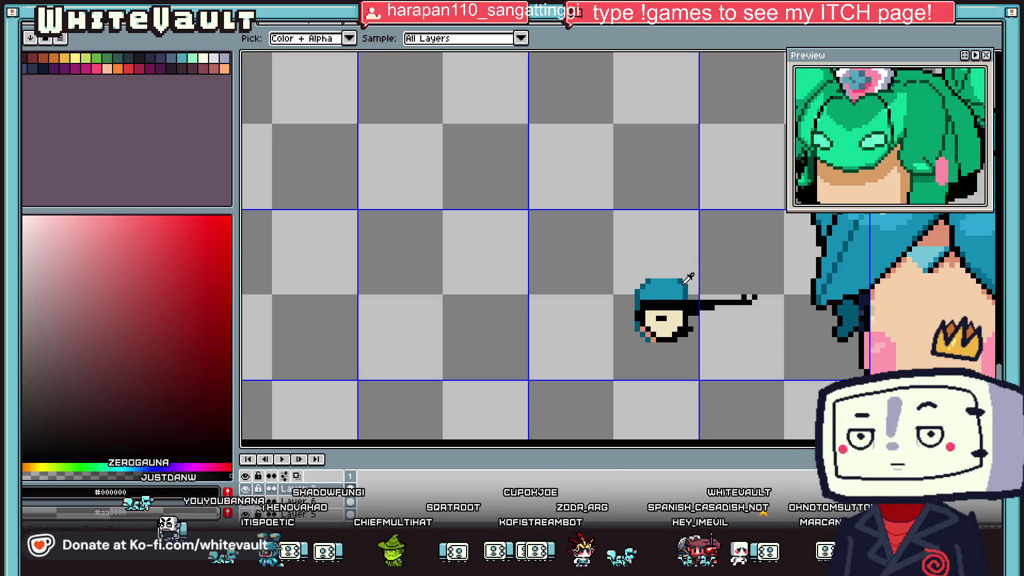
left_click(638, 299, "alt")
scroll(616, 254, "up", 1)
scroll(615, 254, "up", 2)
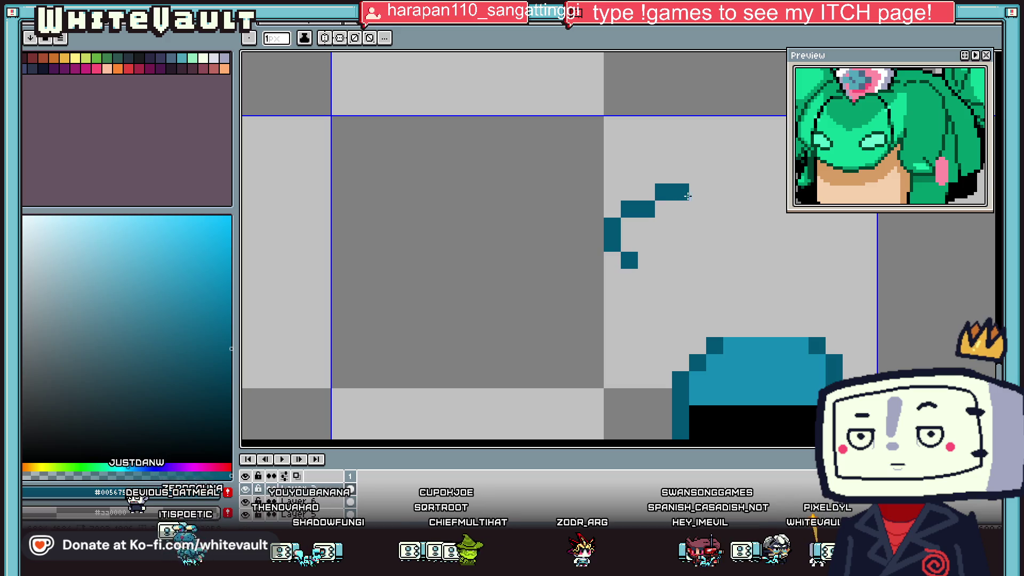
- Close the teal ring above the head and flood-fill its inside with teal
left_click_drag(680, 243, 646, 260)
key("e")
left_click(646, 209)
key("g")
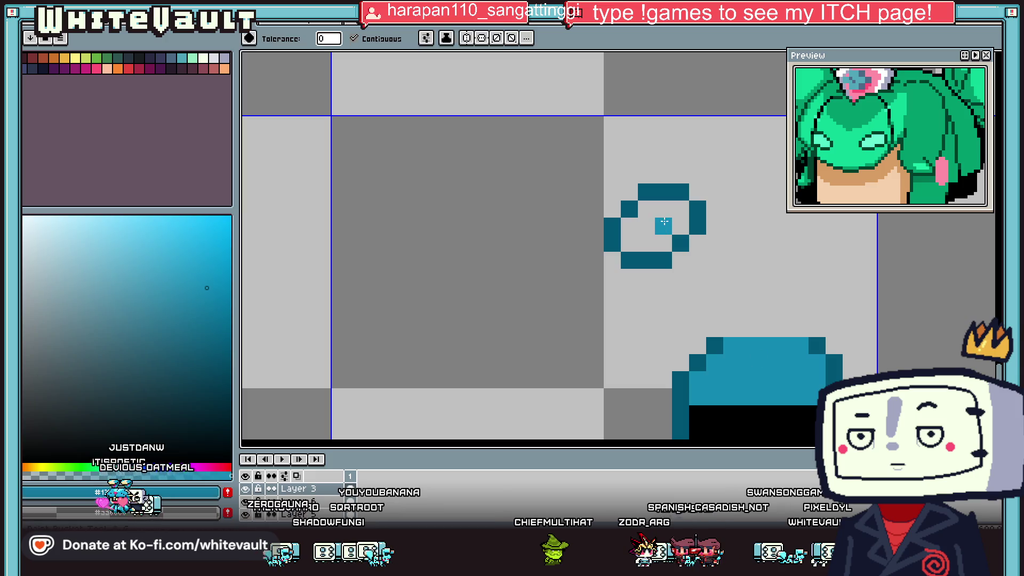
left_click(662, 222)
scroll(668, 224, "down", 3)
scroll(668, 224, "down", 2)
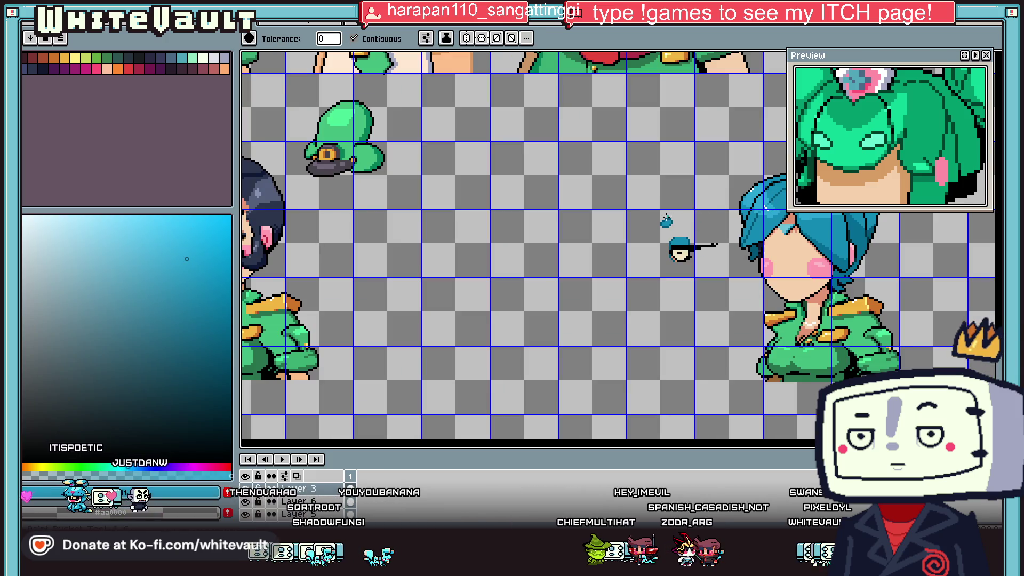
scroll(704, 220, "up", 1)
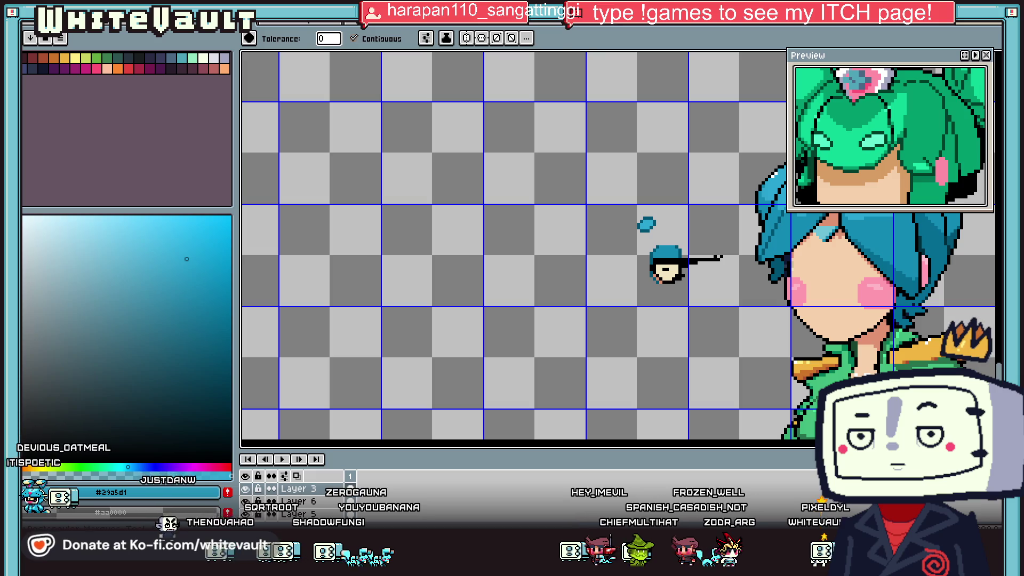
- Marquee-select the new teal blob above the head, then drop the selection
key("m")
left_click_drag(692, 230, 700, 239)
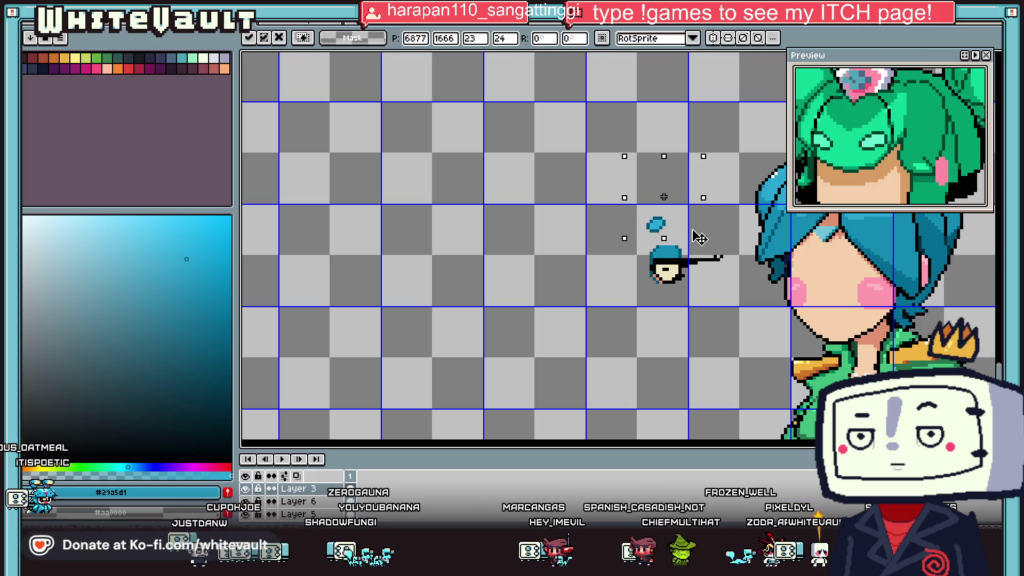
key("b")
scroll(666, 263, "up", 2)
scroll(667, 264, "up", 2)
- Recolour one black face pixel with the skin colour sampled from the face
left_click(719, 266, "alt")
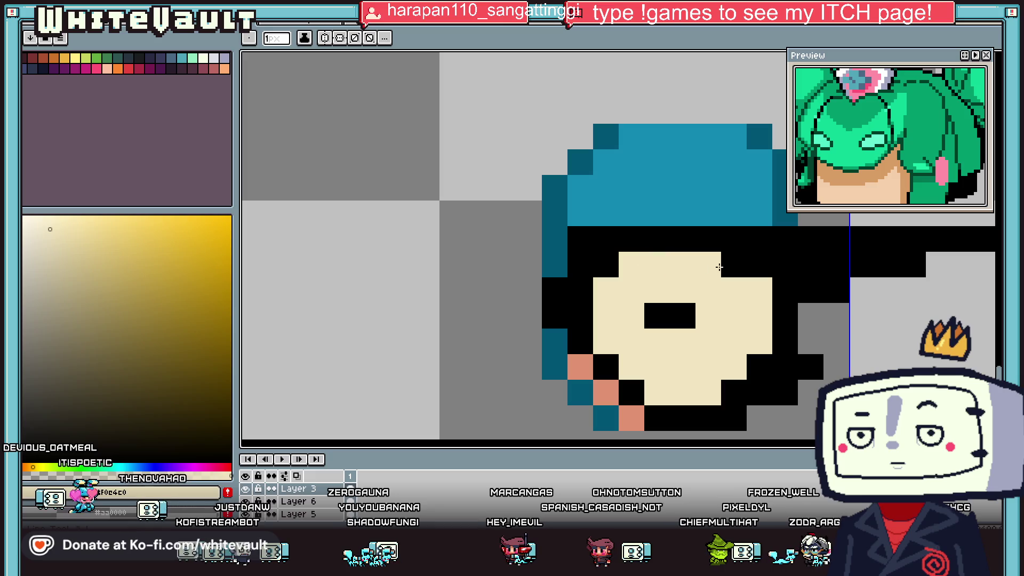
left_click(728, 265)
scroll(717, 269, "down", 5)
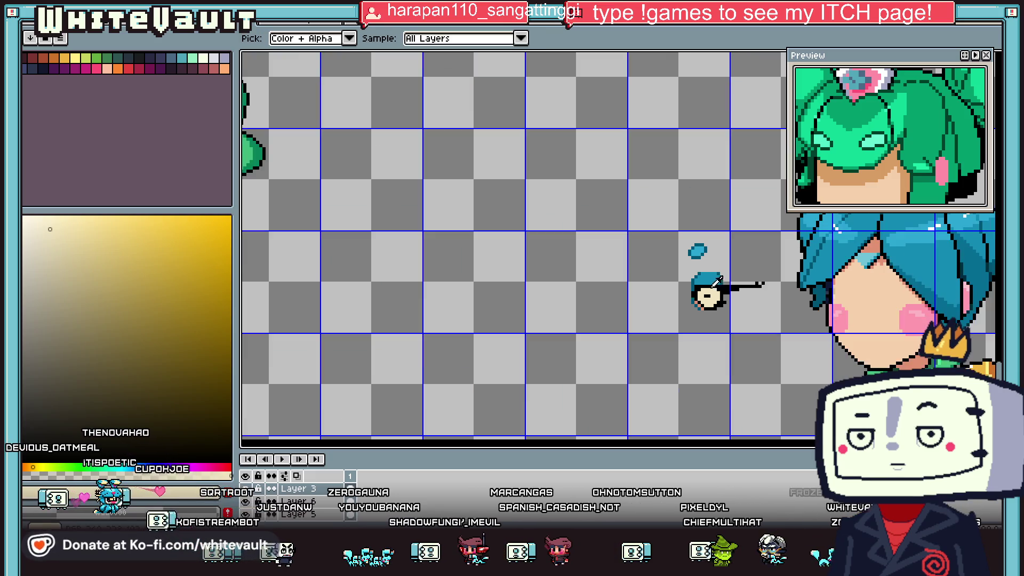
scroll(717, 281, "up", 3)
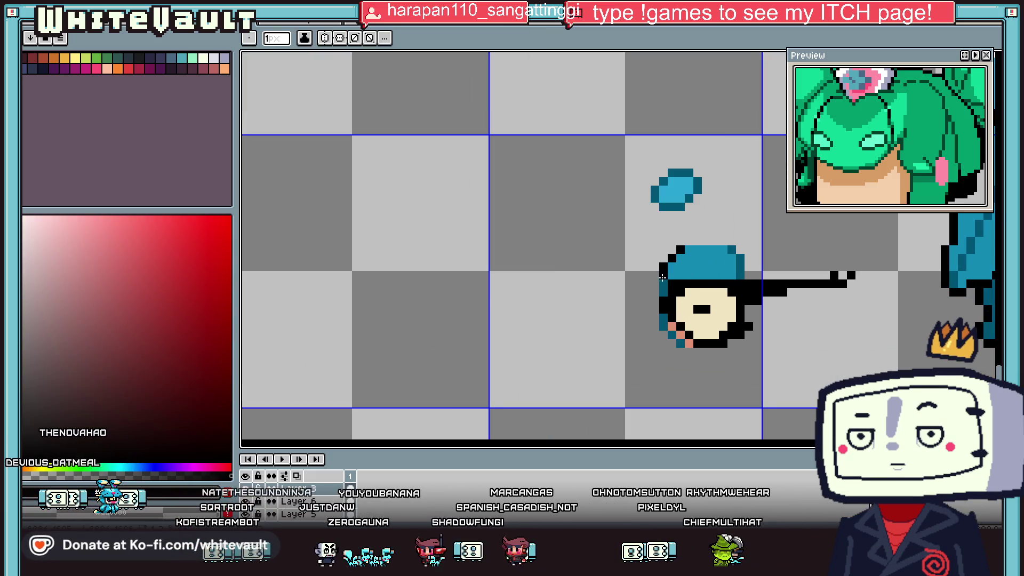
scroll(730, 276, "down", 3)
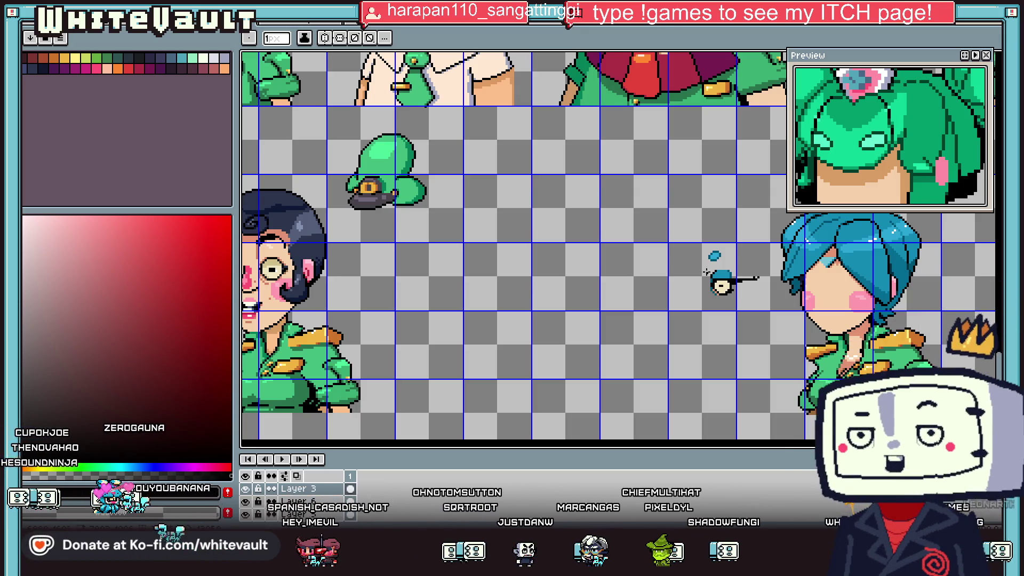
- Erase the rightmost column of pixels from the teal cap
scroll(740, 290, "up", 2)
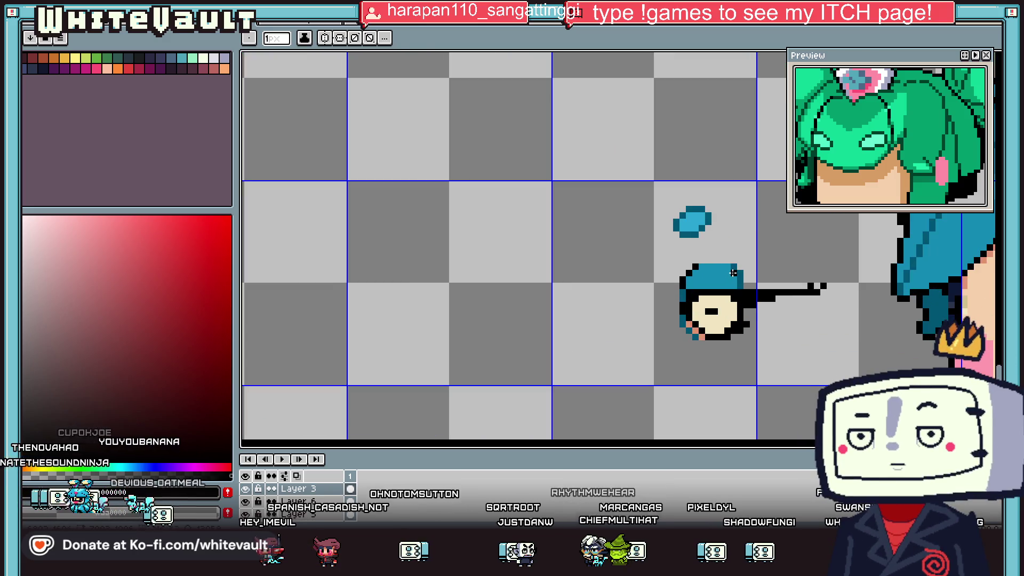
scroll(740, 274, "up", 2)
left_click(725, 298, "alt")
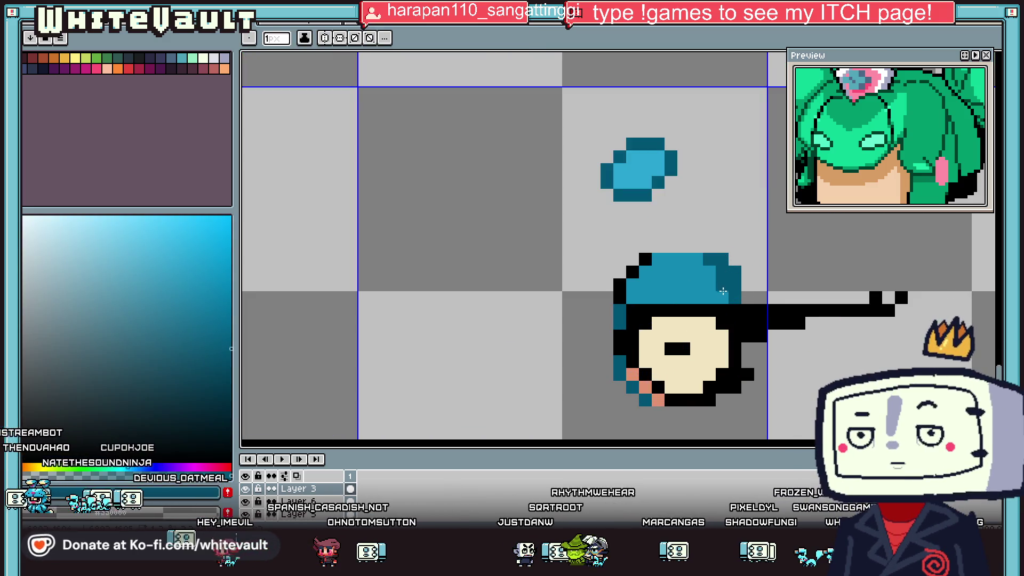
key("e")
left_click_drag(735, 300, 734, 260)
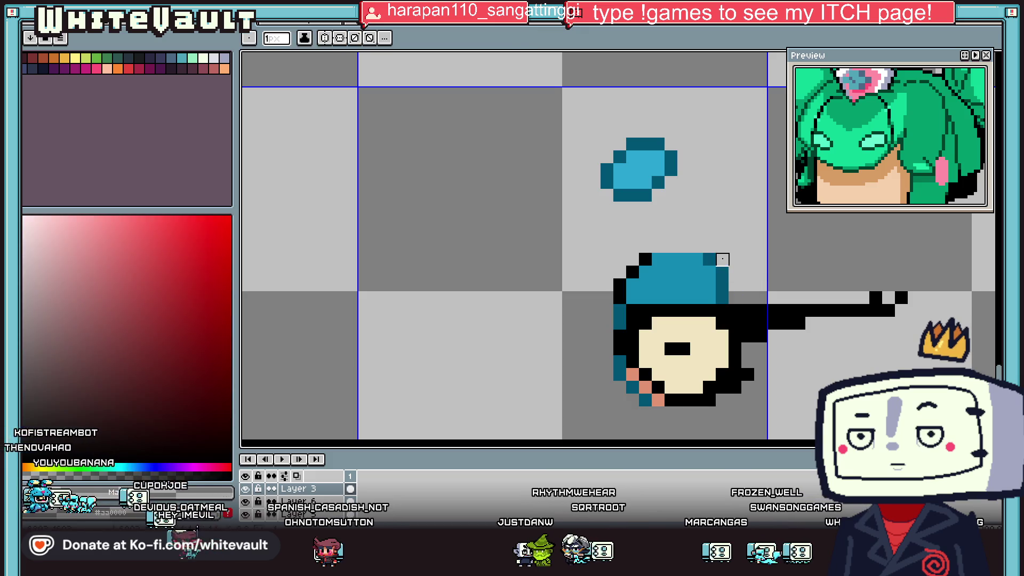
key("b")
- Select the glasses piece and drag it onto the blue-haired girl's face
scroll(646, 273, "down", 3)
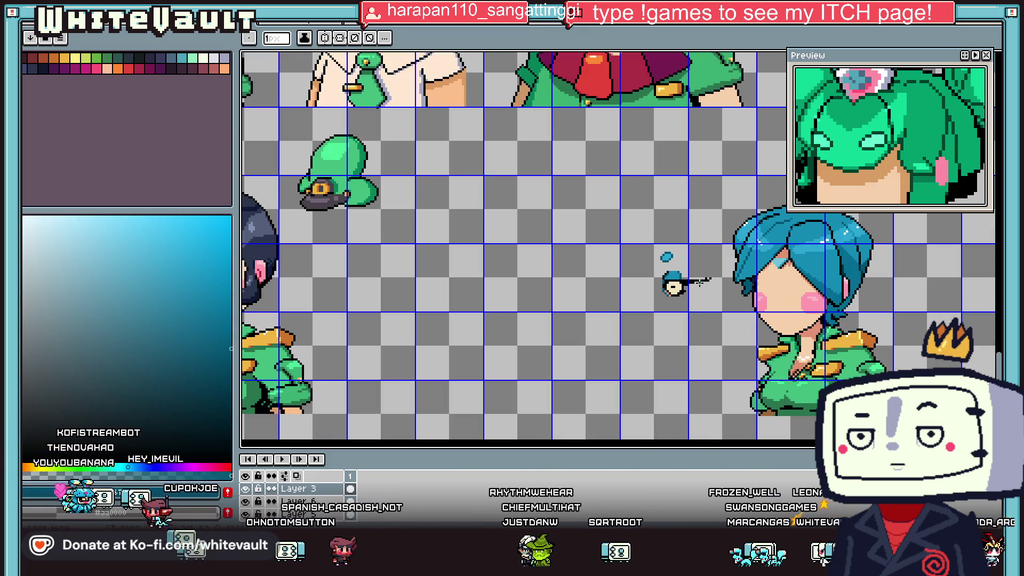
scroll(726, 263, "up", 1)
key("m")
mouse_move(585, 217)
left_mouse_down()
mouse_move(717, 330)
mouse_move(884, 330)
mouse_move(896, 320)
left_mouse_up()
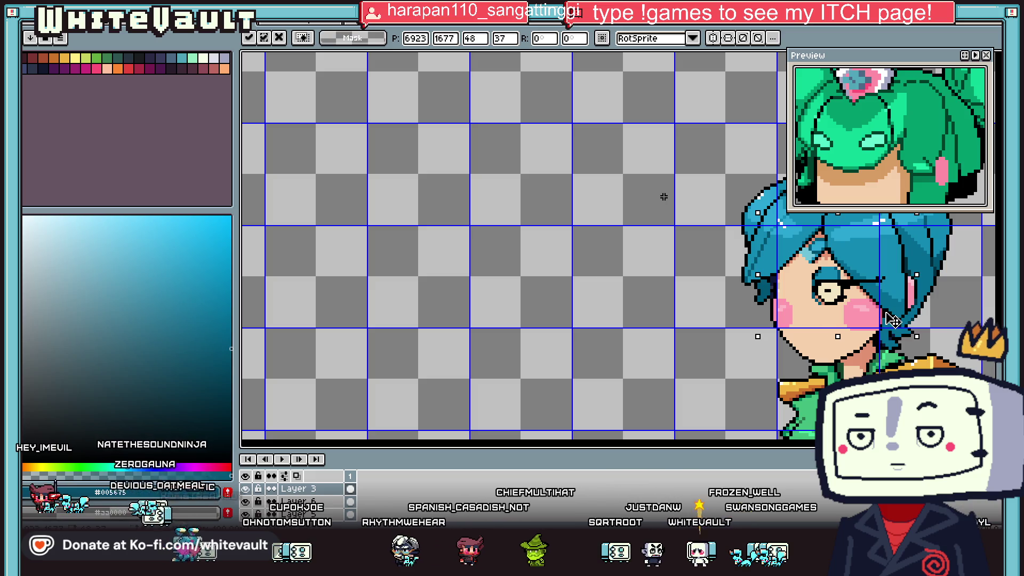
- Commit the placed glasses, then select and commit a section of the girl's hair
key("Return")
scroll(979, 316, "down", 5)
scroll(987, 317, "up", 3)
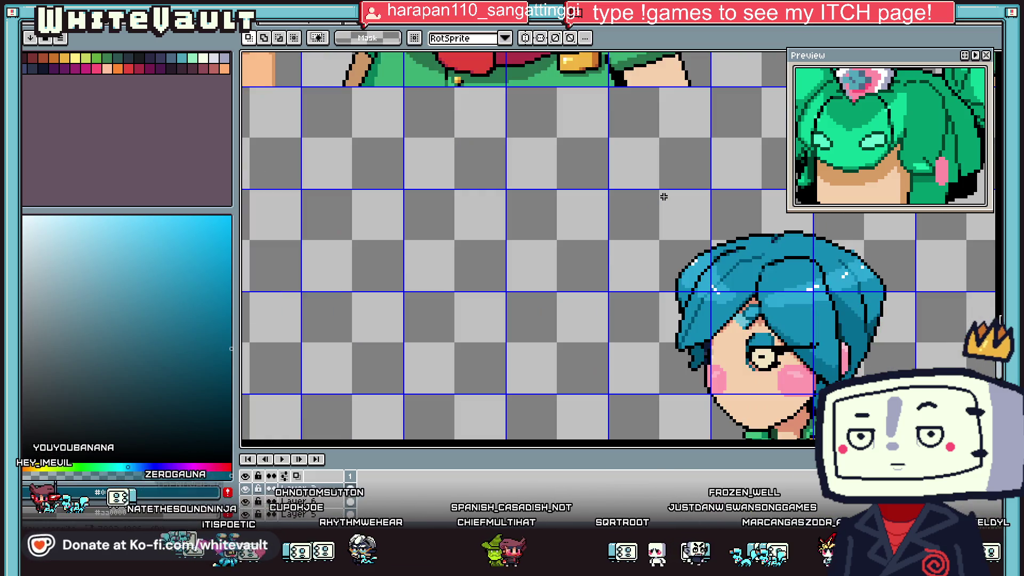
scroll(988, 316, "up", 1)
scroll(988, 317, "up", 1)
left_click_drag(543, 249, 642, 328)
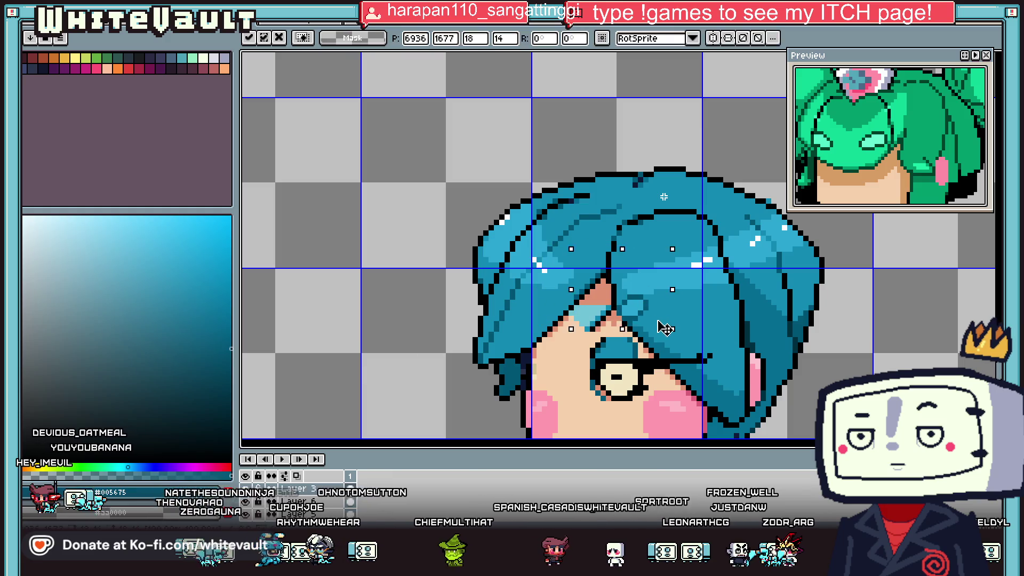
scroll(643, 329, "down", 3)
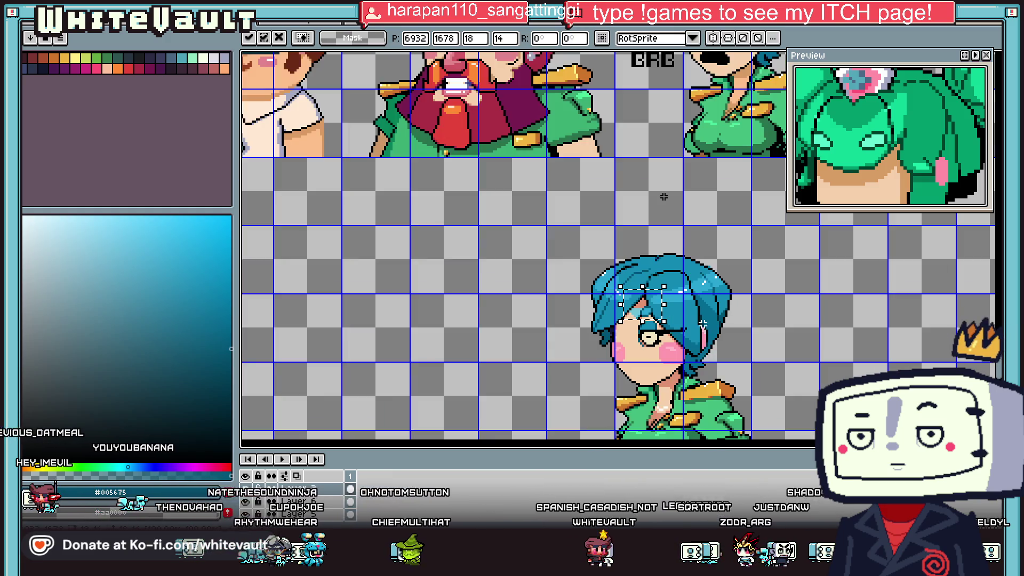
key("Return")
- Nudge the eye and cheek area down and shift a section of hair pixels right
scroll(643, 329, "up", 3)
left_click_drag(516, 235, 694, 363)
key("Down")
key("Down")
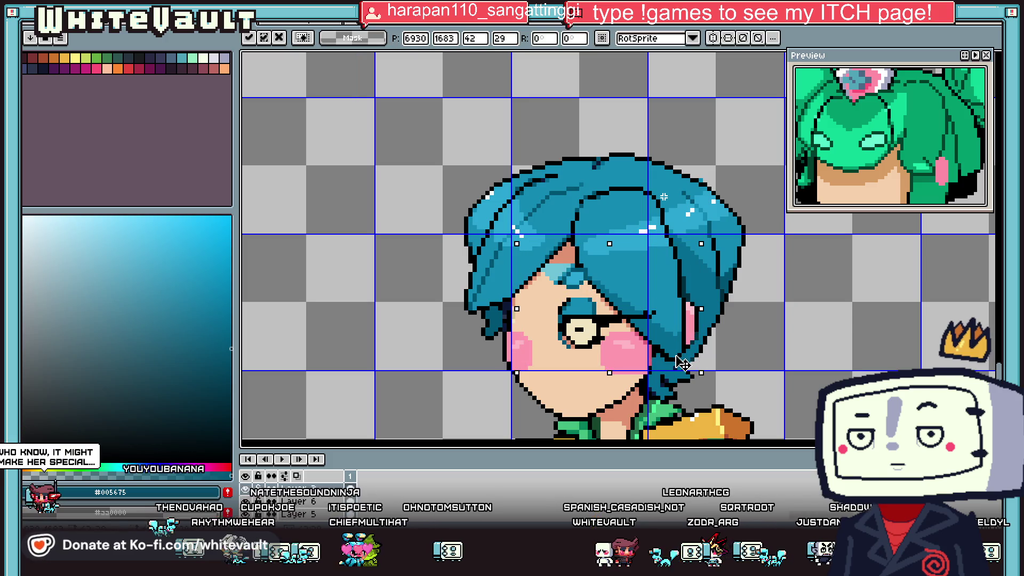
left_click(756, 342)
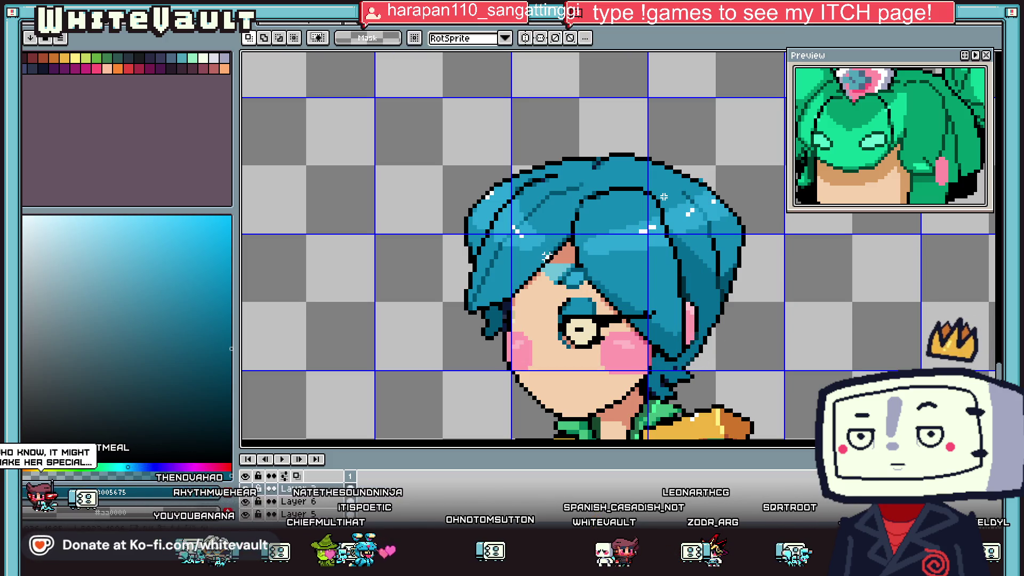
left_click_drag(618, 292, 633, 290)
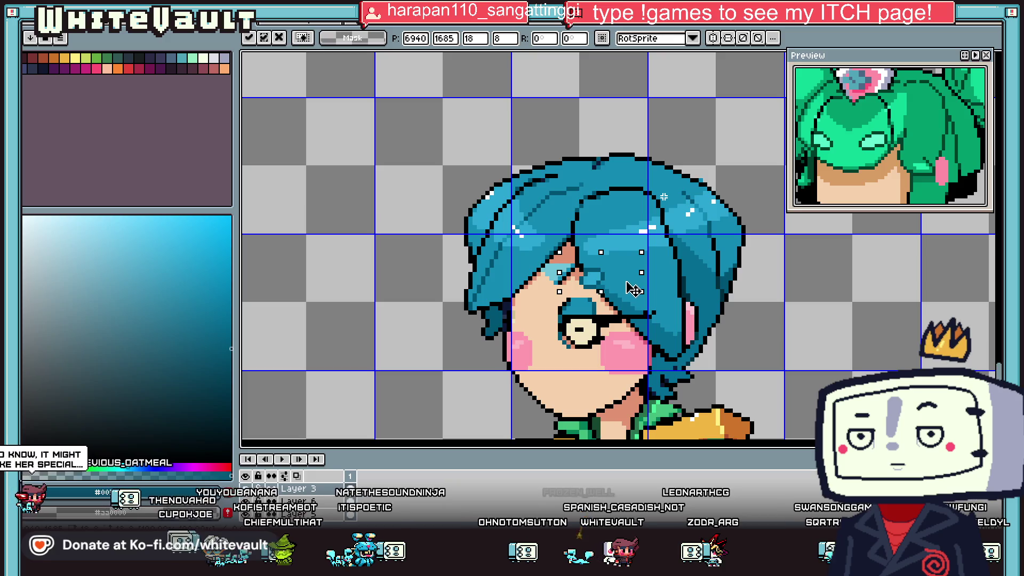
left_click(788, 336)
- Select the glasses area of the face, then drop the selection unchanged
scroll(789, 333, "down", 3)
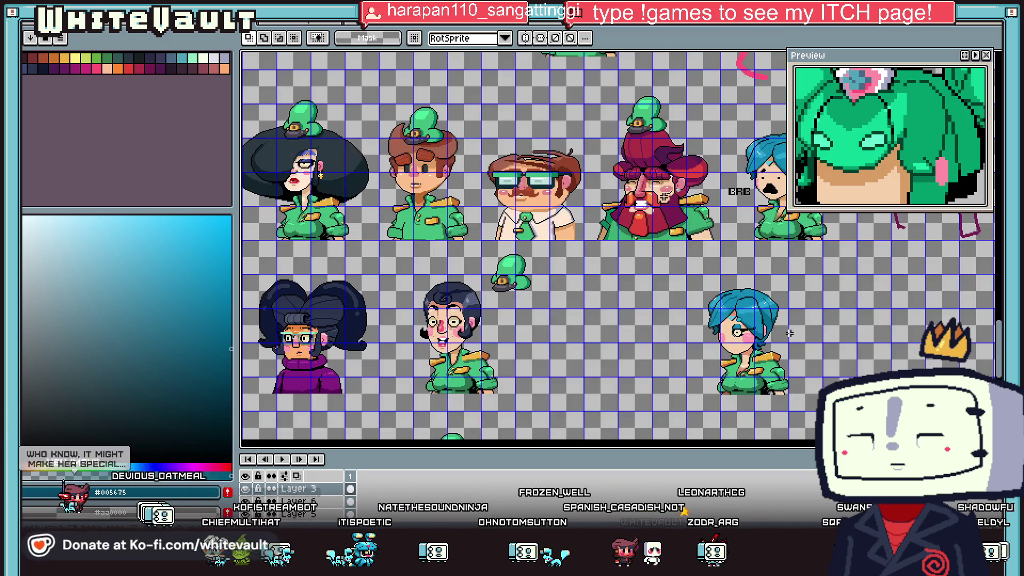
scroll(789, 333, "up", 2)
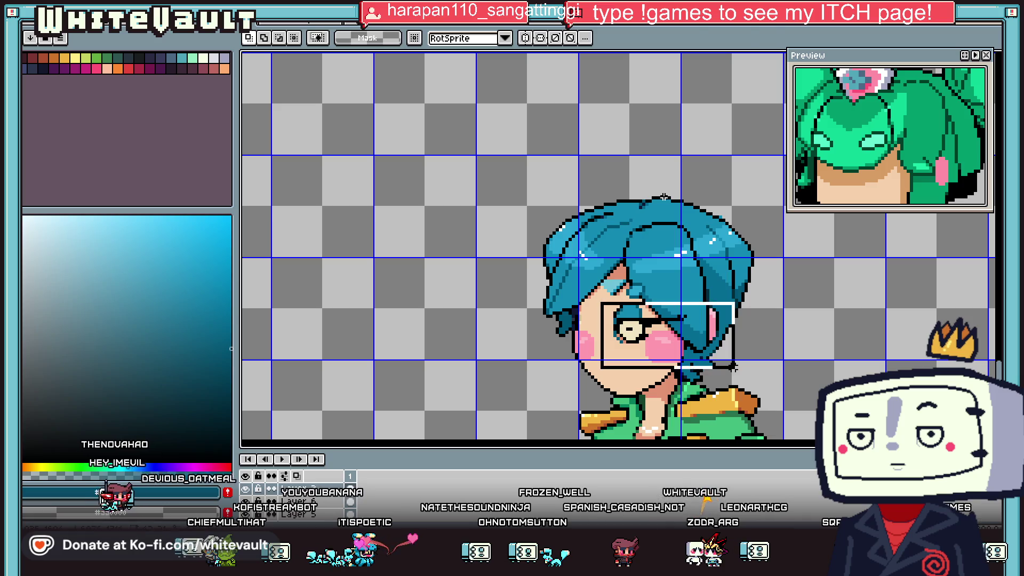
left_click_drag(732, 366, 735, 368)
left_click(719, 363)
left_click(822, 348)
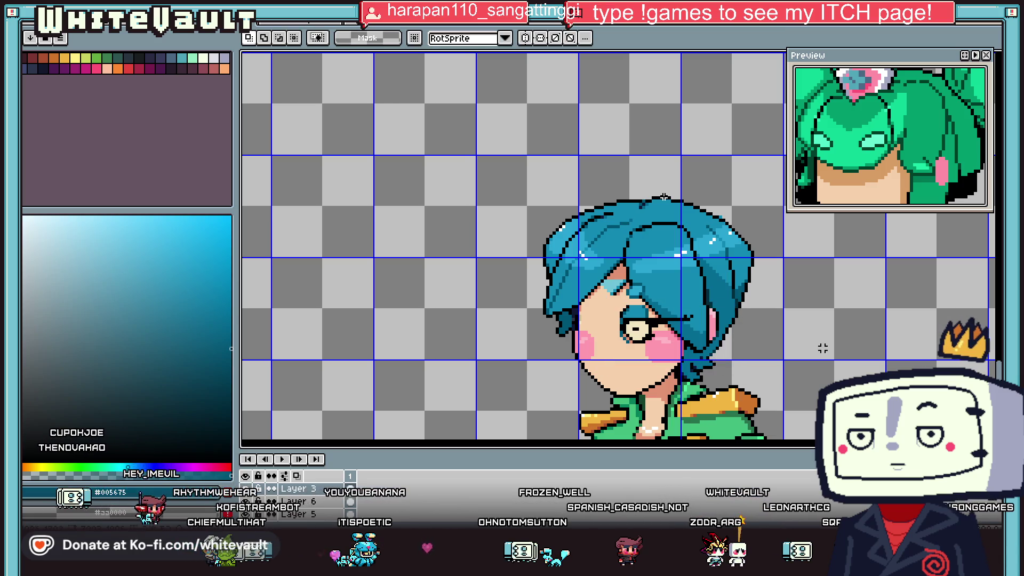
- Move a small fringe section right and up, reposition the face area, undo, and commit
left_click_drag(667, 301, 674, 297)
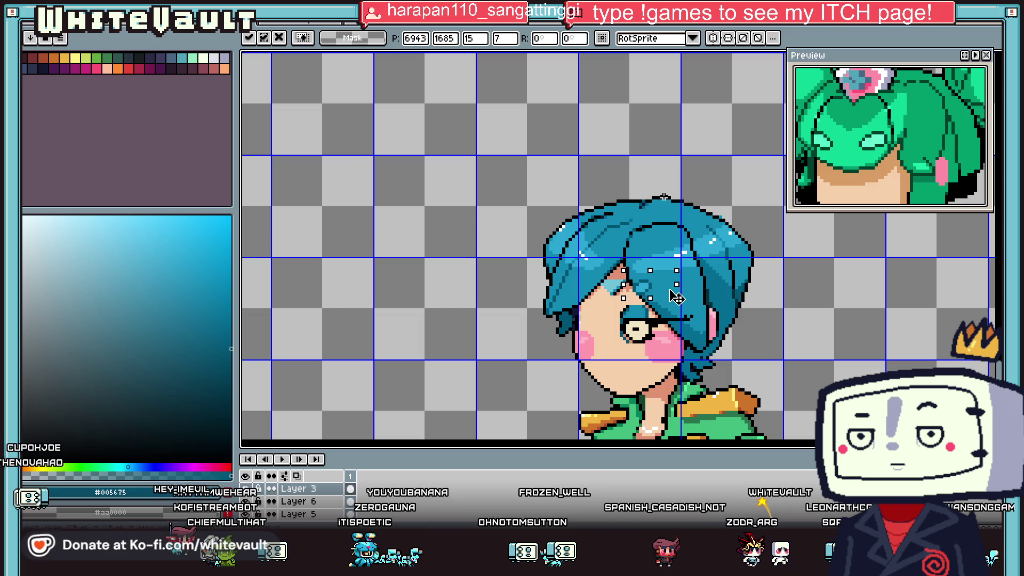
left_click_drag(610, 290, 779, 362)
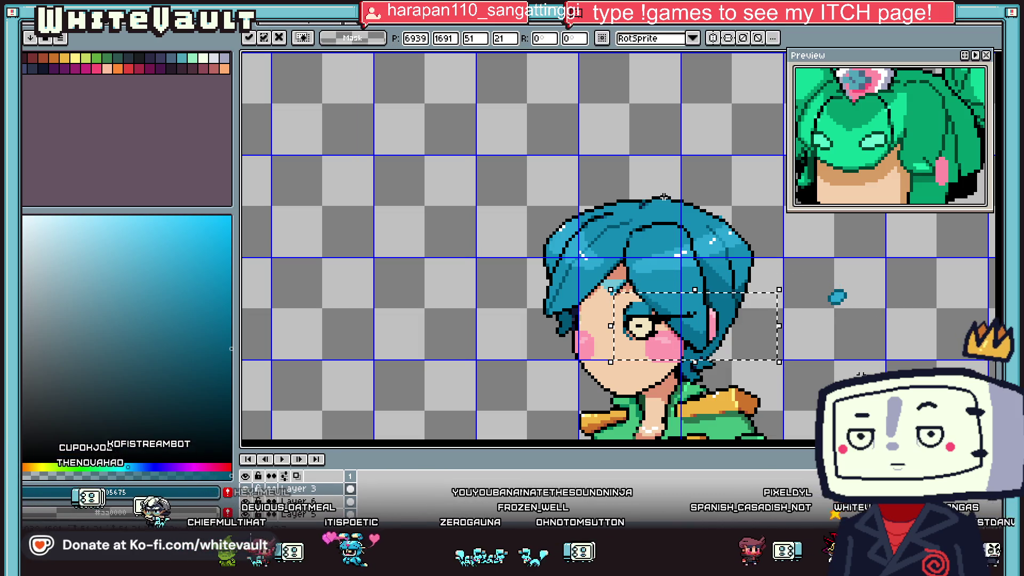
left_click(800, 288)
key("ctrl+z")
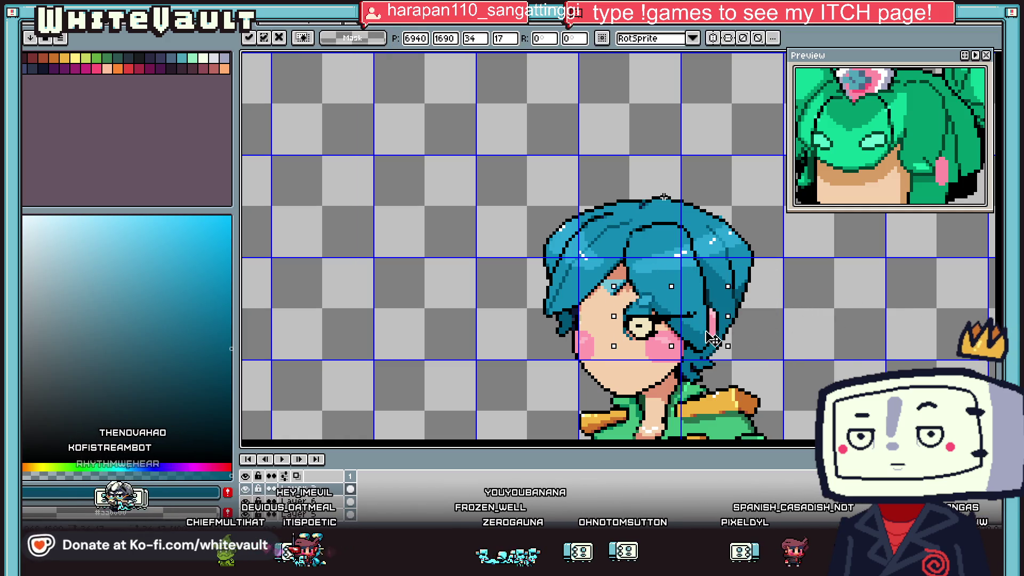
key("Return")
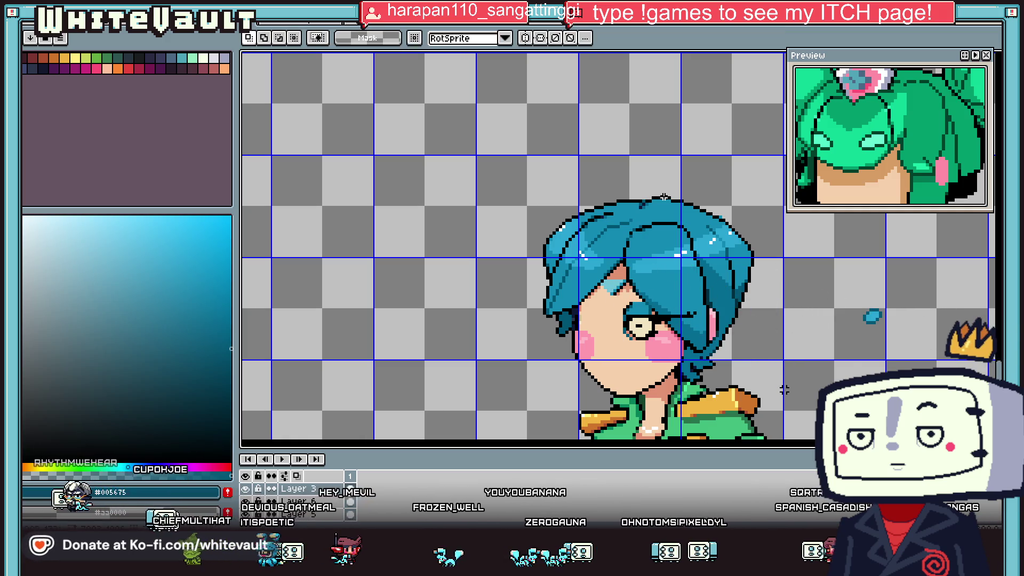
scroll(693, 337, "down", 2)
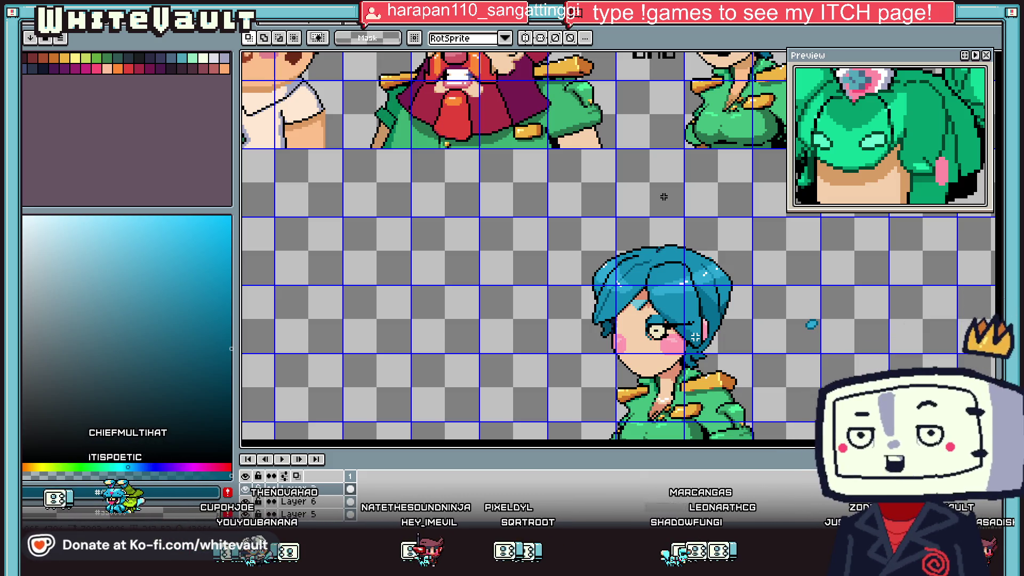
scroll(693, 358, "up", 1)
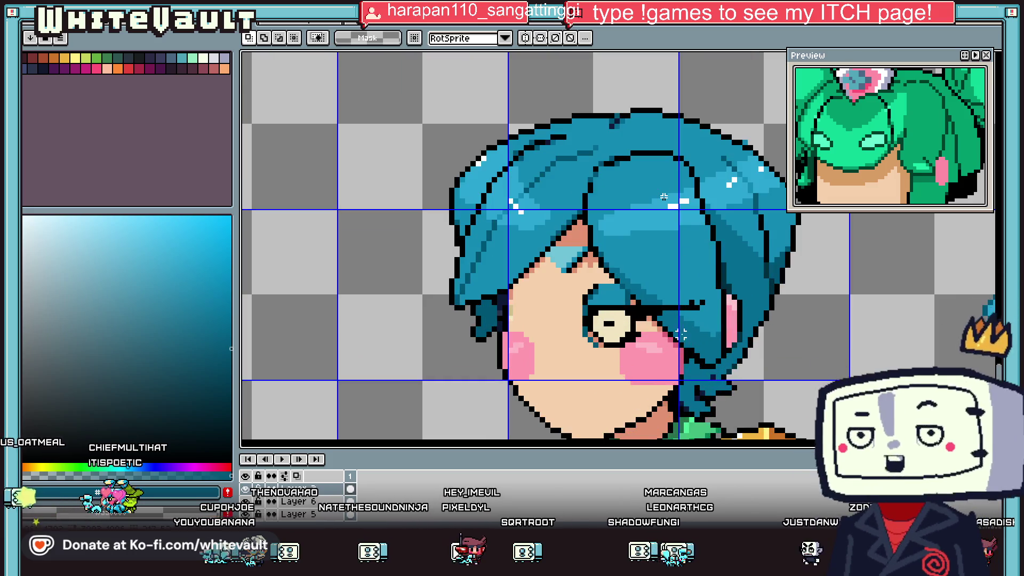
- Move the eye and glasses piece left, off the girl's face, and place it
scroll(656, 267, "up", 1)
left_click_drag(523, 389, 492, 395)
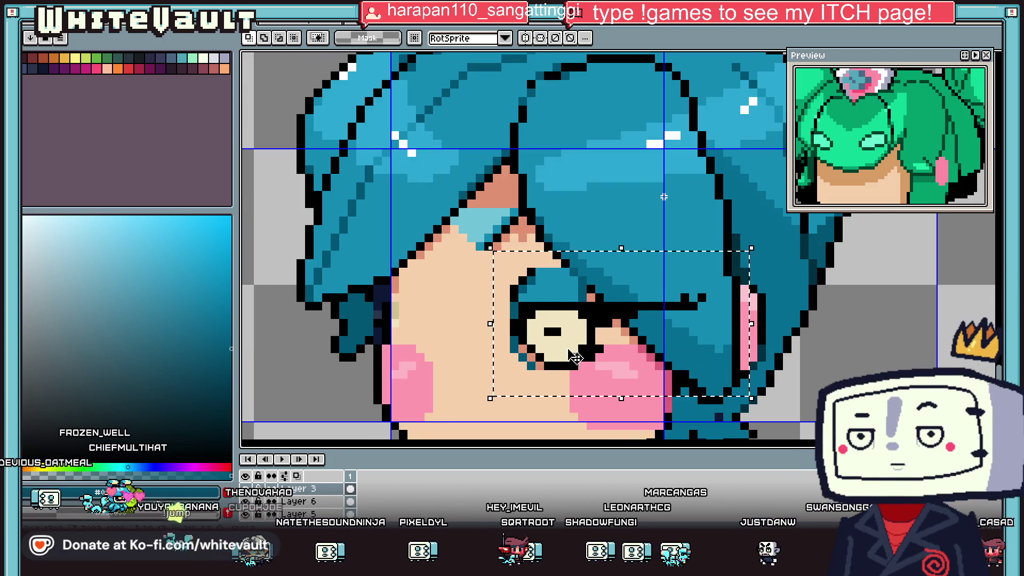
scroll(574, 357, "down", 1)
left_click_drag(620, 359, 383, 353)
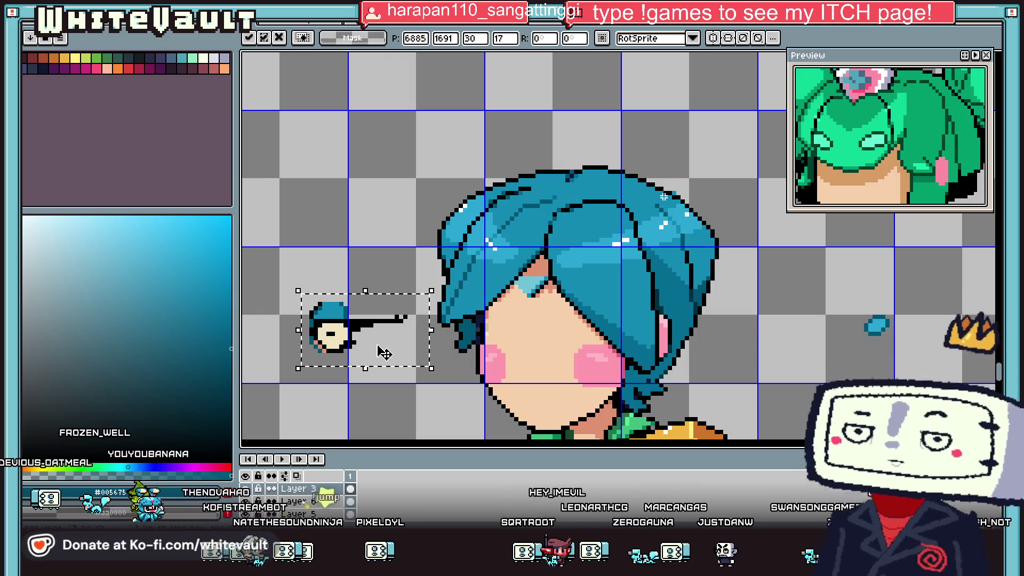
key("ctrl+d")
- Pick the pale yellow lens colour on the pencil and enlarge the brush to 8 pixels
key("b")
left_click(560, 318, "alt")
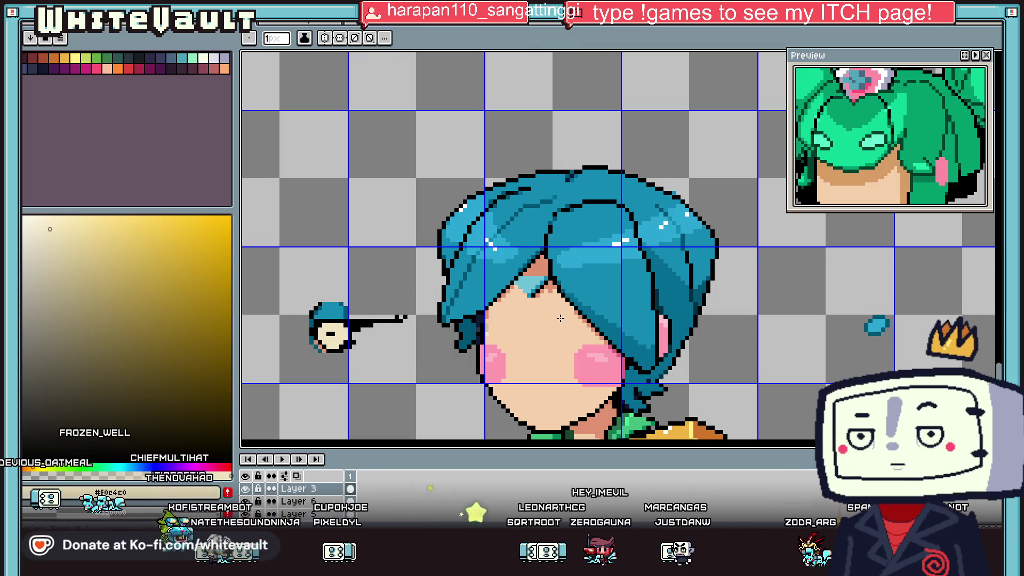
key("plus")
key("plus")
key("plus")
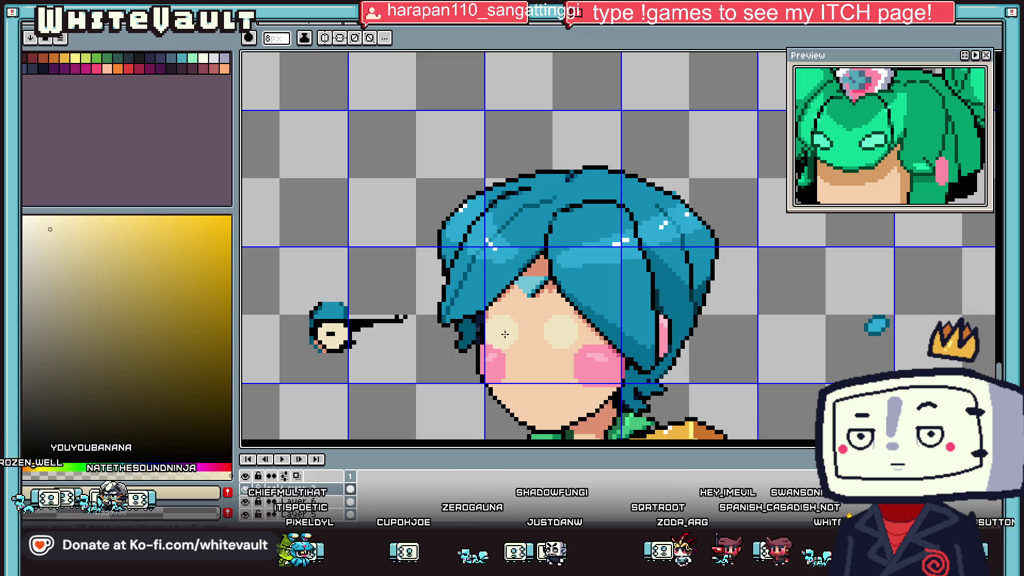
- Sample the pink blush colour from the cheek to draw the nose
key("i")
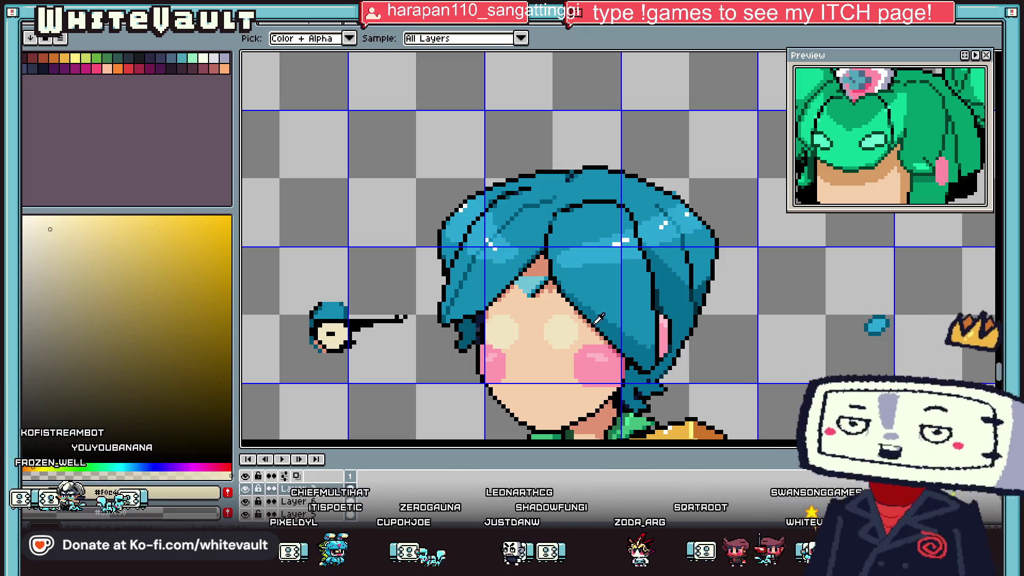
left_click(592, 356)
key("b")
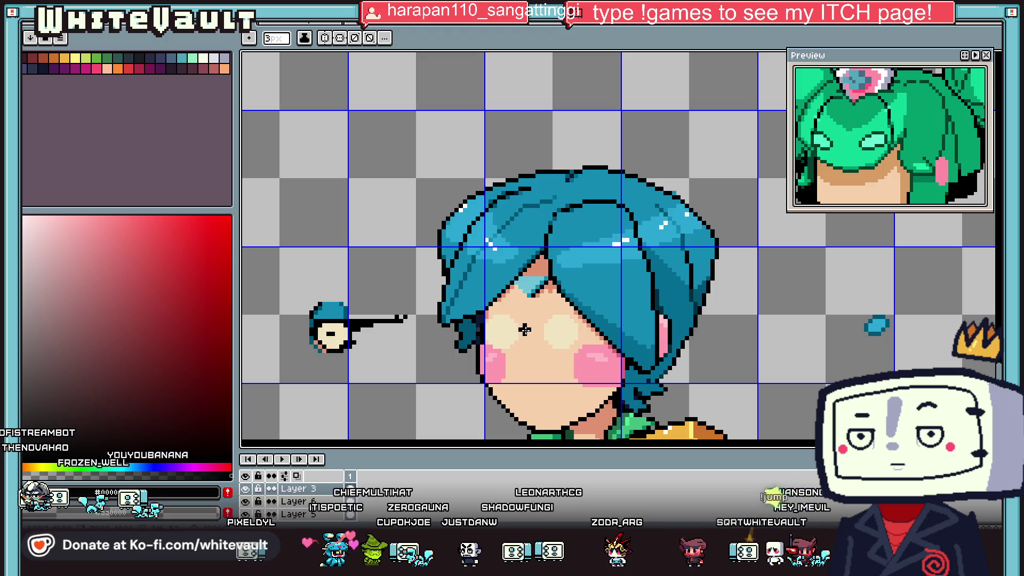
scroll(537, 334, "up", 1)
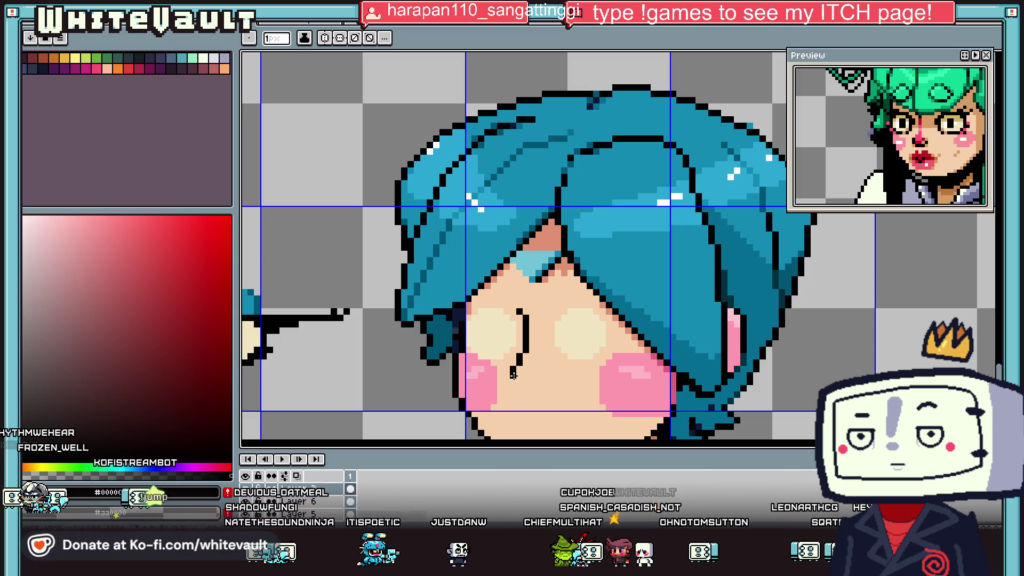
scroll(520, 381, "up", 2)
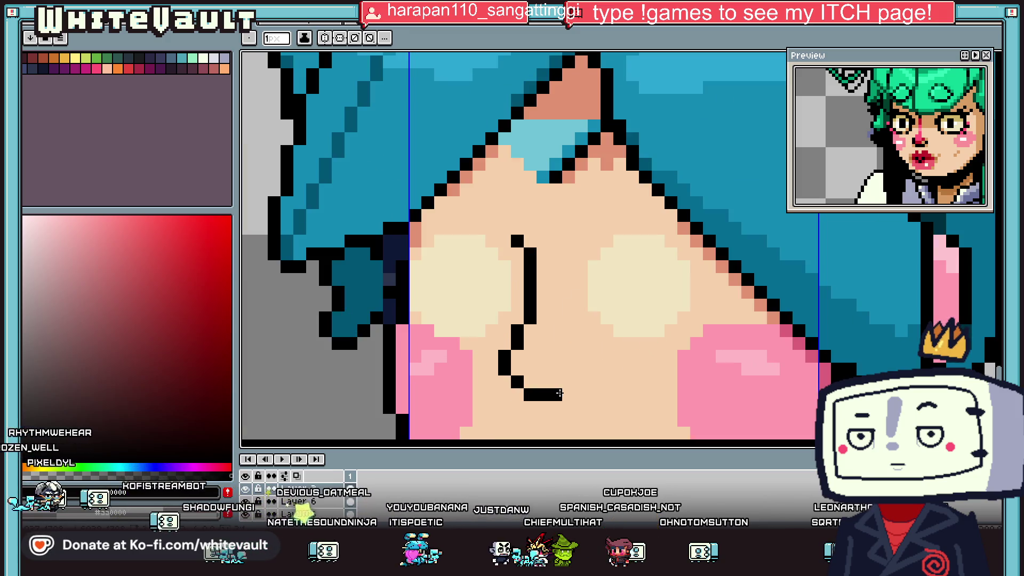
scroll(582, 380, "down", 2)
scroll(564, 365, "down", 1)
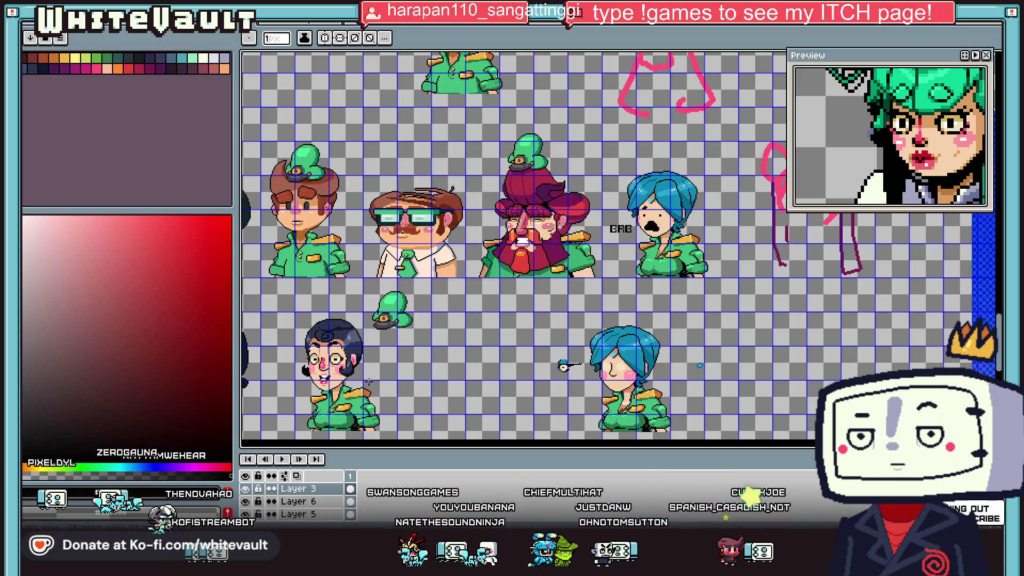
scroll(612, 373, "up", 2)
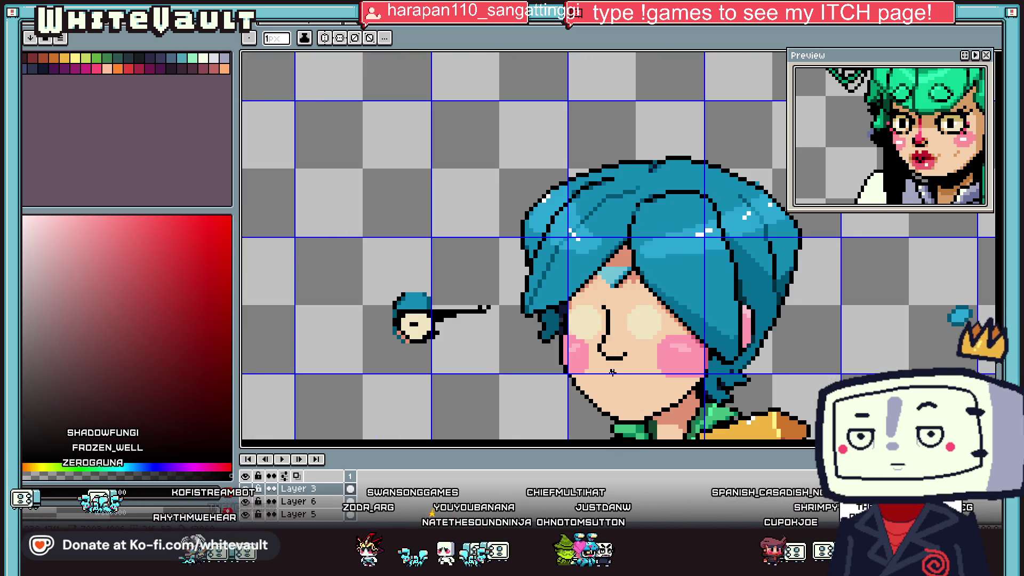
- Paint a pink stroke down the length of the nose
key("i")
scroll(631, 352, "down", 1)
scroll(586, 347, "down", 2)
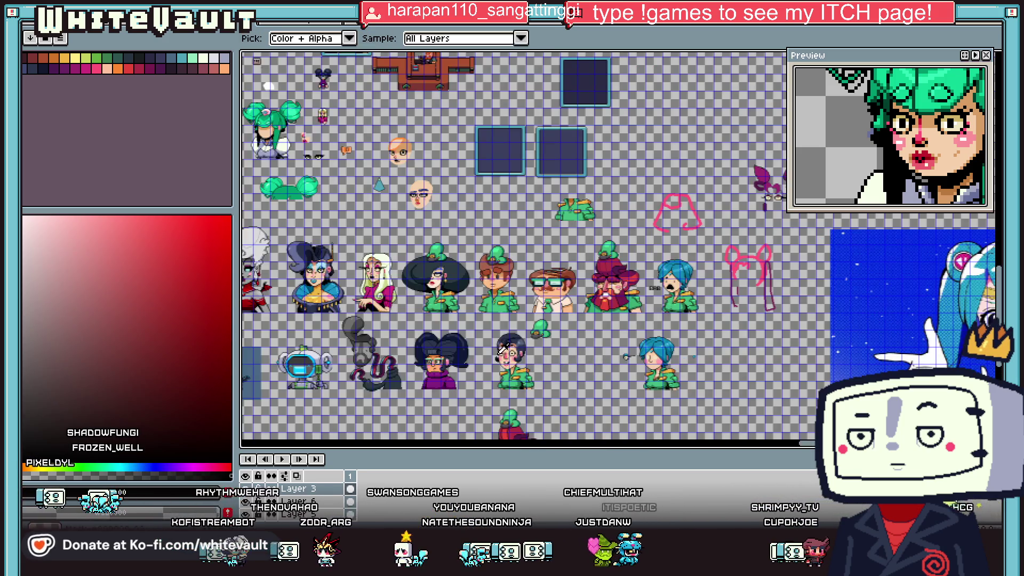
scroll(514, 349, "up", 2)
scroll(720, 360, "down", 2)
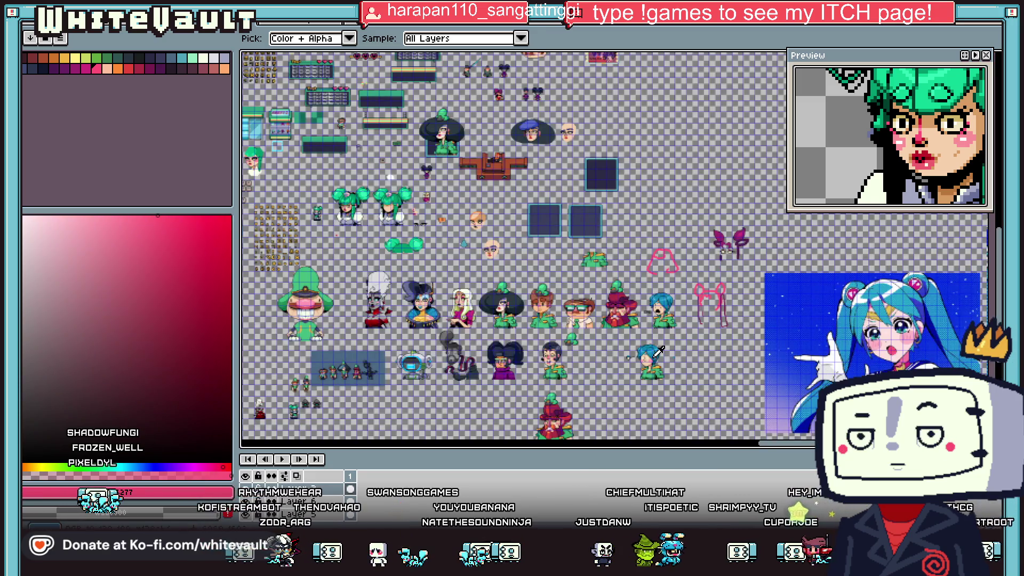
scroll(657, 353, "up", 4)
key("b")
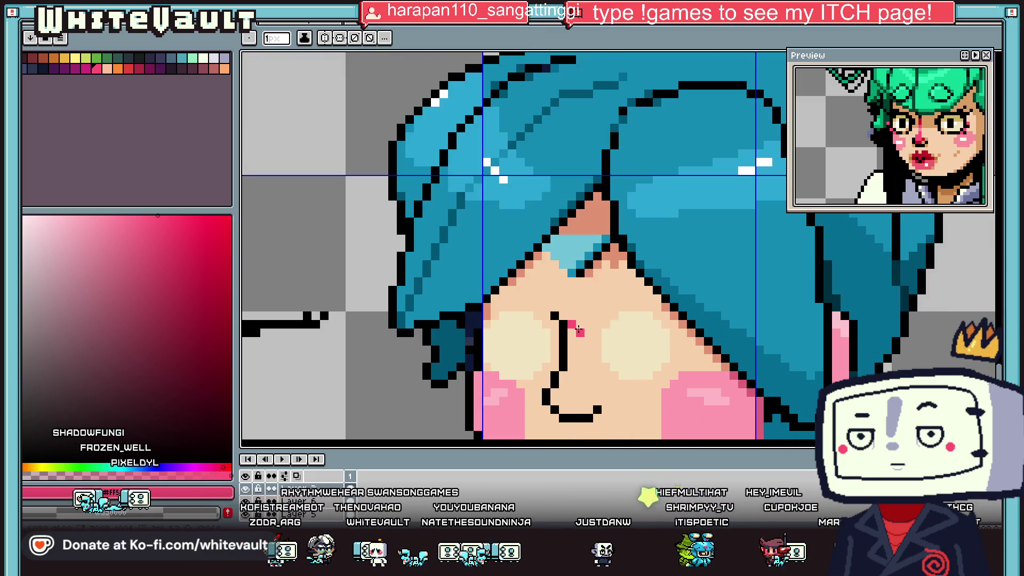
left_click_drag(578, 330, 581, 365)
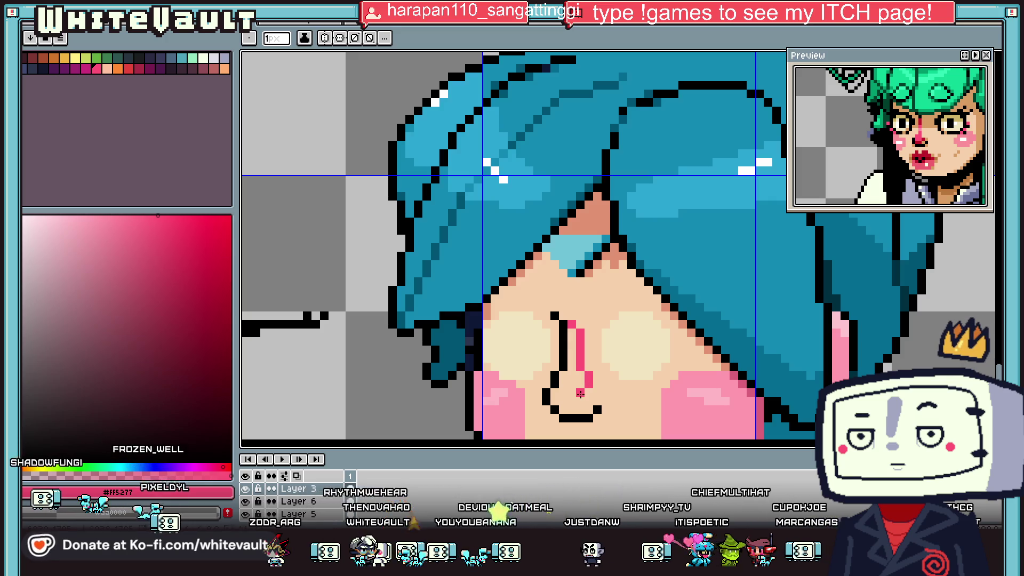
key("i")
scroll(589, 376, "down", 3)
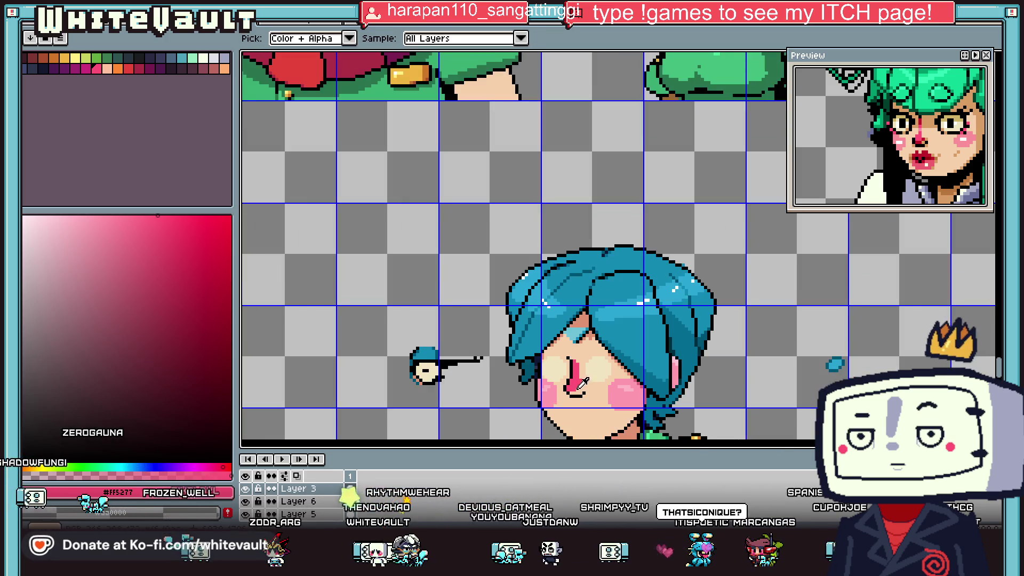
scroll(581, 382, "up", 3)
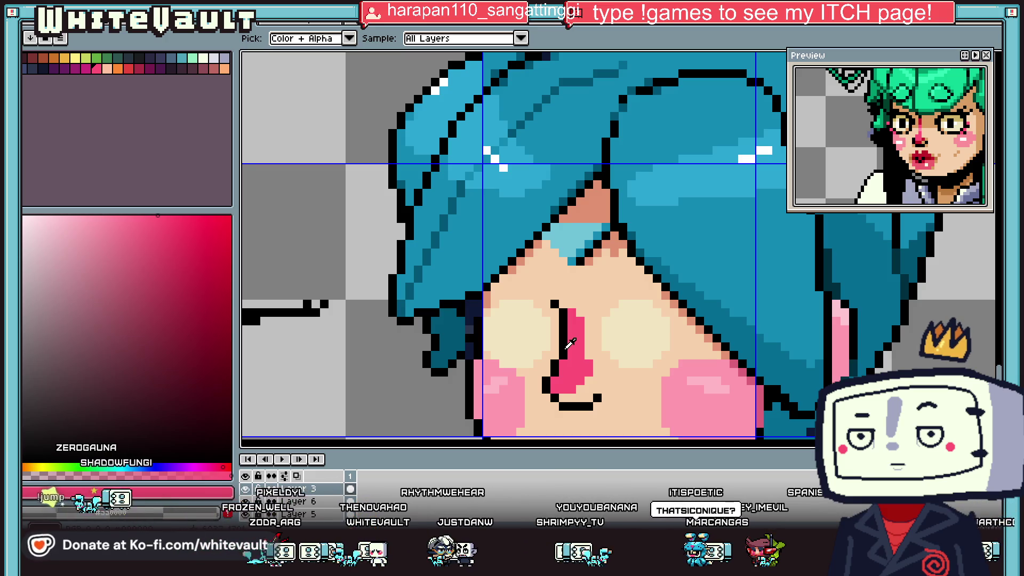
scroll(586, 346, "down", 3)
scroll(608, 352, "up", 3)
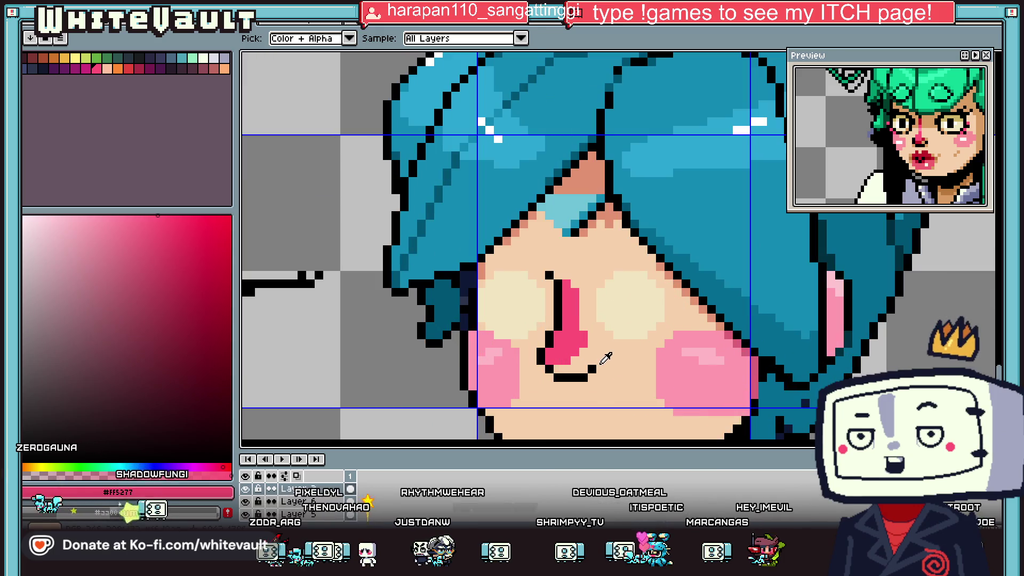
- Shift the lower part of the nose down and extend its outline and pink fill
key("m")
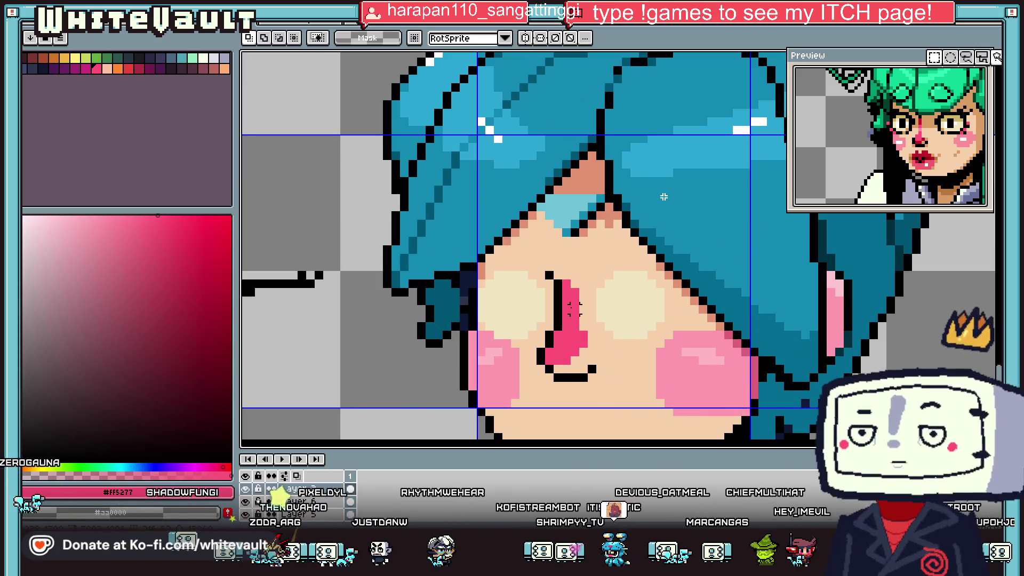
mouse_move(548, 323)
left_mouse_down()
mouse_move(593, 384)
mouse_move(593, 400)
left_mouse_up()
key("Return")
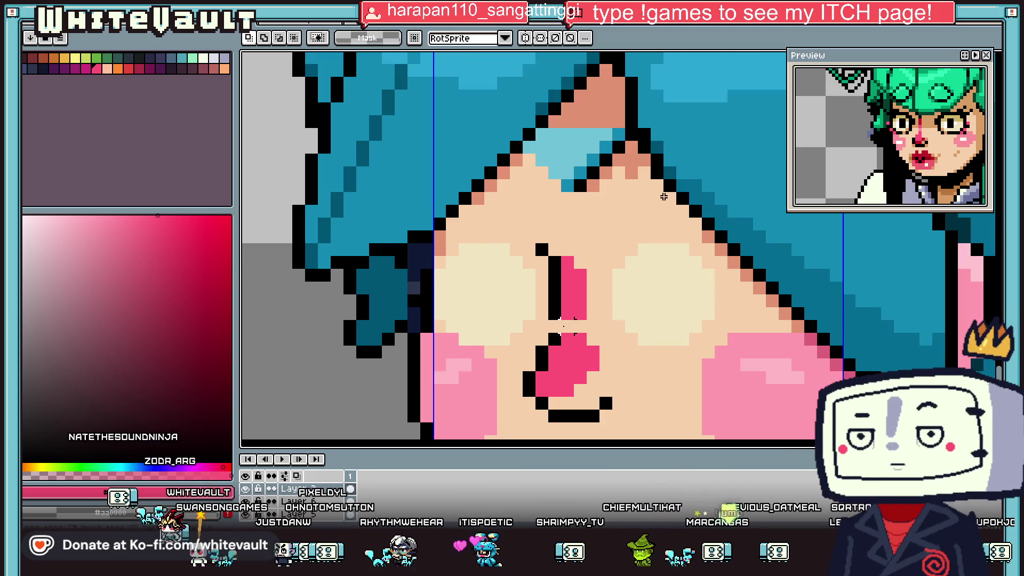
scroll(555, 309, "up", 2)
key("i")
mouse_move(552, 320)
left_mouse_down()
mouse_move(552, 350)
mouse_move(571, 324)
left_mouse_up()
scroll(589, 297, "down", 3)
scroll(586, 271, "up", 3)
- Shade around the mouth and both its corners with a darker salmon skin shade
left_click(586, 272, "alt")
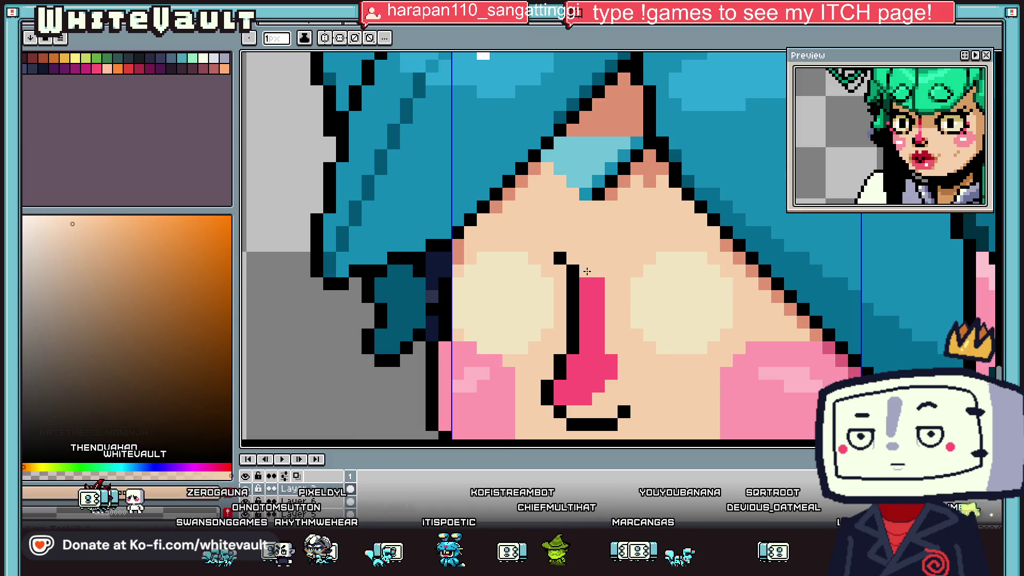
scroll(599, 284, "down", 3)
scroll(613, 224, "up", 3)
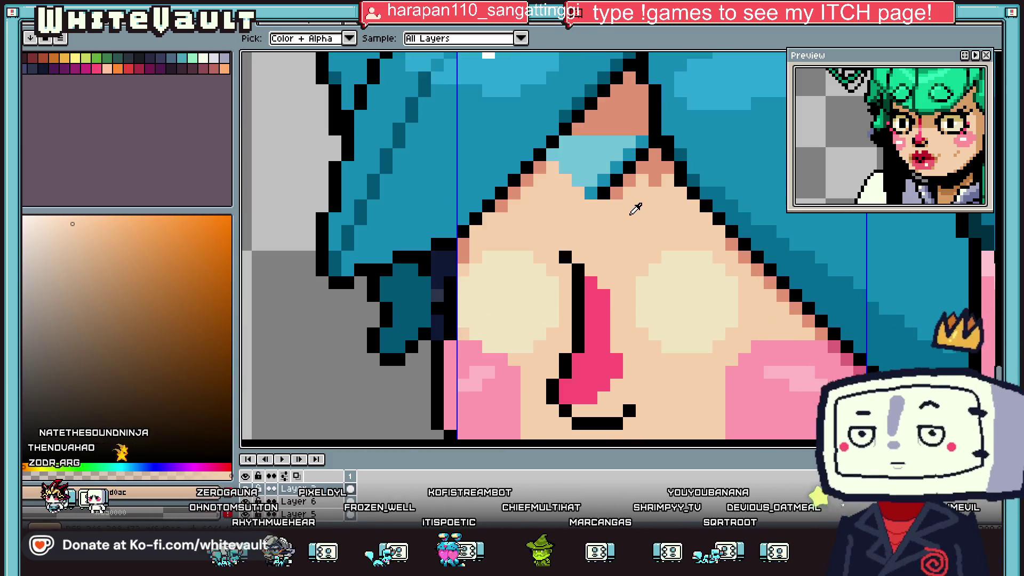
left_click(619, 195, "alt")
scroll(620, 195, "down", 1)
scroll(613, 240, "down", 2)
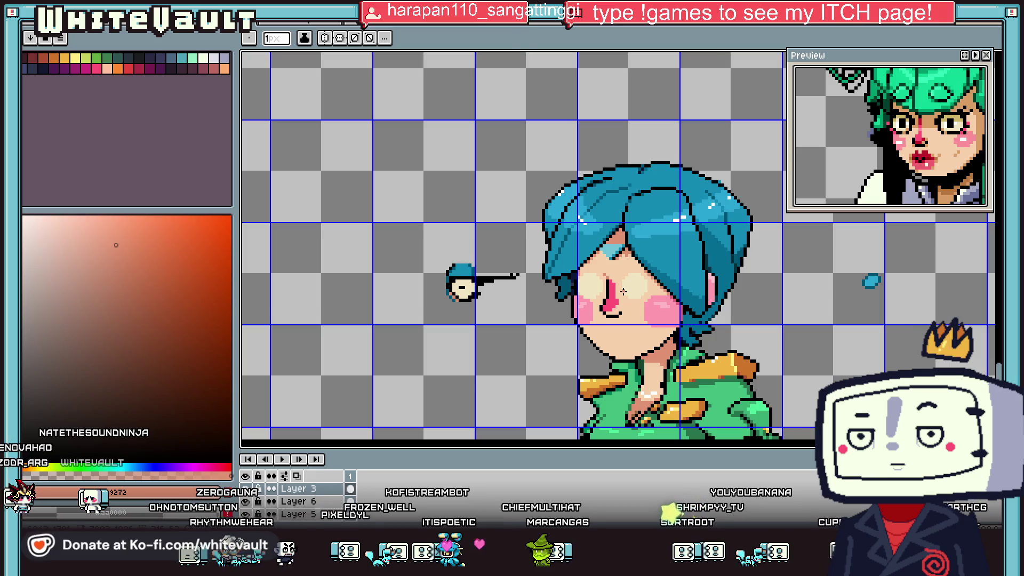
scroll(621, 301, "up", 3)
left_click(624, 315)
left_click(616, 330)
left_click(581, 329)
left_click(558, 322)
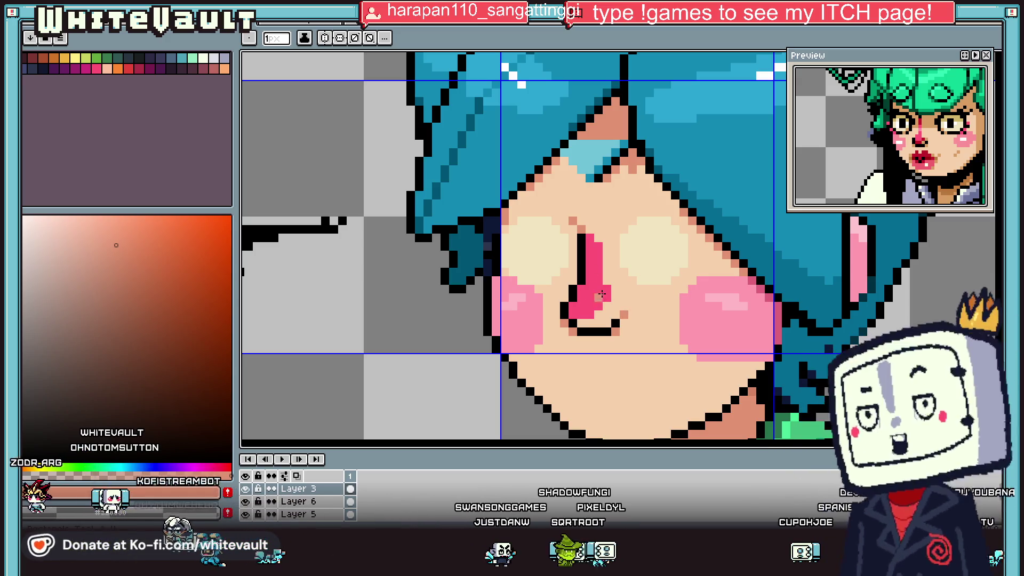
left_click(671, 315)
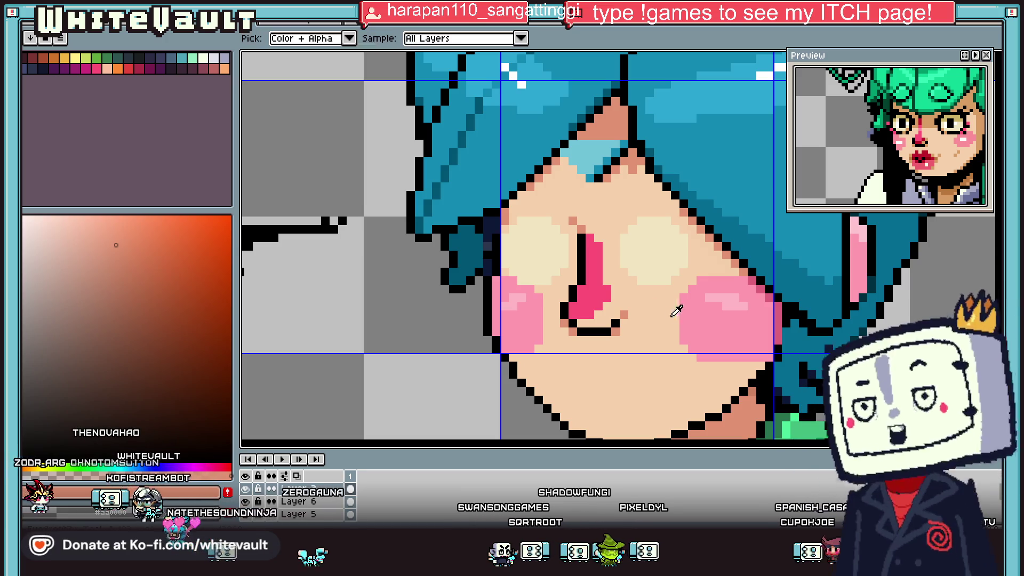
- Paint a light-pink highlight down the nose and a pixel at its tip
left_click(685, 314, "alt")
scroll(587, 246, "up", 1)
left_click_drag(587, 246, 591, 315)
left_click(601, 331)
scroll(575, 344, "down", 2)
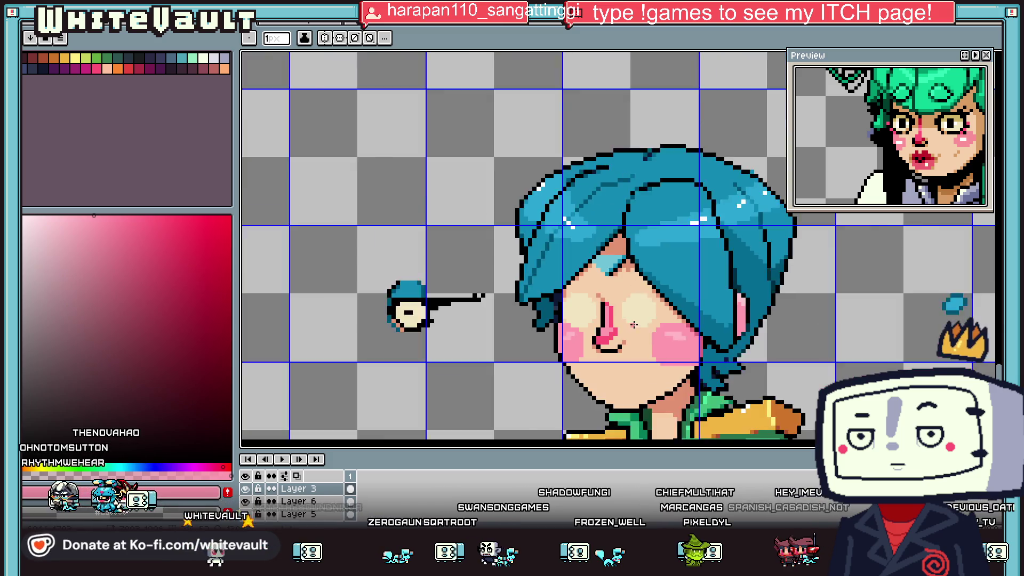
scroll(575, 344, "down", 2)
scroll(644, 332, "up", 2)
scroll(644, 332, "up", 1)
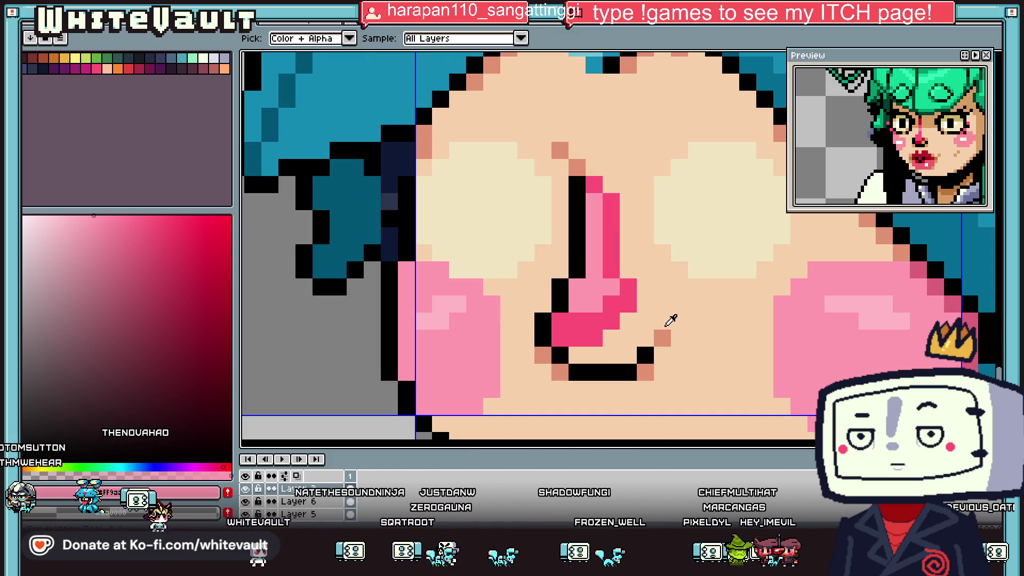
- Sample a light orange skin shade, then the light skin tone
left_click(675, 309, "alt")
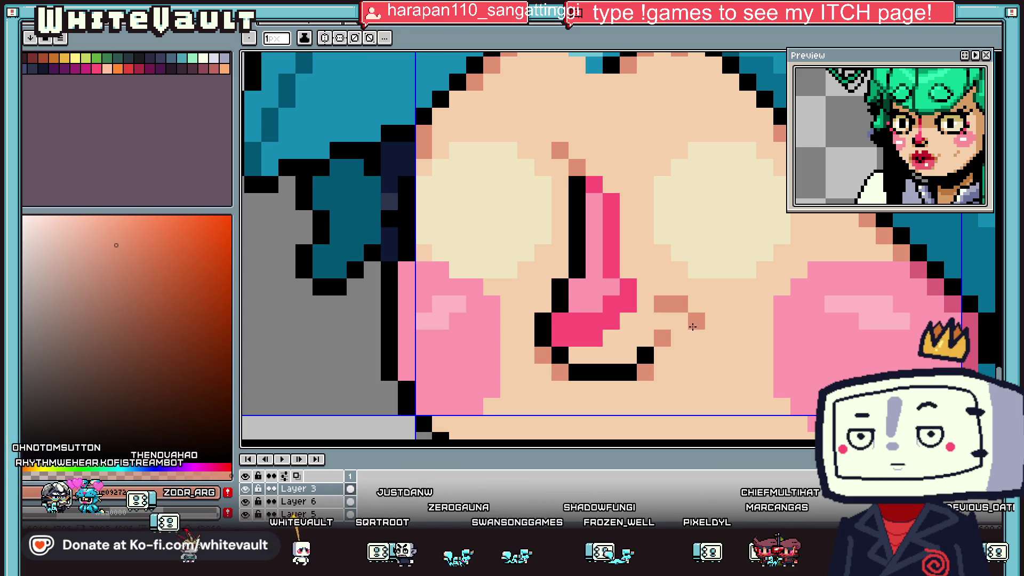
scroll(674, 310, "down", 3)
scroll(718, 313, "up", 2)
scroll(714, 318, "up", 1)
left_click(699, 319, "alt")
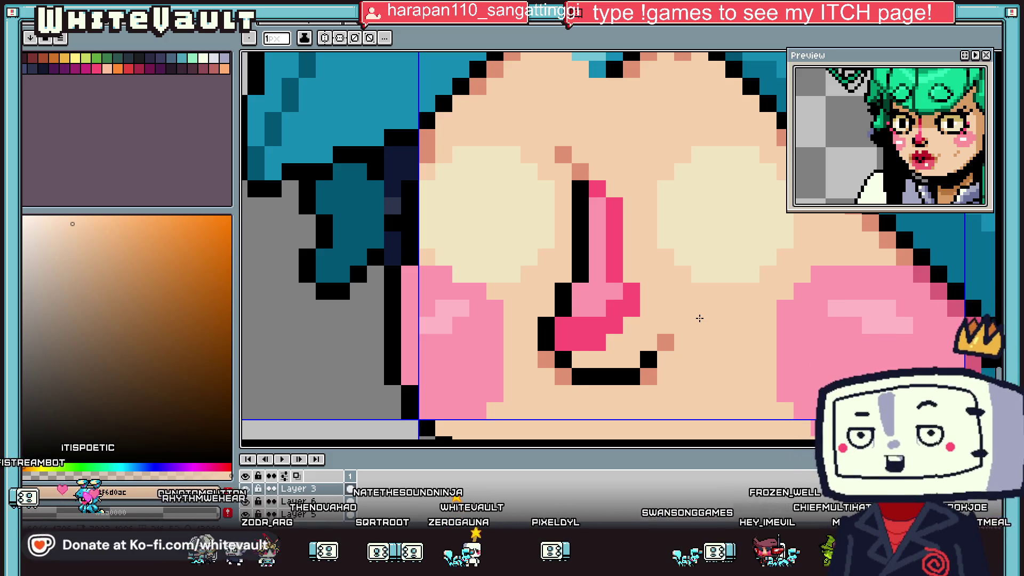
scroll(700, 319, "down", 3)
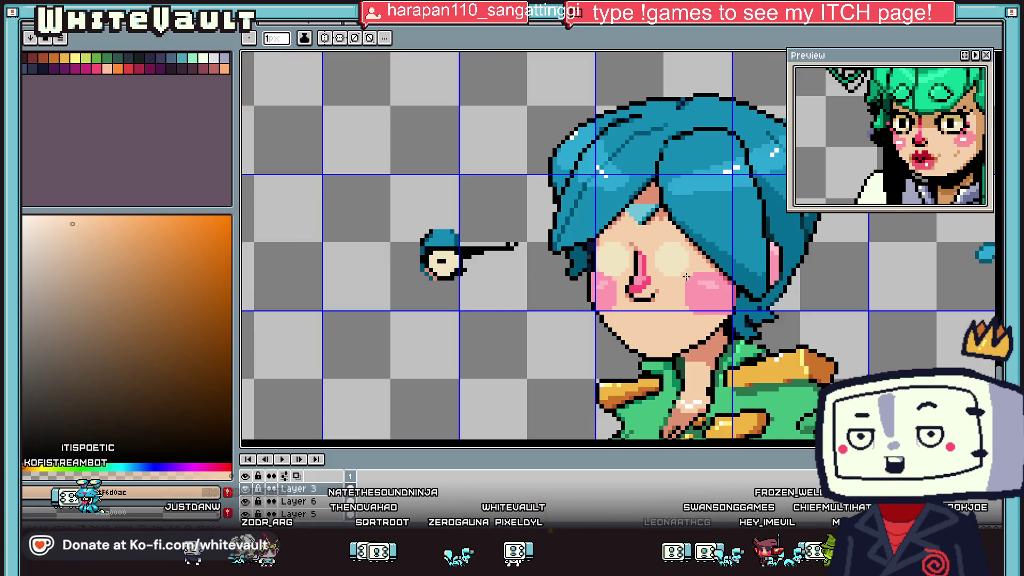
scroll(687, 265, "up", 1)
- Take black from the outline and return to the pencil
key("i")
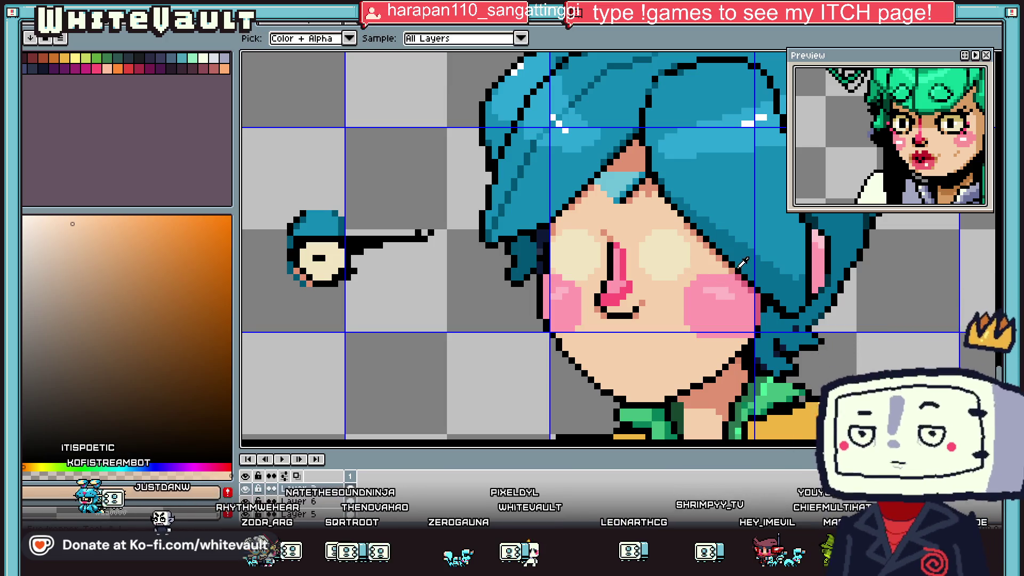
scroll(738, 259, "up", 1)
left_click(737, 258)
key("b")
scroll(630, 220, "up", 1)
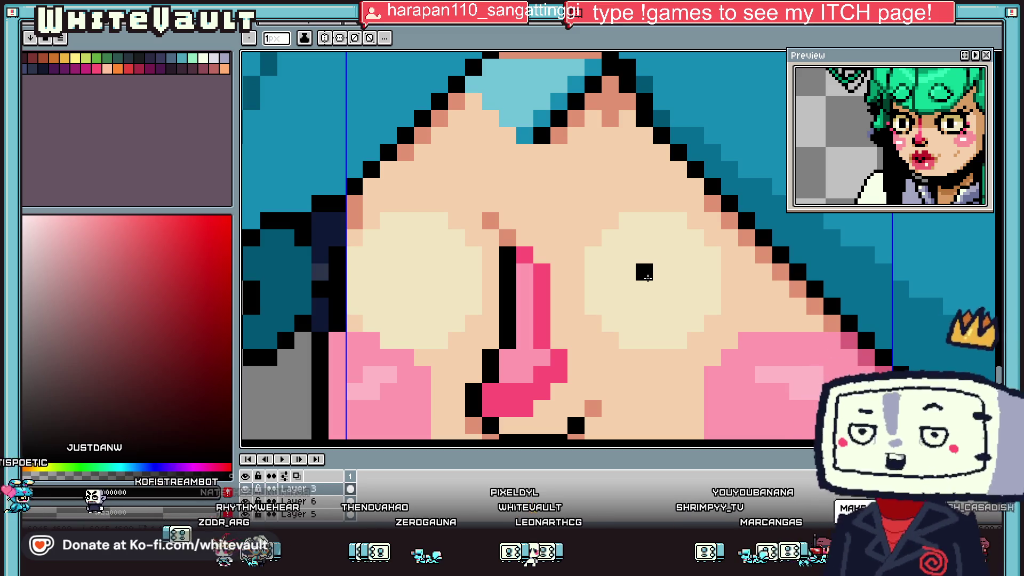
- Draw a black pupil in the right eye and black lens outlines around the eyes, including the edge by the nose
left_click_drag(644, 288, 644, 272)
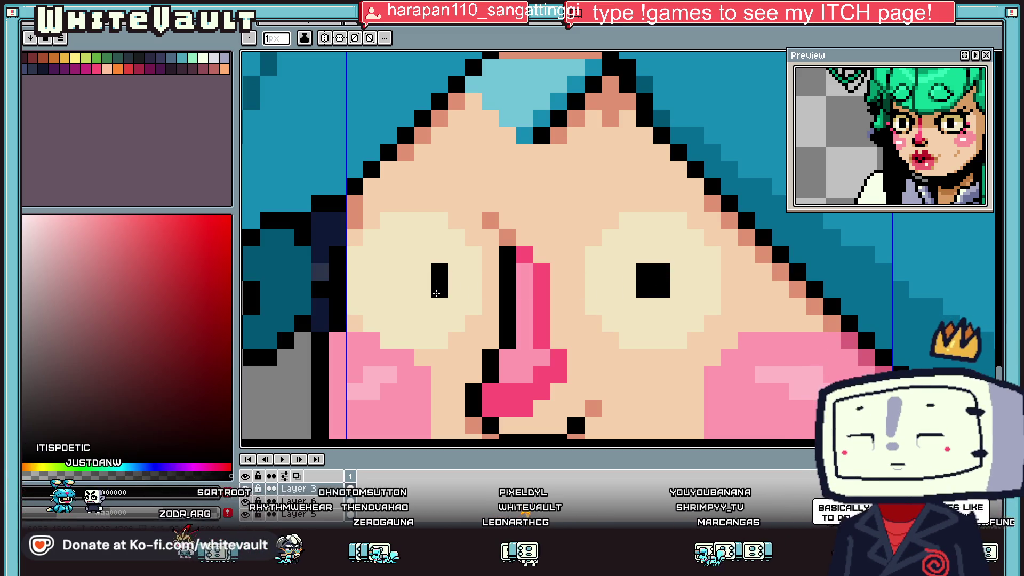
scroll(420, 272, "down", 3)
scroll(480, 266, "down", 1)
scroll(525, 258, "up", 3)
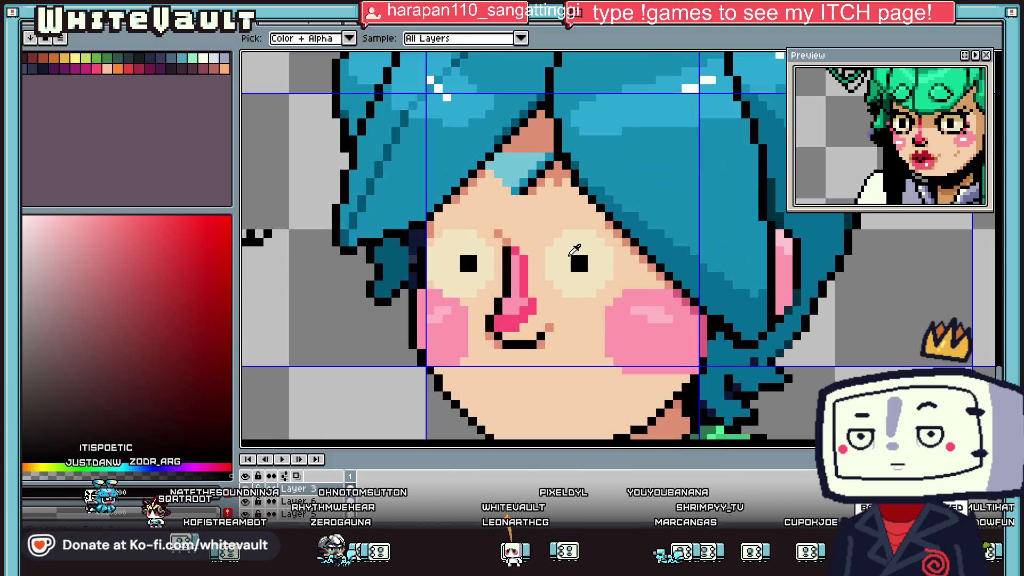
scroll(542, 248, "up", 2)
mouse_move(536, 302)
left_mouse_down()
mouse_move(630, 365)
mouse_move(678, 368)
mouse_move(714, 345)
left_mouse_up()
mouse_move(561, 216)
left_mouse_down()
mouse_move(581, 197)
mouse_move(675, 197)
mouse_move(714, 217)
mouse_move(889, 249)
left_mouse_up()
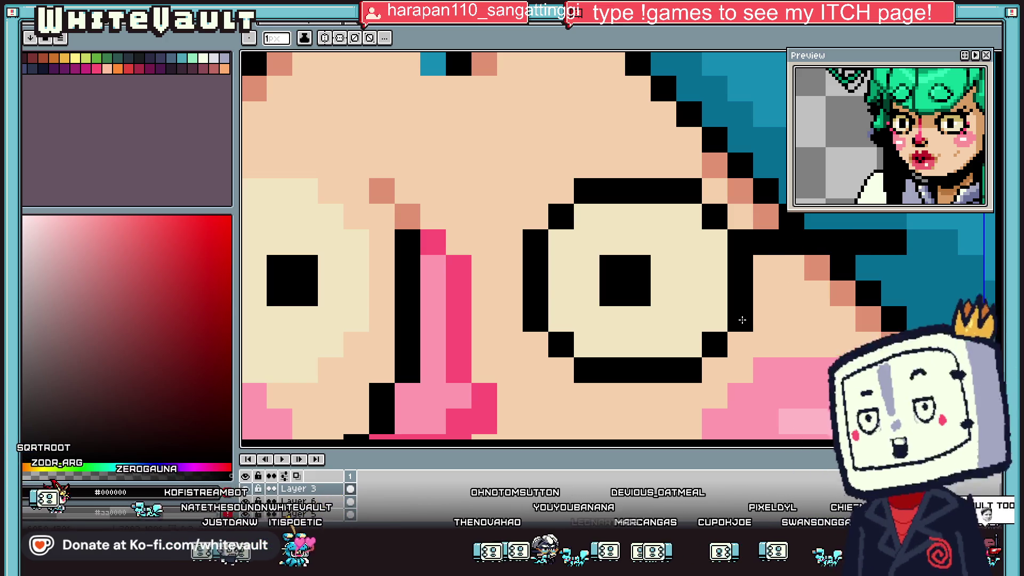
scroll(889, 249, "down", 4)
scroll(666, 297, "up", 1)
scroll(548, 297, "up", 2)
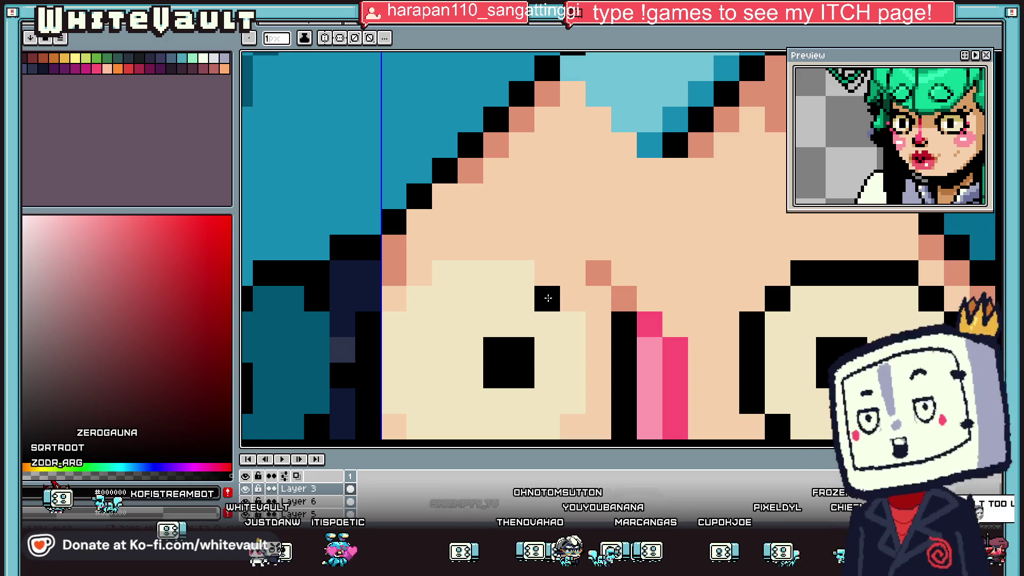
scroll(571, 313, "down", 2)
left_click_drag(571, 313, 571, 344)
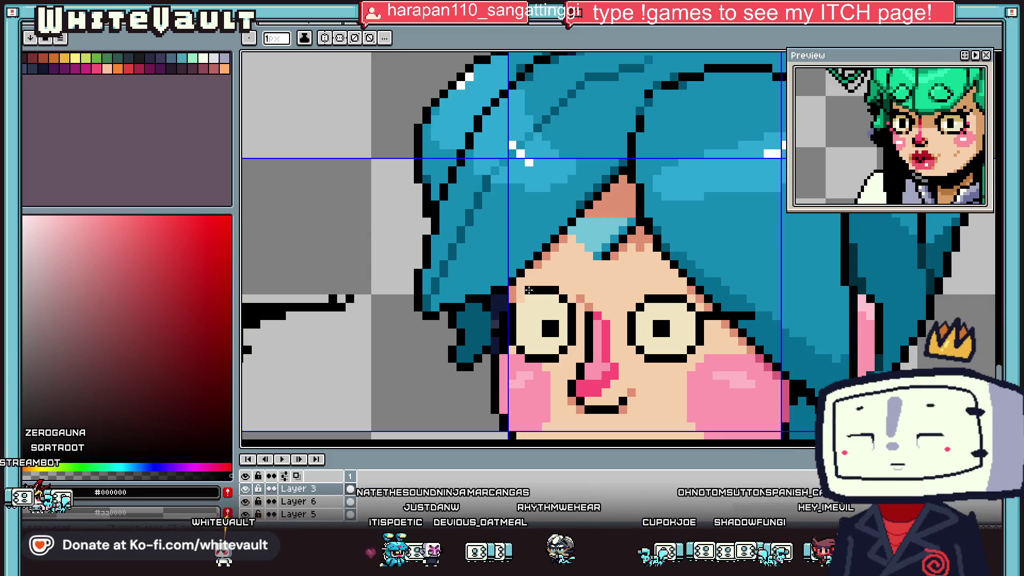
- Paint over the black block above the left lens with the sampled skin tone
scroll(467, 312, "down", 3)
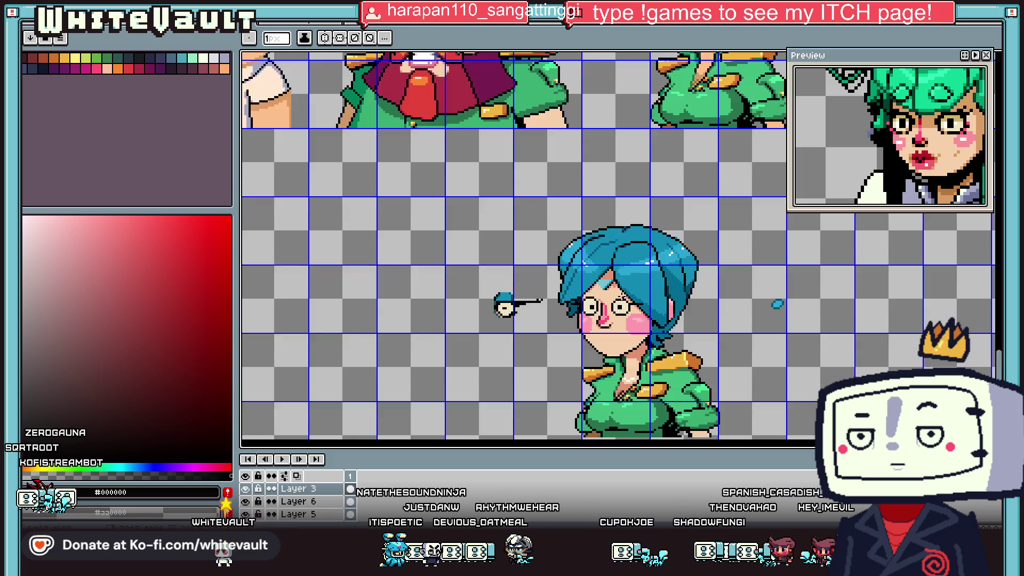
scroll(512, 299, "down", 2)
scroll(559, 299, "up", 3)
scroll(609, 304, "up", 3)
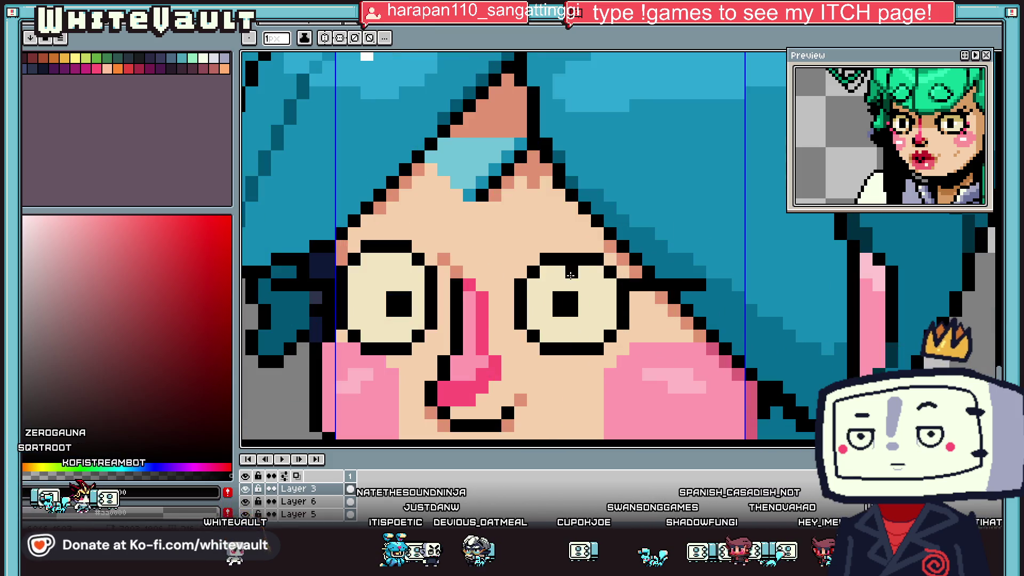
left_click(417, 233, "alt")
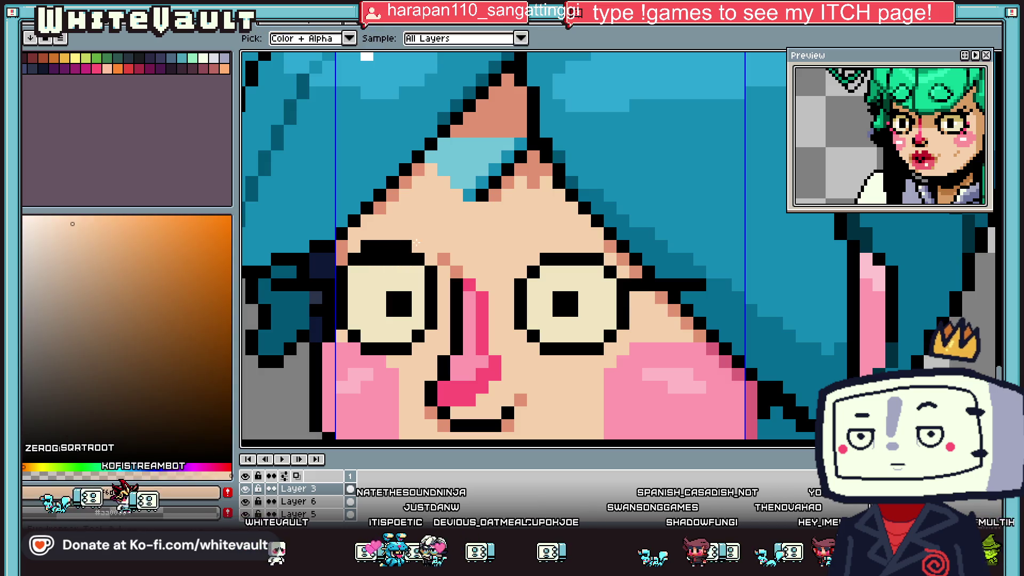
left_click_drag(411, 246, 362, 246)
left_click(429, 259, "alt")
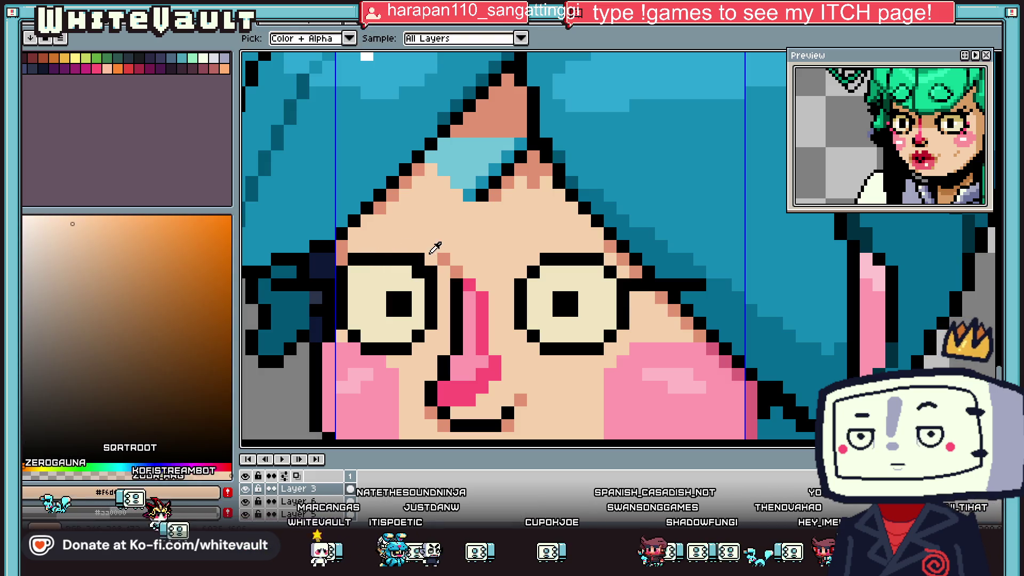
scroll(610, 269, "down", 3)
scroll(611, 269, "down", 1)
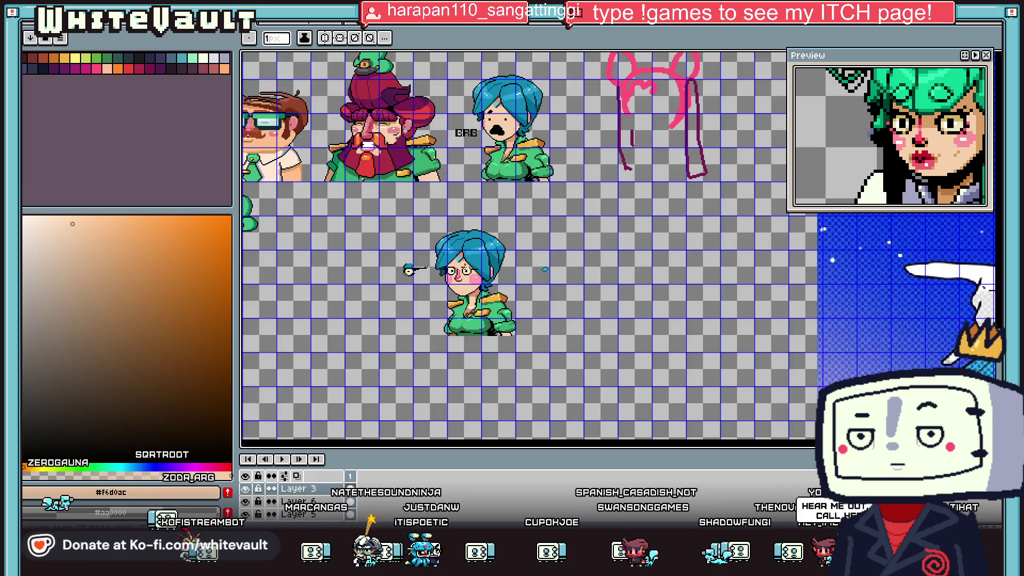
- Recolour the pupil's top-left pixel with the cream eye-white colour
scroll(597, 277, "up", 3)
scroll(587, 287, "up", 2)
left_click(585, 289, "alt")
left_click(536, 288, "alt")
left_click(556, 288)
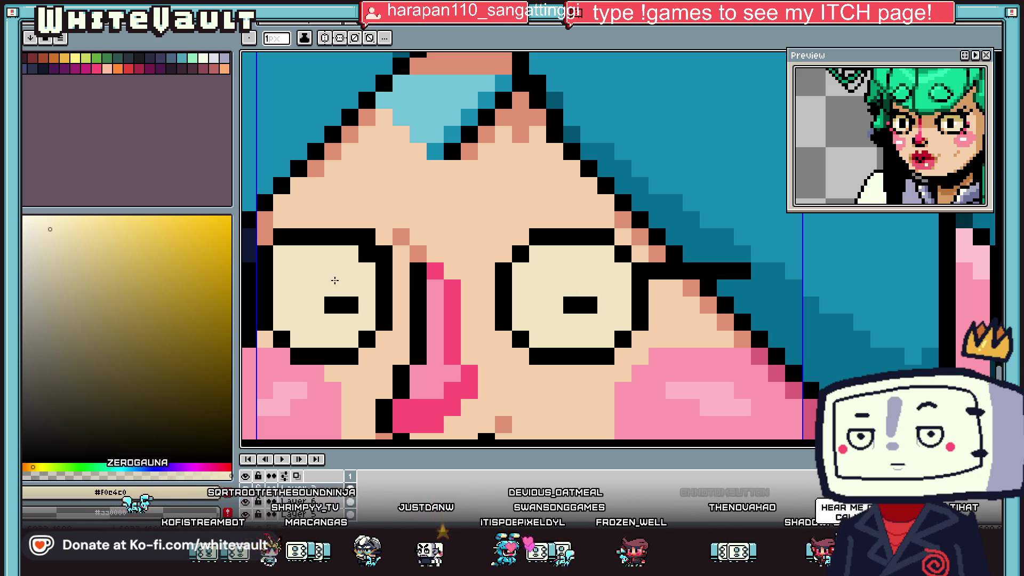
scroll(335, 280, "down", 1)
scroll(374, 283, "down", 1)
scroll(470, 288, "down", 1)
scroll(510, 292, "up", 3)
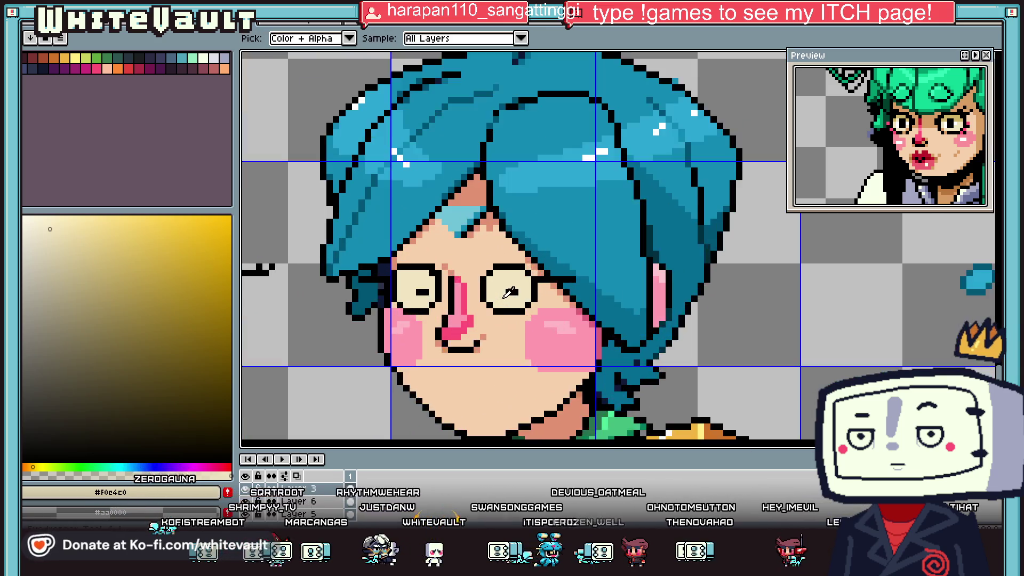
- In black, add a pixel beside the lower rim and extend the right lens's top rim into an arm
left_click(509, 292, "alt")
scroll(513, 285, "up", 2)
scroll(341, 269, "down", 3)
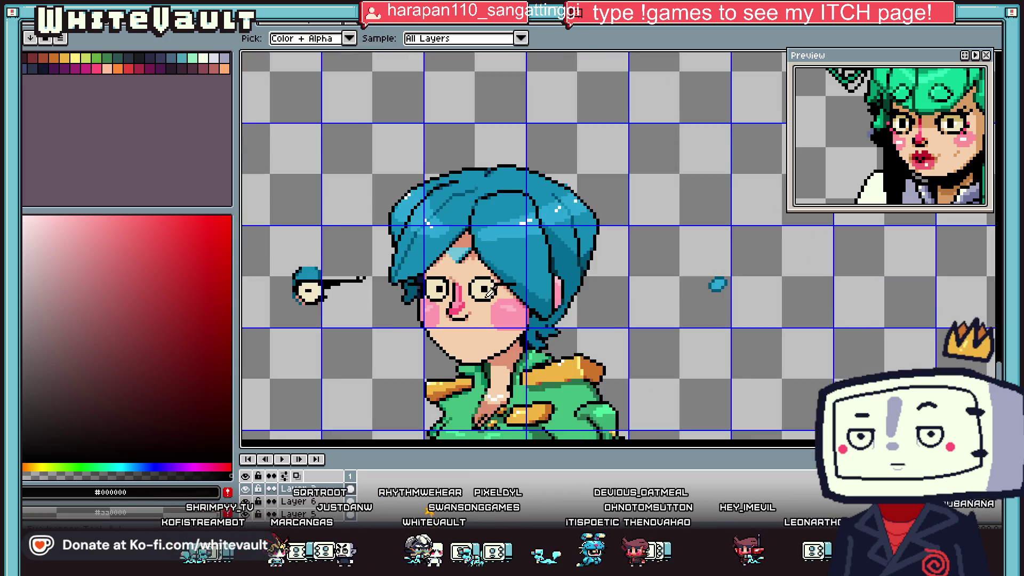
scroll(425, 293, "down", 1)
scroll(487, 290, "up", 2)
scroll(591, 253, "up", 2)
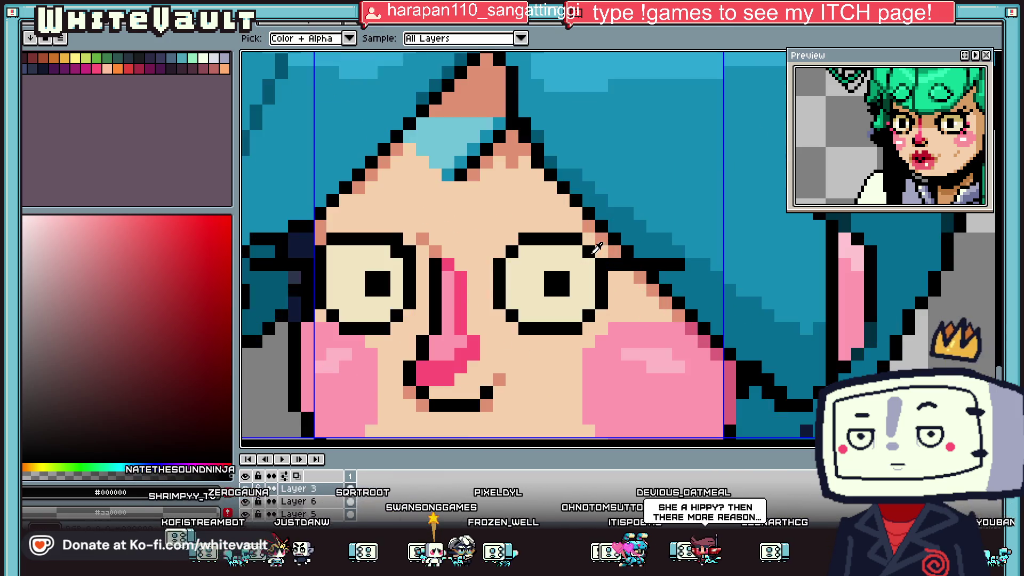
left_click(601, 328)
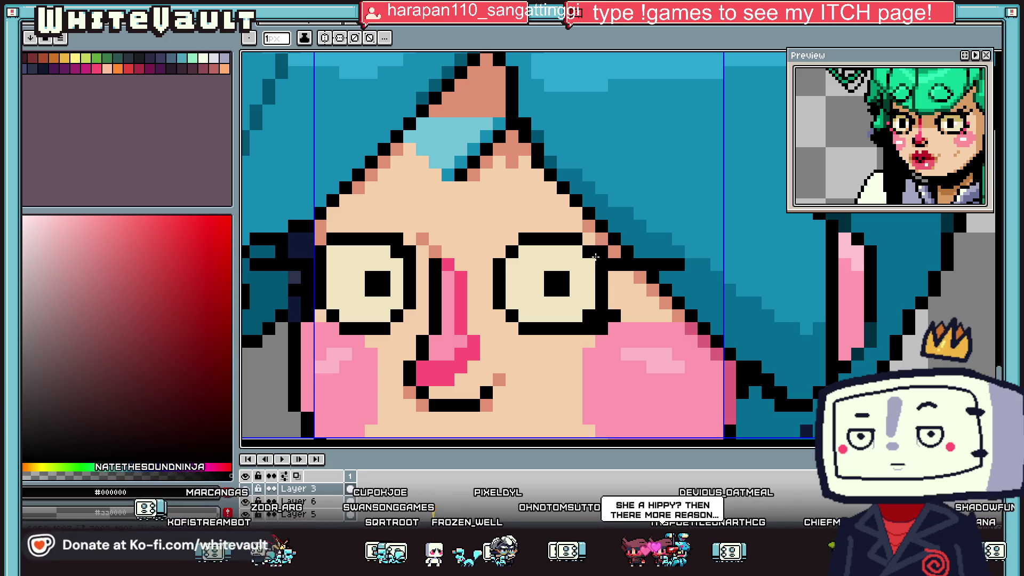
left_click_drag(588, 241, 698, 240)
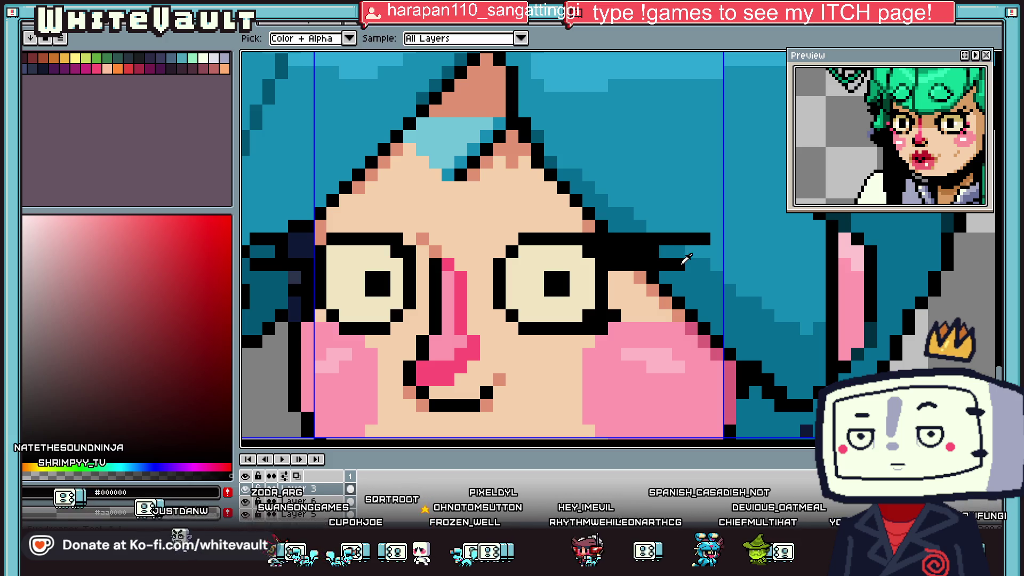
scroll(667, 250, "down", 3)
scroll(625, 267, "up", 2)
scroll(625, 267, "up", 1)
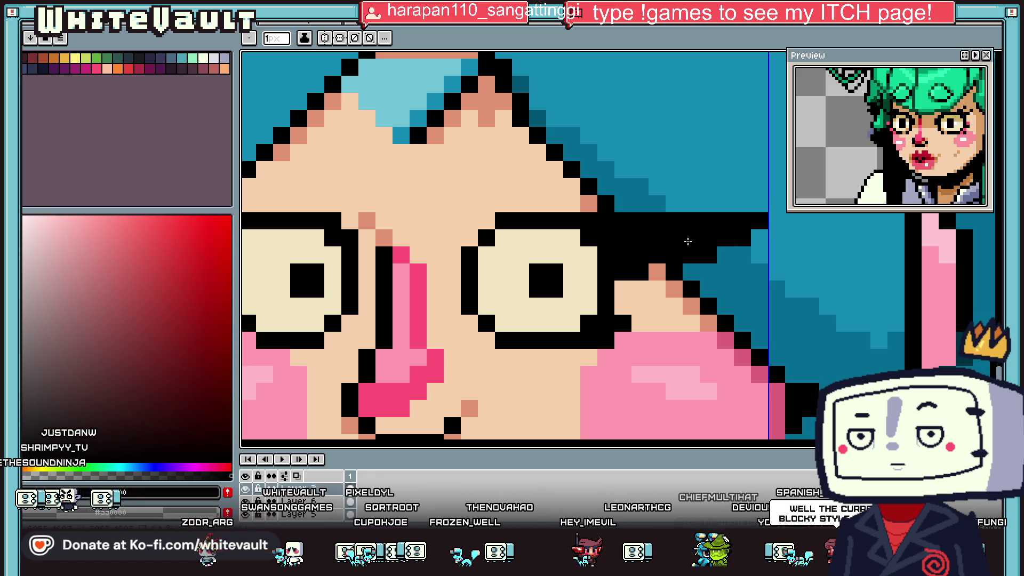
- Turn one glasses-arm pixel teal to match the hair colour
left_click(729, 206, "alt")
left_click(729, 215)
scroll(691, 215, "down", 3)
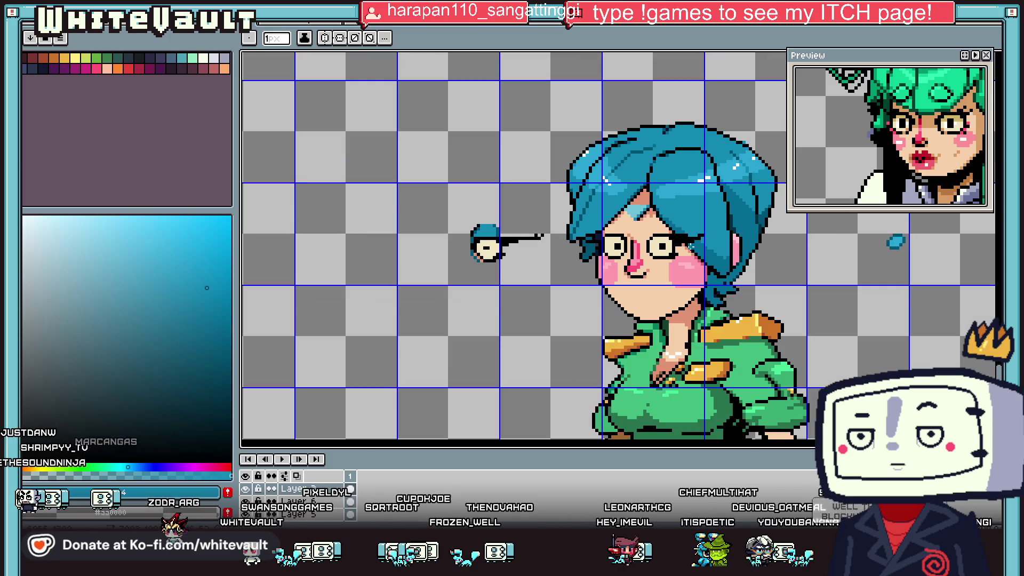
scroll(672, 256, "up", 2)
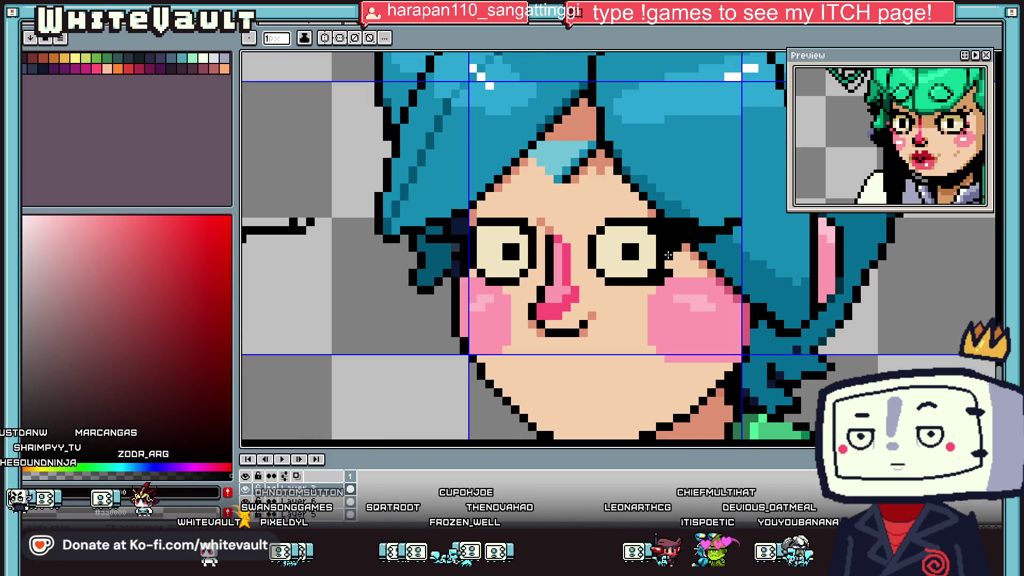
scroll(674, 281, "down", 2)
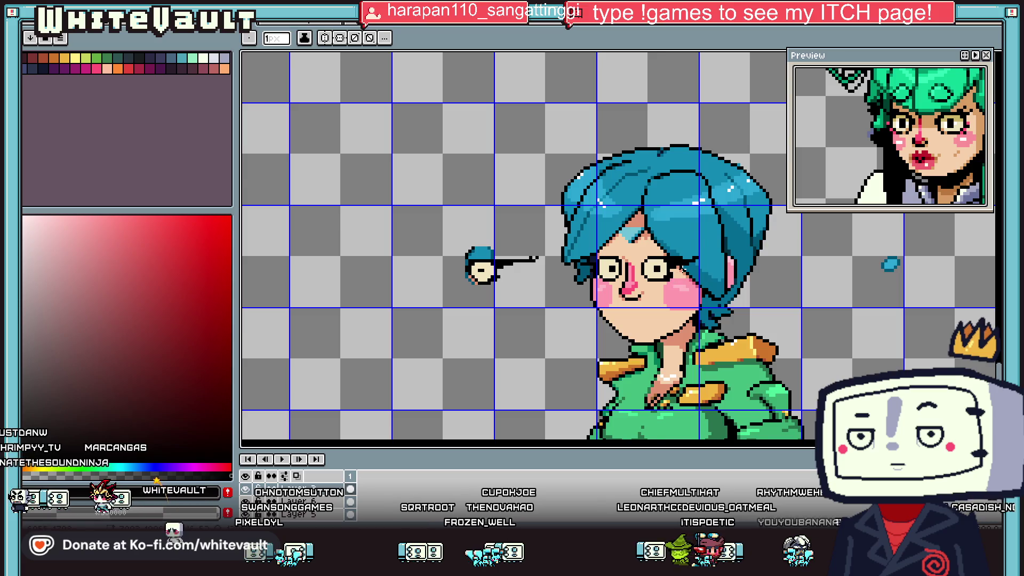
scroll(674, 280, "down", 1)
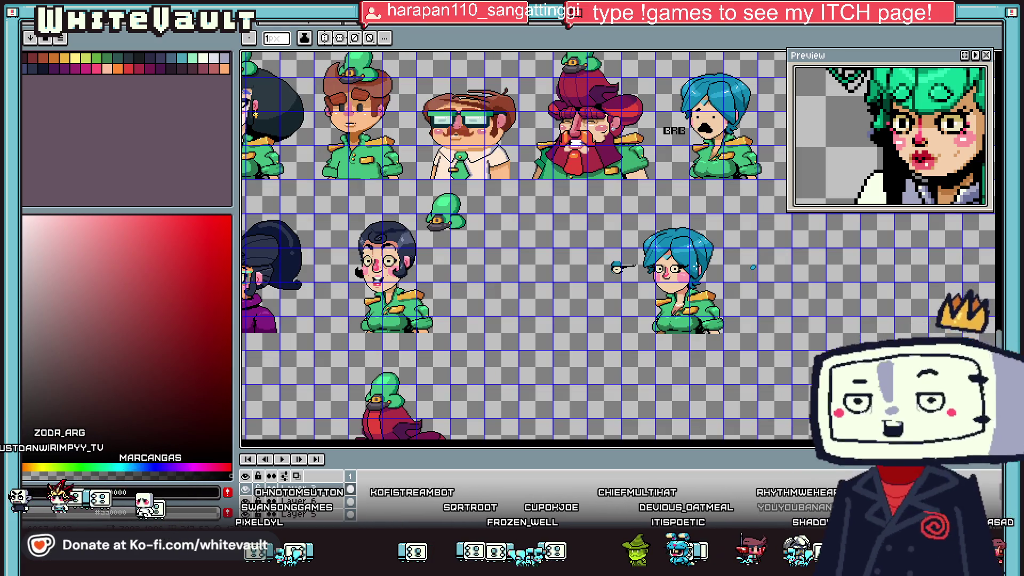
key("v")
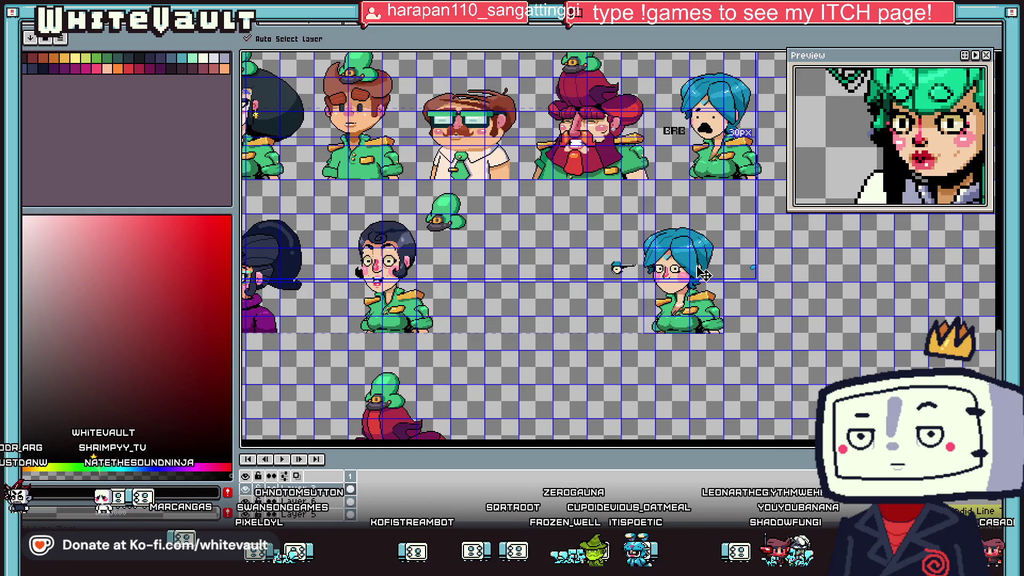
key("b")
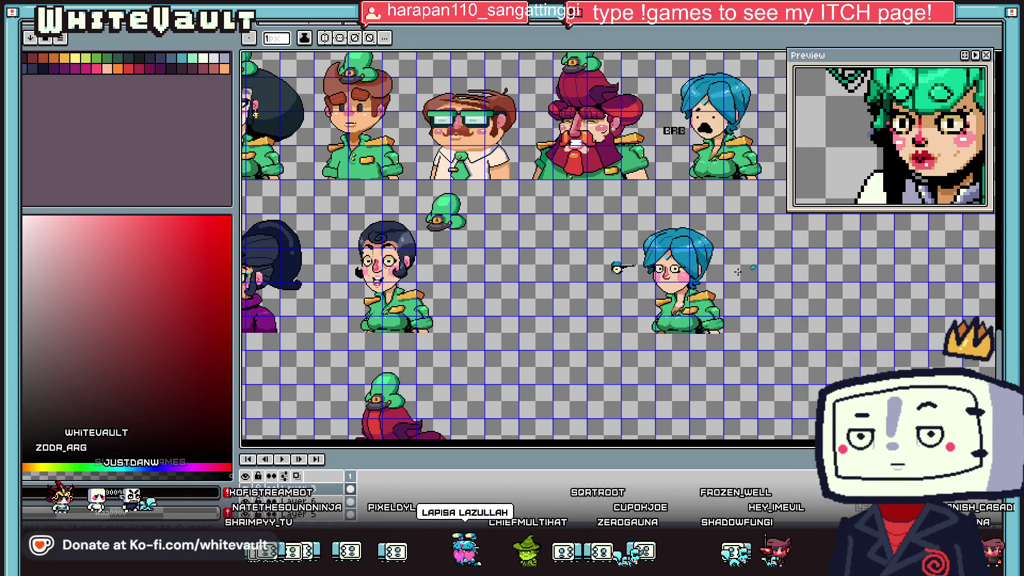
- Rectangle-select the eyes and lenses, nudging the left eye down one pixel
scroll(709, 264, "up", 2)
key("m")
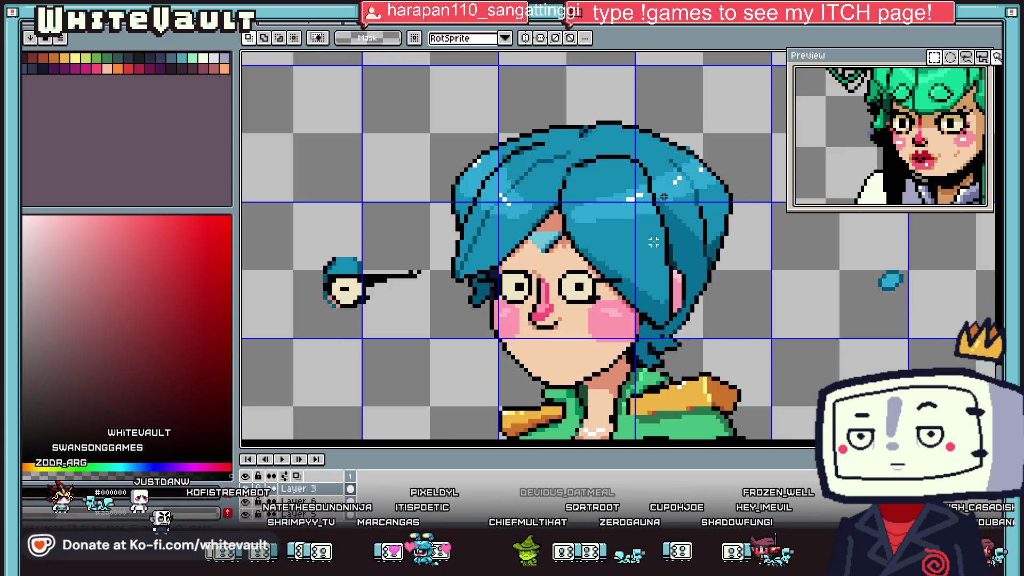
scroll(568, 279, "up", 1)
mouse_move(535, 251)
left_mouse_down()
mouse_move(717, 356)
mouse_move(712, 347)
left_mouse_up()
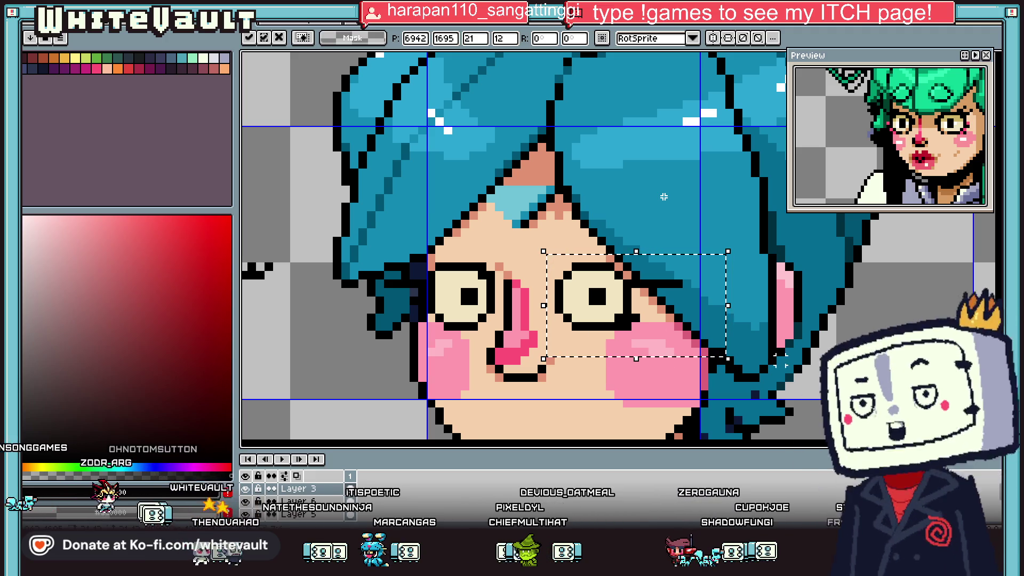
key("Return")
left_click_drag(347, 234, 497, 350)
key("Down")
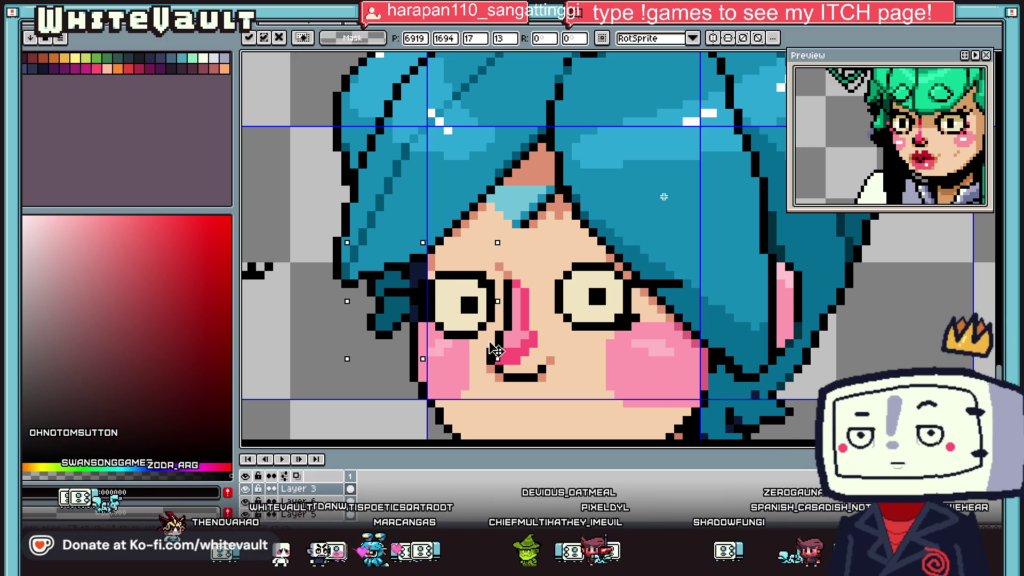
key("Return")
- Drag the selected glasses and blue forehead mark up-right, then deselect with Ctrl+D
left_click_drag(543, 251, 762, 368)
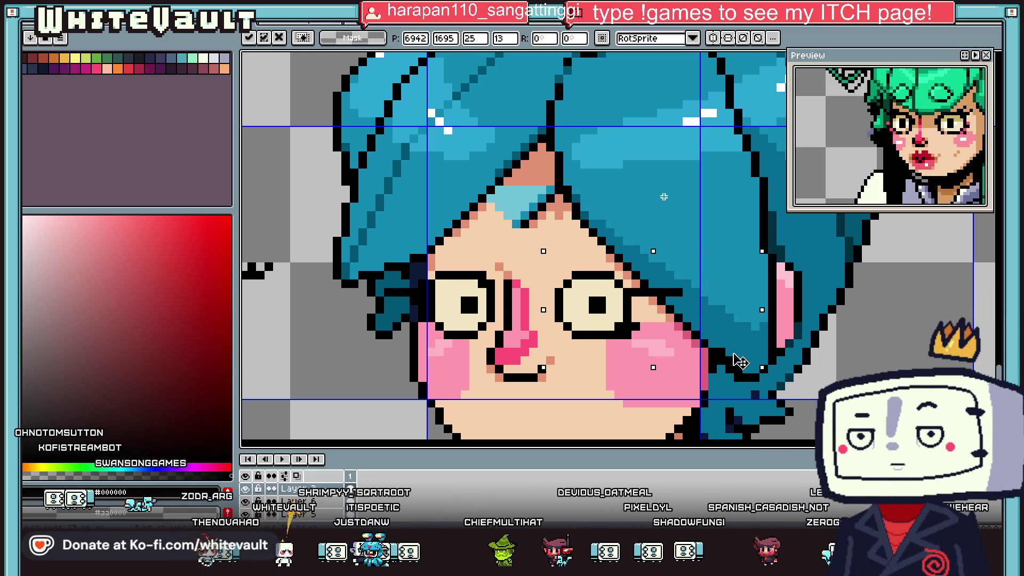
scroll(740, 361, "down", 2)
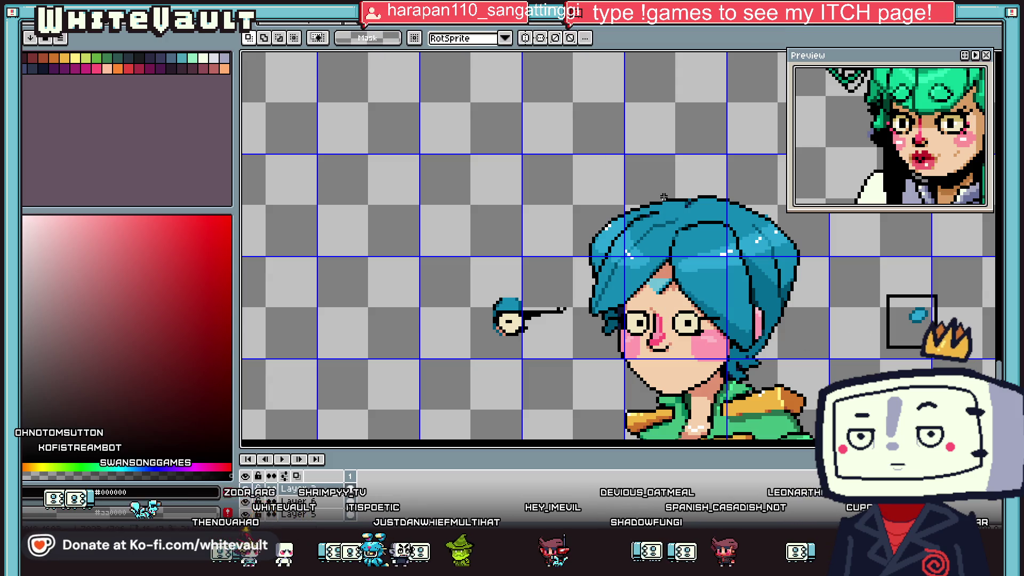
mouse_move(709, 345)
left_mouse_down()
mouse_move(647, 276)
mouse_move(704, 329)
left_mouse_up()
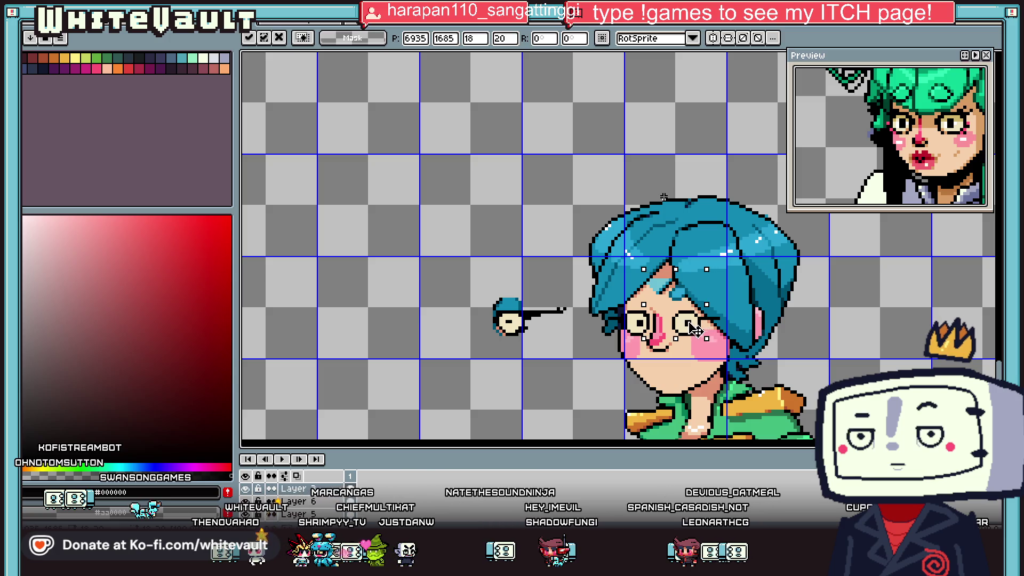
mouse_move(693, 336)
left_mouse_down()
mouse_move(711, 317)
mouse_move(701, 328)
left_mouse_up()
scroll(704, 315, "up", 1)
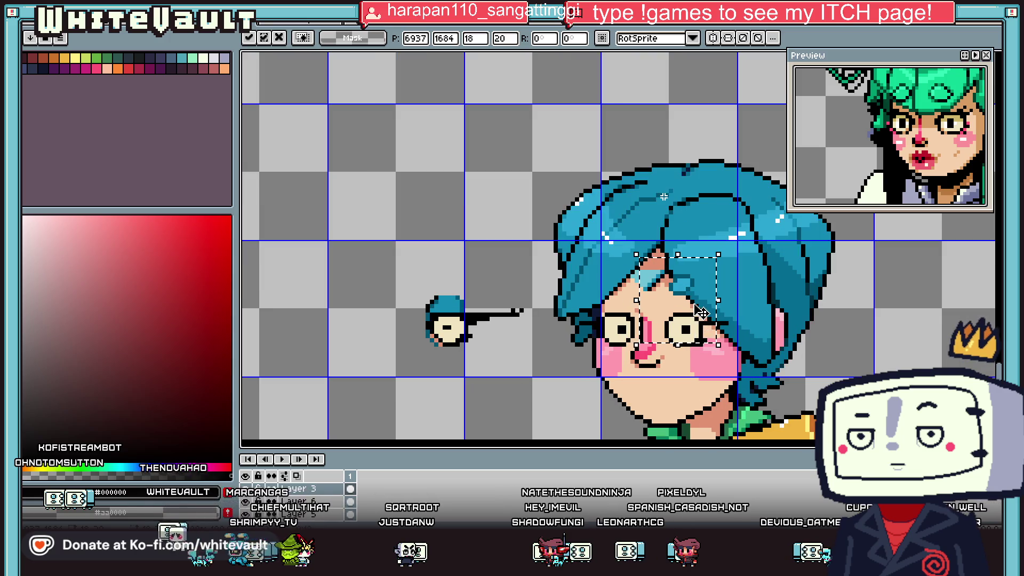
key("ctrl+d")
scroll(674, 278, "up", 2)
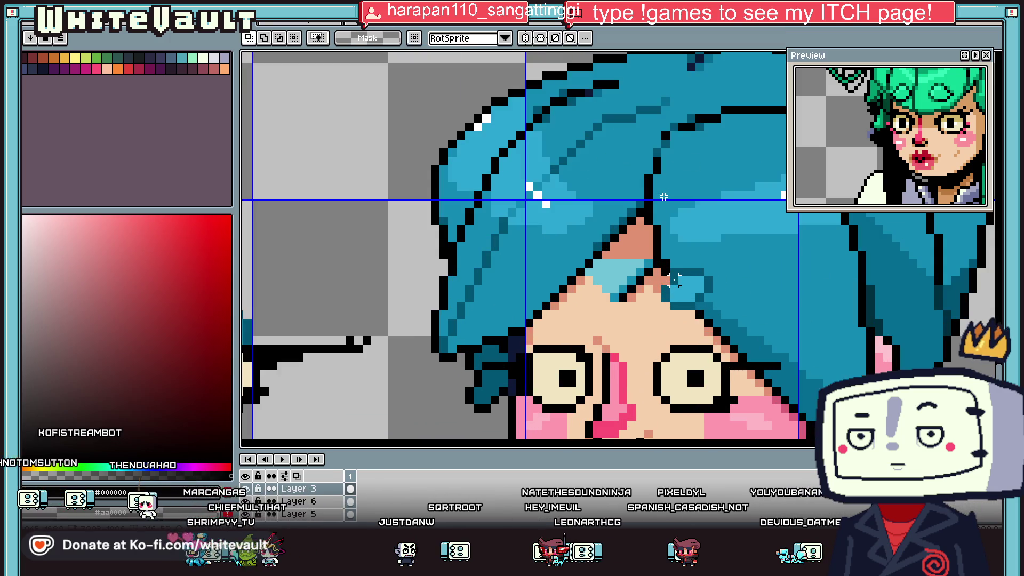
- Pencil a navy-outlined hair tuft on the forehead and sample the light blue hair colour
key("i")
left_click(678, 272)
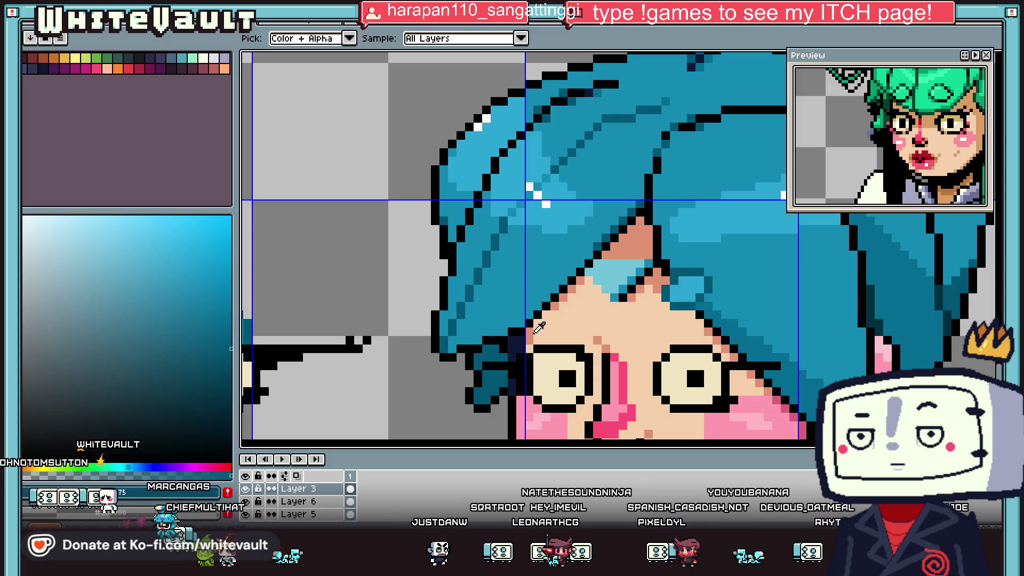
key("b")
left_click(681, 278)
scroll(678, 277, "up", 2)
left_click_drag(727, 267, 722, 315)
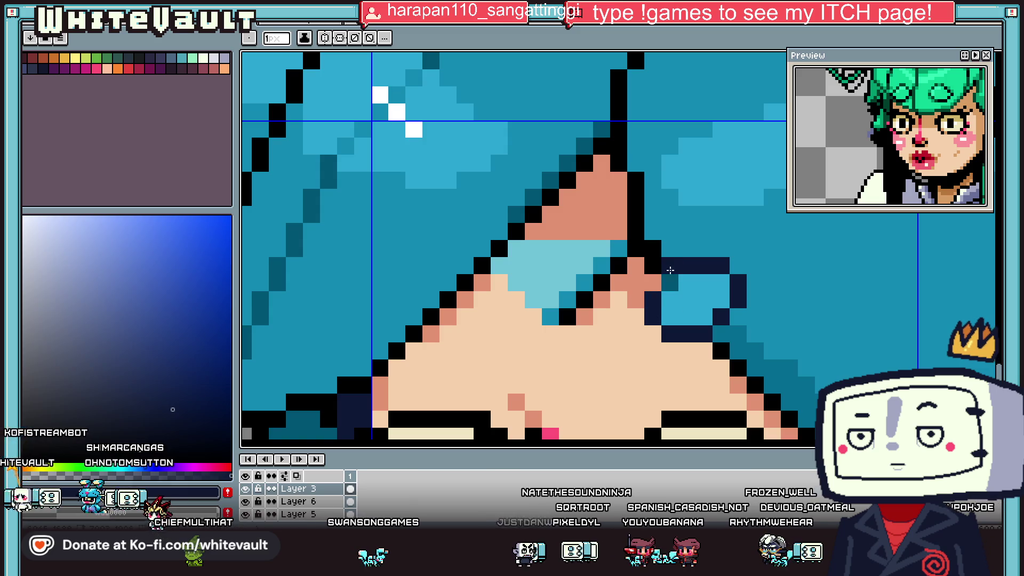
scroll(673, 280, "down", 2)
scroll(674, 281, "down", 1)
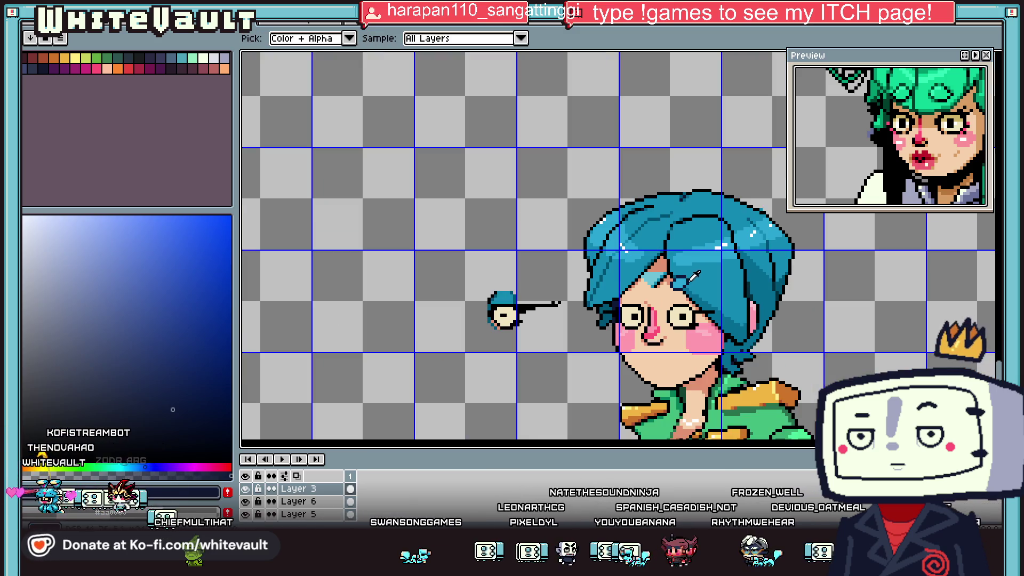
scroll(677, 283, "up", 2)
left_click(680, 284, "alt")
scroll(680, 283, "up", 1)
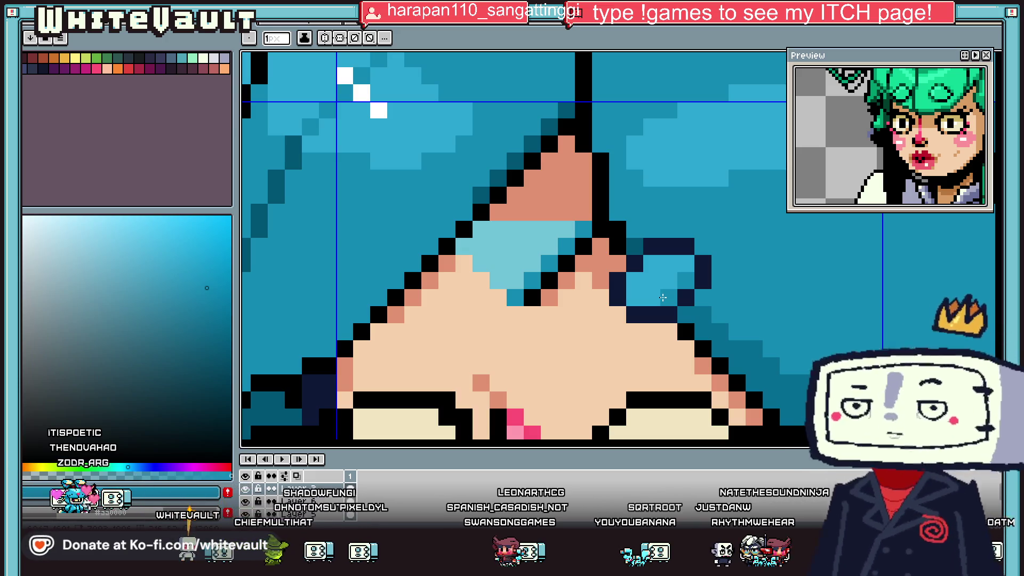
- Copy the hair tuft to the left of the fringe with a rectangle selection
key("i")
key("minus")
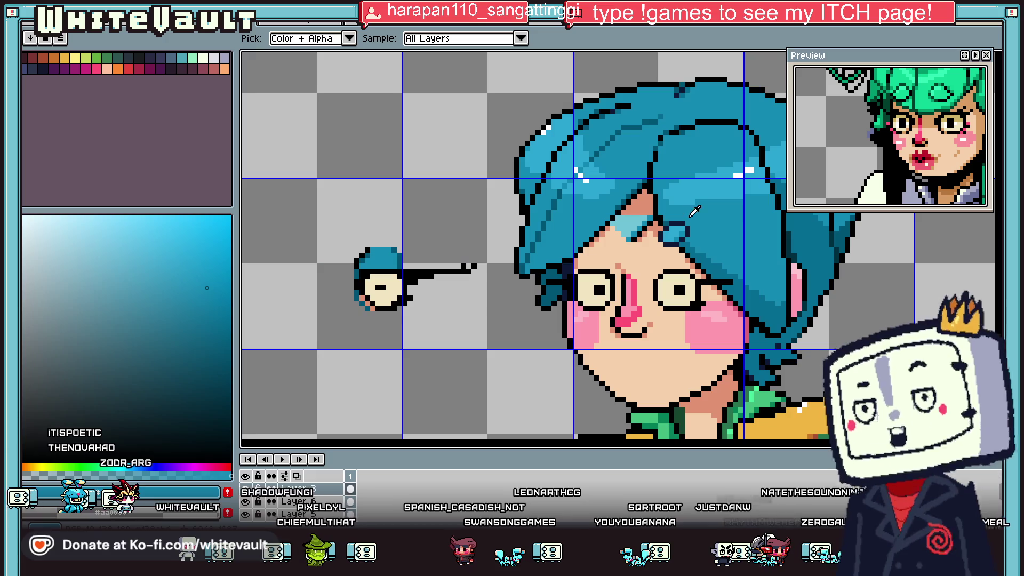
key("m")
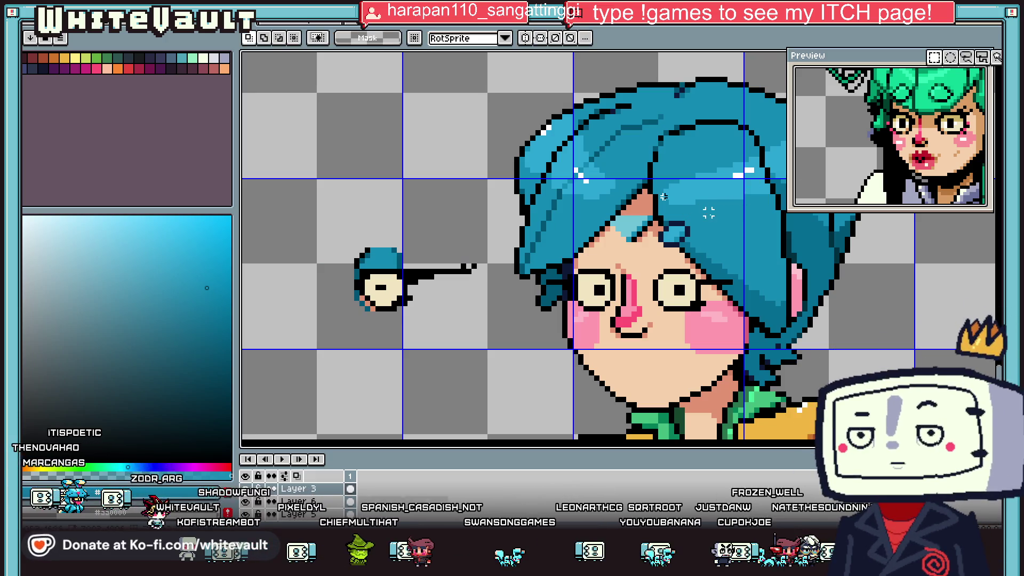
scroll(663, 197, "up", 2)
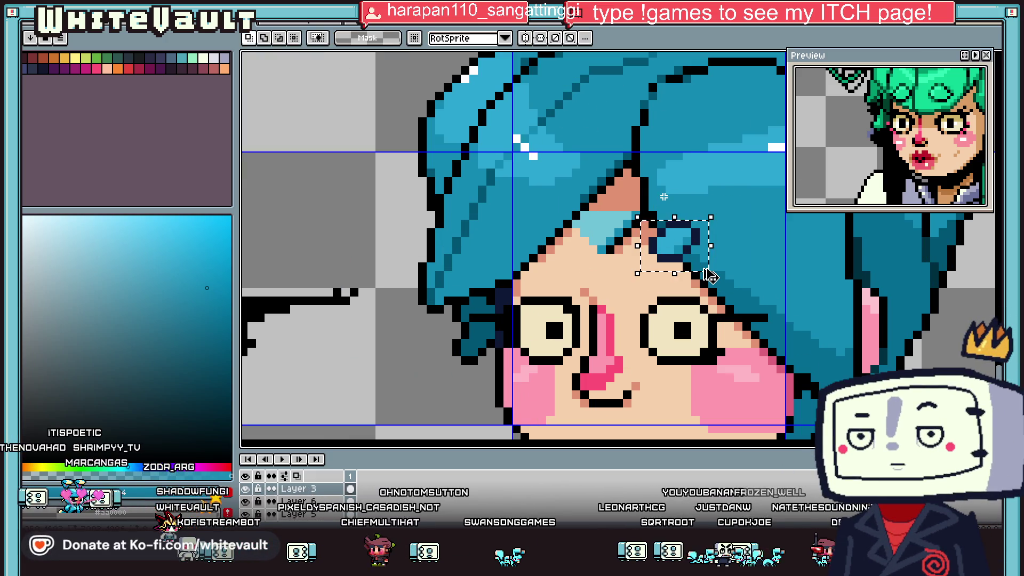
left_click_drag(706, 248, 560, 248)
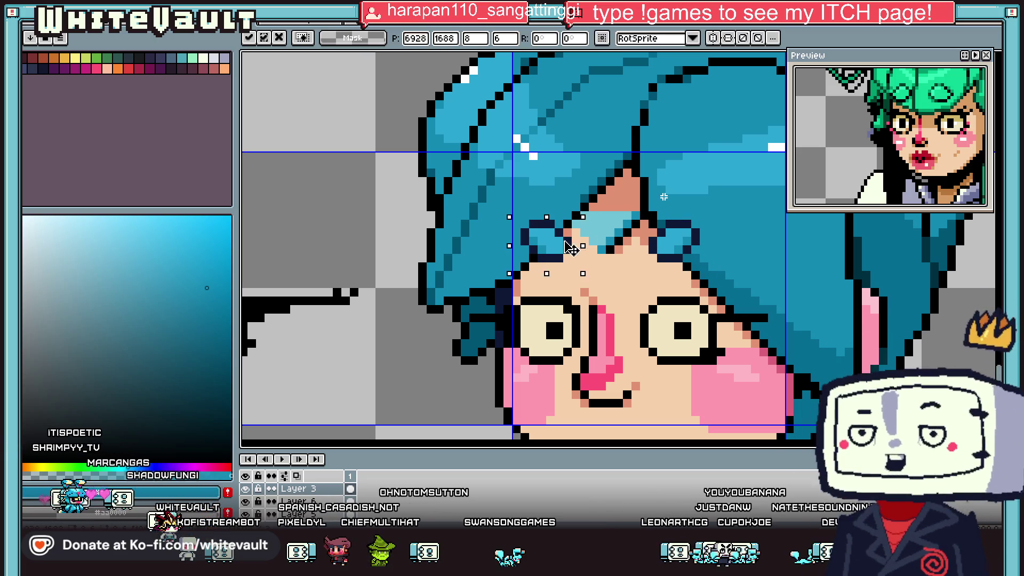
scroll(576, 243, "down", 4)
key("Return")
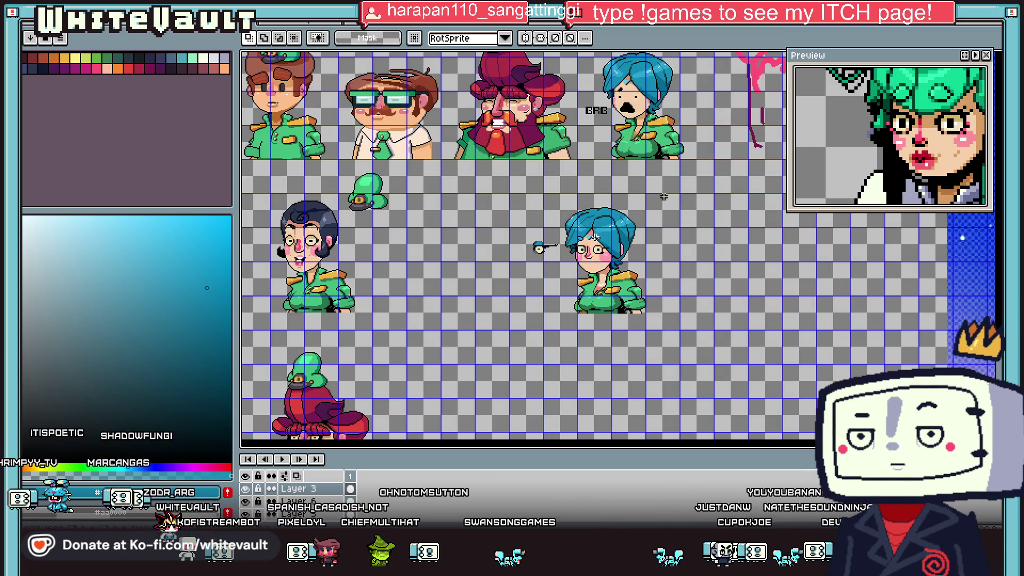
scroll(664, 197, "up", 4)
- Select the copied left tuft, then reselect the right hair tuft instead
left_click_drag(497, 278, 513, 297)
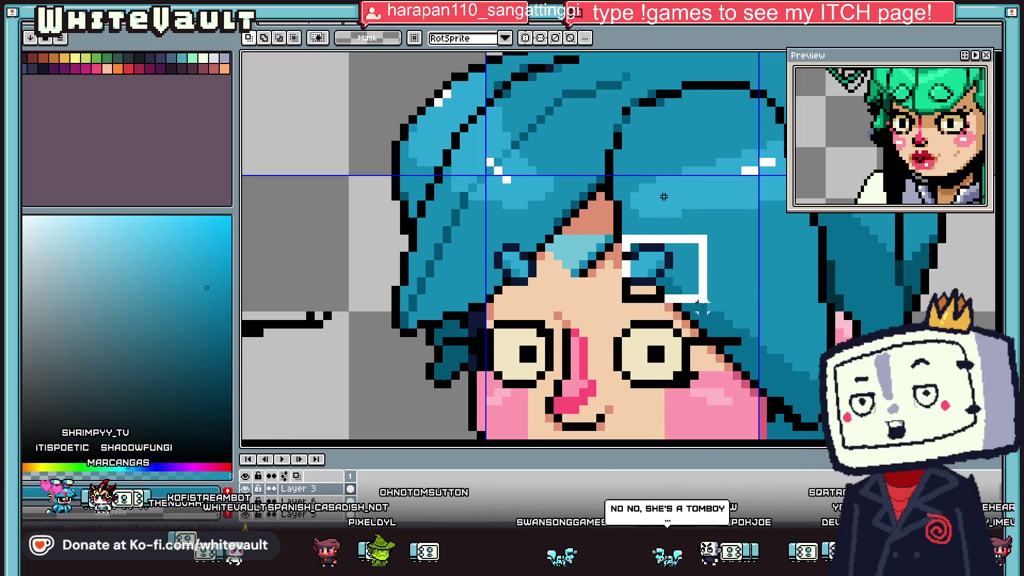
left_click_drag(619, 223, 709, 305)
scroll(702, 297, "down", 3)
scroll(843, 325, "down", 1)
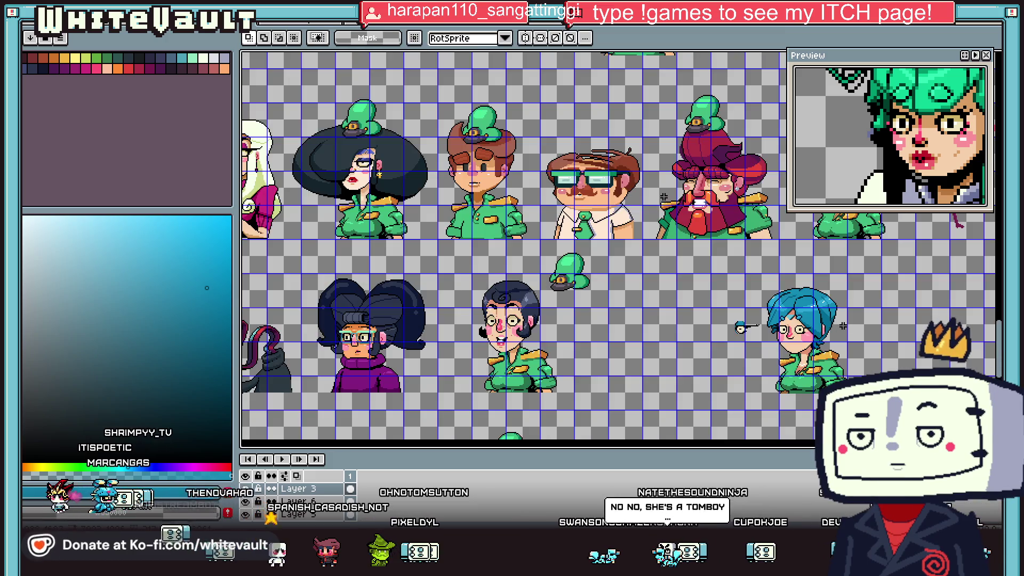
scroll(842, 325, "up", 1)
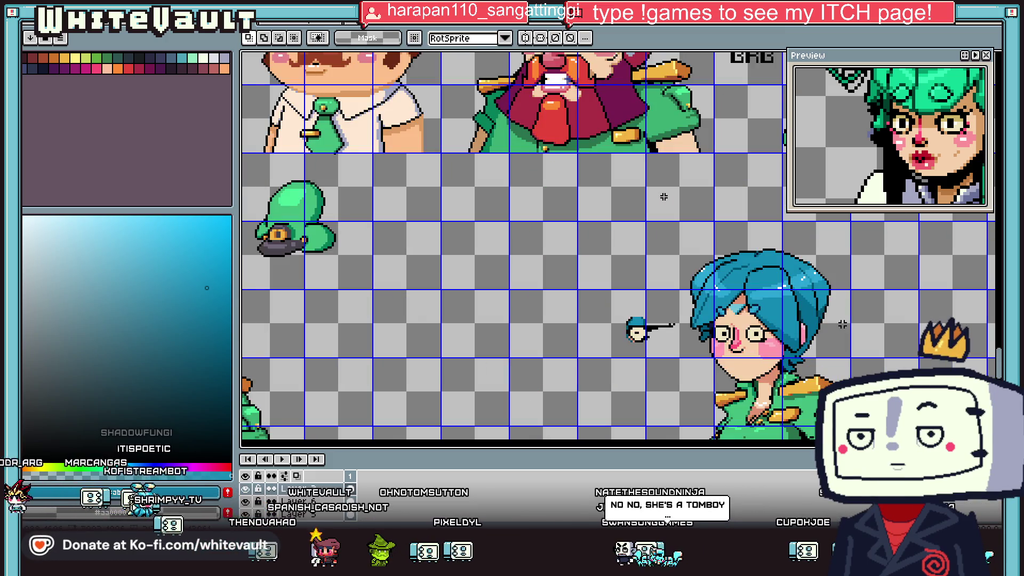
key("i")
scroll(742, 283, "up", 1)
scroll(743, 282, "up", 1)
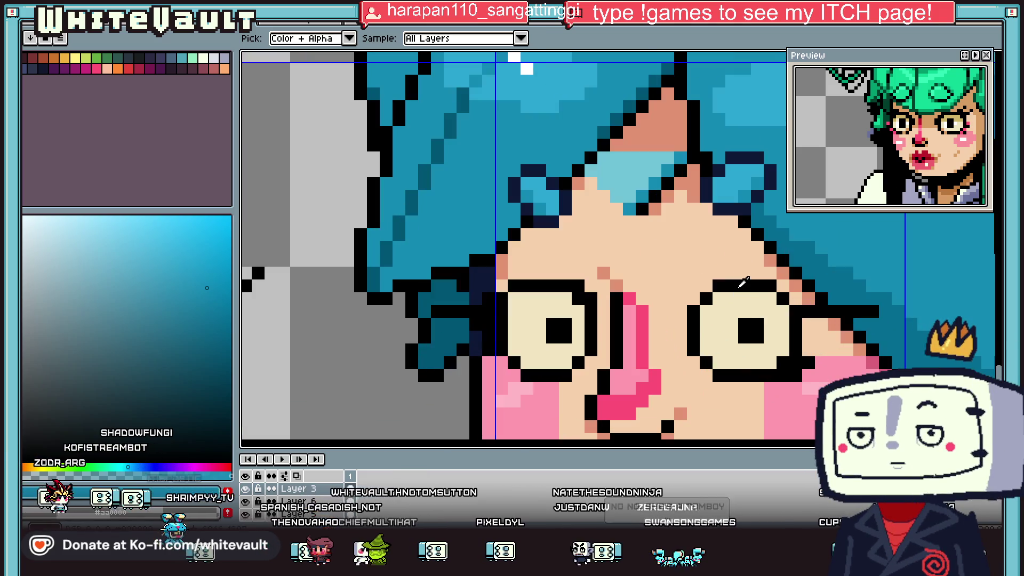
- Extend the black glasses frame past the right lens and recolour a stray frame pixel hair teal
left_click(742, 282)
left_click_drag(681, 312, 680, 323)
mouse_move(700, 286)
left_mouse_down()
mouse_move(862, 286)
mouse_move(885, 272)
left_mouse_up()
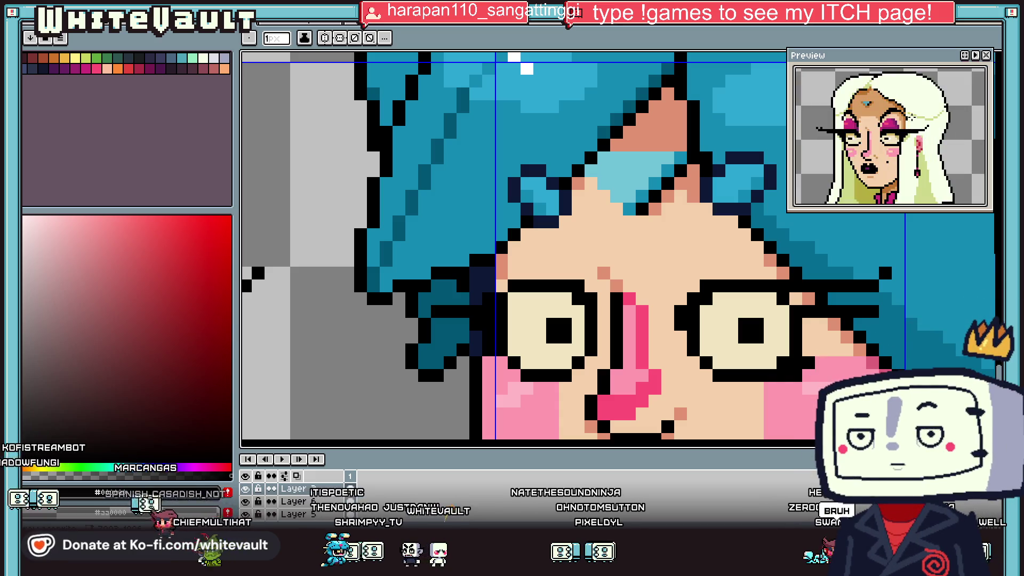
left_click(858, 311, "alt")
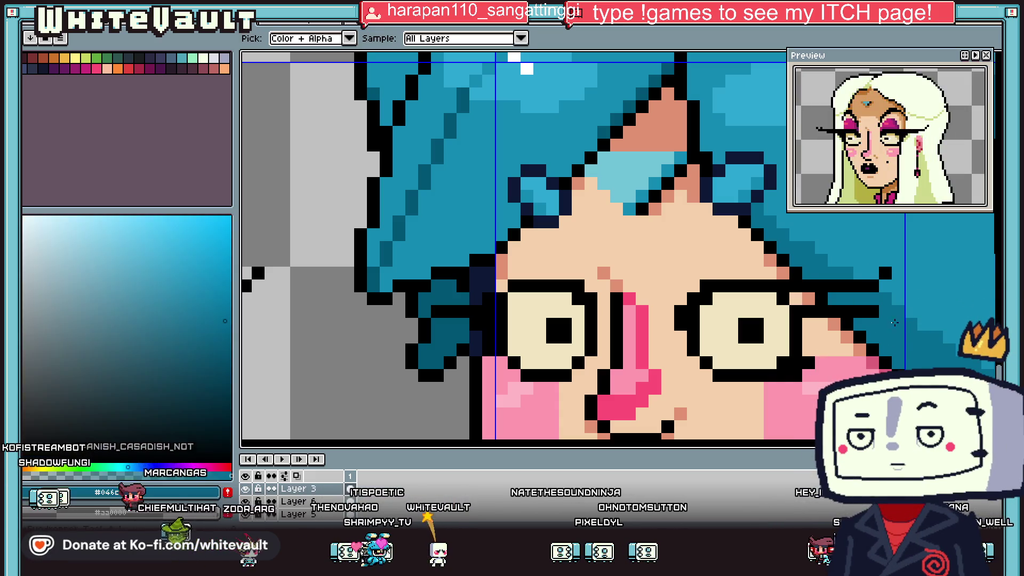
left_click_drag(851, 311, 822, 298)
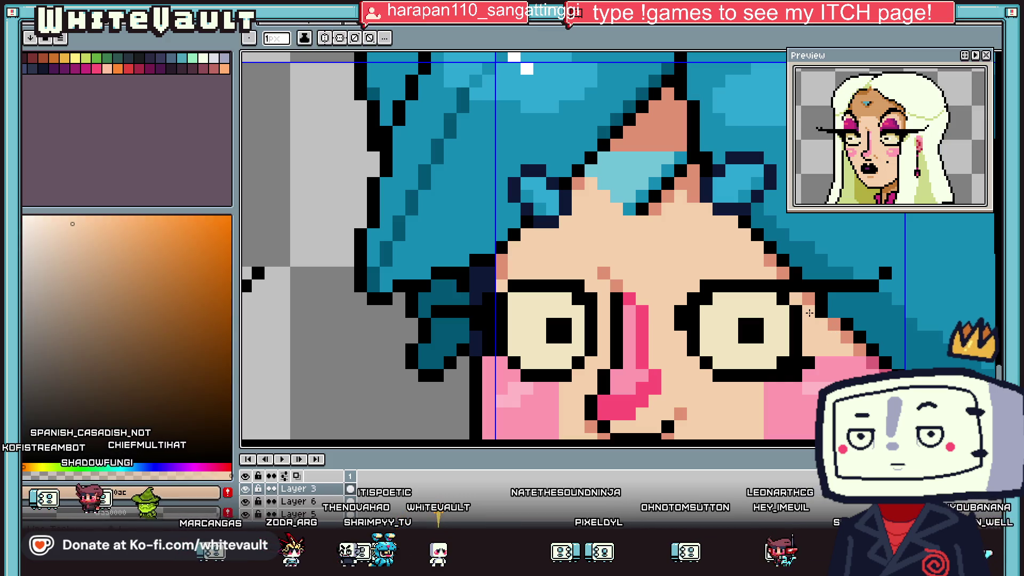
- Sample the skin, salmon and pink cheek tones around the right lens for tidying pixels
left_click(805, 298, "alt")
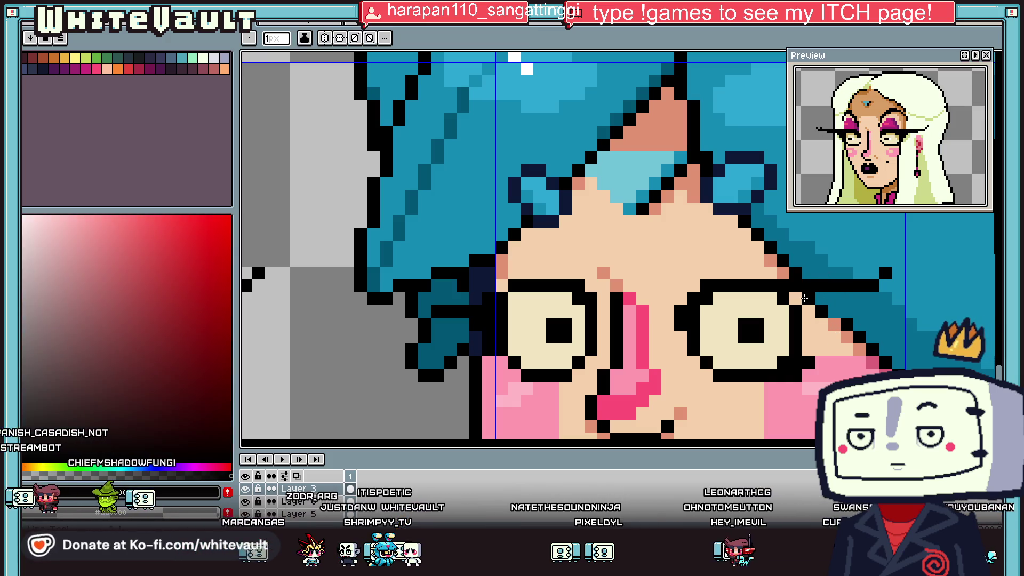
scroll(841, 307, "down", 3)
scroll(848, 301, "up", 2)
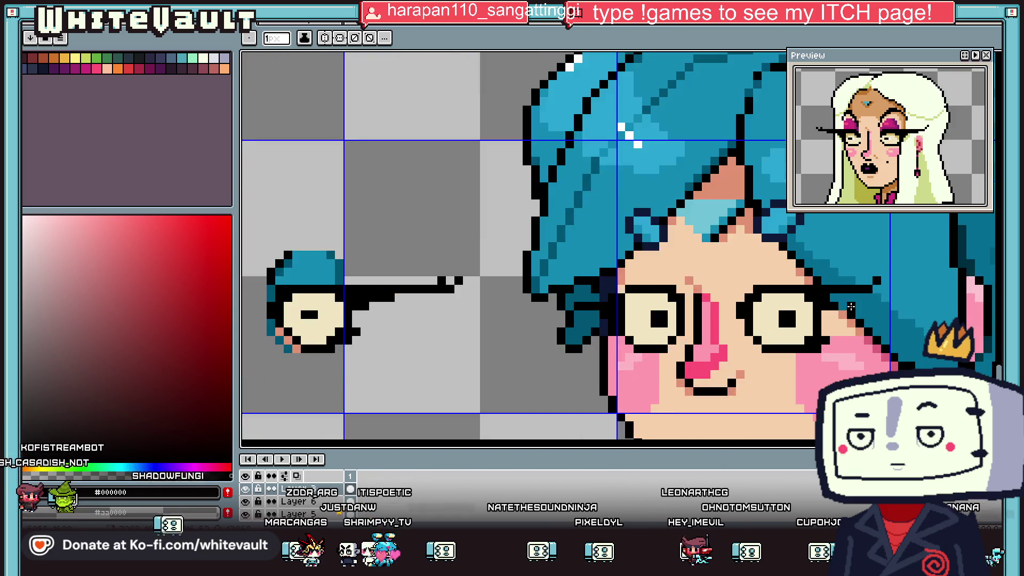
scroll(852, 295, "up", 2)
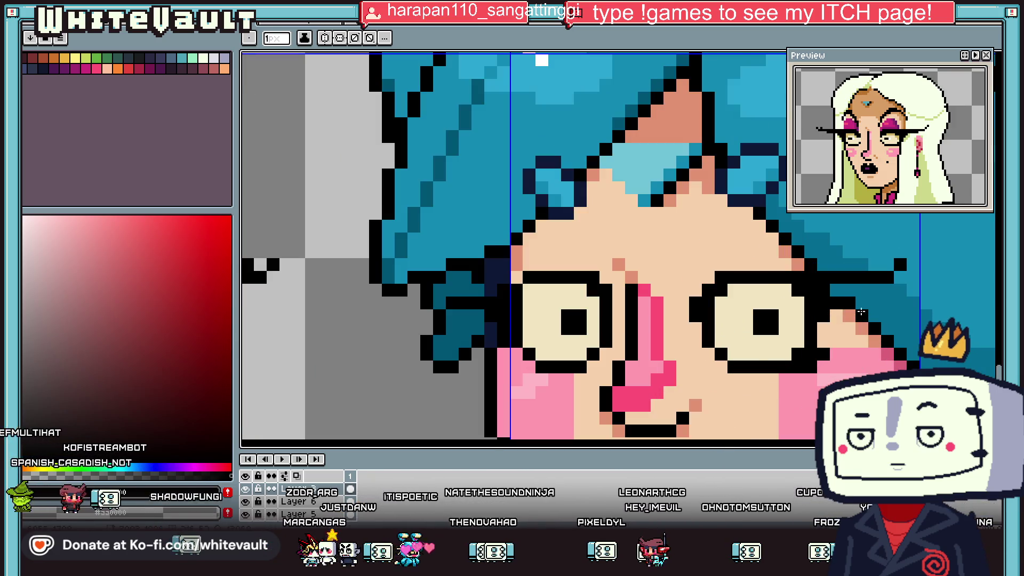
scroll(859, 310, "down", 3)
scroll(853, 304, "up", 2)
scroll(847, 300, "up", 1)
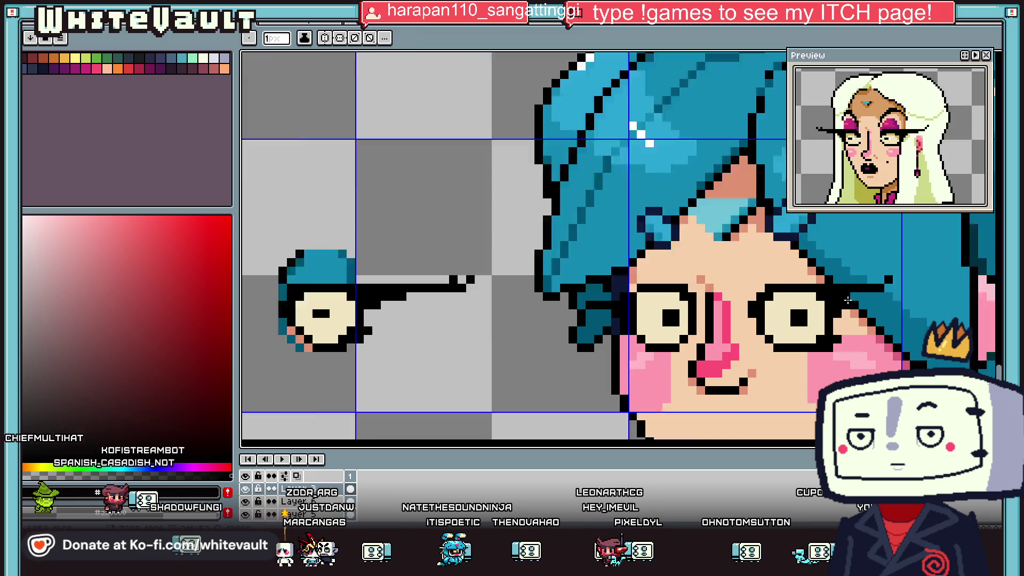
scroll(848, 300, "up", 1)
scroll(882, 299, "down", 2)
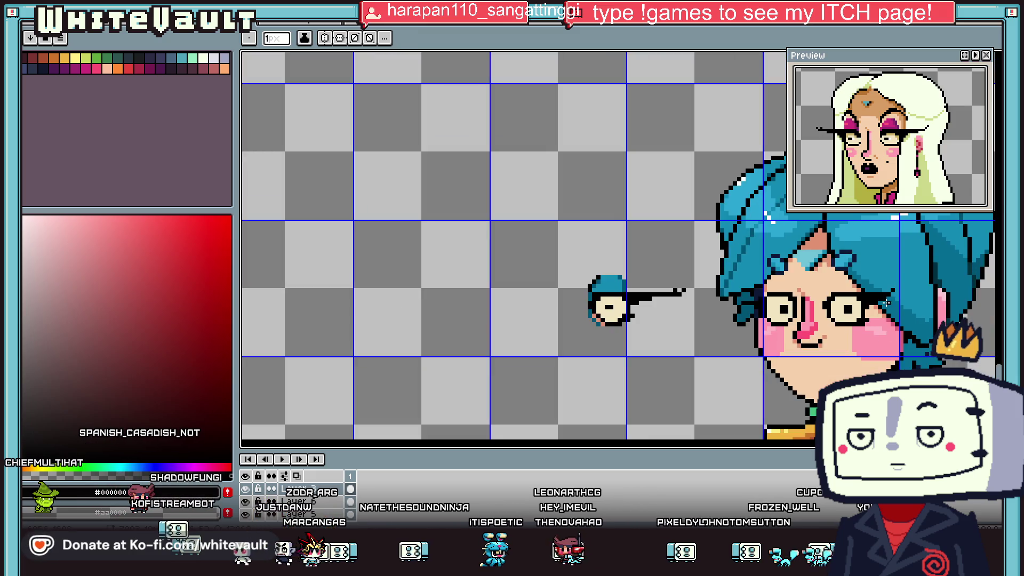
scroll(810, 311, "up", 1)
scroll(764, 292, "down", 2)
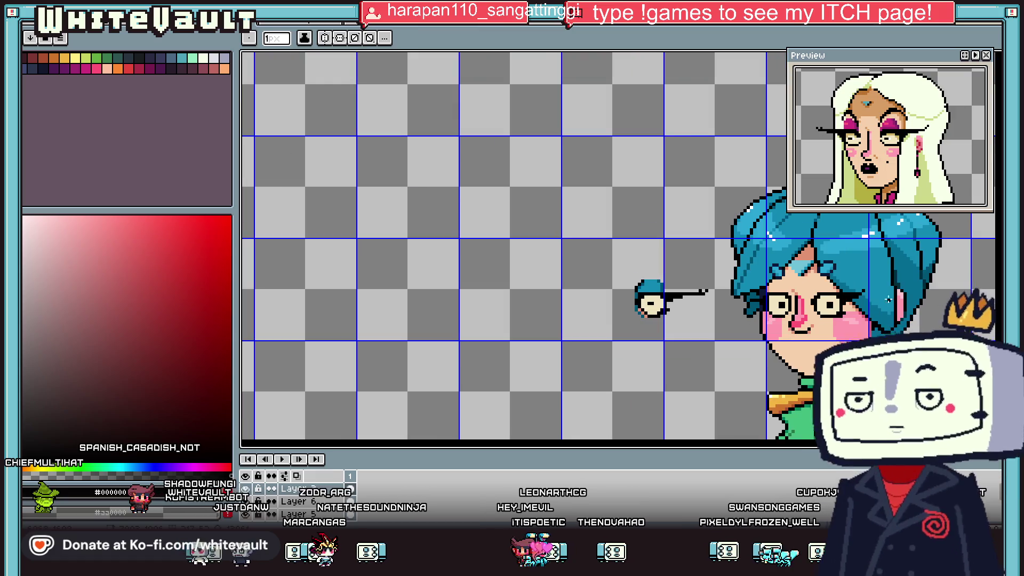
scroll(767, 299, "up", 1)
scroll(778, 309, "up", 1)
key("alt")
left_click(782, 322, "alt")
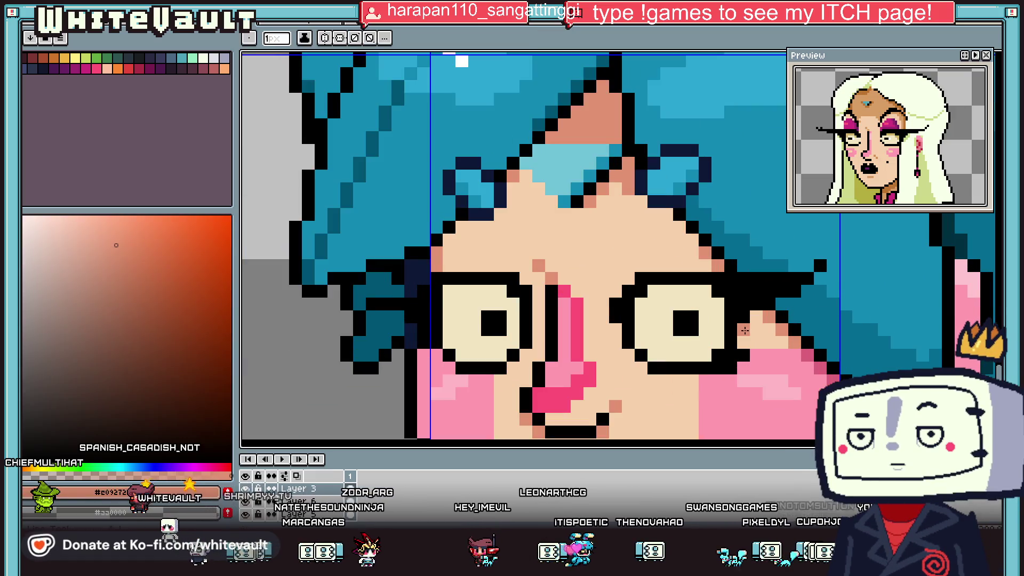
left_click(693, 377, "alt")
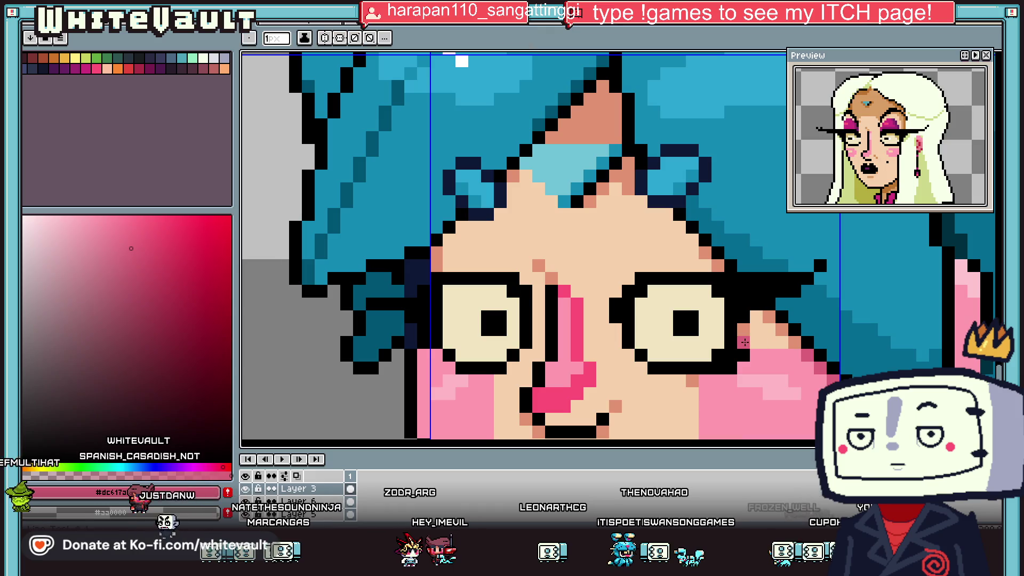
scroll(693, 377, "down", 3)
scroll(693, 377, "down", 1)
scroll(716, 321, "up", 4)
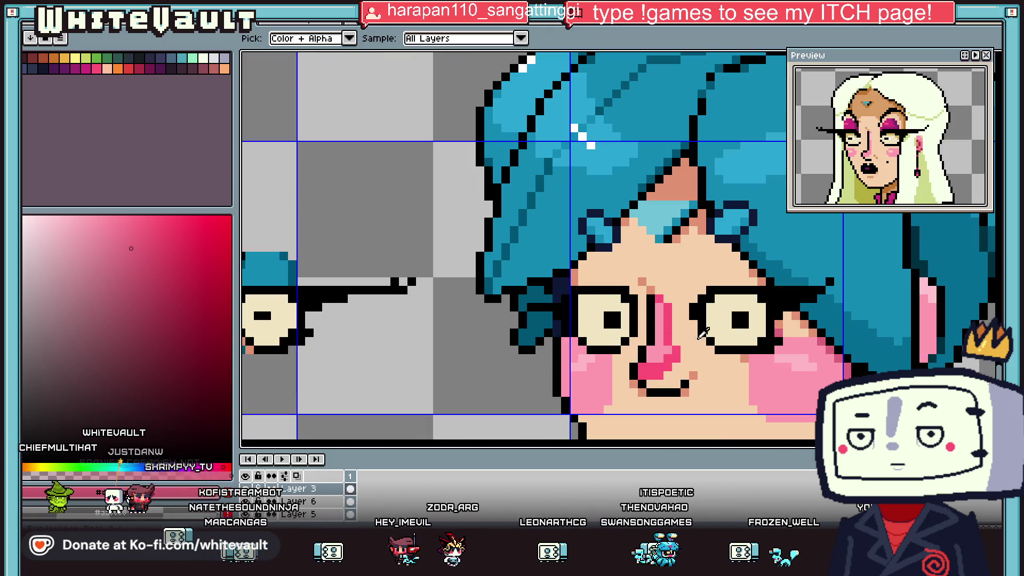
- Paint khaki #d4c28c along the top of the right eye with the 1px pencil
left_click(716, 321, "alt")
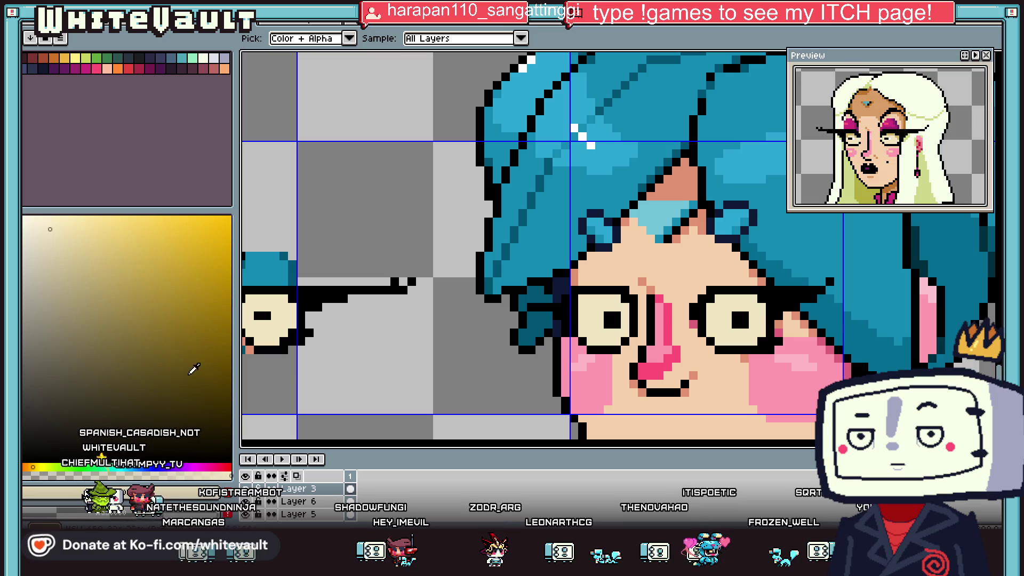
left_click(82, 257)
left_click_drag(717, 298, 751, 297)
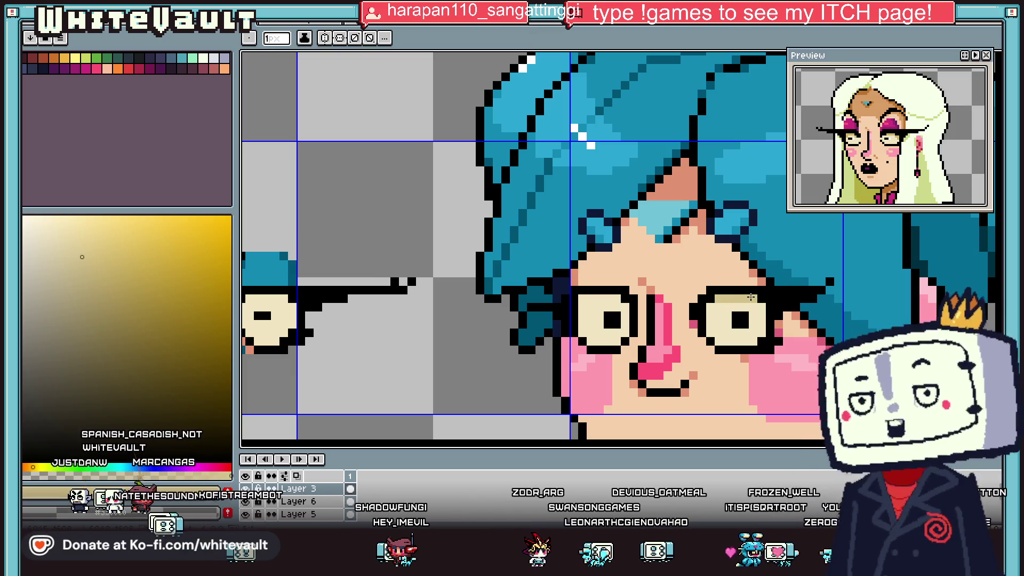
scroll(750, 297, "up", 3)
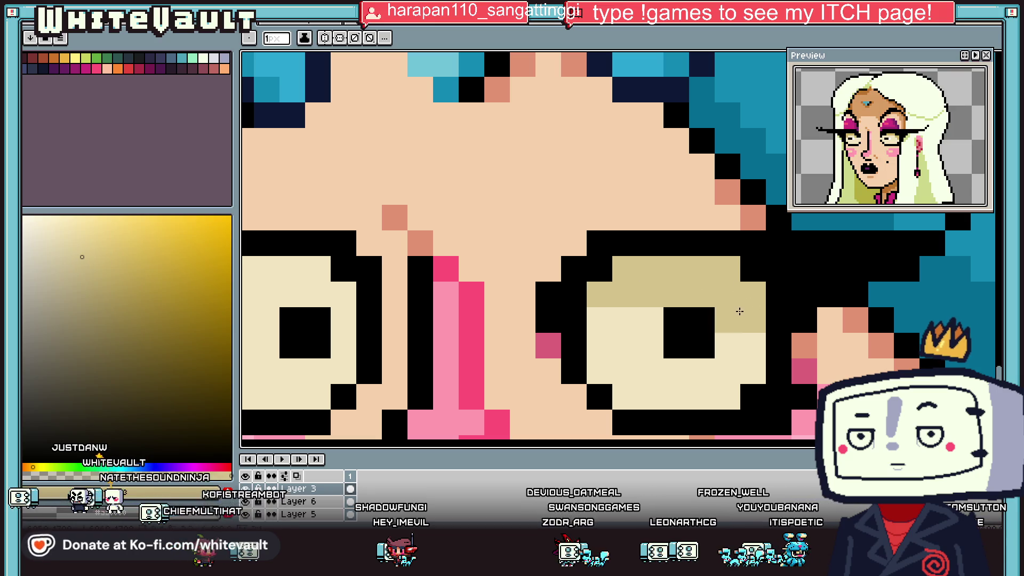
left_click_drag(649, 325, 597, 315)
- Add a light pixel and a white highlight beside the right pupil
key("alt")
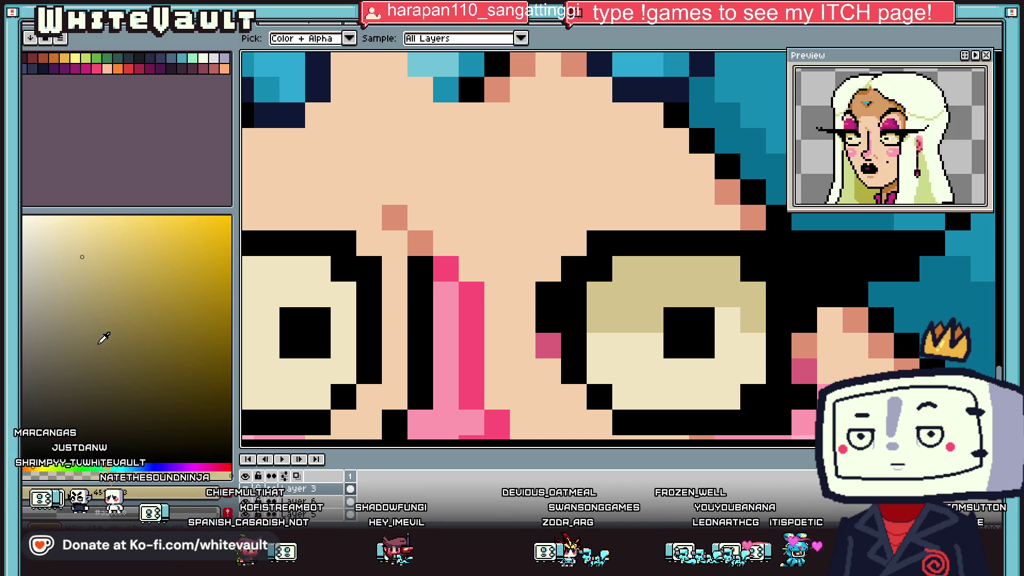
left_click(650, 346)
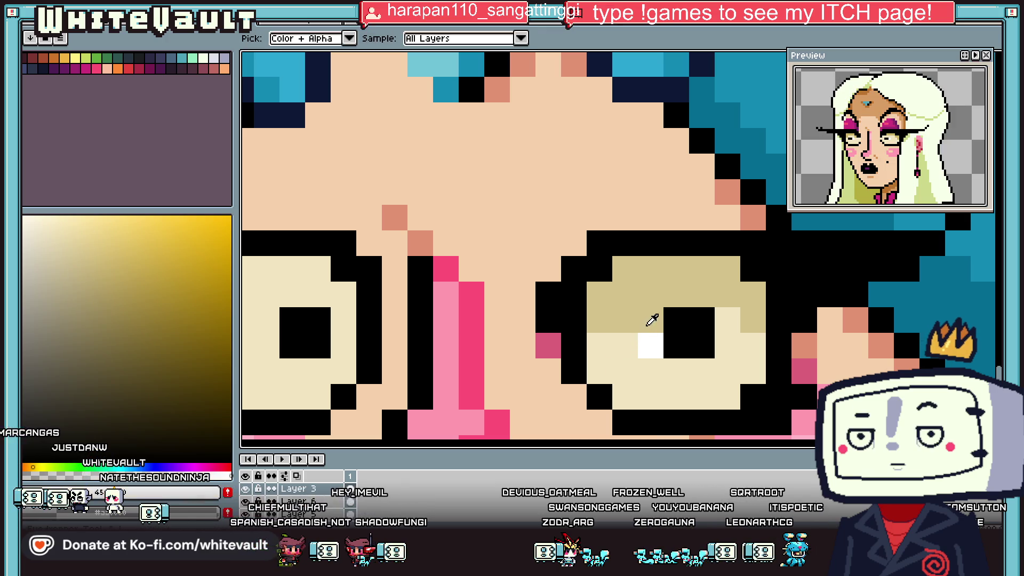
scroll(666, 323, "down", 3)
left_click(674, 323)
- Sample the khaki eyelid colour and shade the top of the left eye with it
key("alt")
left_click(529, 331, "alt")
left_click_drag(525, 322, 506, 319)
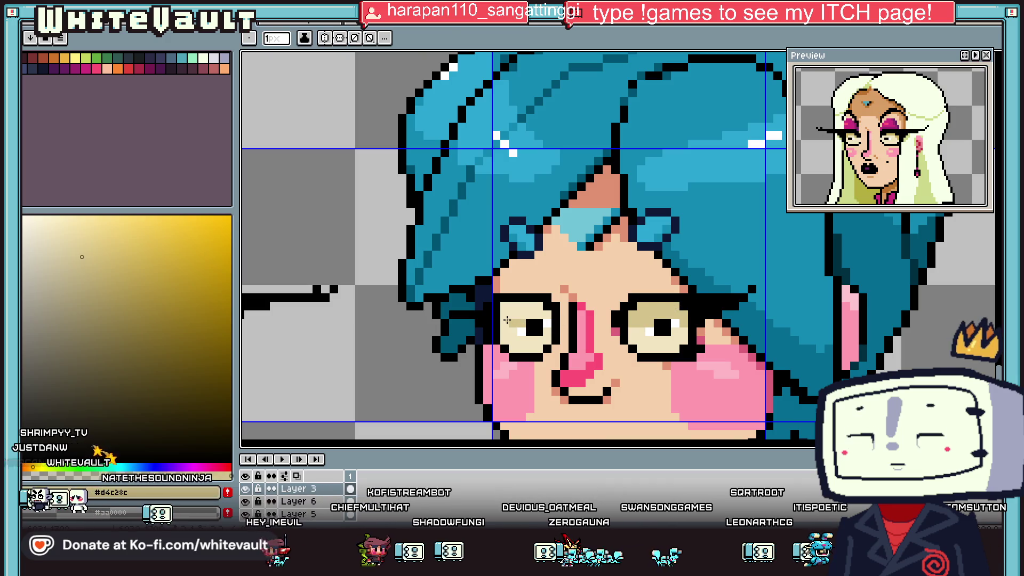
key("g")
scroll(506, 320, "down", 1)
scroll(507, 315, "down", 3)
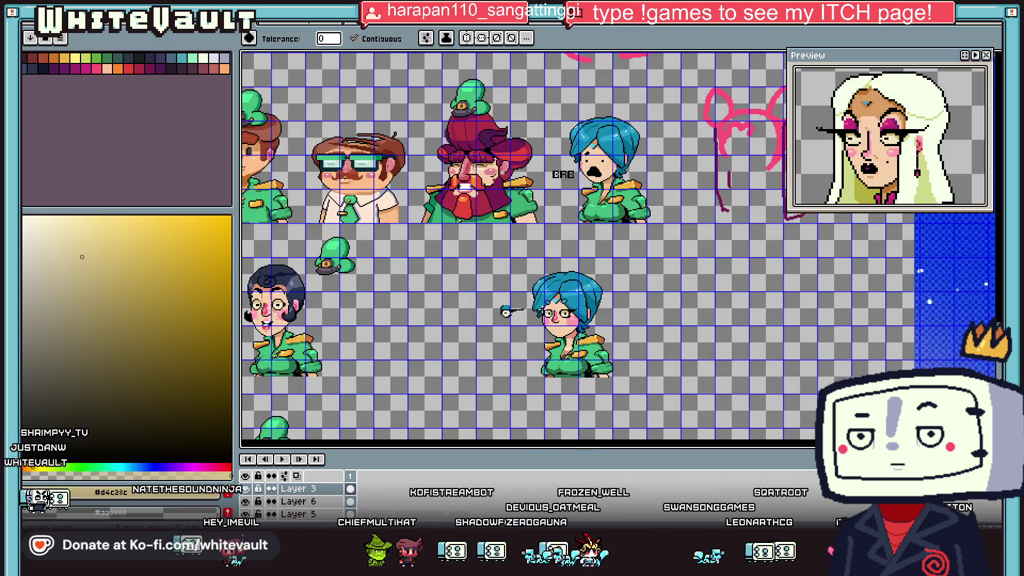
key("i")
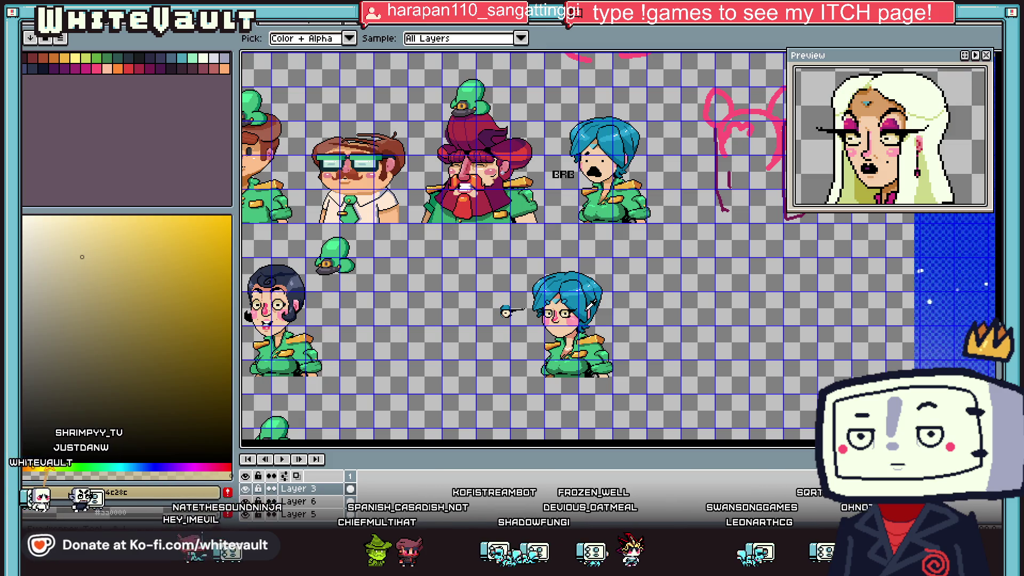
scroll(542, 323, "up", 3)
scroll(542, 322, "up", 1)
key("b")
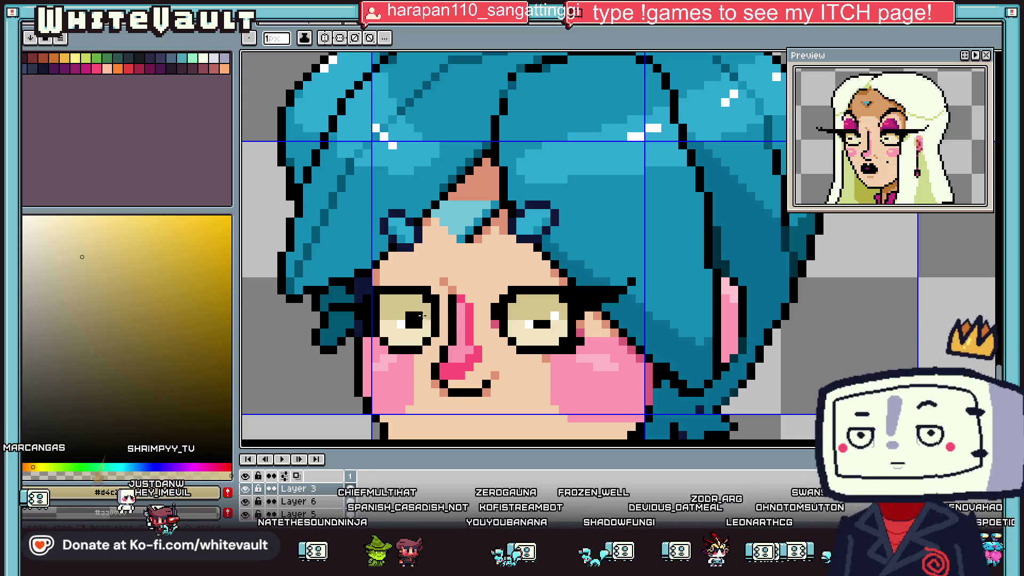
- Re-pick the khaki eyelid colour, then zoom out to check both eyes
key("i")
left_click(555, 315)
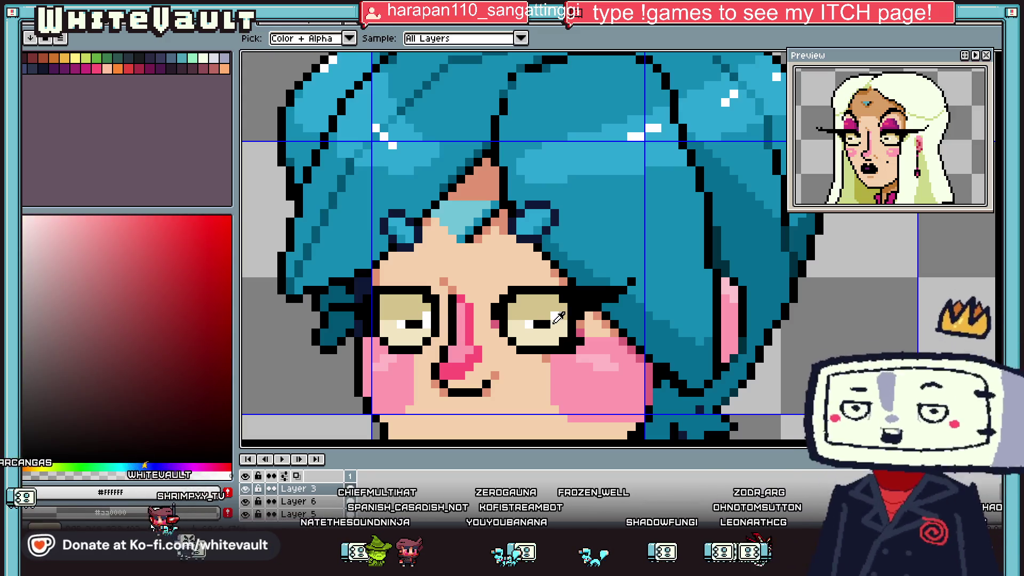
left_click(555, 316, "alt")
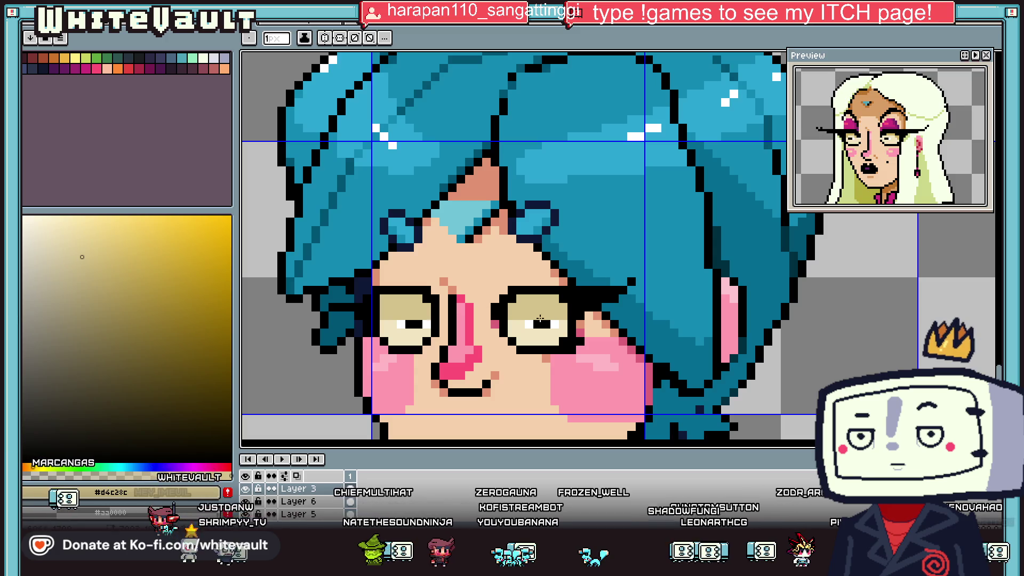
scroll(555, 316, "down", 4)
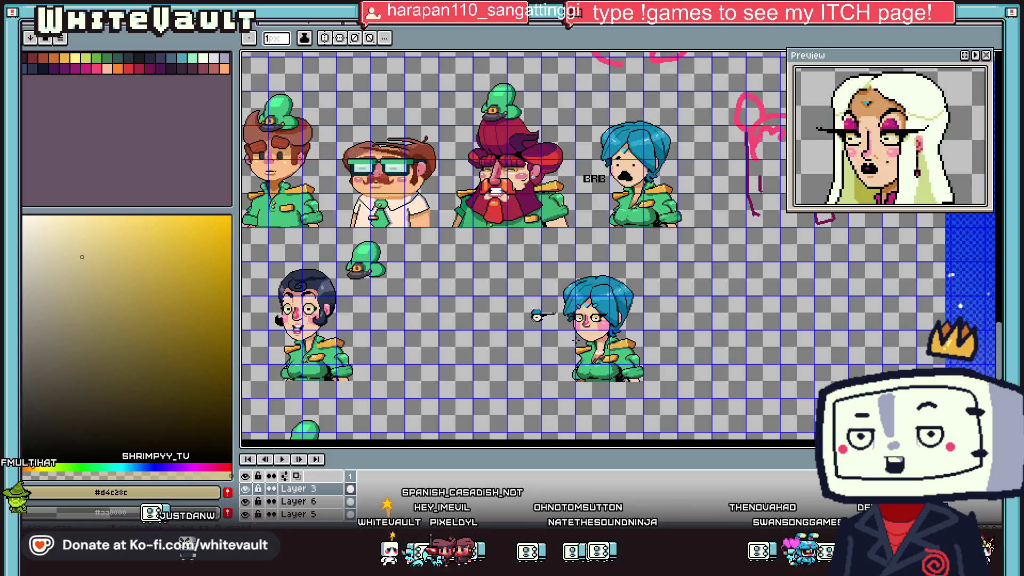
scroll(578, 281, "up", 2)
scroll(578, 281, "up", 1)
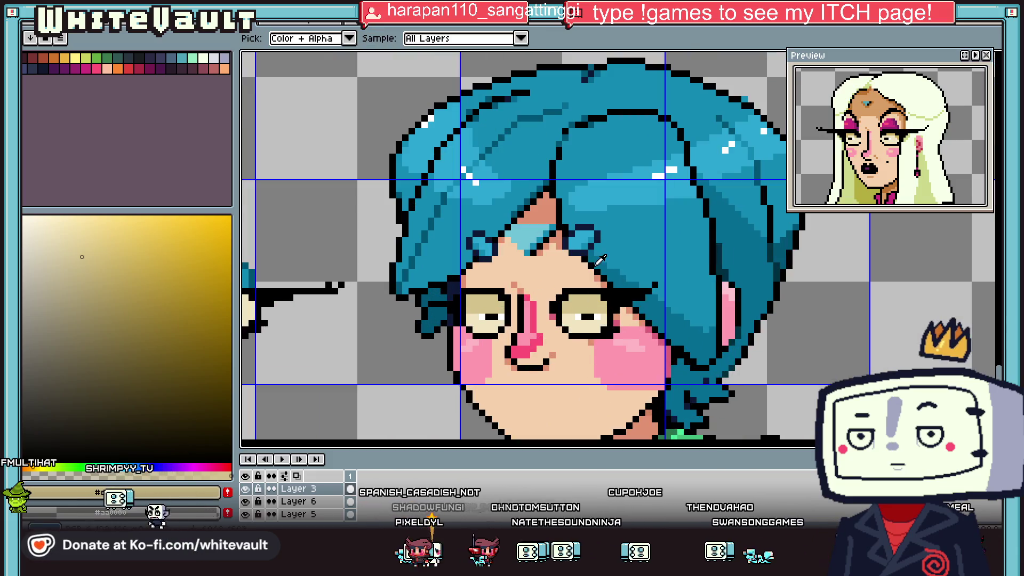
scroll(578, 281, "up", 1)
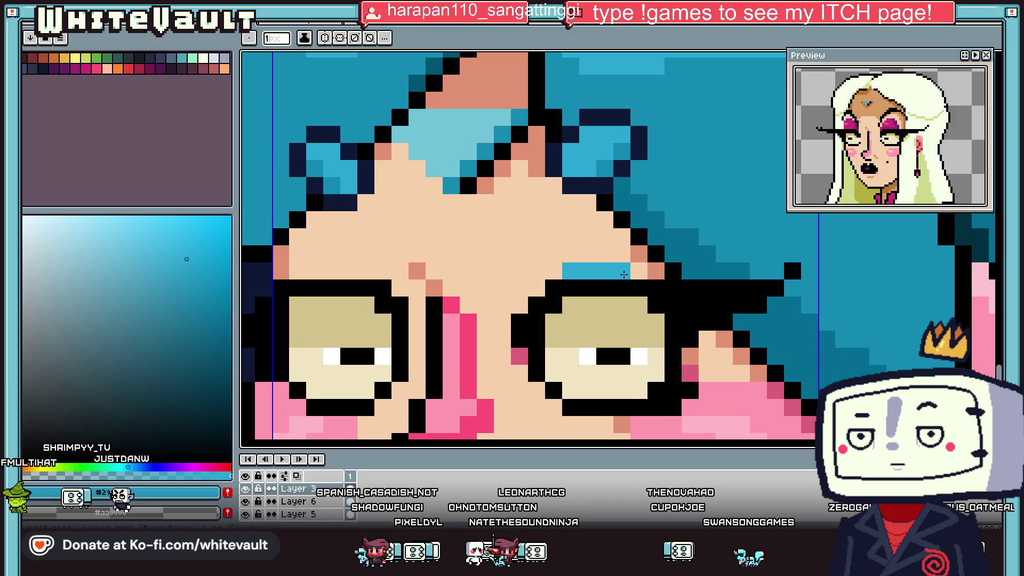
- Sample blue and lighter blue from the hair and a pink tone from the face
scroll(333, 264, "down", 3)
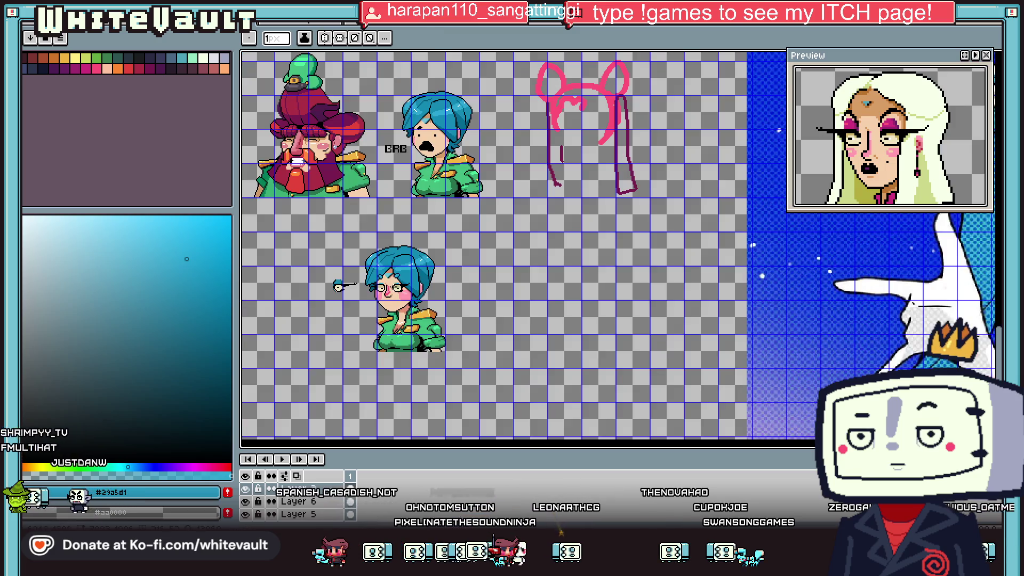
scroll(405, 275, "up", 1)
scroll(406, 275, "up", 2)
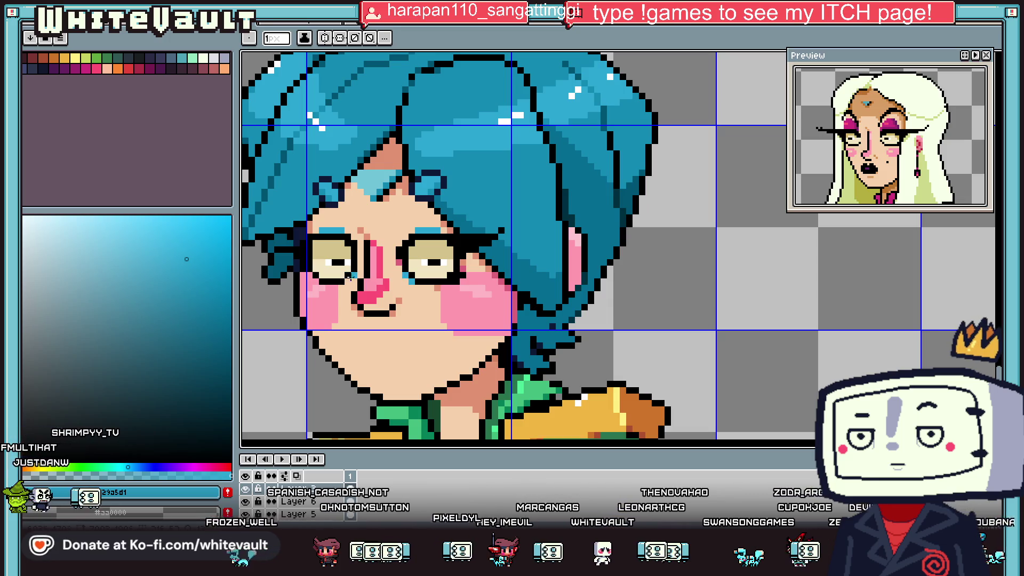
key("i")
left_click(449, 205)
scroll(426, 218, "down", 1)
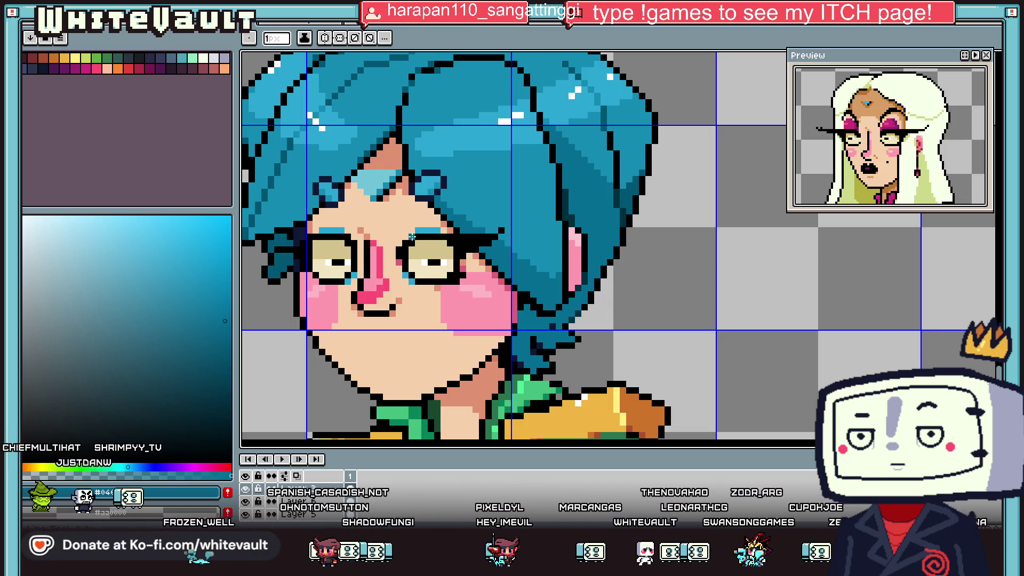
scroll(416, 233, "up", 3)
scroll(416, 233, "down", 3)
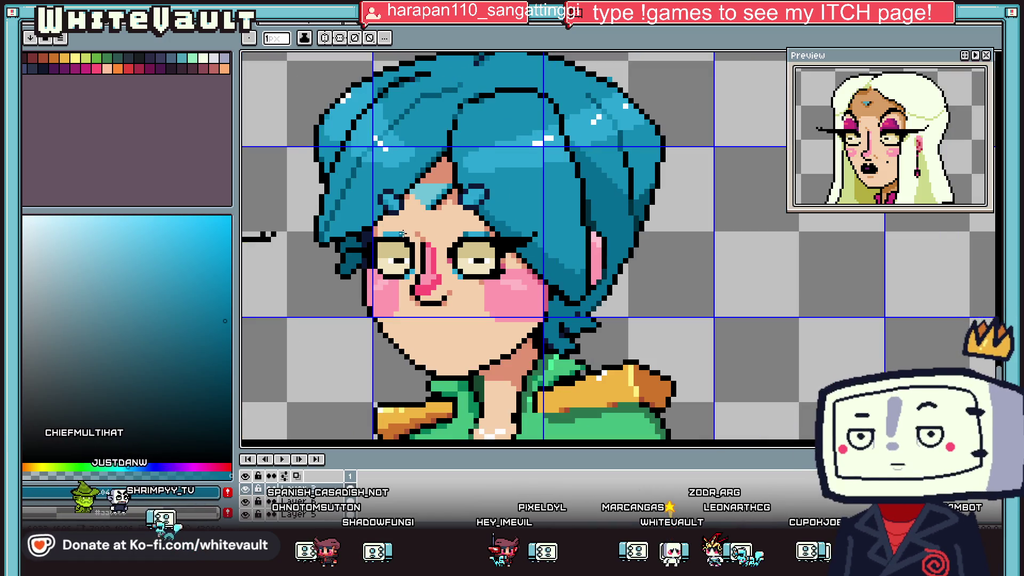
key("alt")
left_click(541, 146)
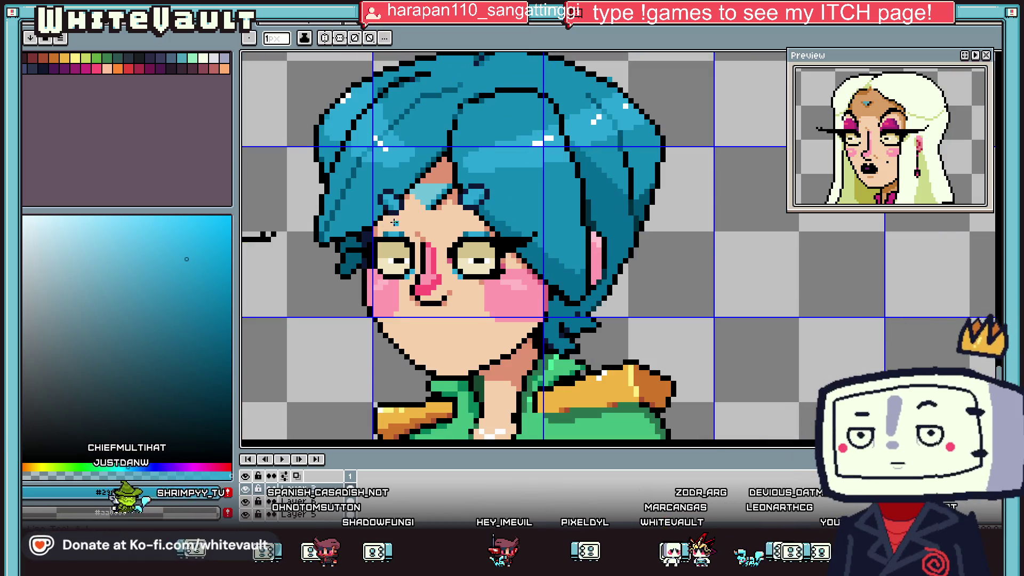
scroll(389, 197, "up", 2)
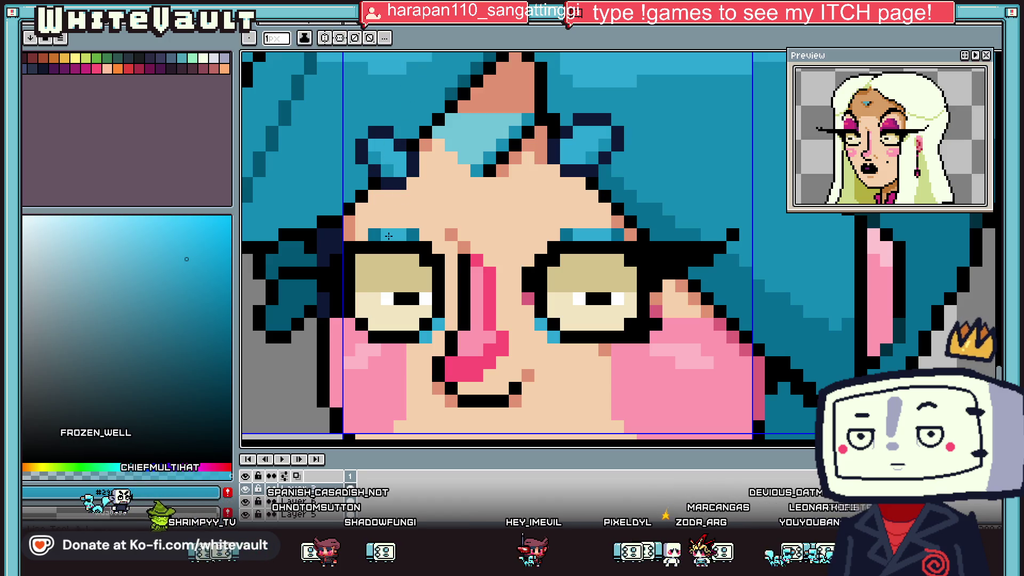
scroll(394, 229, "down", 2)
left_click(426, 256)
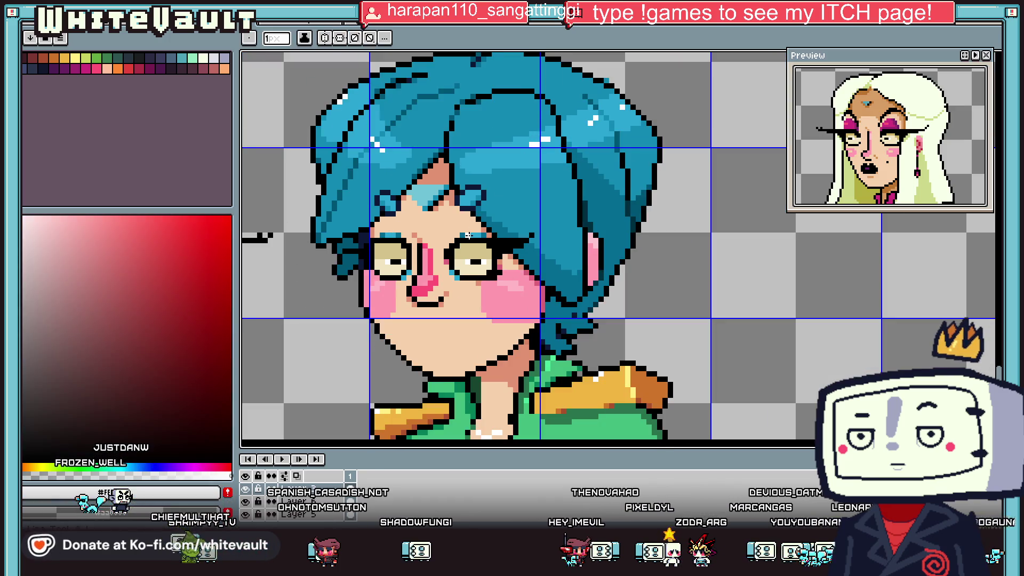
scroll(411, 245, "down", 3)
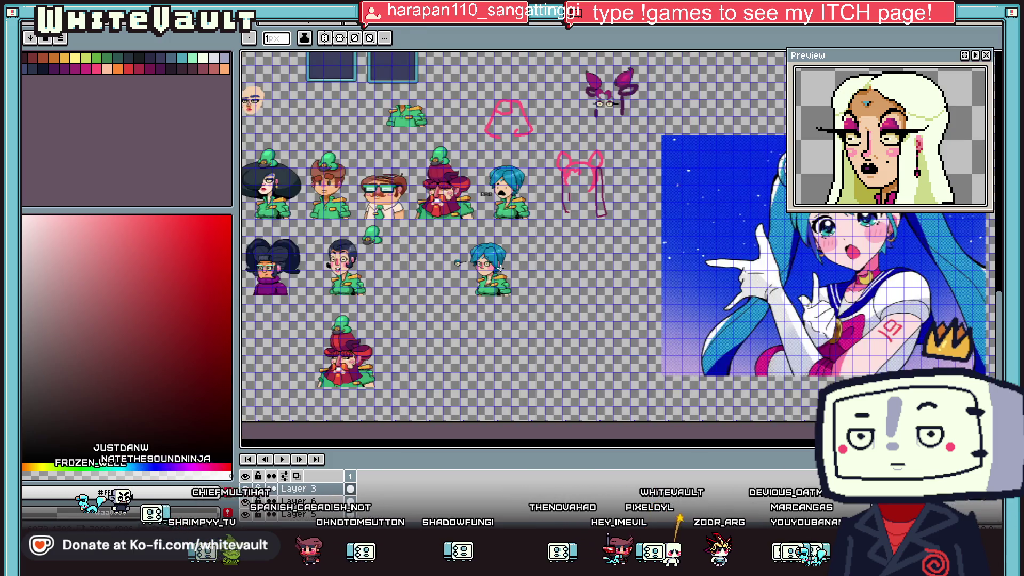
scroll(416, 258, "up", 1)
scroll(416, 258, "up", 2)
scroll(426, 261, "up", 2)
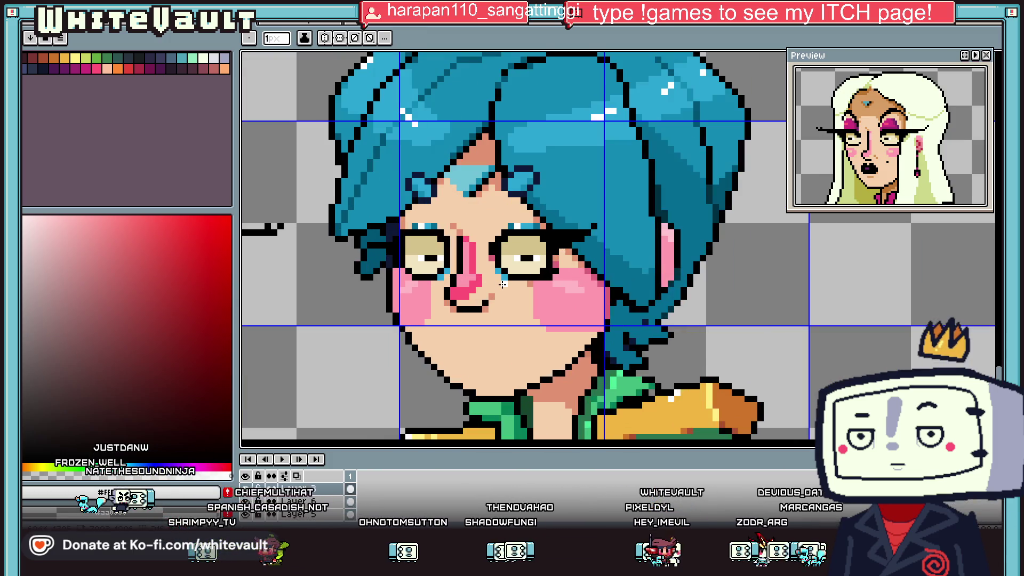
scroll(480, 272, "up", 1)
scroll(516, 281, "up", 1)
- Compare cyan, dark teal, black and navy sampled from the eyes, outline and hair
left_click(516, 281, "alt")
scroll(516, 281, "down", 1)
scroll(533, 275, "down", 1)
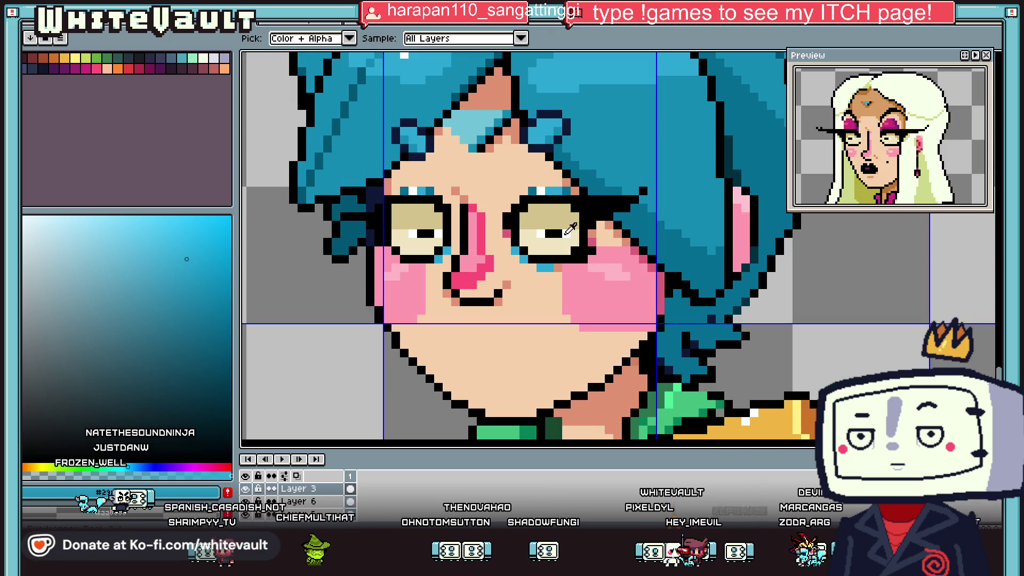
left_click(557, 267, "alt")
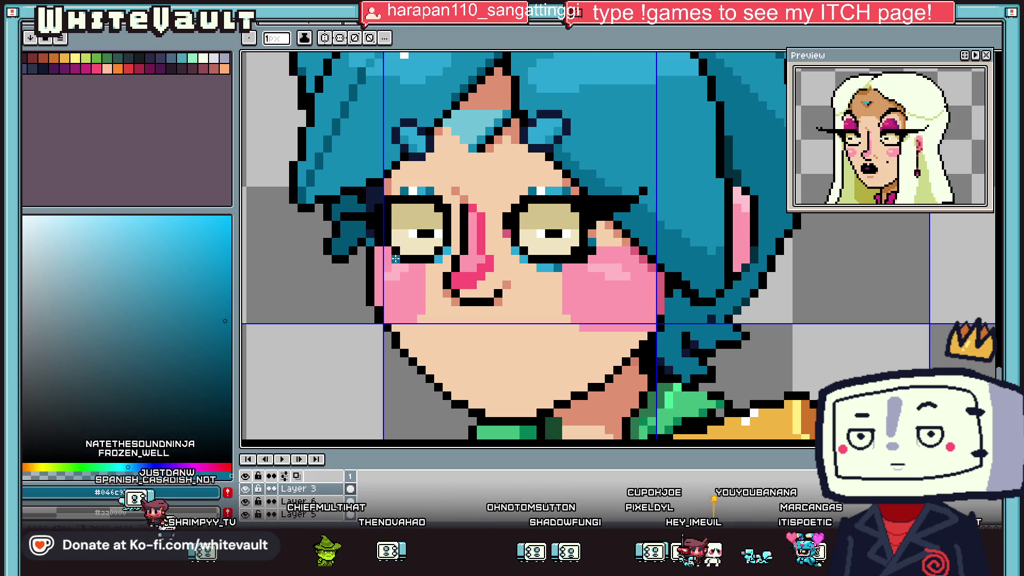
key("alt")
scroll(390, 208, "down", 2)
scroll(390, 208, "up", 3)
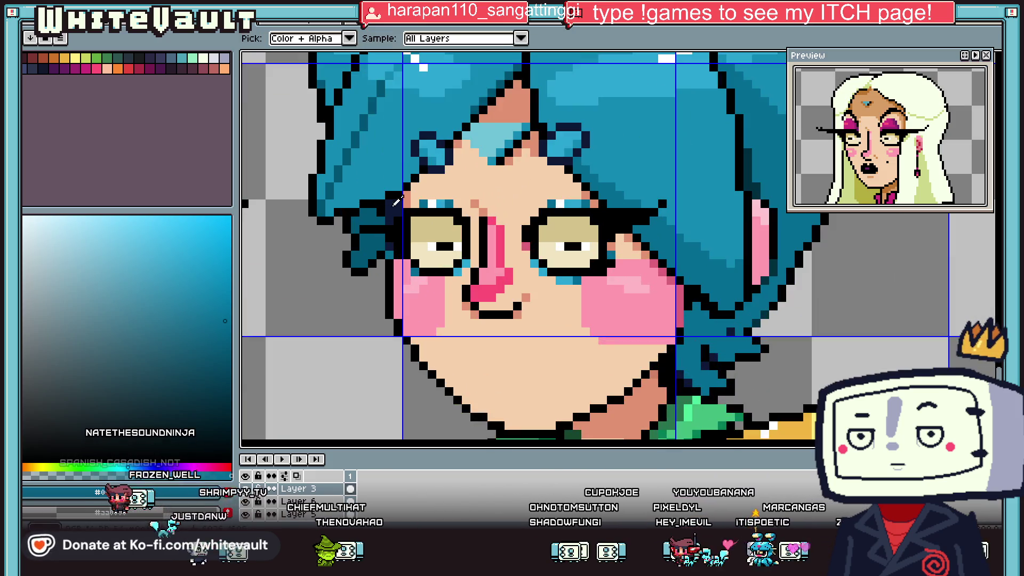
left_click(409, 214, "alt")
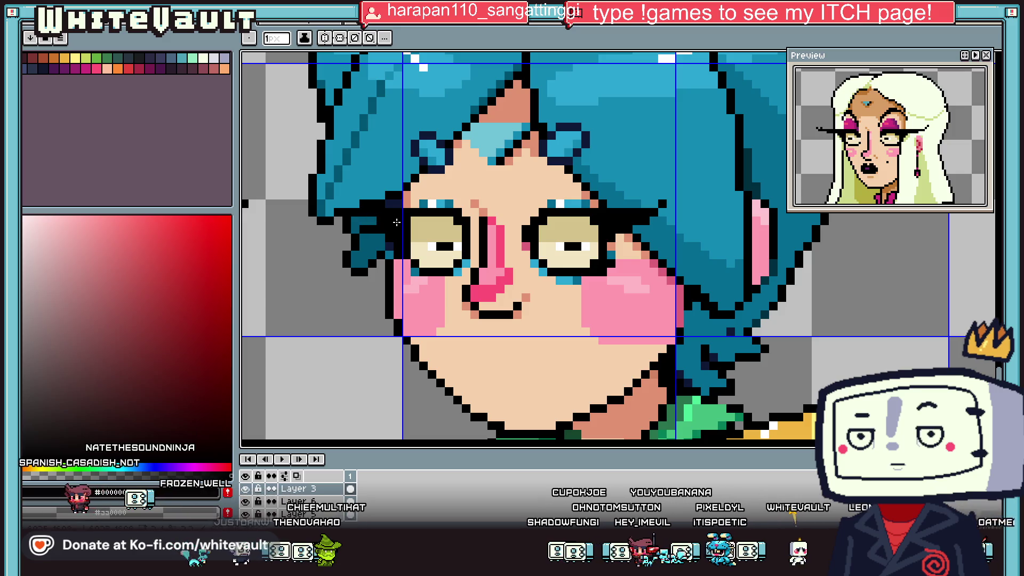
left_click(378, 234, "alt")
scroll(386, 242, "up", 2)
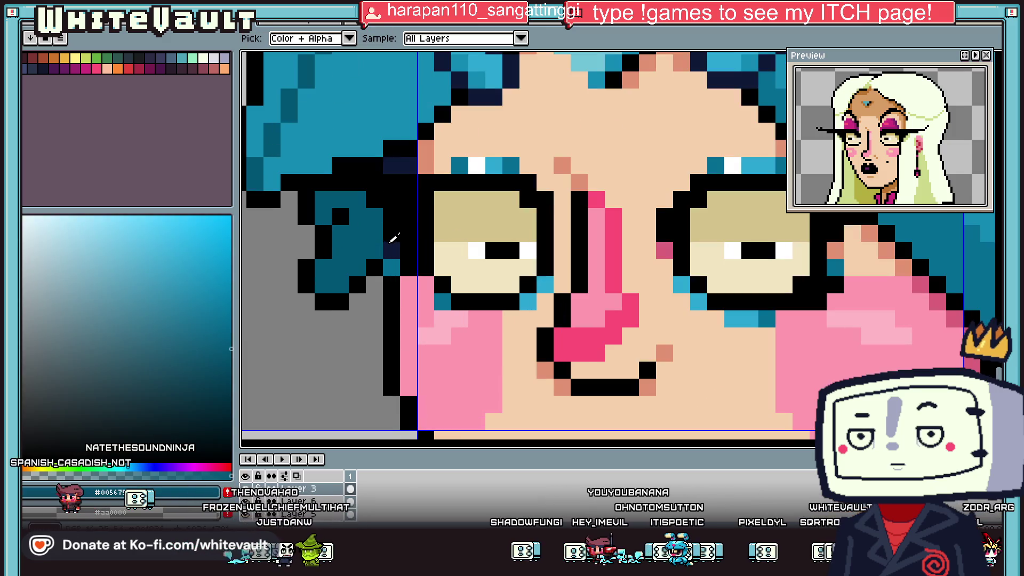
left_click(409, 288, "alt")
left_click(394, 249, "alt")
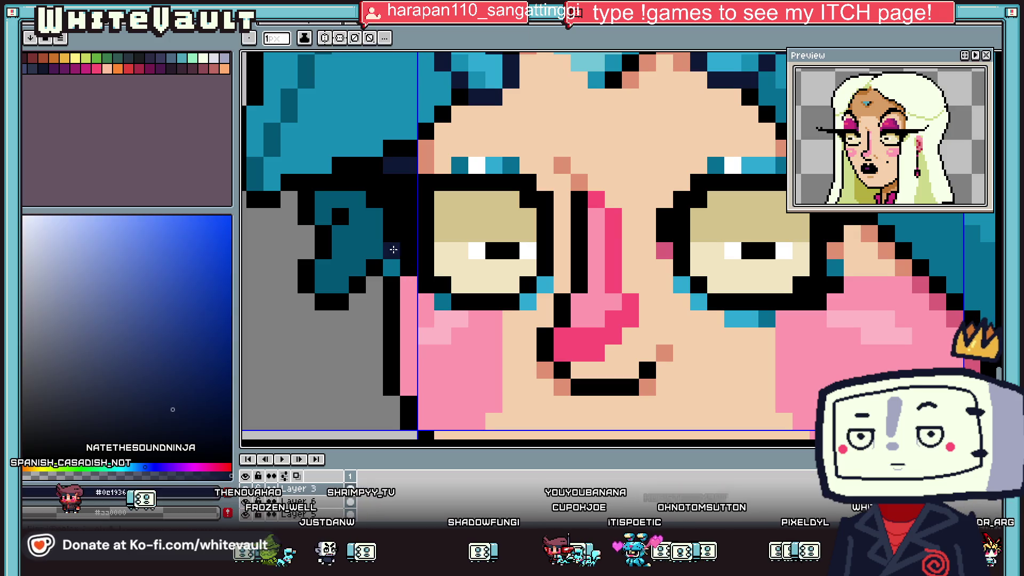
scroll(389, 229, "down", 2)
left_click(369, 205, "alt")
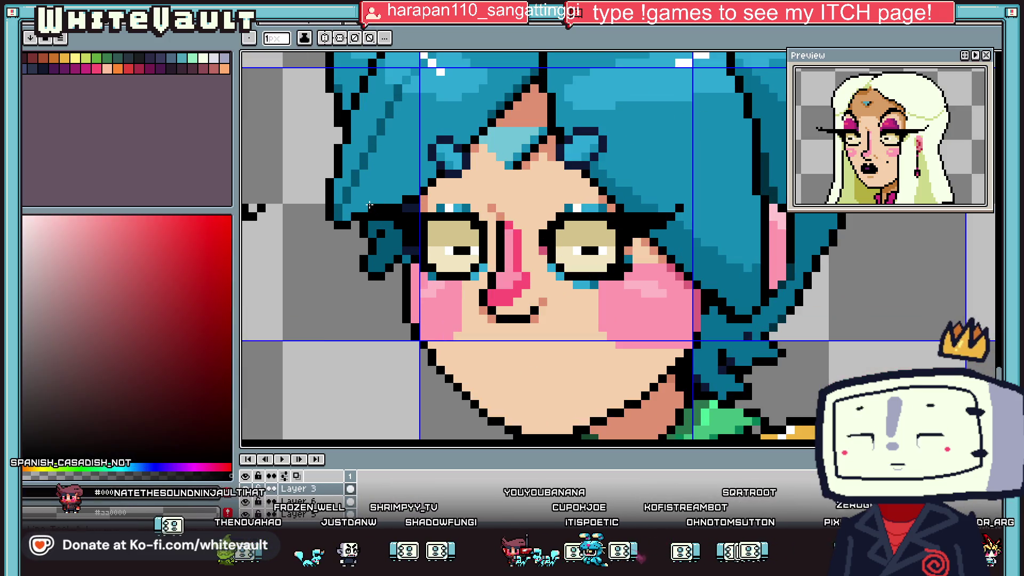
left_click(364, 218, "alt")
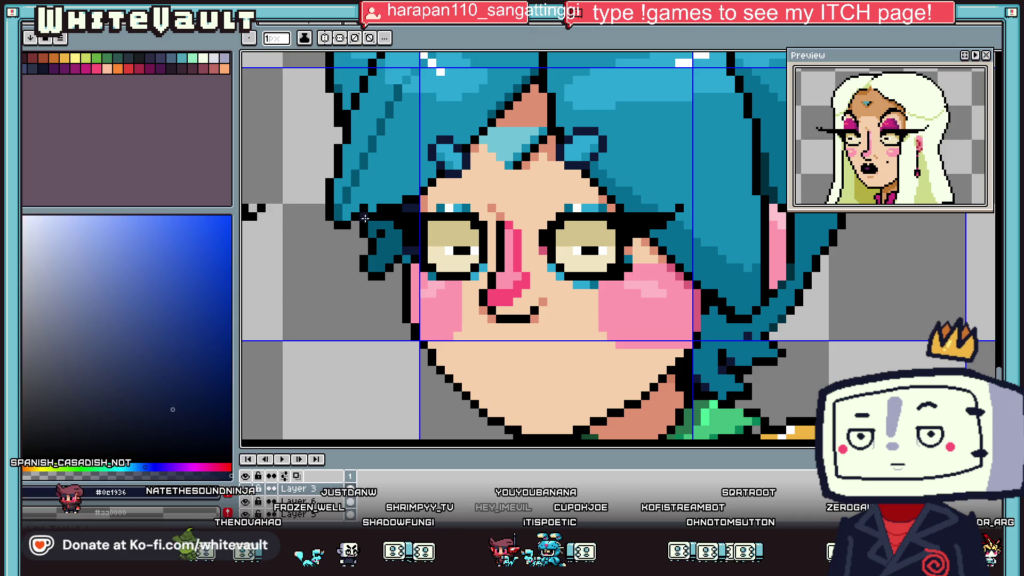
- Pick the cyan from the canvas and place a teal pixel under the glasses rim
scroll(371, 223, "down", 2)
scroll(372, 223, "down", 1)
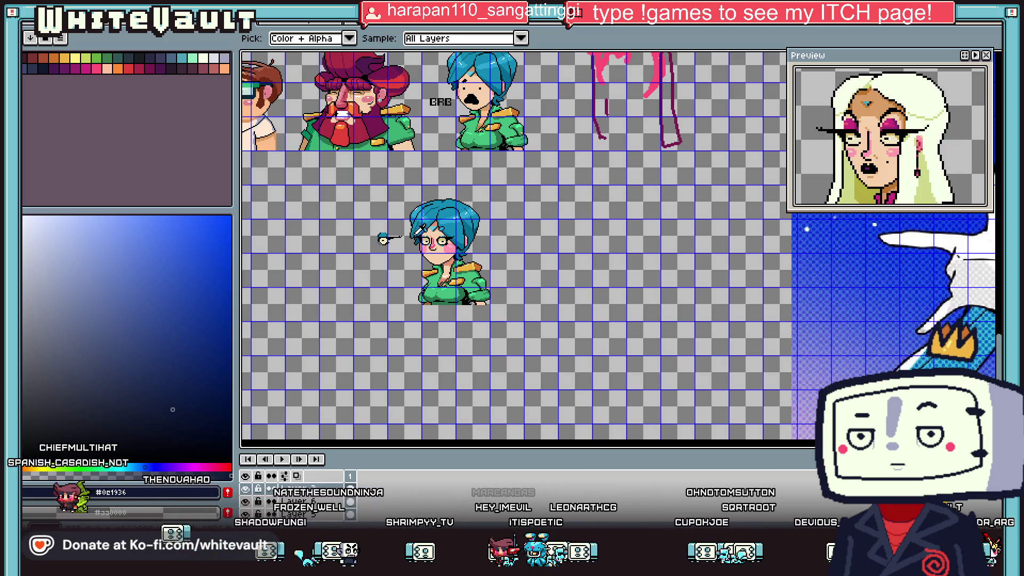
scroll(419, 230, "up", 3)
scroll(468, 230, "down", 3)
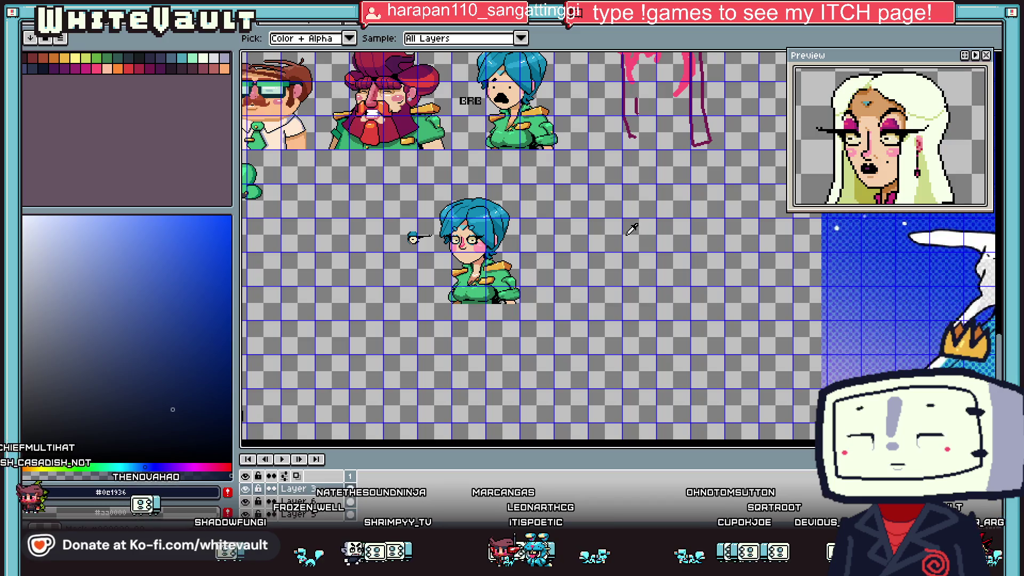
scroll(456, 227, "up", 2)
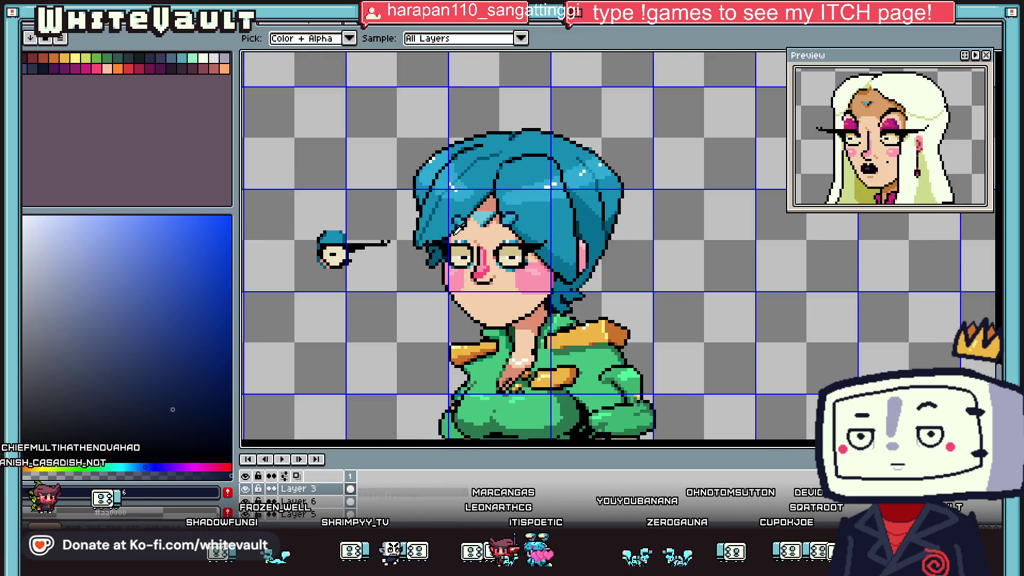
scroll(457, 228, "up", 2)
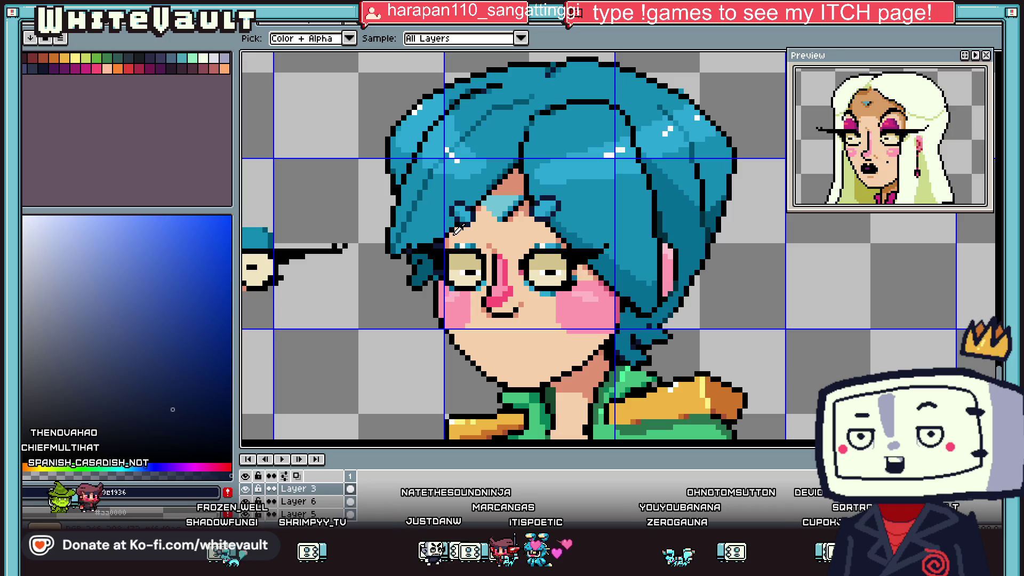
scroll(458, 231, "down", 2)
scroll(487, 250, "down", 1)
scroll(487, 250, "down", 1)
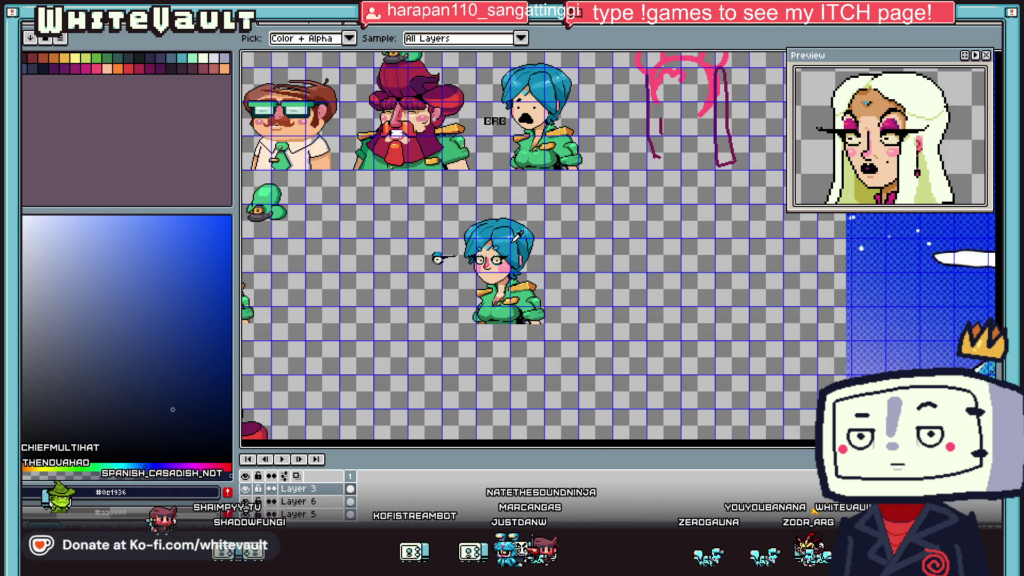
scroll(516, 236, "up", 2)
scroll(504, 284, "up", 1)
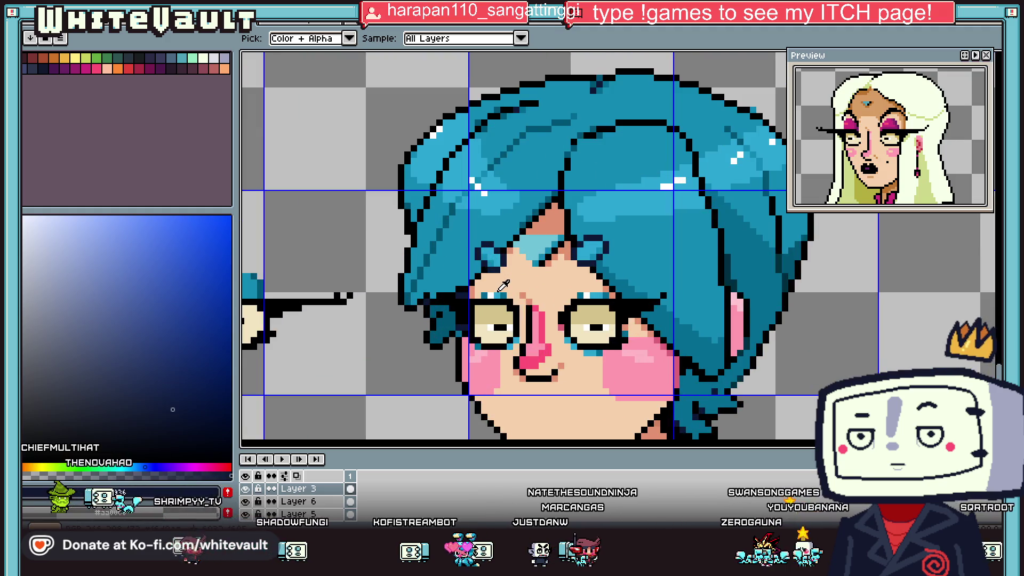
left_click(491, 296)
scroll(588, 296, "down", 3)
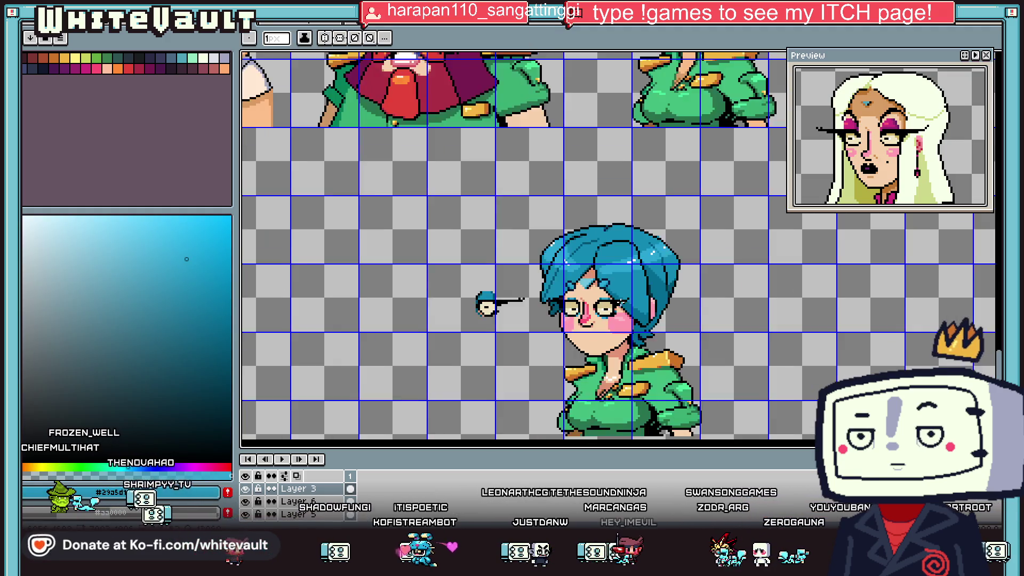
scroll(589, 296, "down", 1)
scroll(556, 302, "up", 3)
scroll(544, 329, "up", 1)
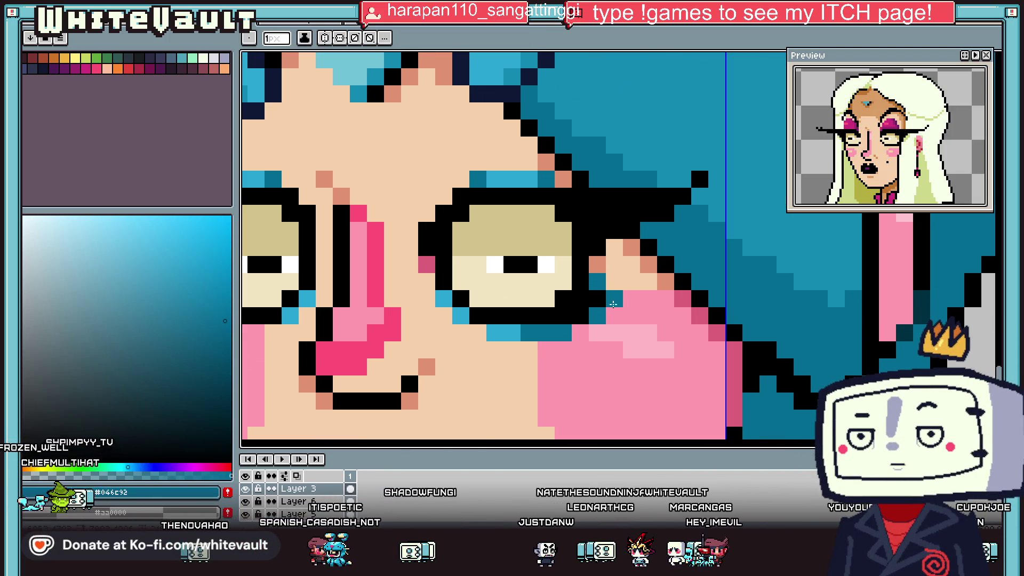
scroll(440, 320, "down", 1)
scroll(440, 320, "up", 1)
left_click(488, 323)
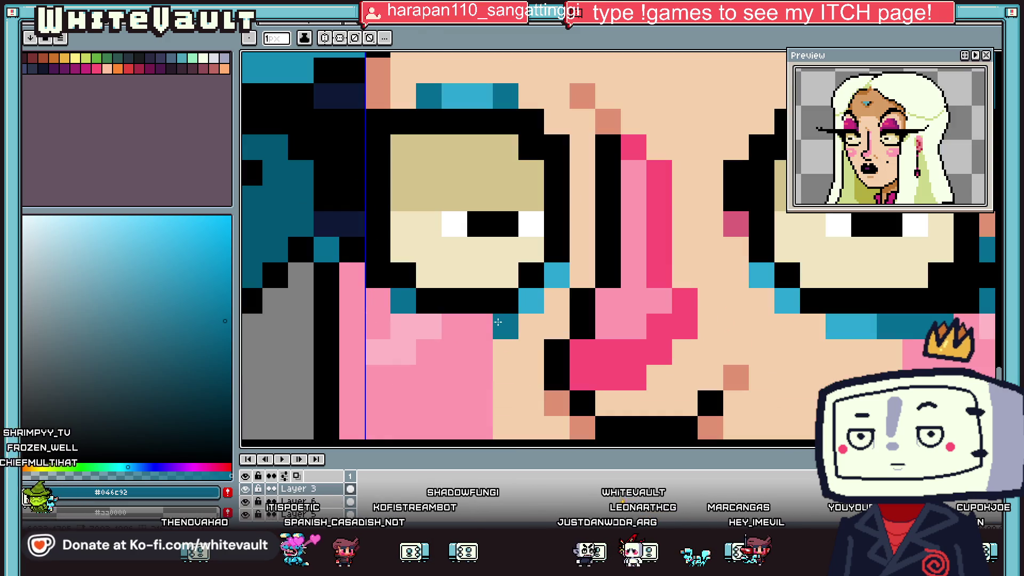
- Sample another colour from the face just below the glasses
key("i")
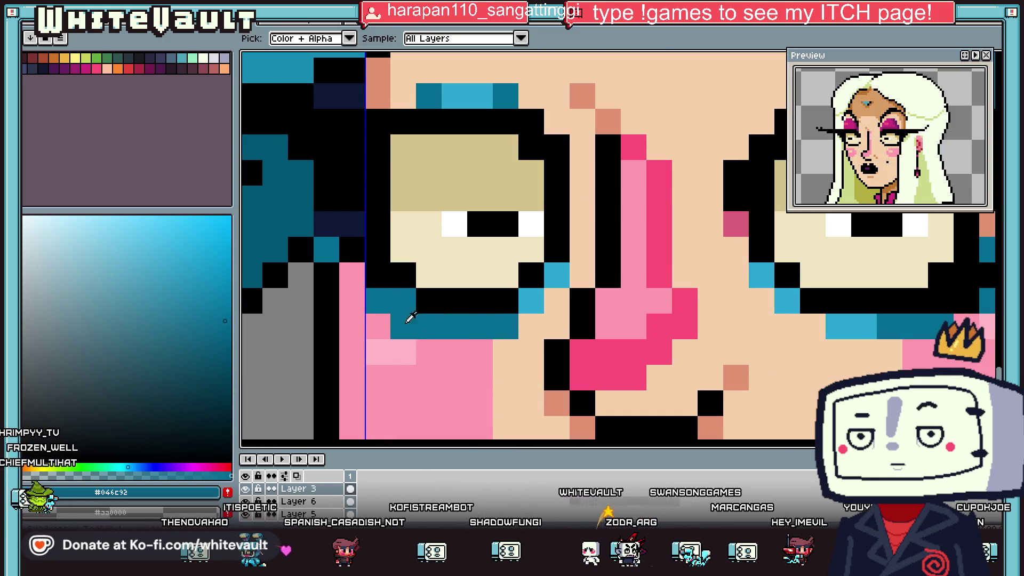
scroll(406, 326, "down", 2)
scroll(541, 335, "down", 1)
scroll(551, 341, "down", 1)
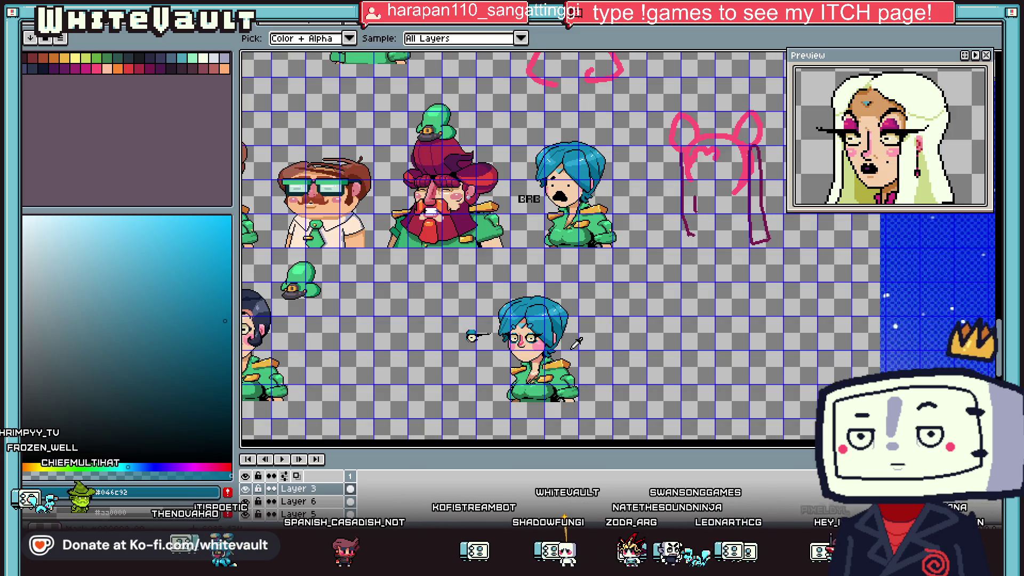
key("v")
key("i")
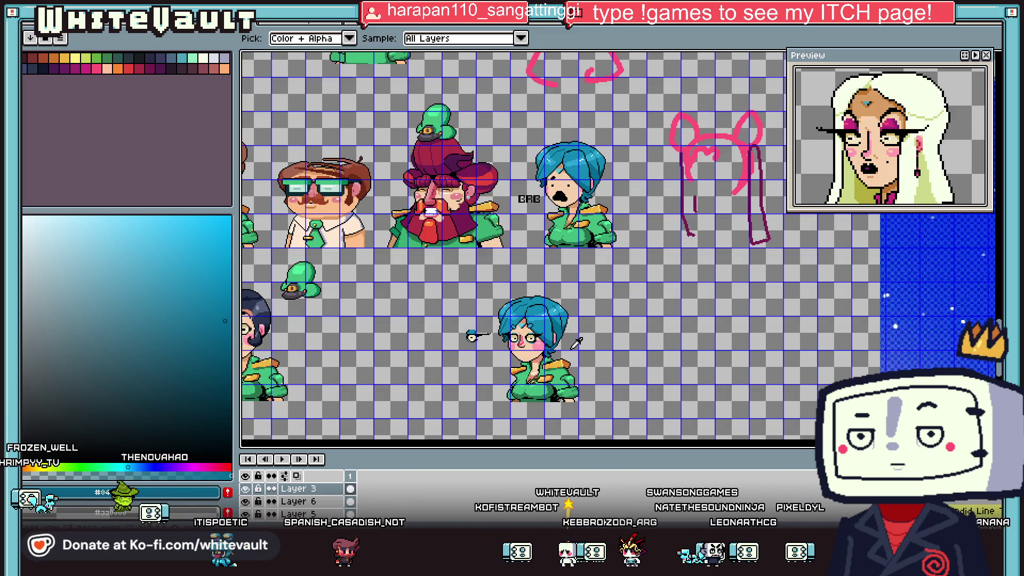
scroll(576, 344, "up", 2)
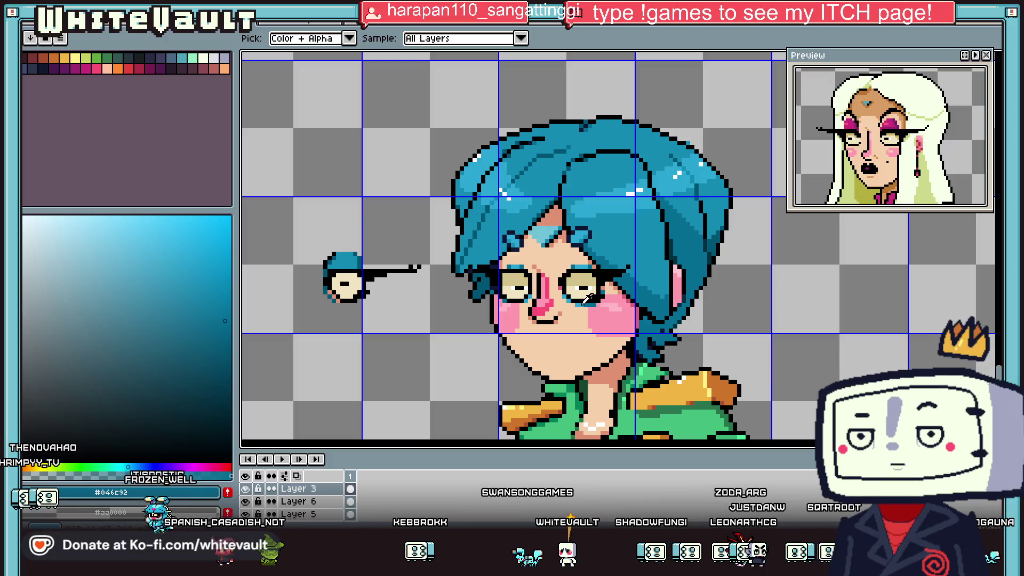
left_click(560, 318)
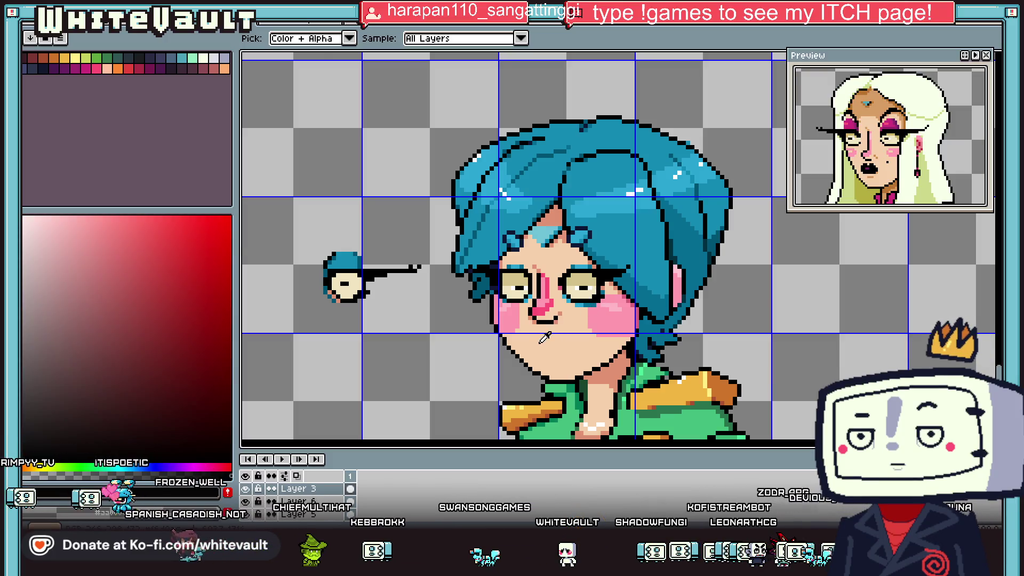
- Draw a new mouth line below the old mouth
scroll(539, 343, "up", 1)
key("b")
left_click_drag(538, 343, 588, 347)
scroll(588, 347, "up", 1)
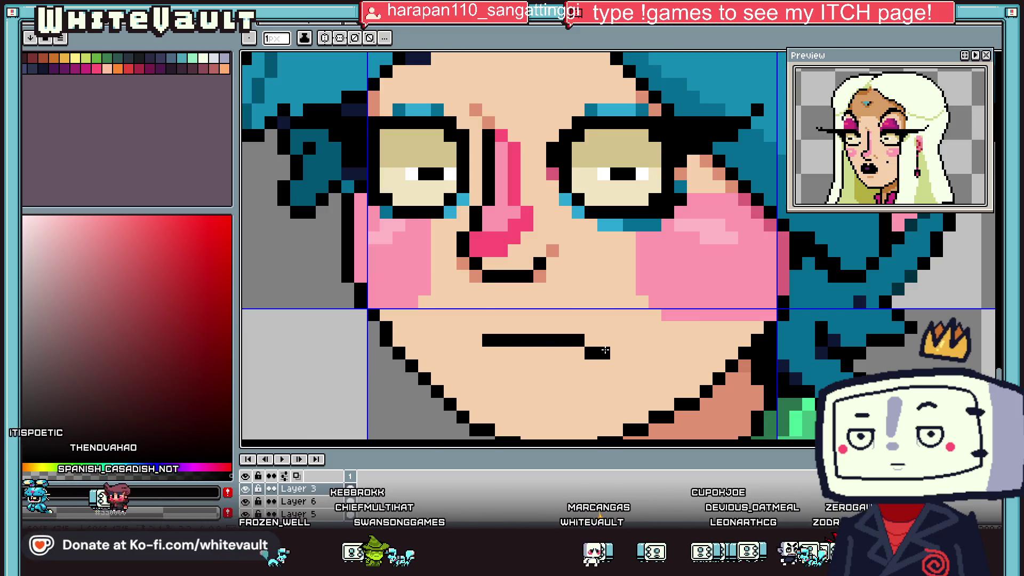
scroll(605, 350, "down", 2)
scroll(606, 347, "down", 2)
scroll(605, 344, "up", 2)
- Paint over the long mouth line with the face's skin tone
key("i")
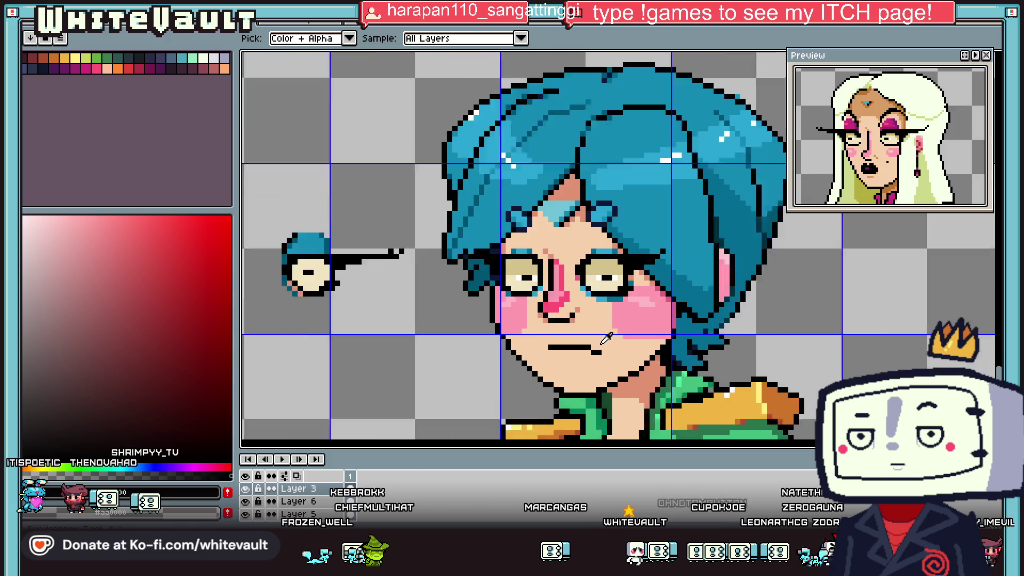
scroll(605, 340, "up", 1)
left_click(605, 341)
key("b")
mouse_move(589, 347)
left_mouse_down()
mouse_move(541, 348)
mouse_move(599, 354)
left_mouse_up()
- Draw a short horizontal black mouth line using black sampled from the old line
key("i")
key("b")
key("i")
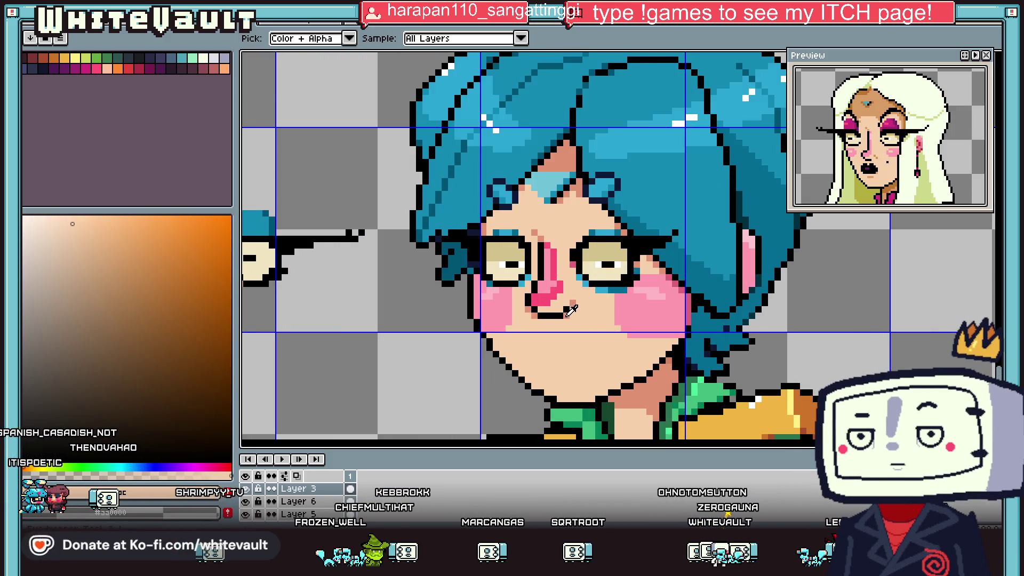
left_click(567, 313)
key("b")
scroll(551, 354, "up", 1)
left_click_drag(559, 351, 598, 349)
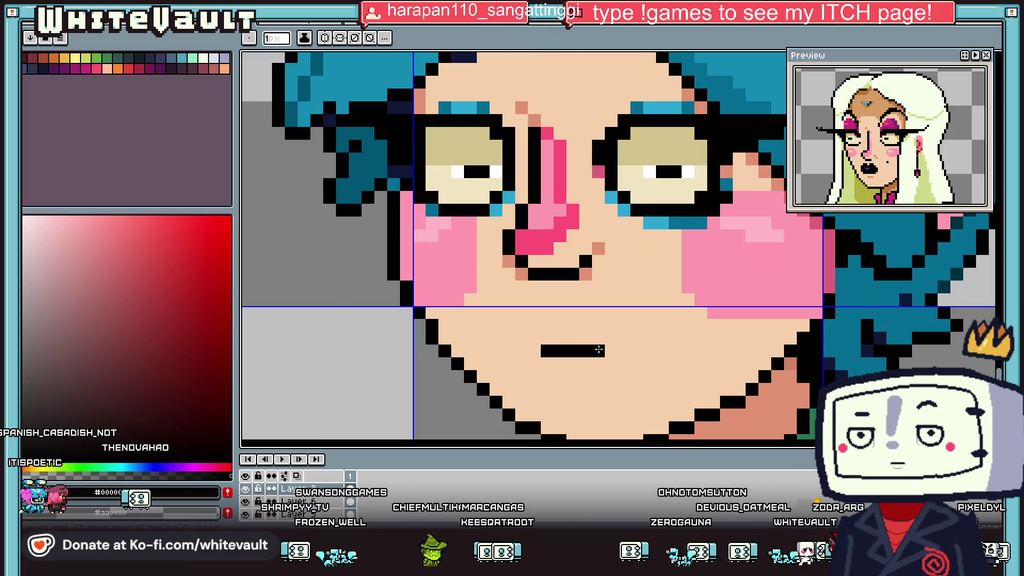
scroll(599, 349, "down", 3)
scroll(591, 336, "down", 1)
scroll(586, 319, "up", 2)
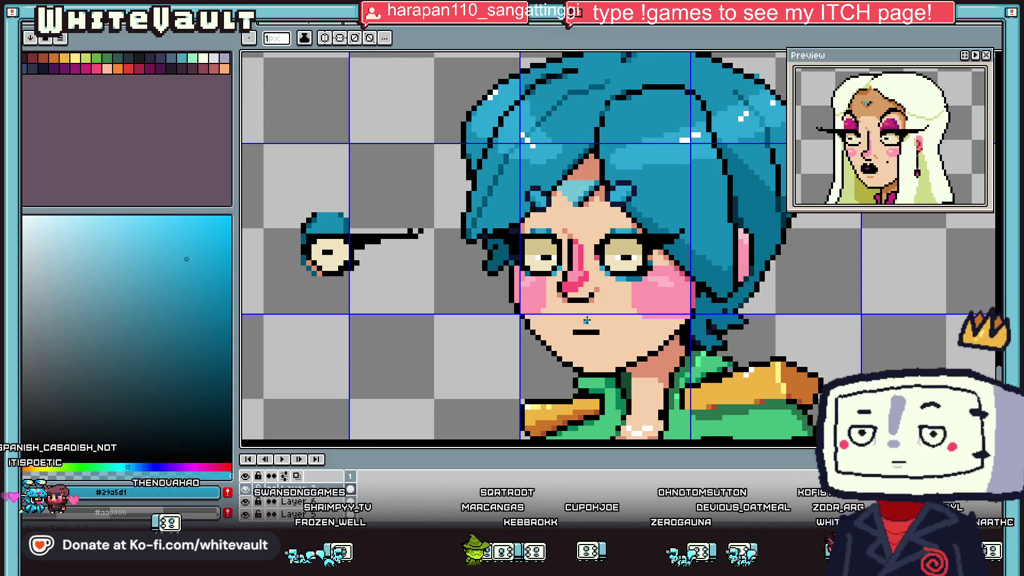
scroll(587, 320, "up", 1)
- Draw a teal stroke below the mouth line and fill the lips with teal
left_click_drag(558, 339, 591, 358)
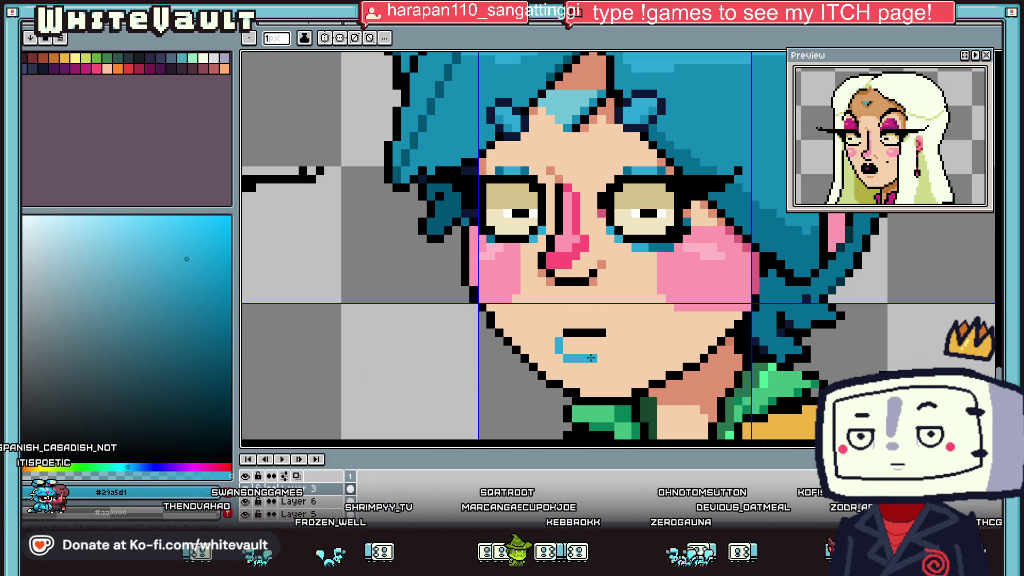
scroll(602, 336, "down", 3)
scroll(549, 320, "up", 2)
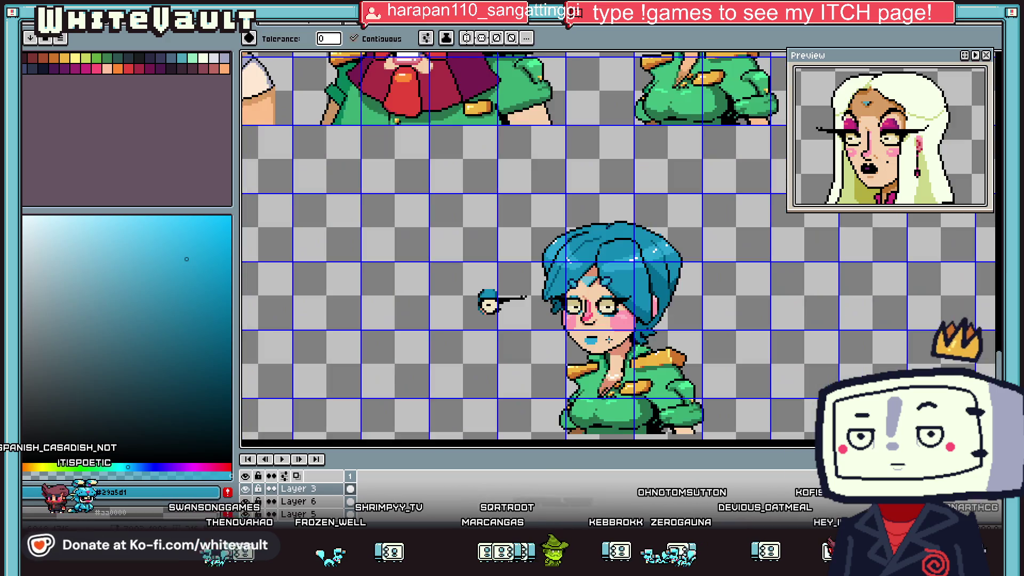
key("i")
scroll(604, 308, "up", 1)
key("b")
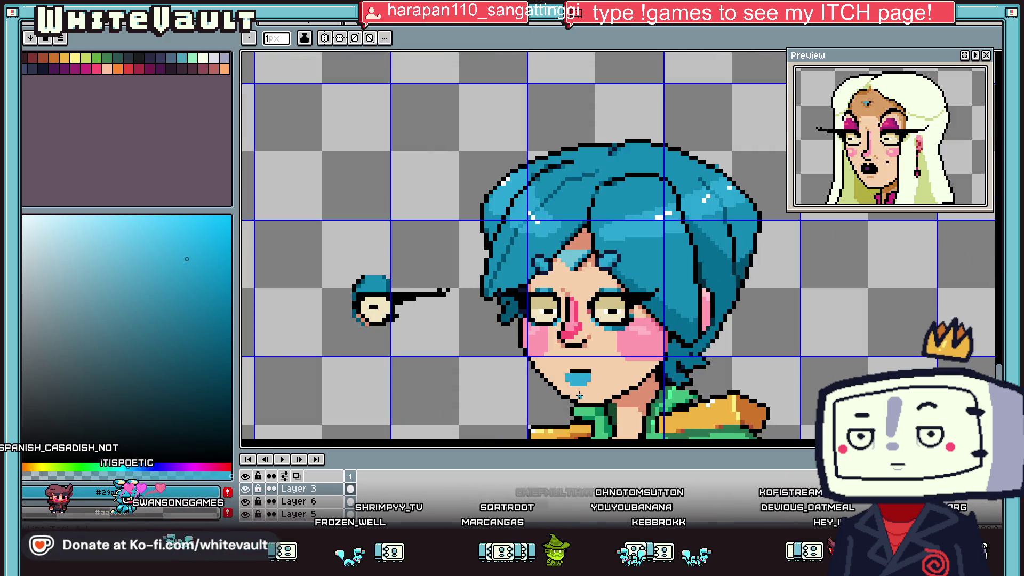
left_click(579, 378, "alt")
scroll(582, 376, "up", 1)
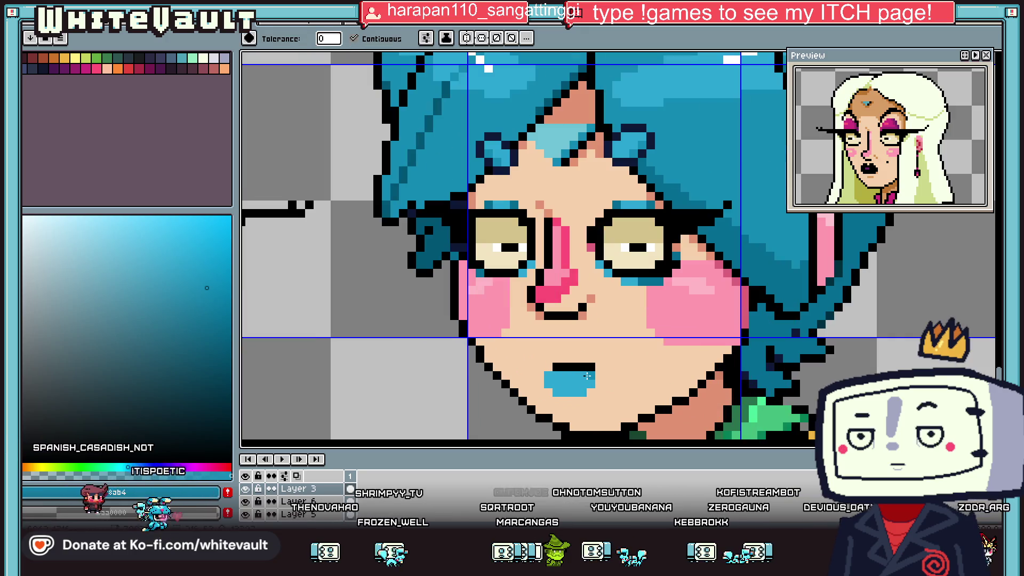
- Add two warm #d18261 skin-shade pixels beside the lip
key("l")
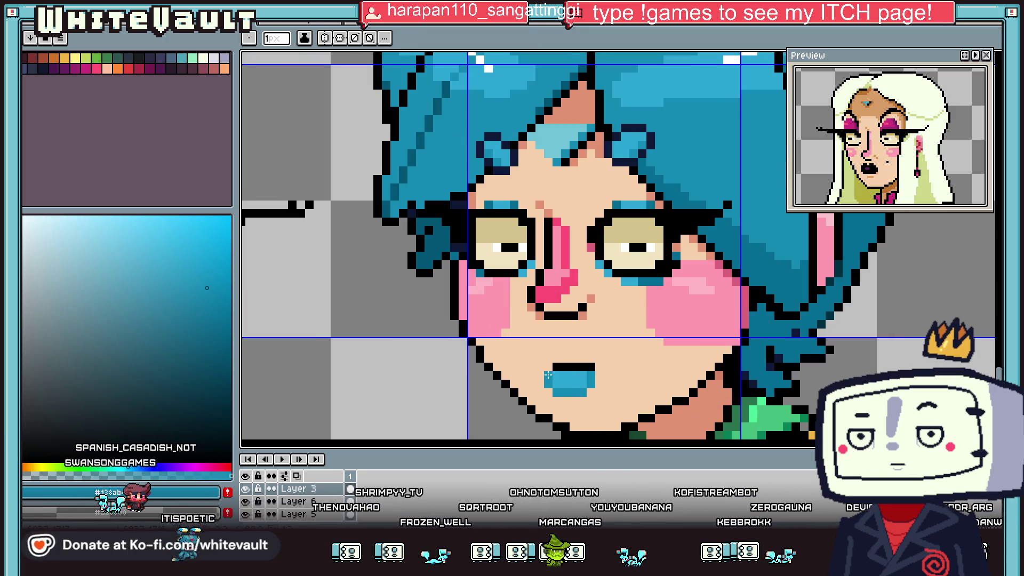
key("alt")
left_click(488, 68, "alt")
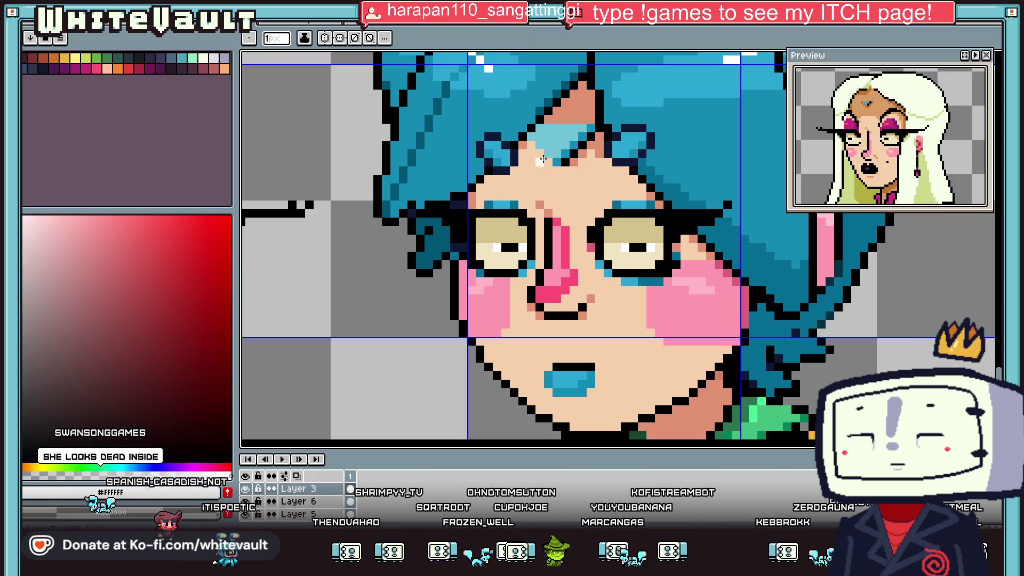
scroll(557, 383, "down", 3)
scroll(557, 383, "down", 2)
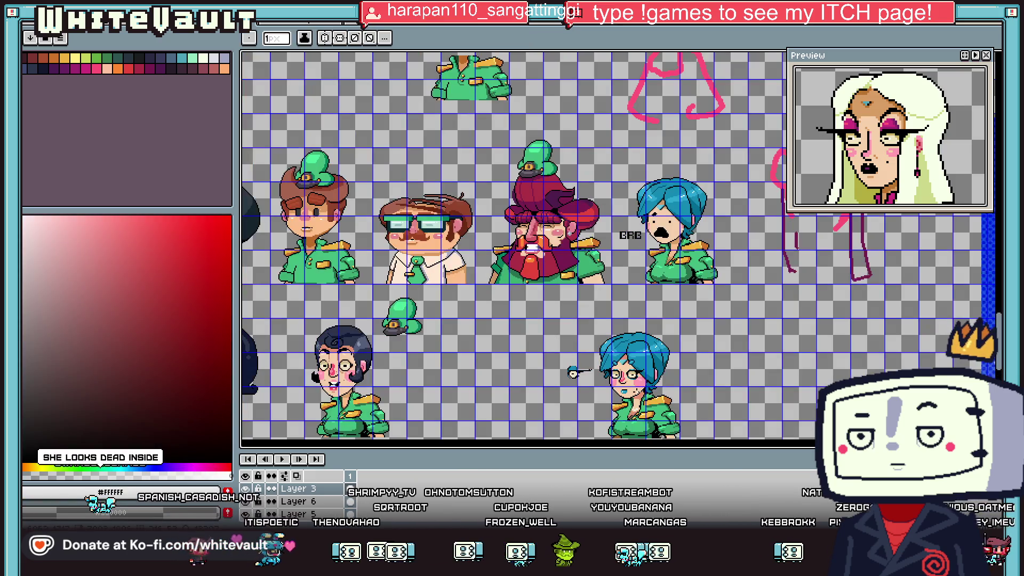
scroll(636, 387, "up", 3)
left_click(828, 382, "alt")
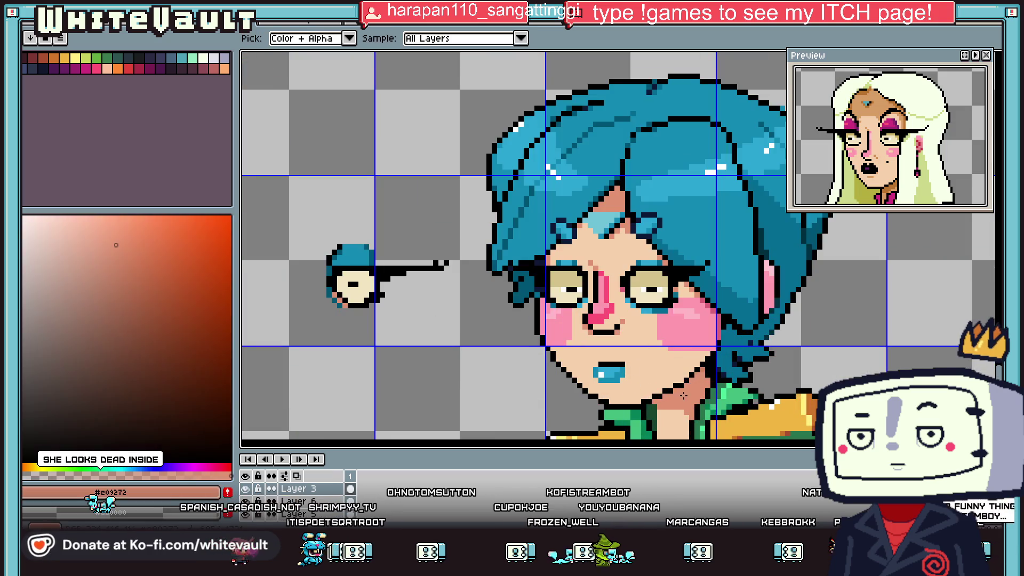
scroll(828, 382, "up", 2)
left_click(824, 382, "alt")
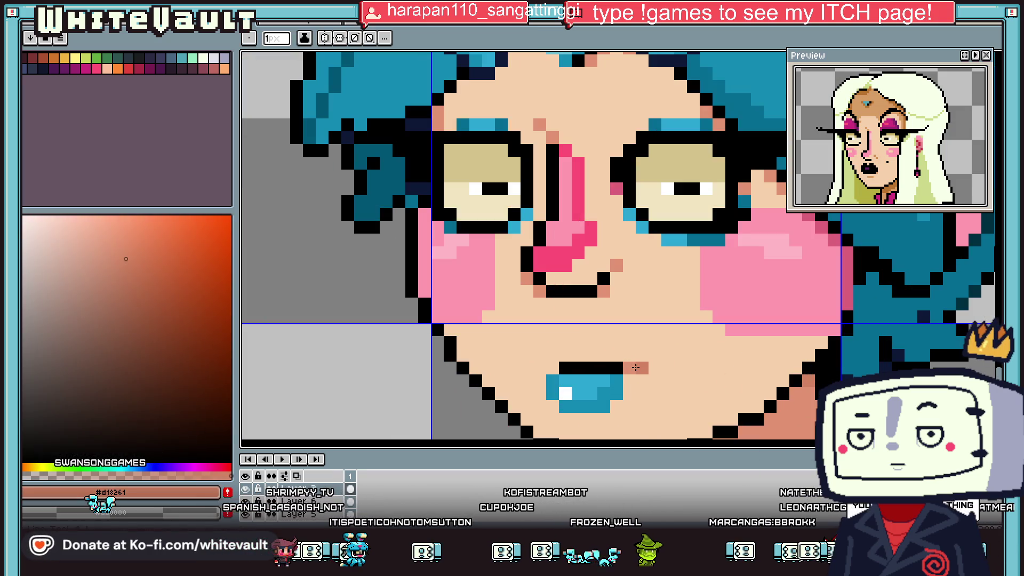
left_click(628, 367, "alt")
left_click(637, 360)
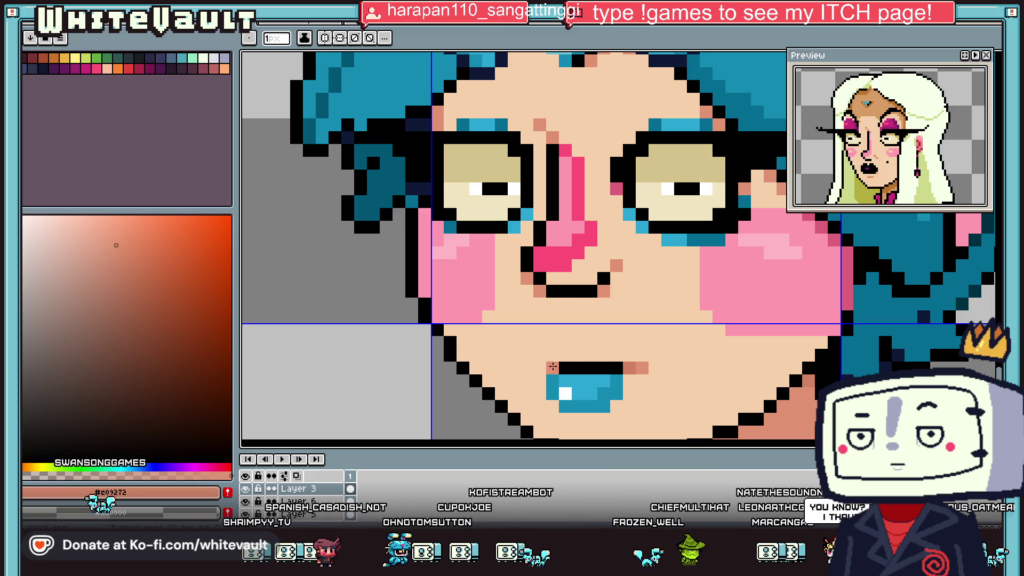
- Sample the face's skin tone and the blue of the lips
scroll(649, 299, "down", 3)
scroll(599, 293, "down", 1)
scroll(599, 293, "up", 1)
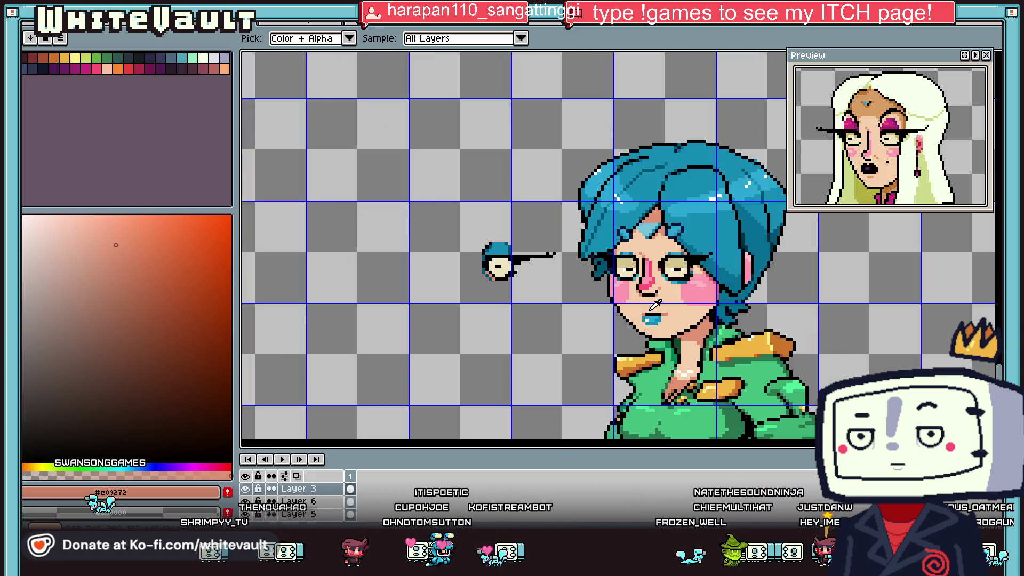
scroll(655, 305, "up", 1)
key("x")
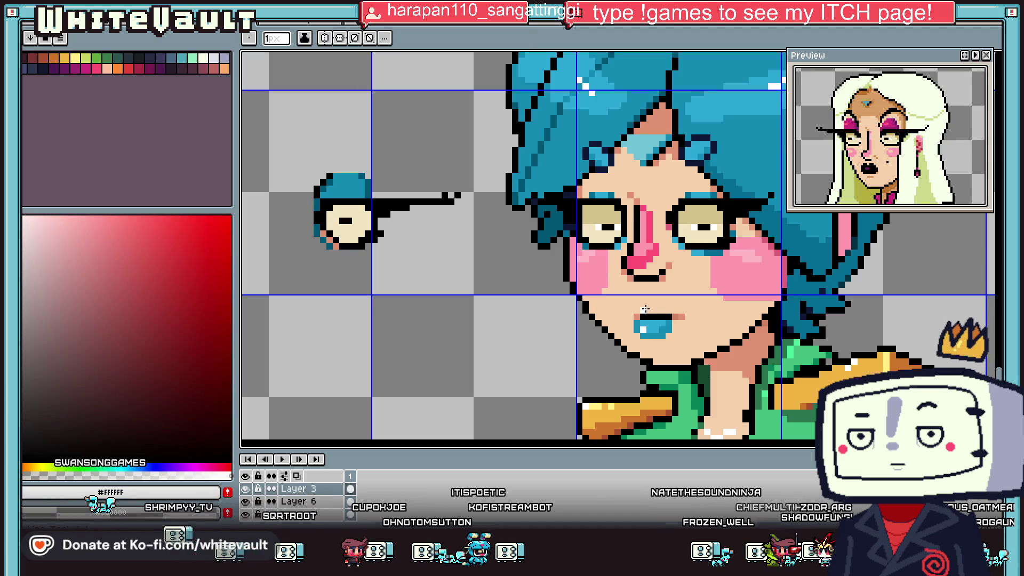
scroll(654, 310, "down", 3)
scroll(668, 328, "up", 3)
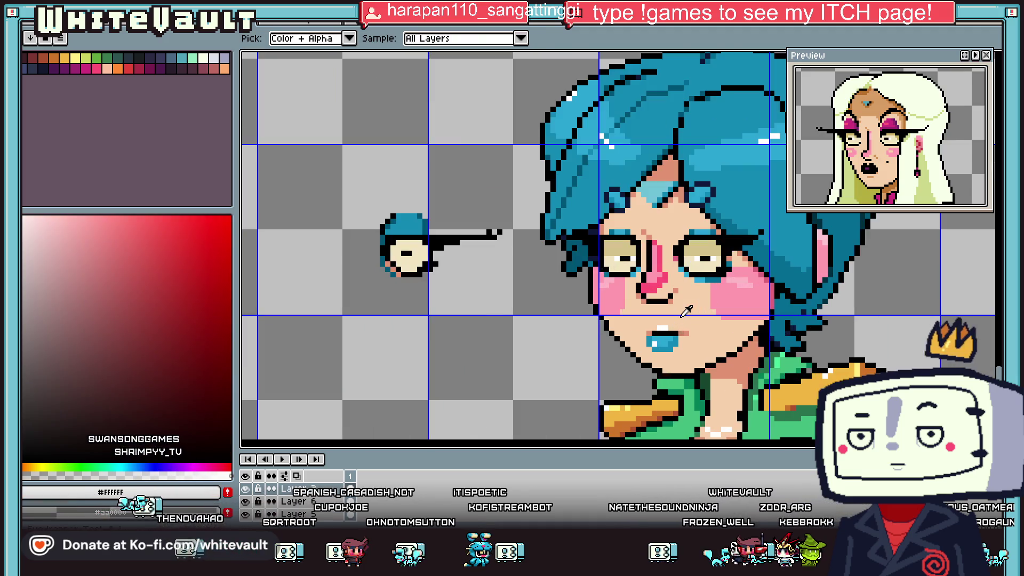
left_click(668, 328, "alt")
scroll(700, 367, "down", 2)
scroll(693, 357, "up", 2)
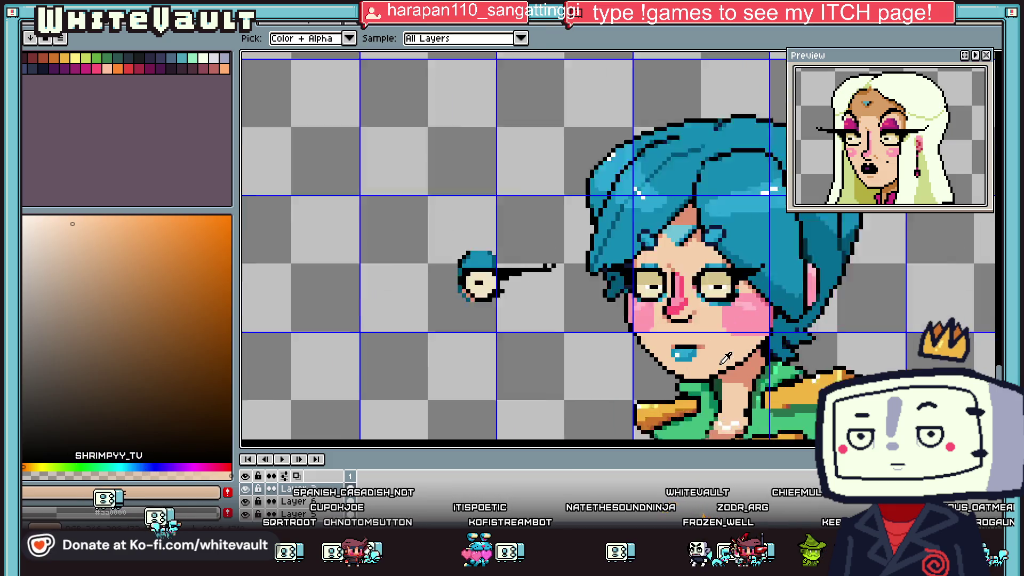
scroll(691, 352, "up", 2)
scroll(690, 350, "up", 1)
left_click(690, 349, "alt")
- Shade the lower-right lip with a darker blue taken from the lips
scroll(690, 349, "down", 1)
scroll(709, 342, "down", 1)
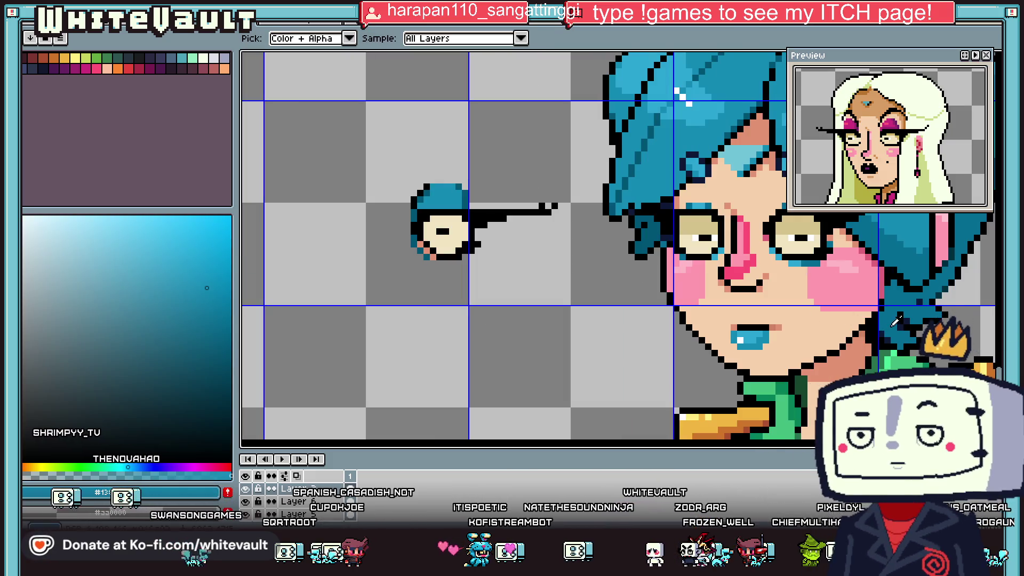
scroll(772, 334, "up", 2)
left_click(772, 334, "alt")
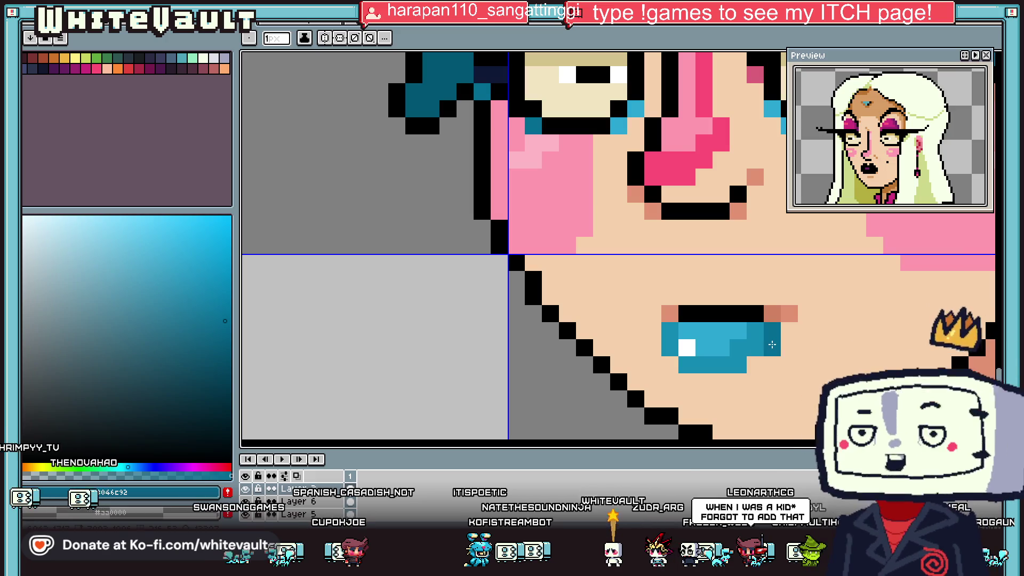
left_click_drag(772, 348, 755, 365)
- Paint a salmon skin-tone pixel on the lower-right lip corner
left_click(791, 309, "alt")
left_click(768, 352)
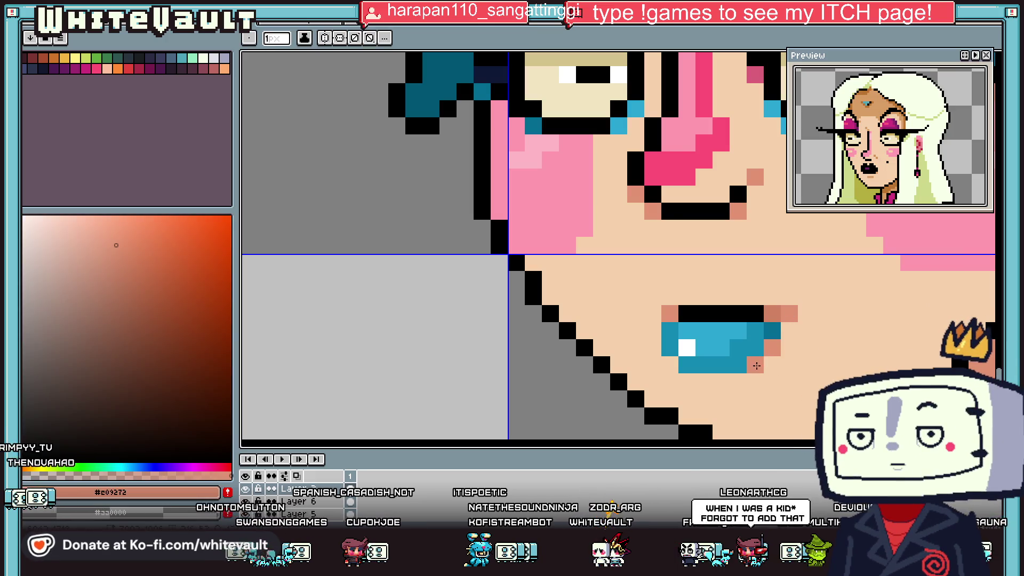
scroll(756, 366, "down", 4)
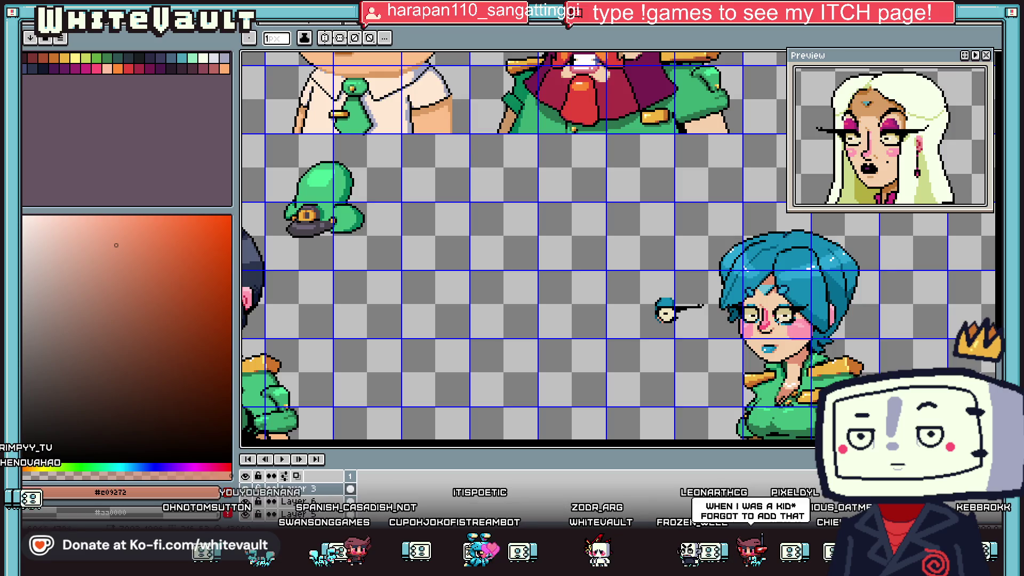
scroll(786, 314, "up", 2)
scroll(800, 298, "up", 2)
left_click(808, 288, "alt")
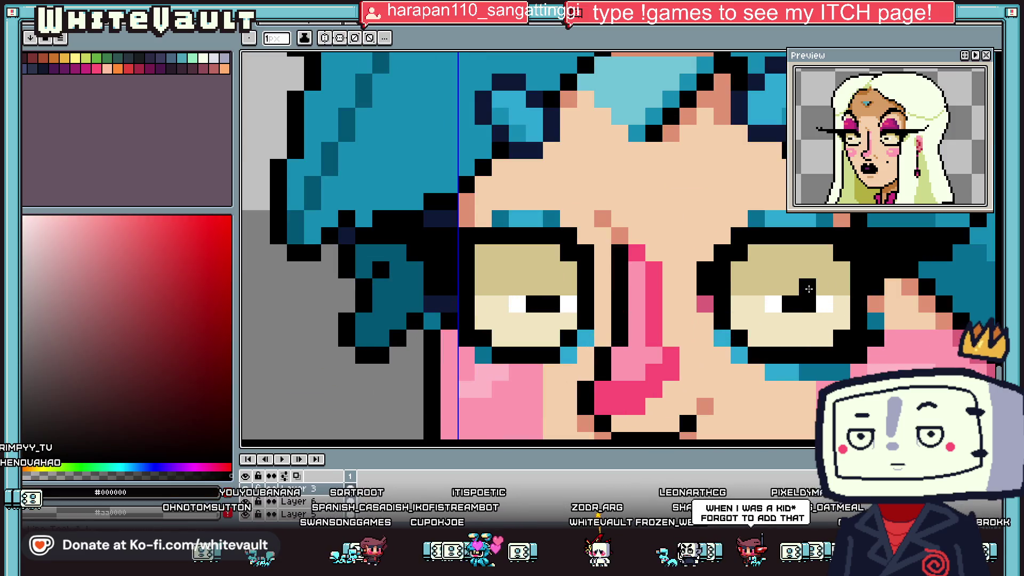
- Redraw the left eye with a black pupil pixel, raised highlight and cream below
left_click(534, 287)
left_click(520, 301, "alt")
left_click(517, 287)
left_click(518, 323, "alt")
left_click(516, 302)
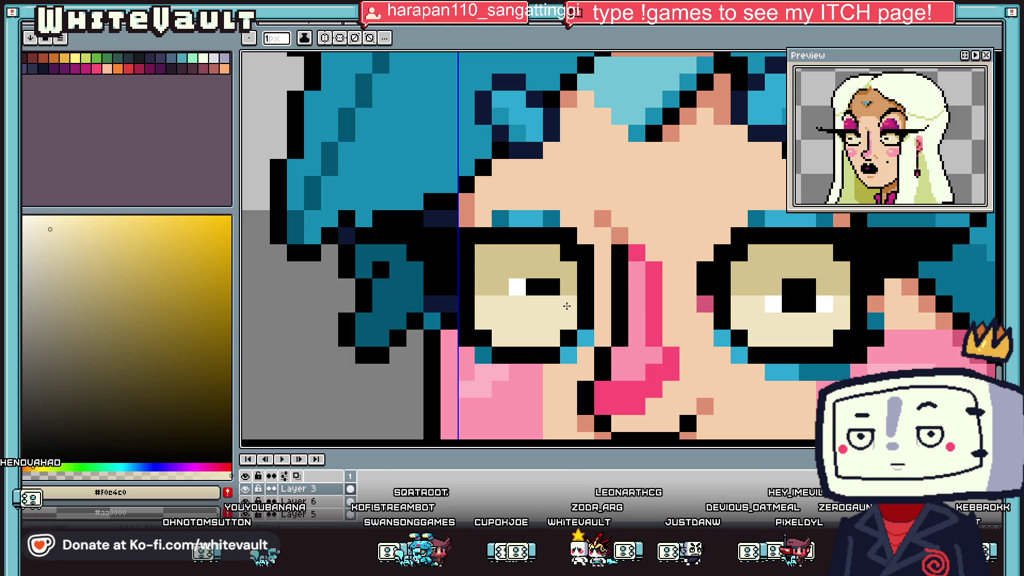
- Cover the right eye's lower pupil with cream and add a white highlight below it
left_click_drag(773, 303, 824, 303)
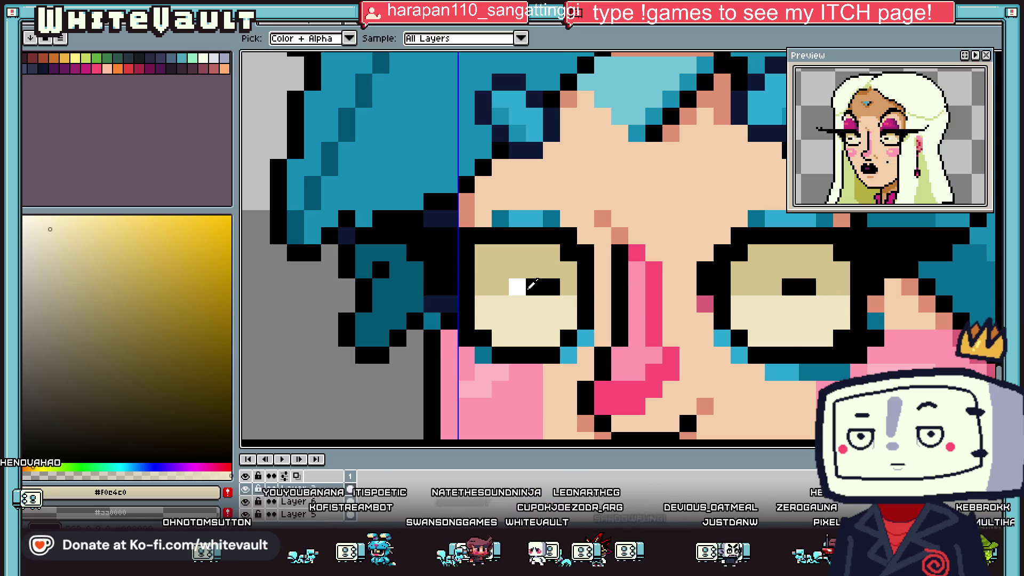
left_click(524, 288, "alt")
left_click(808, 302)
scroll(783, 316, "down", 5)
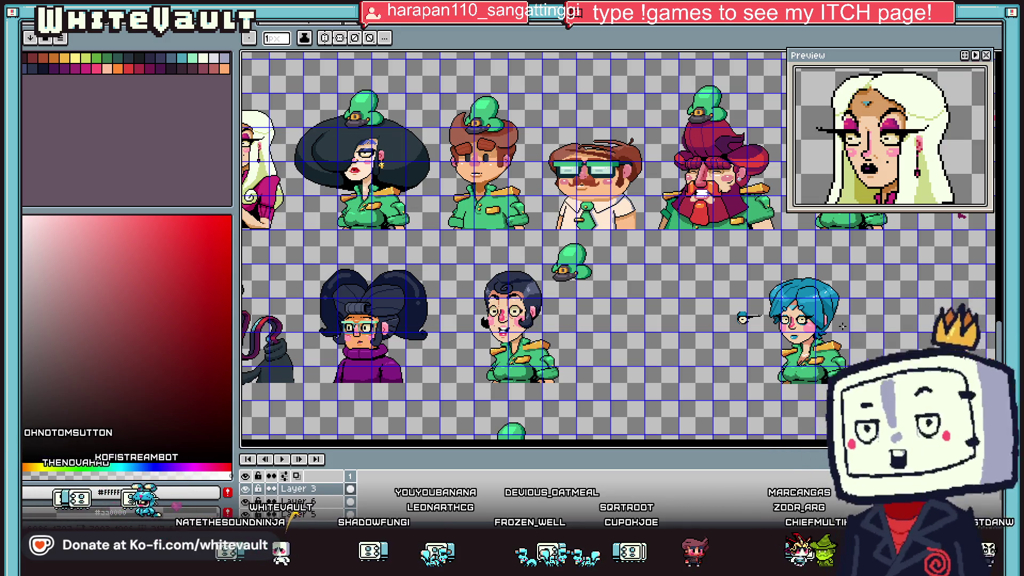
- Select the dark hair-shadow pixels and move them two pixels right
scroll(848, 325, "up", 1)
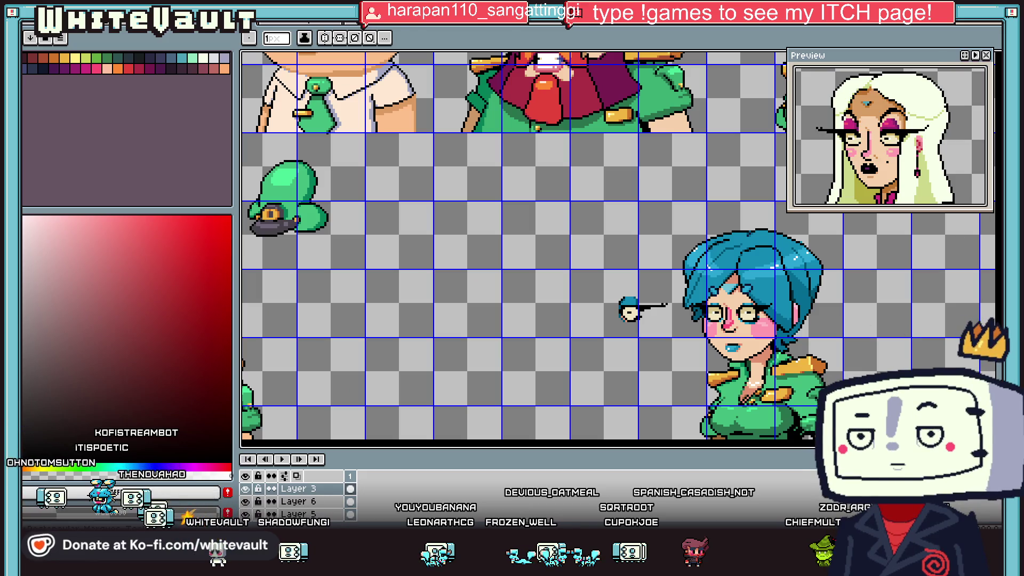
key("m")
left_click_drag(589, 274, 671, 344)
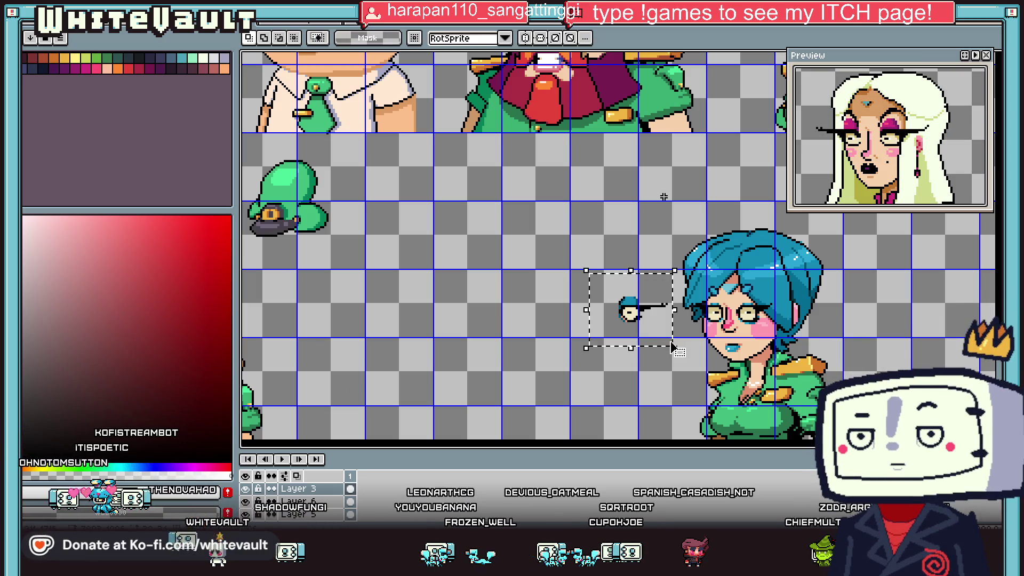
scroll(779, 325, "down", 2)
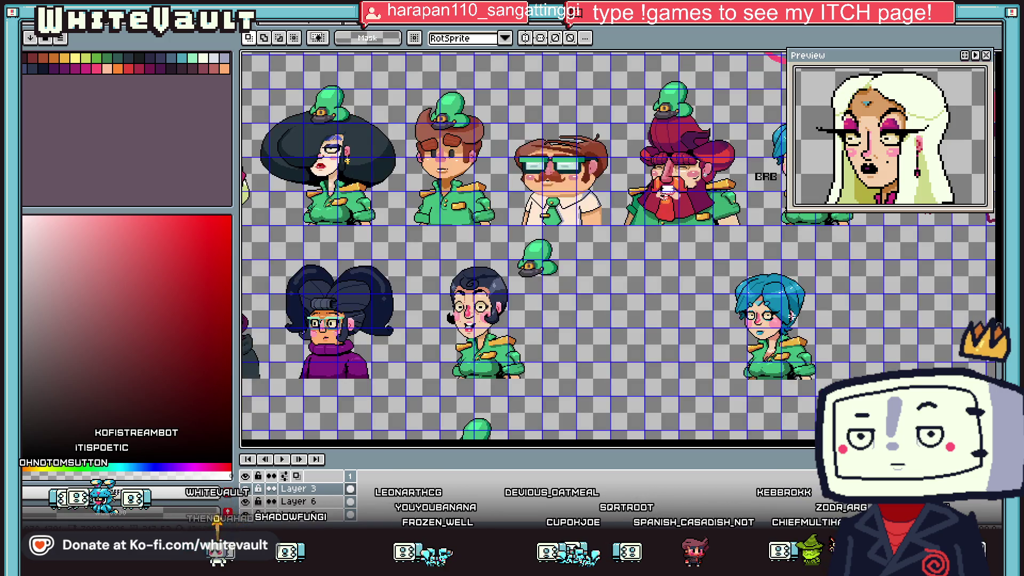
scroll(780, 325, "up", 3)
scroll(768, 309, "up", 2)
scroll(747, 299, "up", 2)
mouse_move(766, 301)
left_mouse_down()
mouse_move(682, 365)
mouse_move(633, 384)
left_mouse_up()
left_click_drag(708, 365, 758, 366)
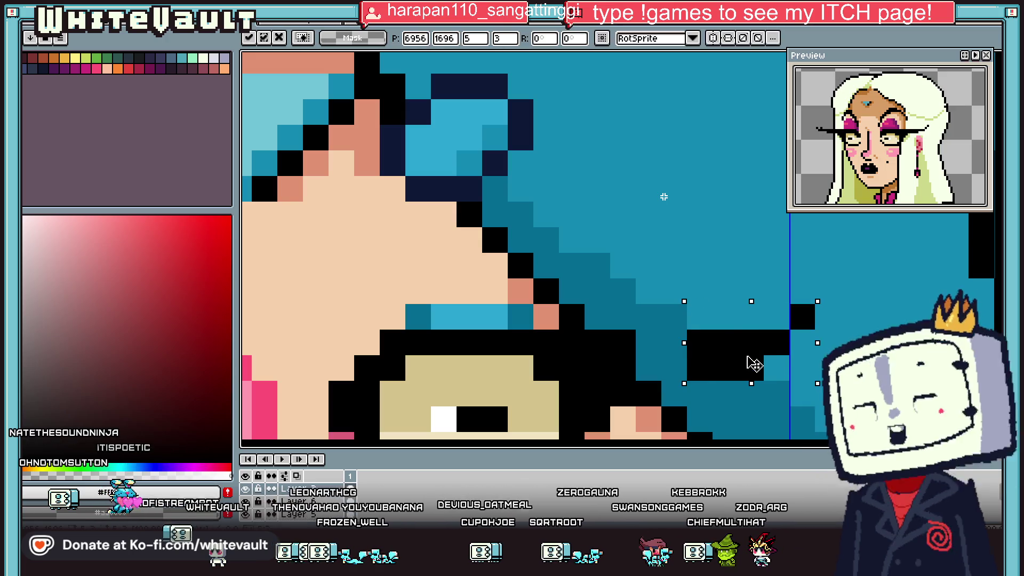
key("Return")
- Darken the teal hair pixels to the left of the shadow
left_click_drag(682, 342, 640, 343)
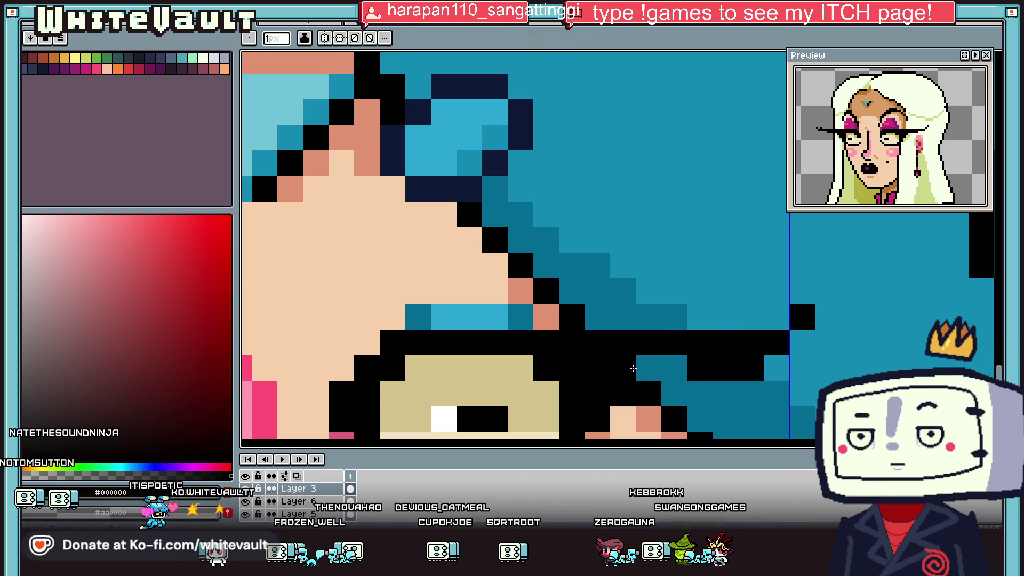
left_click_drag(682, 368, 635, 368)
scroll(710, 366, "down", 5)
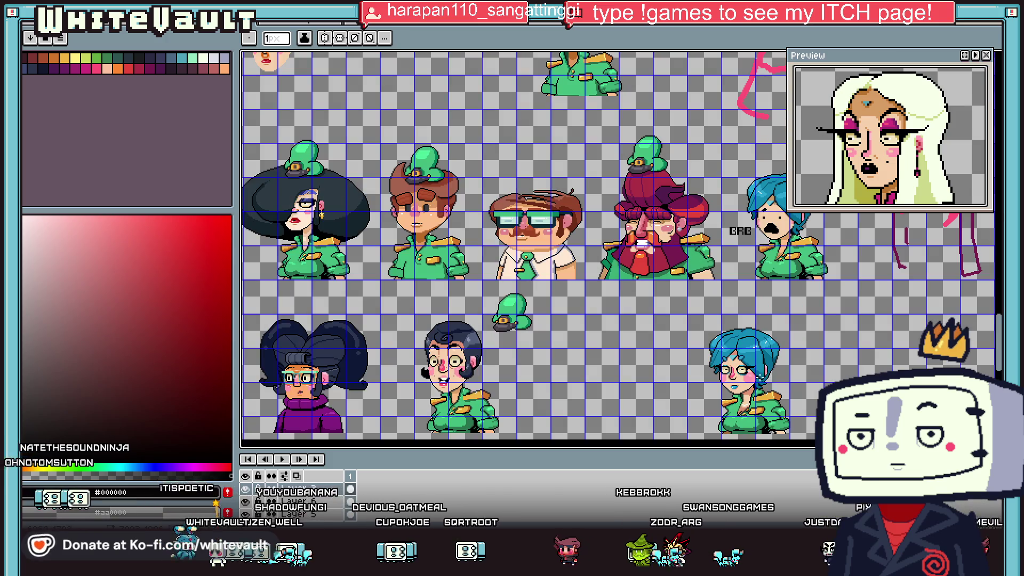
scroll(624, 326, "up", 2)
scroll(625, 326, "up", 1)
scroll(624, 326, "up", 1)
key("i")
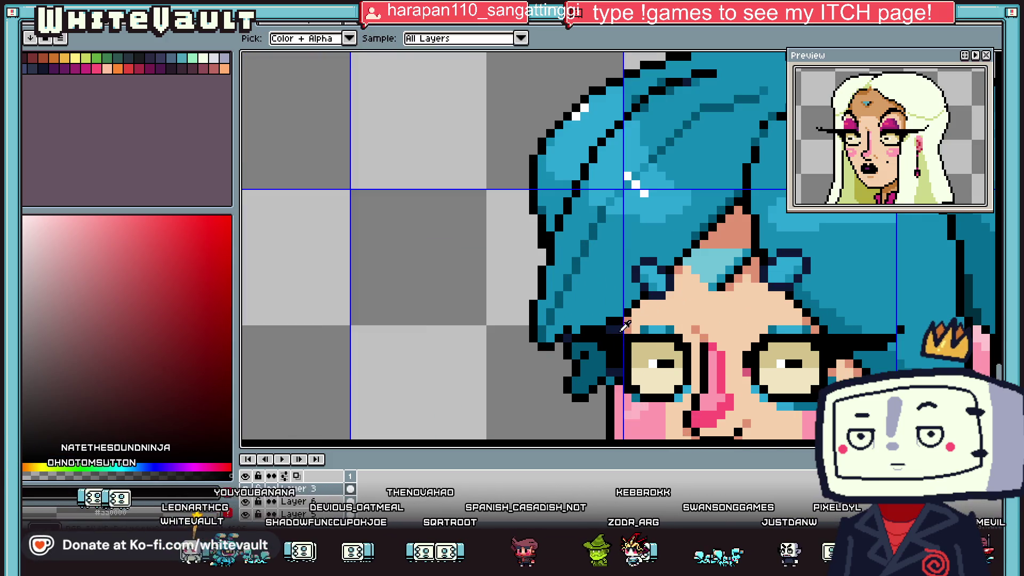
left_click(625, 326, "alt")
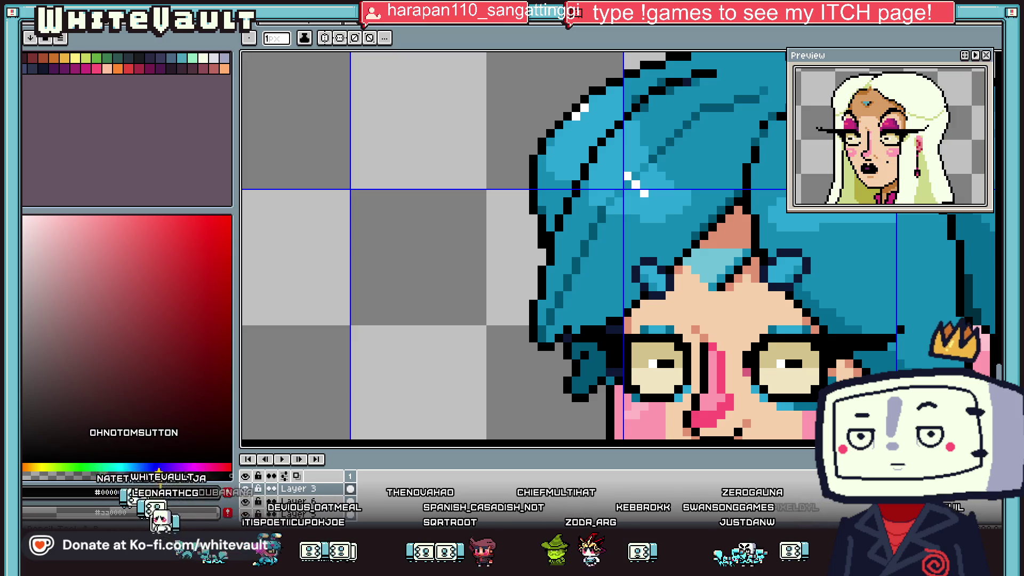
- Select the brow and upper glasses area and transform it into its new position
key("m")
mouse_move(756, 331)
left_mouse_down()
mouse_move(909, 360)
mouse_move(671, 360)
left_mouse_up()
left_click(907, 360)
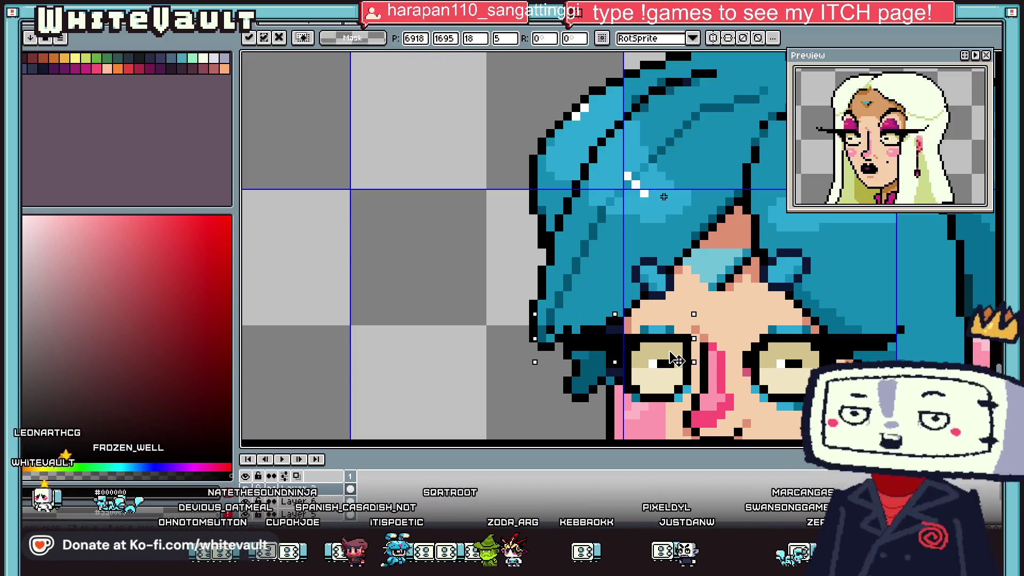
scroll(671, 360, "down", 3)
scroll(673, 362, "down", 2)
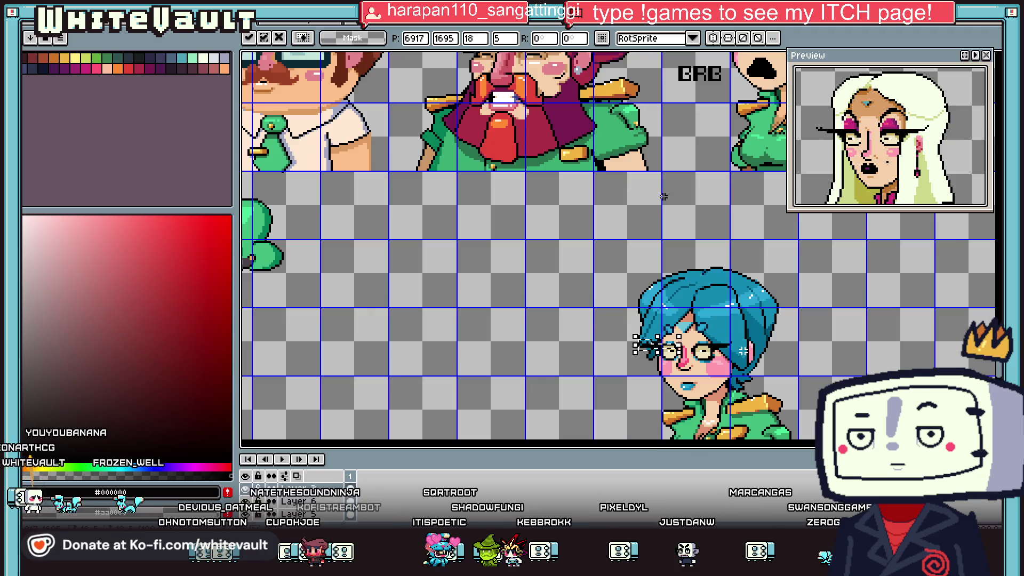
key("Return")
scroll(743, 350, "down", 2)
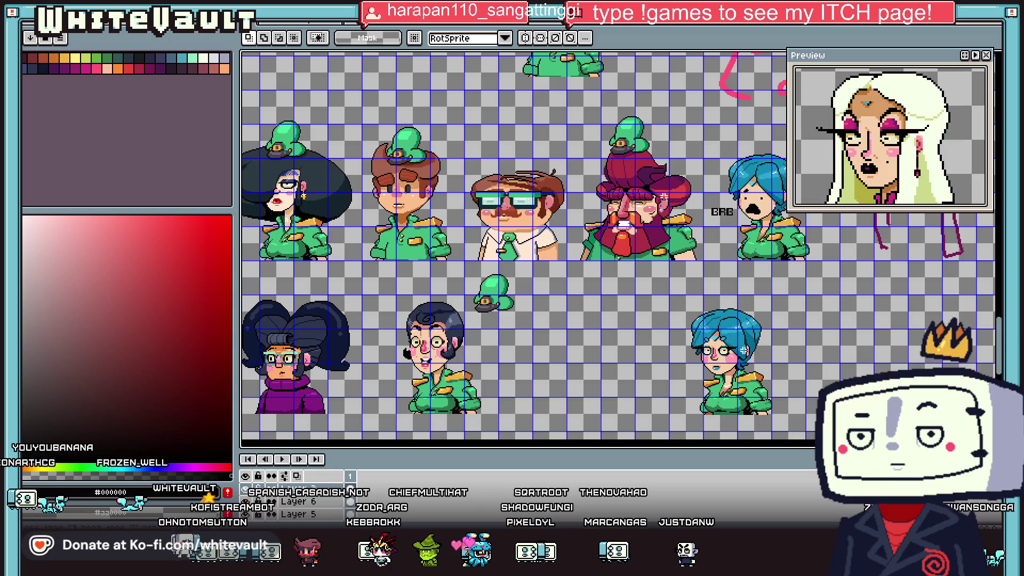
scroll(741, 350, "up", 1)
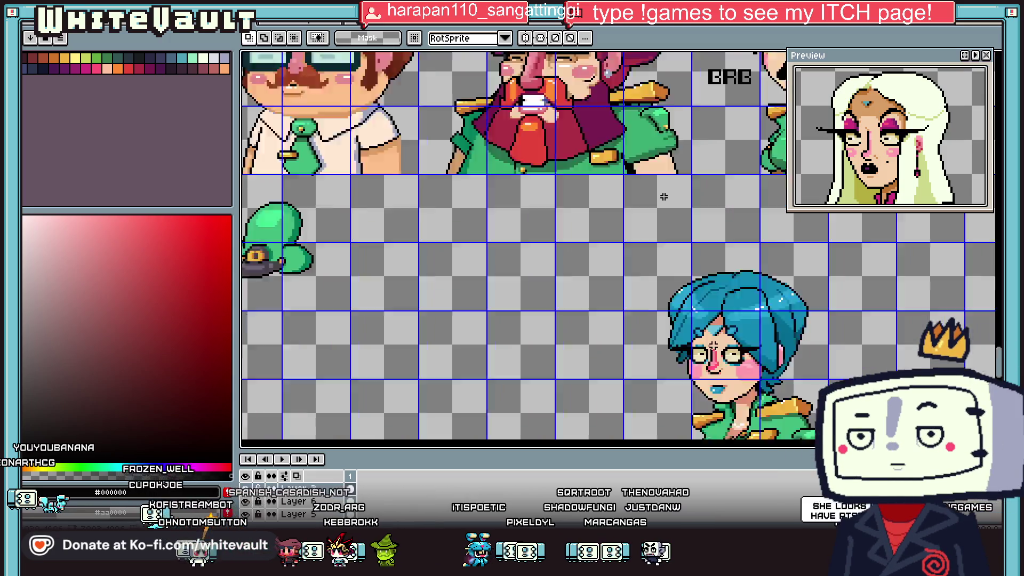
scroll(713, 344, "up", 1)
scroll(653, 369, "up", 1)
- Recolour the hair's lower outline pixels dark navy
key("b")
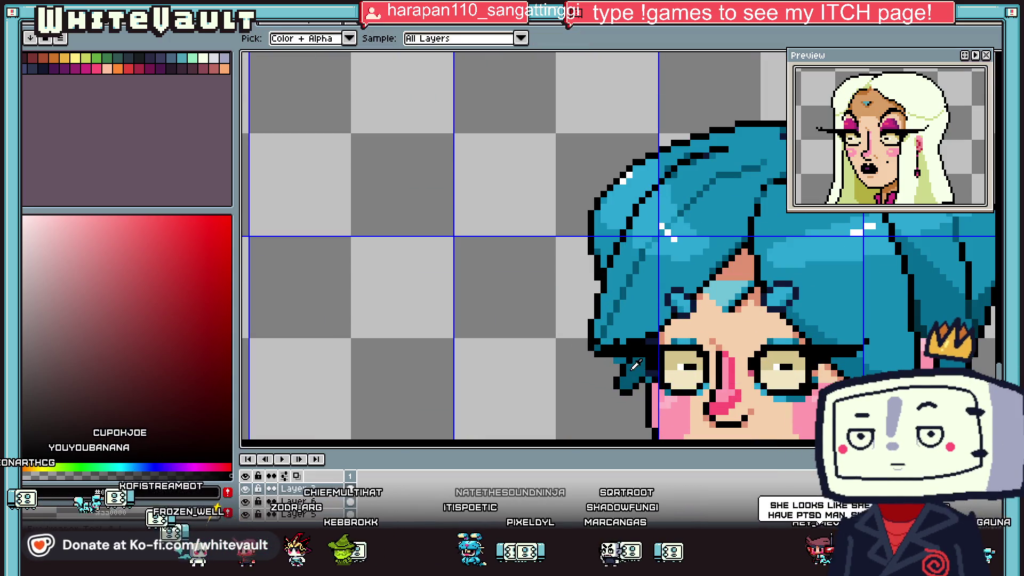
left_click(642, 346, "alt")
scroll(643, 346, "up", 2)
left_click(622, 348, "alt")
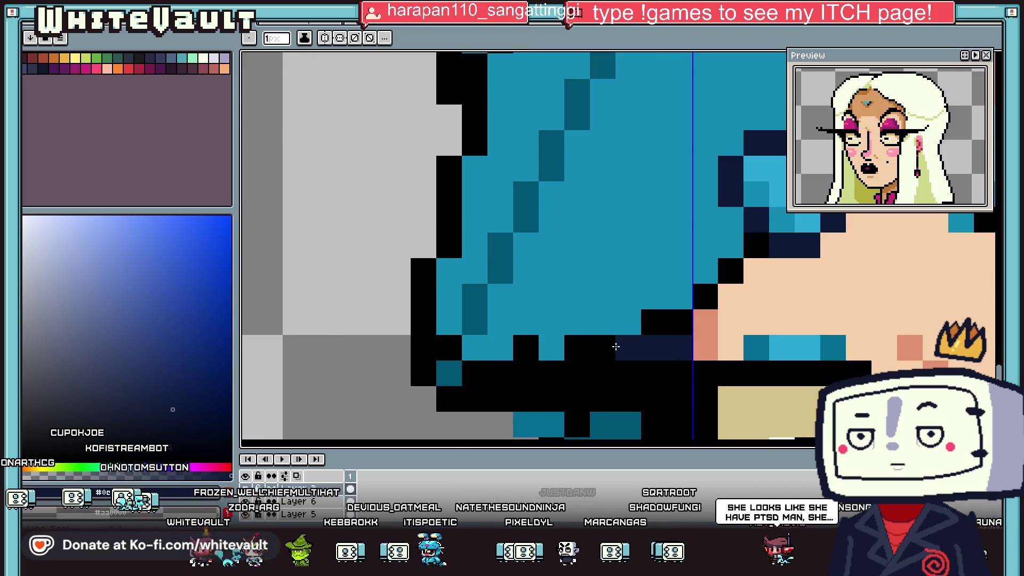
left_click_drag(612, 343, 576, 345)
left_click(653, 321)
left_click(704, 299)
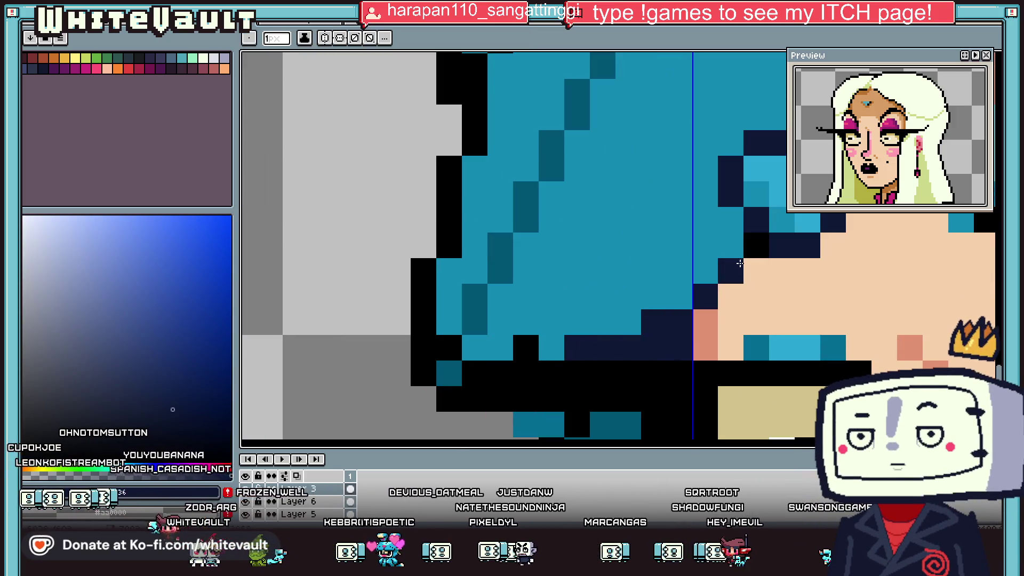
left_click(474, 399)
- Sample the dark teal and cyan hair colours from the artwork
scroll(479, 390, "down", 1)
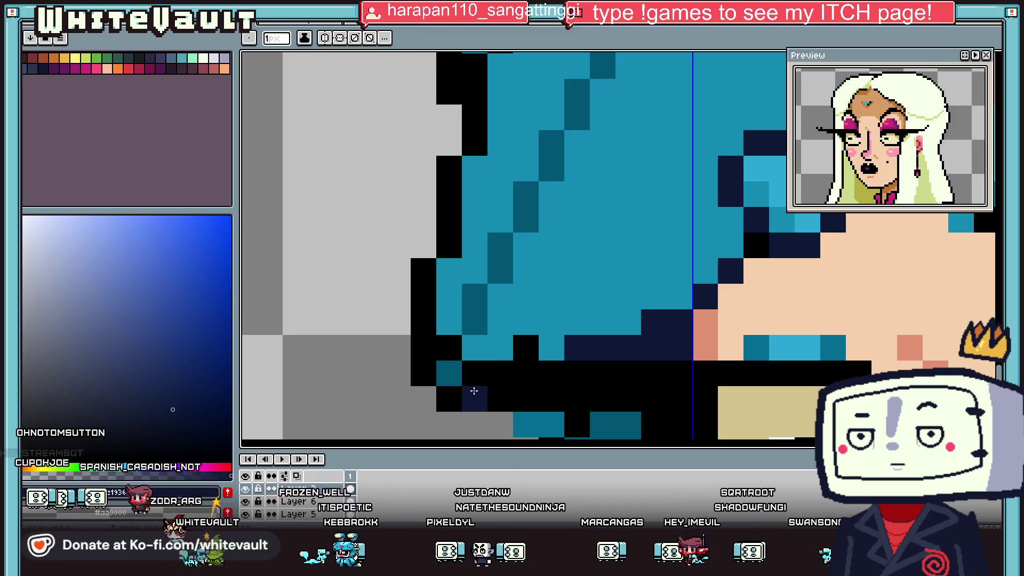
scroll(491, 391, "down", 1)
scroll(642, 407, "down", 2)
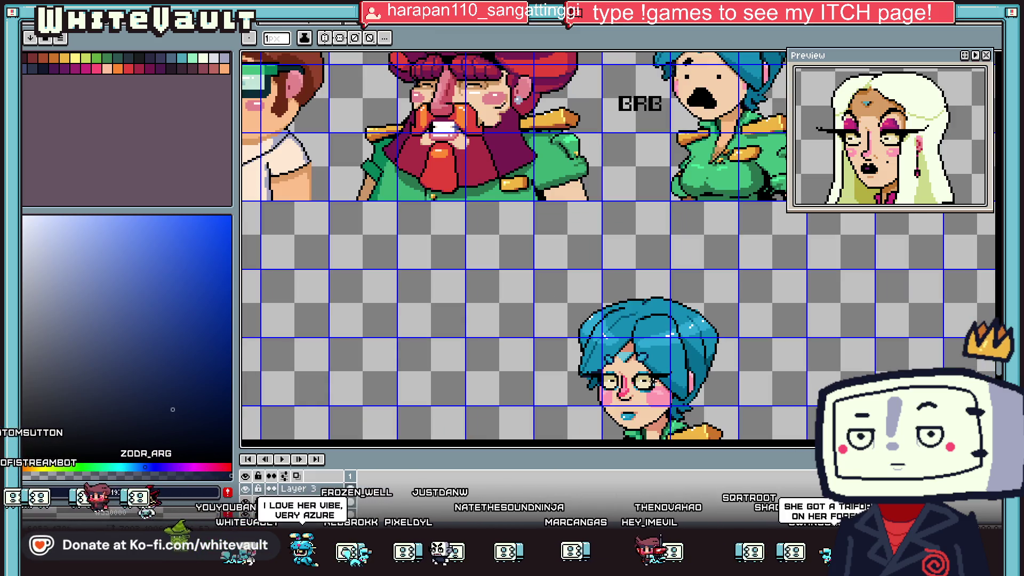
scroll(637, 413, "up", 3)
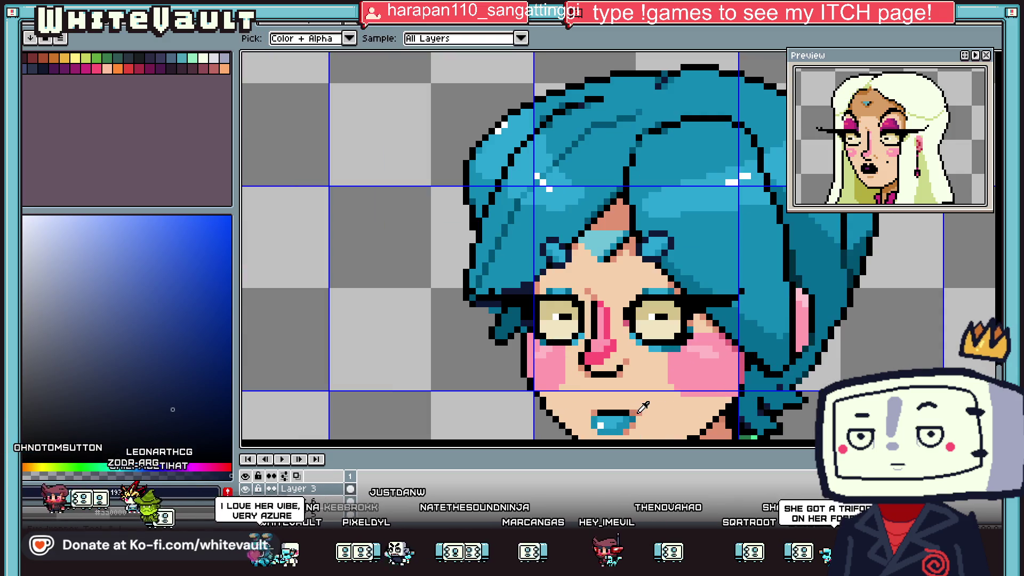
scroll(504, 306, "up", 1)
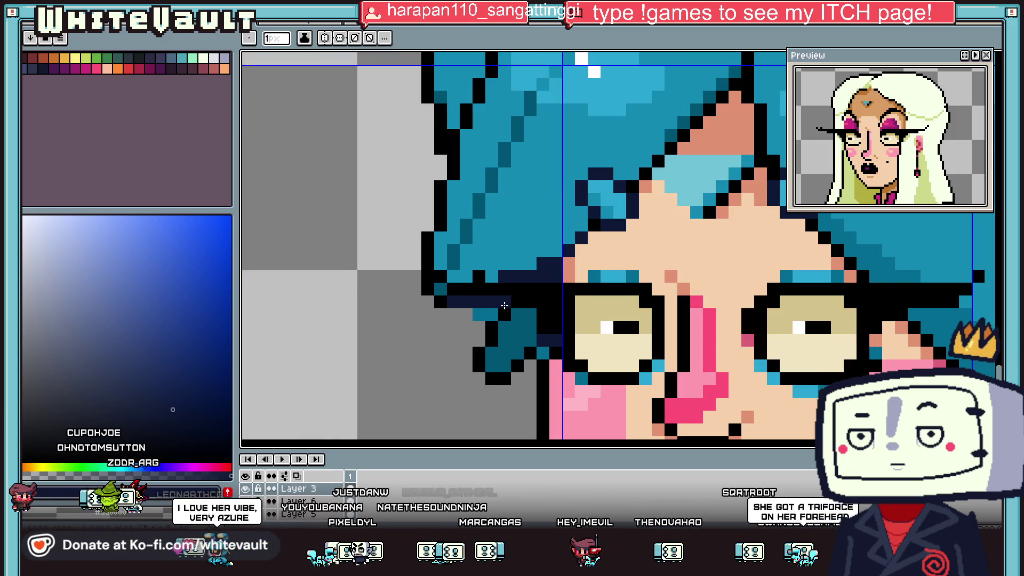
right_click(490, 309)
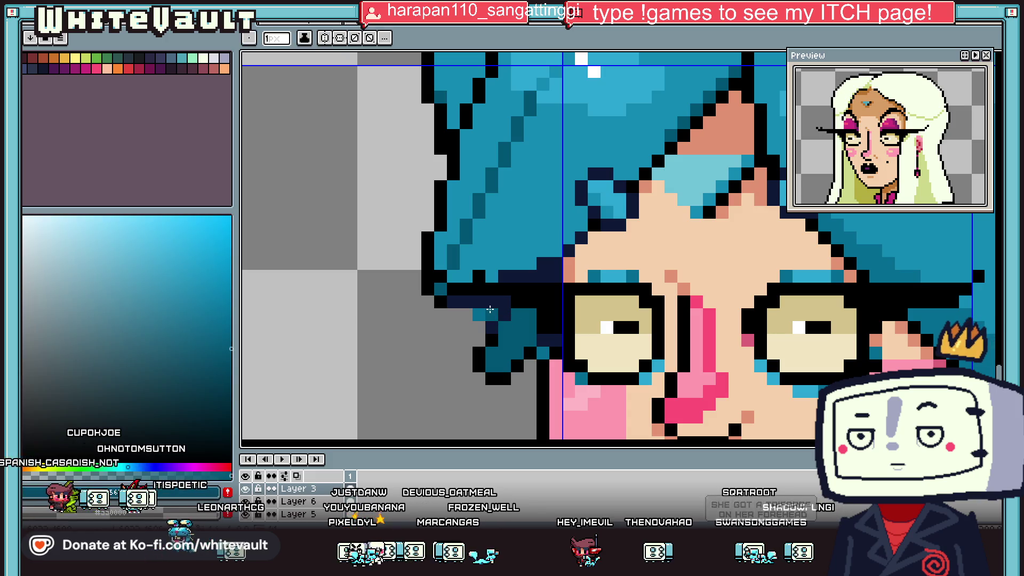
right_click(479, 316)
key("i")
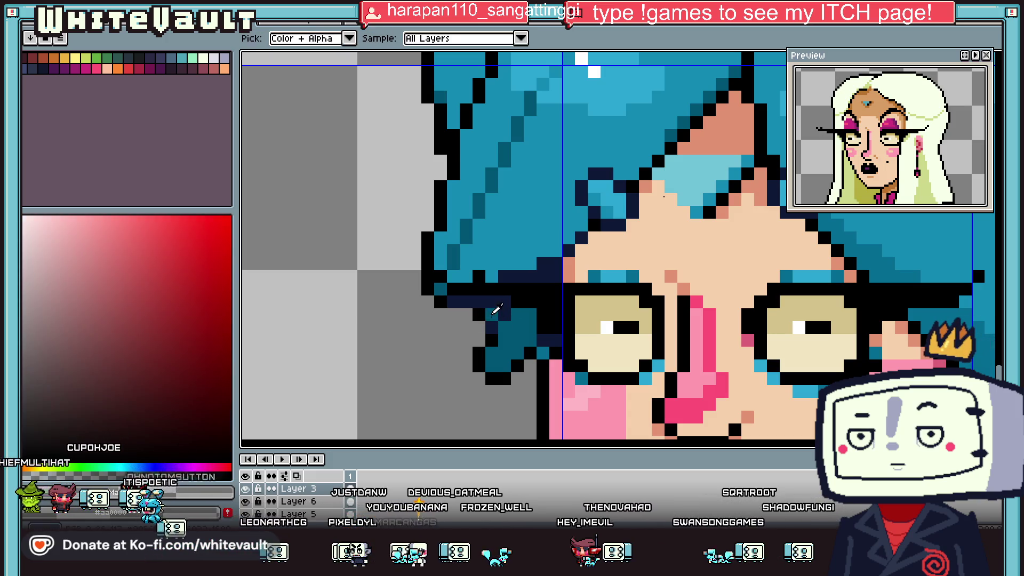
left_click(495, 309)
- Sample the light peach skin tone and the darker salmon shade near the mouth
scroll(495, 309, "down", 4)
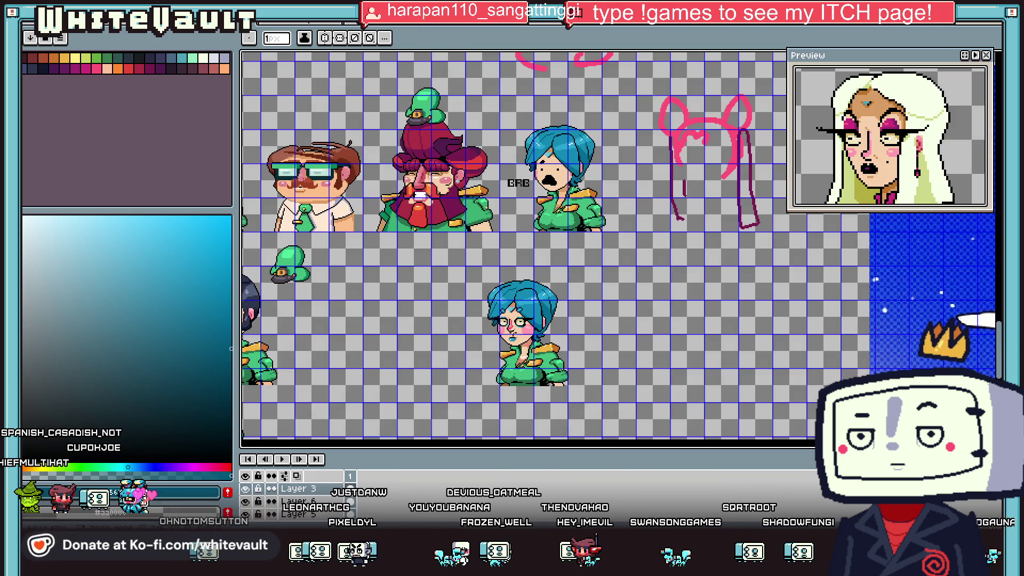
scroll(534, 319, "up", 2)
scroll(533, 318, "up", 2)
left_click(533, 319, "alt")
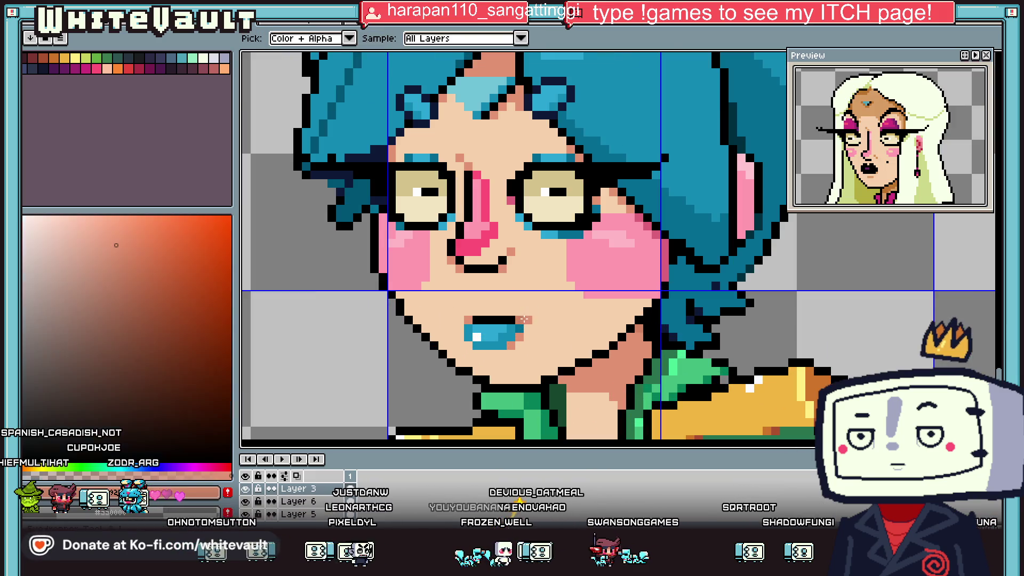
scroll(533, 319, "down", 2)
scroll(533, 319, "down", 2)
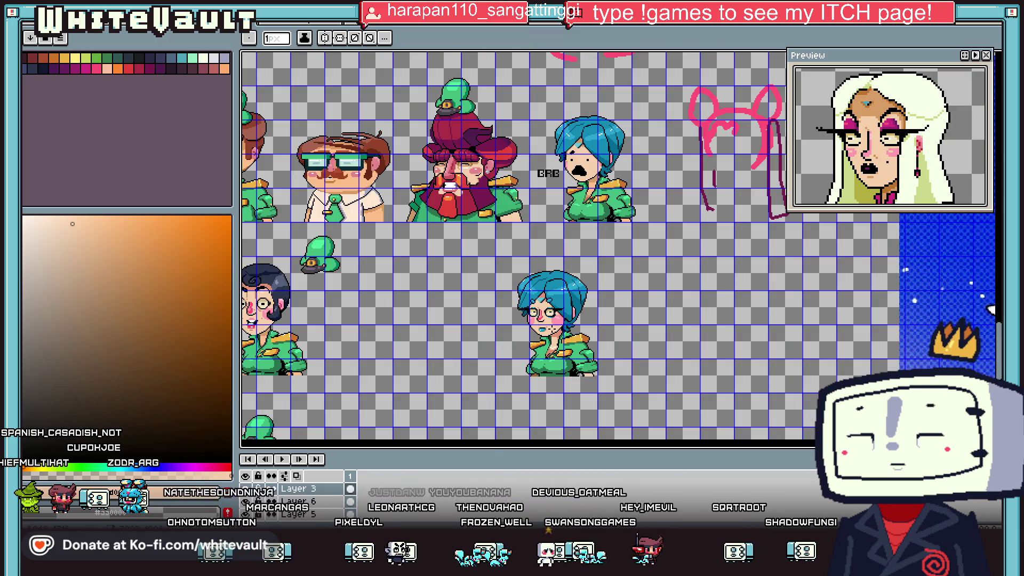
scroll(544, 323, "up", 3)
scroll(543, 324, "up", 2)
left_click(583, 330, "alt")
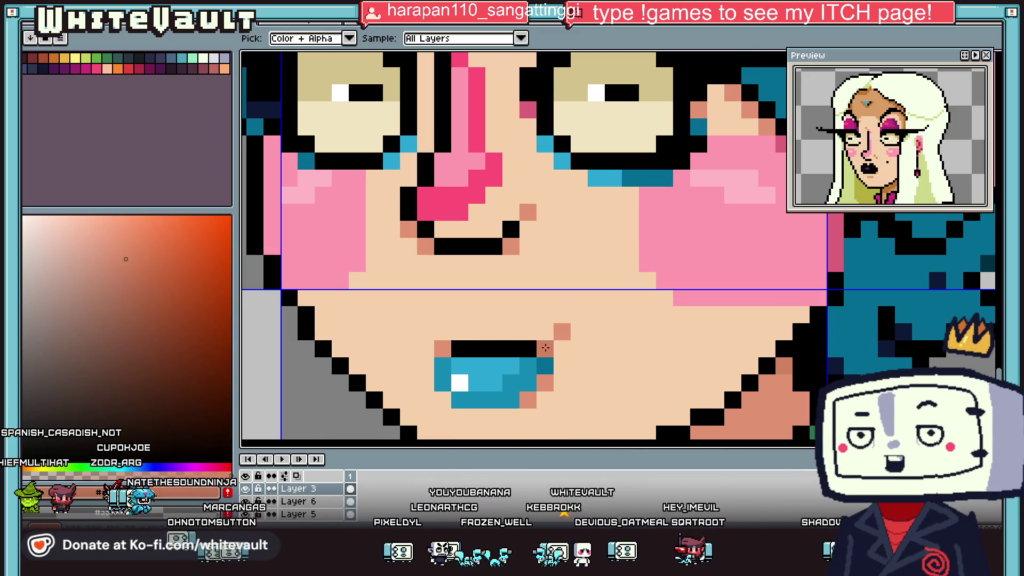
left_click(560, 319, "alt")
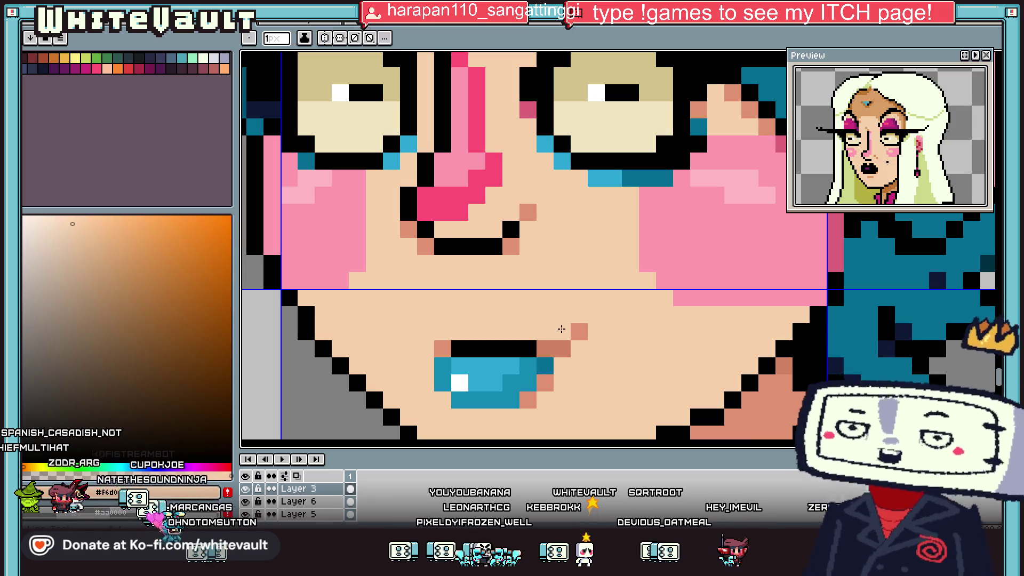
scroll(565, 323, "down", 3)
scroll(597, 336, "up", 2)
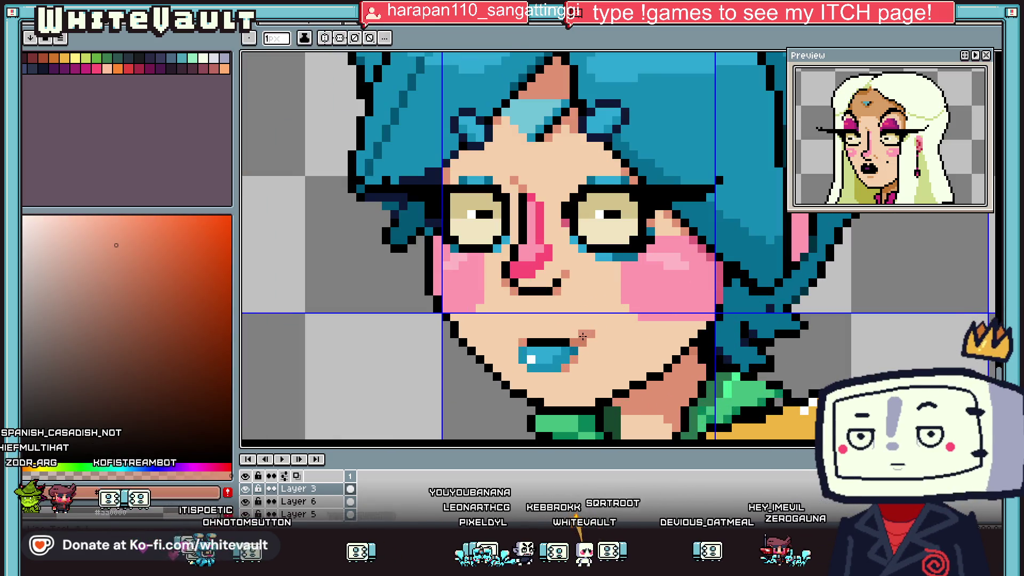
scroll(597, 328, "down", 3)
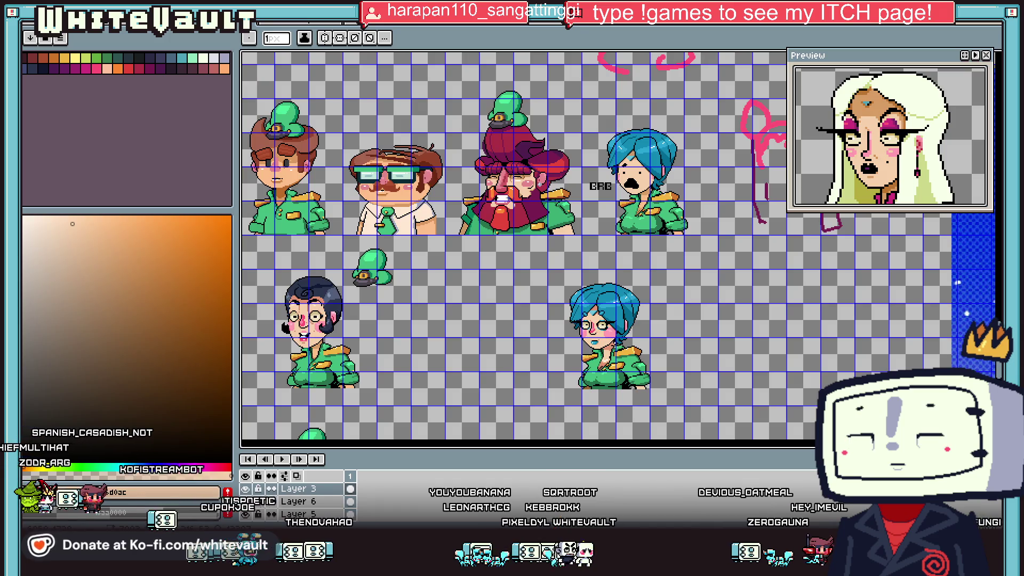
scroll(603, 312, "up", 2)
scroll(603, 312, "up", 1)
- Make the glasses and eyes layer visible
left_click(246, 490)
key("w")
scroll(586, 319, "up", 1)
key("m")
- Rectangle-select the fringe patch above the glasses and drag it to its new position
mouse_move(565, 310)
left_mouse_down()
mouse_move(641, 361)
mouse_move(624, 354)
left_mouse_up()
left_click_drag(408, 306, 481, 380)
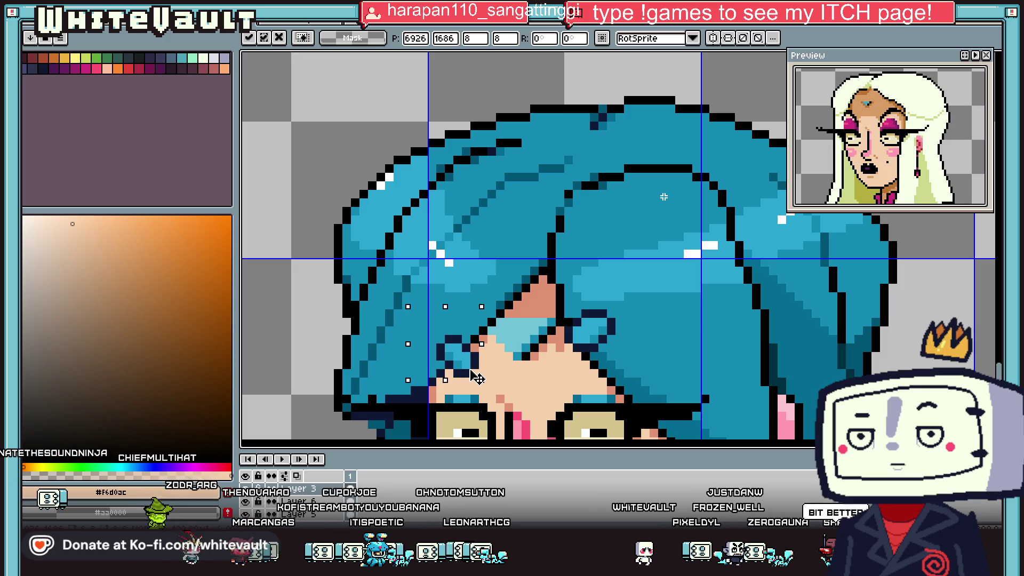
scroll(483, 375, "down", 3)
scroll(533, 384, "down", 1)
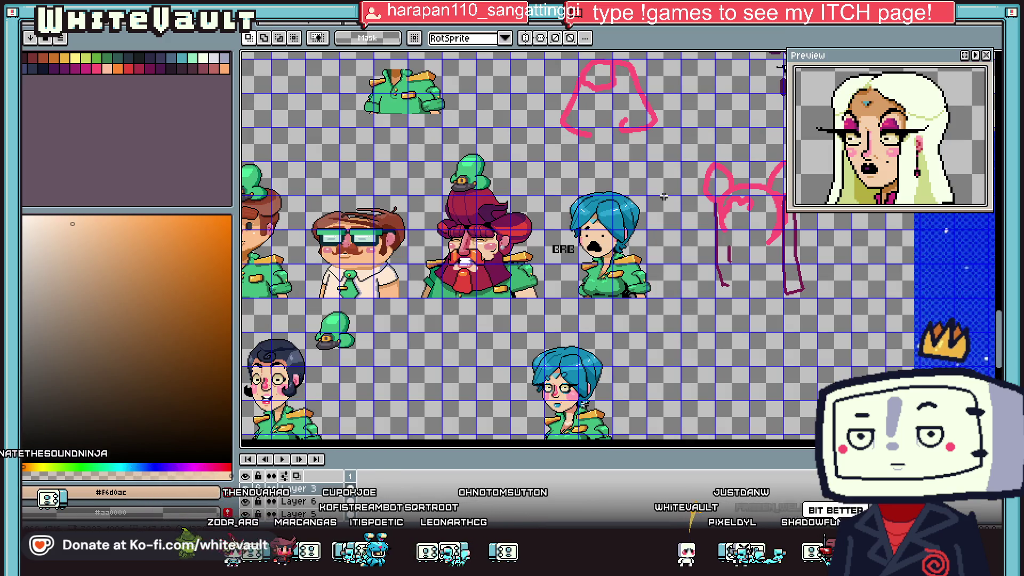
scroll(663, 196, "up", 2)
scroll(663, 197, "up", 2)
left_click_drag(523, 261, 579, 300)
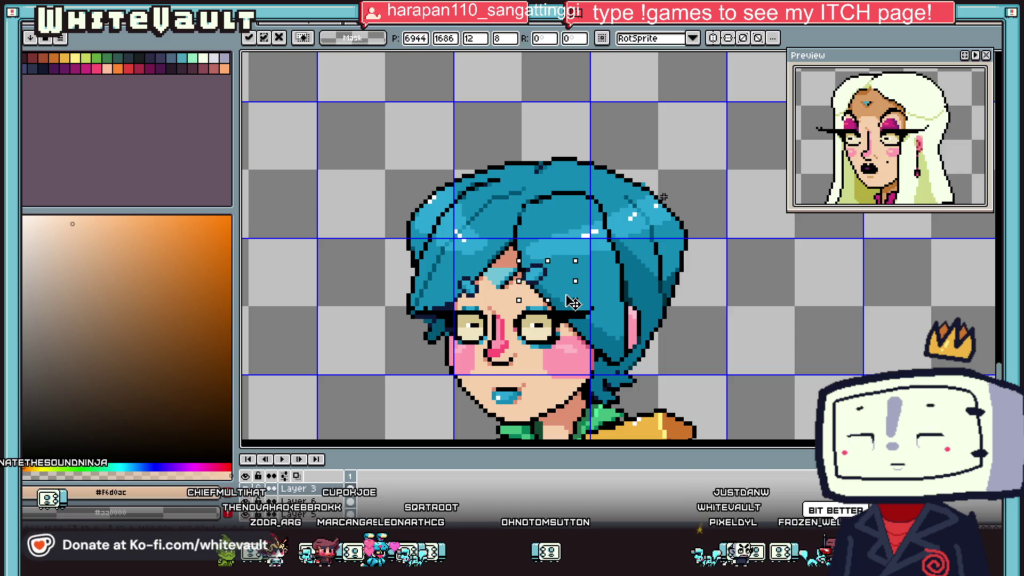
left_click(787, 324)
scroll(788, 324, "down", 1)
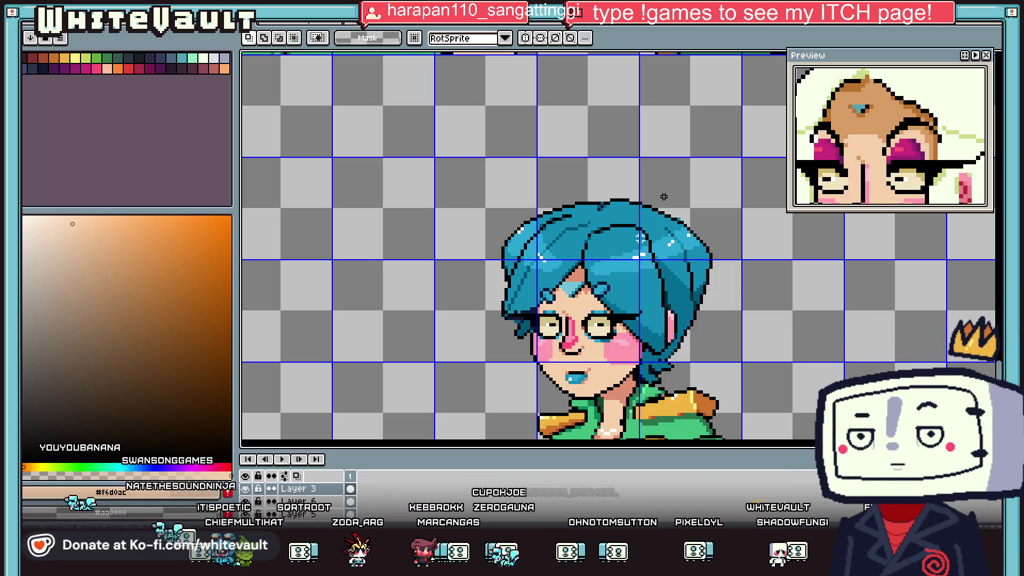
scroll(663, 196, "down", 3)
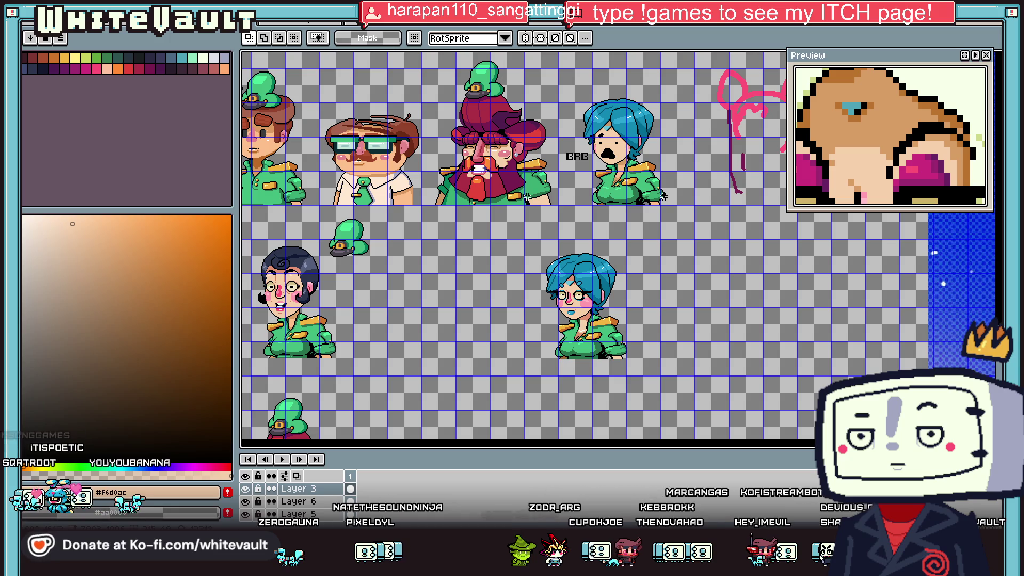
scroll(663, 196, "down", 2)
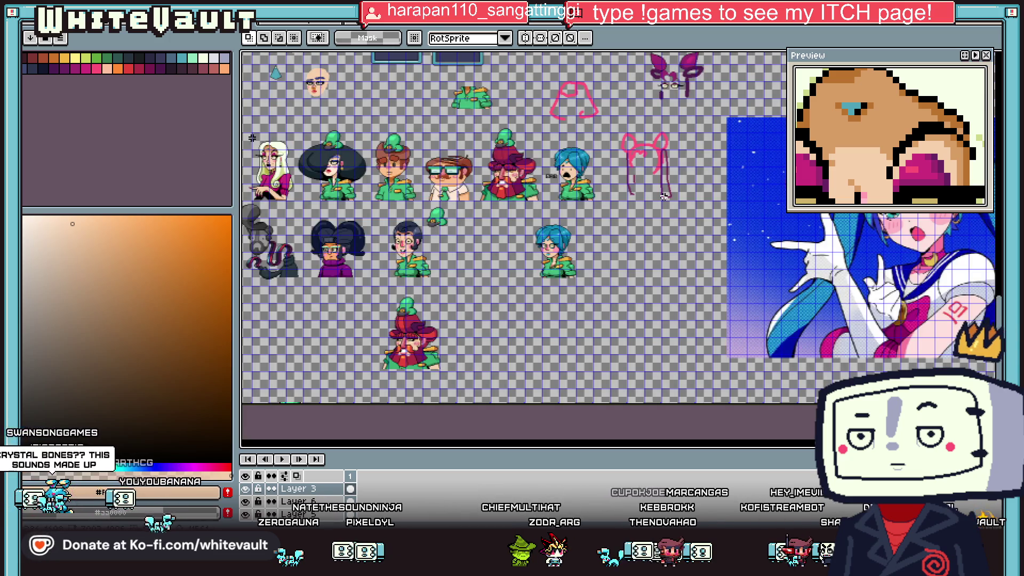
scroll(320, 202, "up", 3)
scroll(293, 198, "down", 3)
scroll(260, 188, "up", 2)
scroll(260, 188, "up", 1)
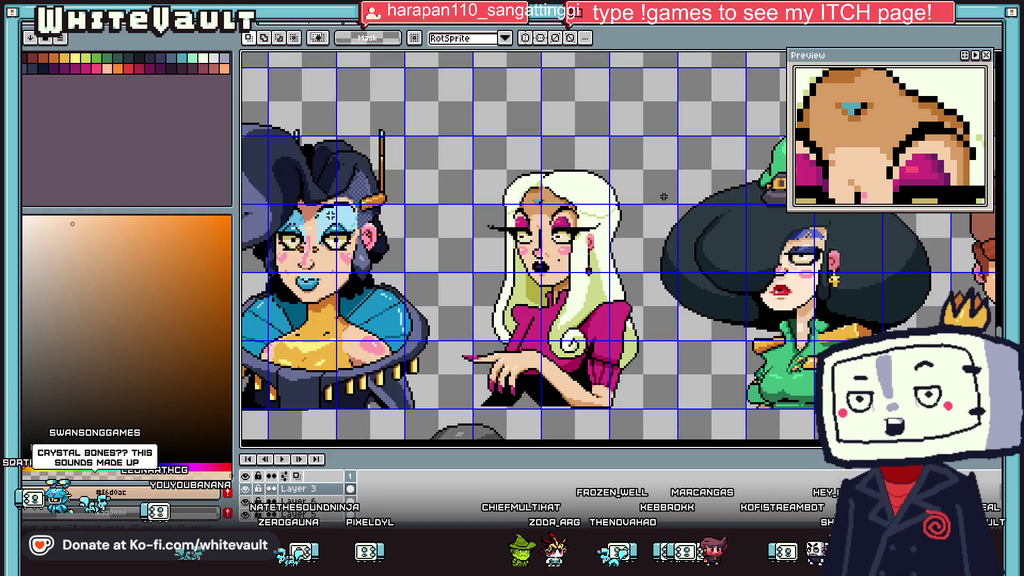
scroll(663, 197, "down", 1)
scroll(663, 197, "down", 2)
scroll(591, 268, "down", 1)
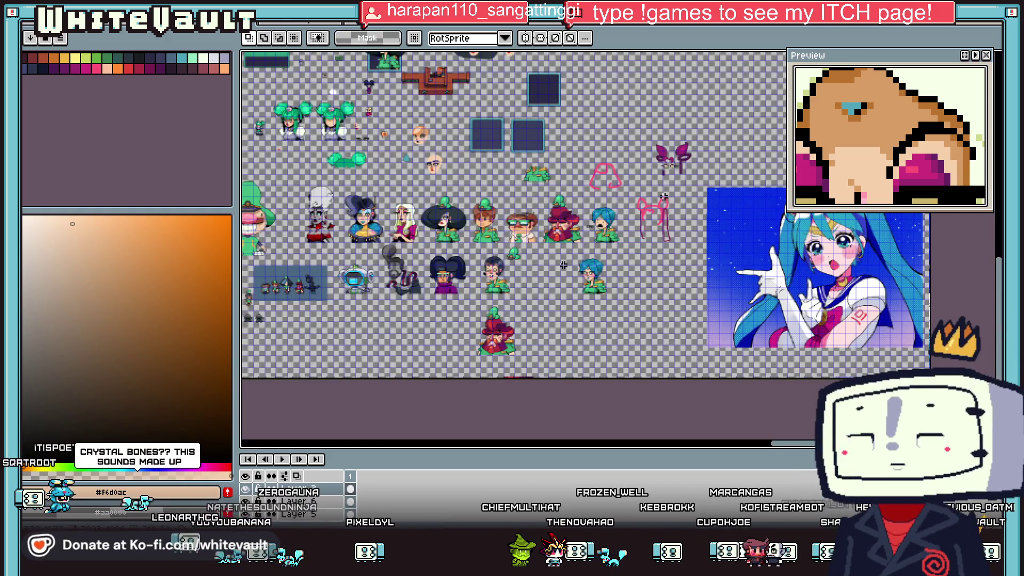
scroll(591, 268, "up", 4)
scroll(591, 268, "up", 1)
scroll(536, 262, "up", 1)
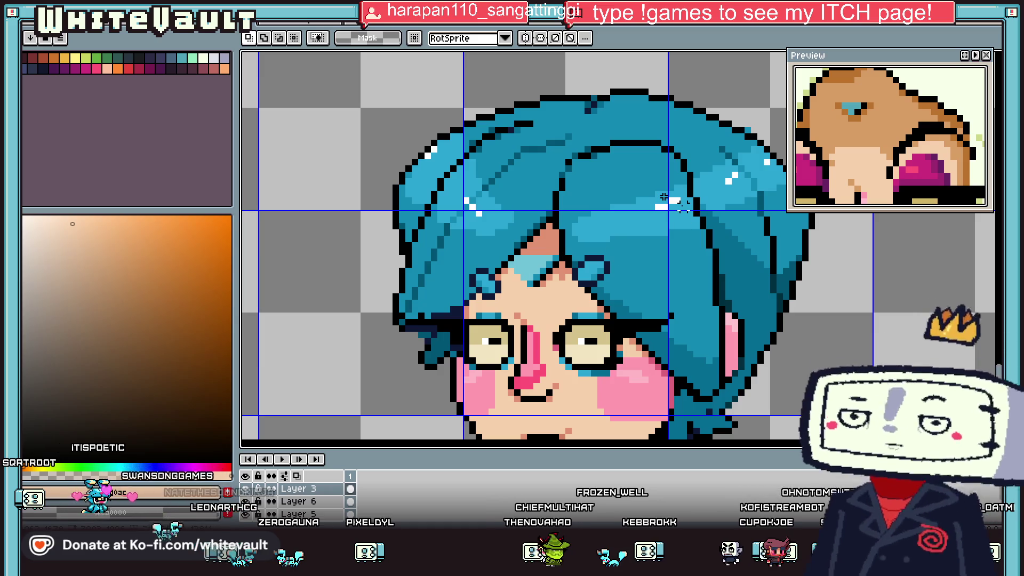
scroll(663, 197, "down", 2)
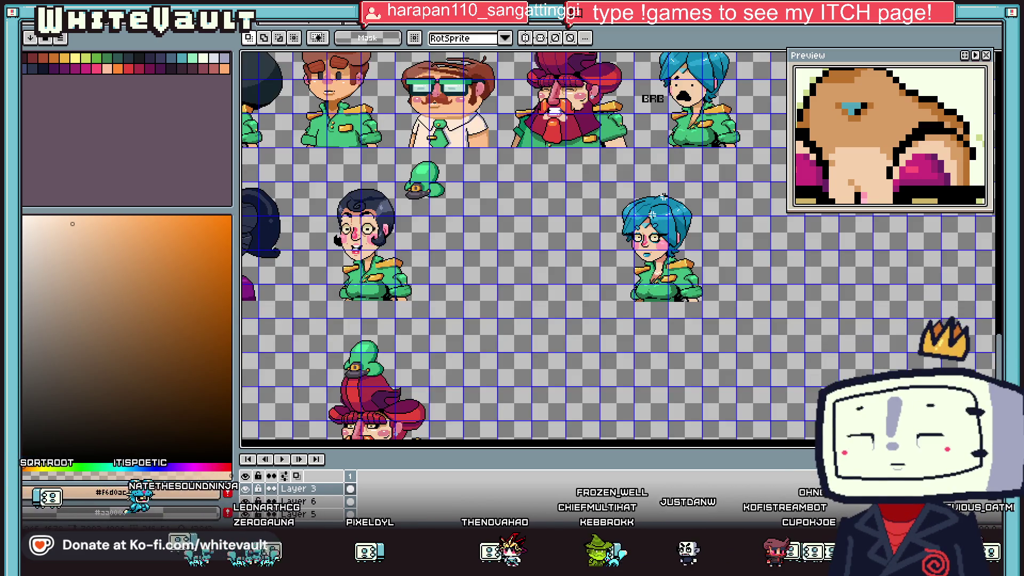
scroll(663, 196, "up", 2)
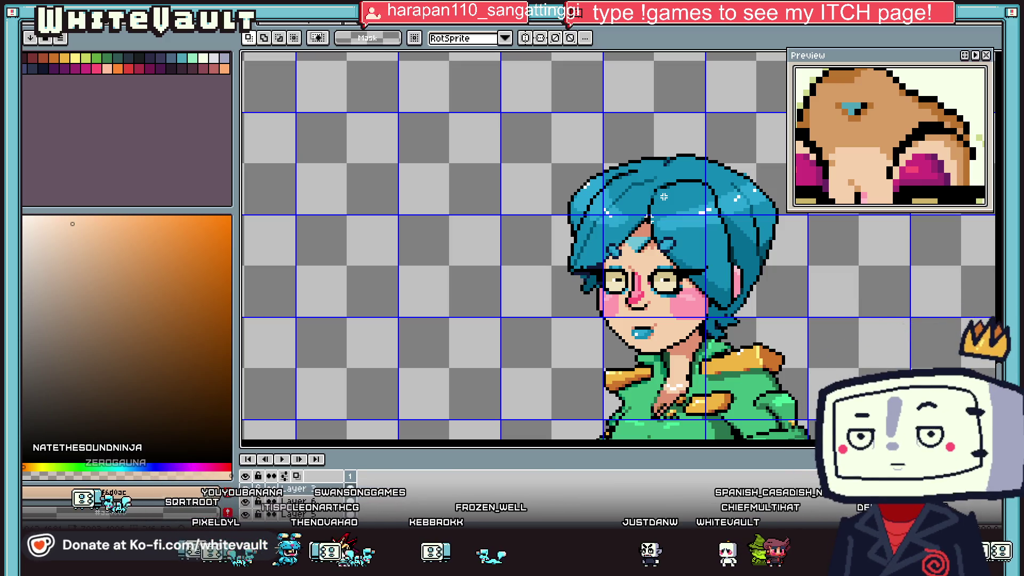
key("i")
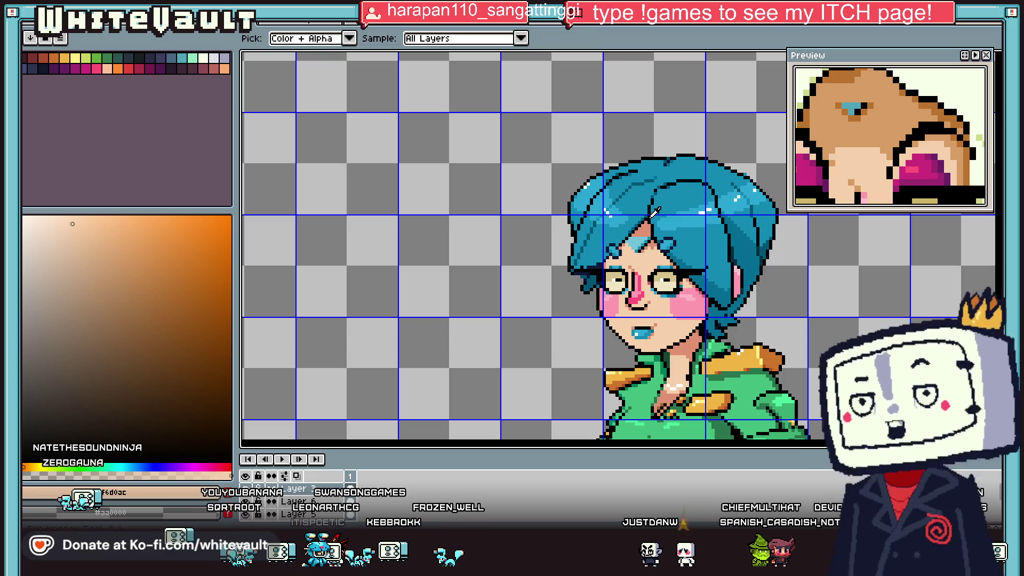
- Sample the orange skin tone and the reddish salmon shade from the canvas
scroll(682, 213, "up", 2)
key("b")
scroll(700, 221, "up", 1)
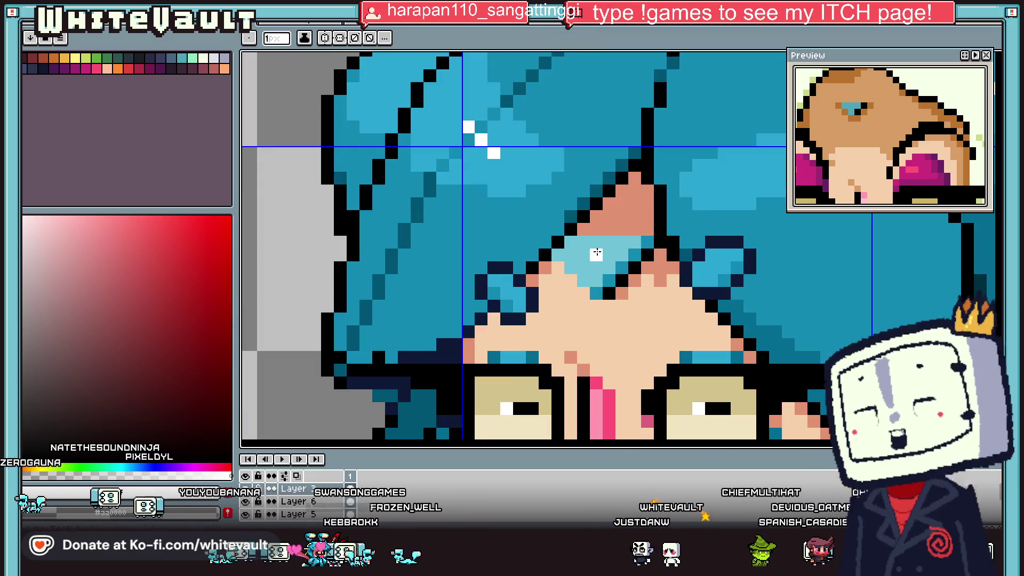
scroll(649, 256, "down", 5)
key("i")
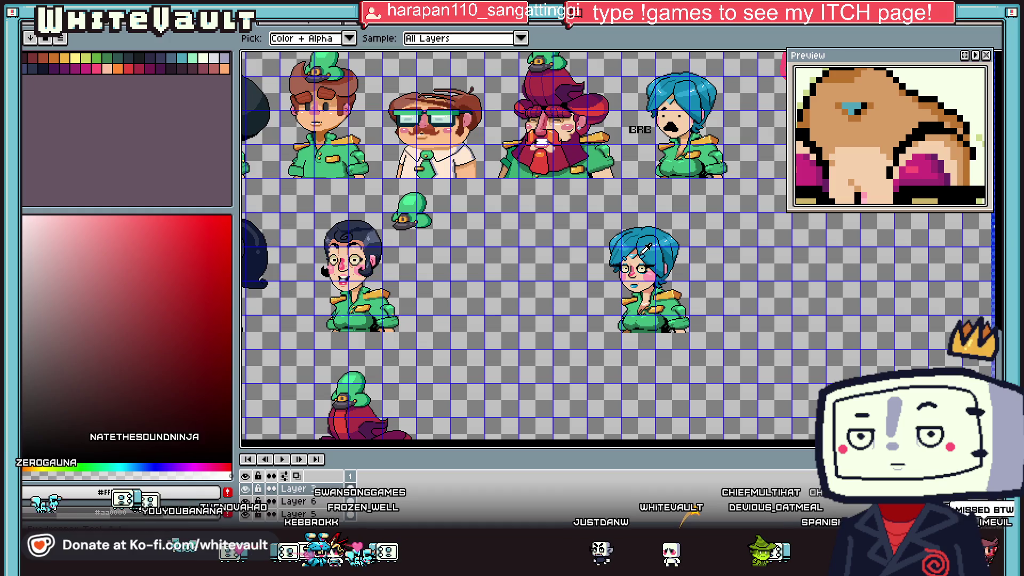
scroll(647, 253, "up", 5)
scroll(601, 262, "up", 2)
left_click(590, 259)
key("b")
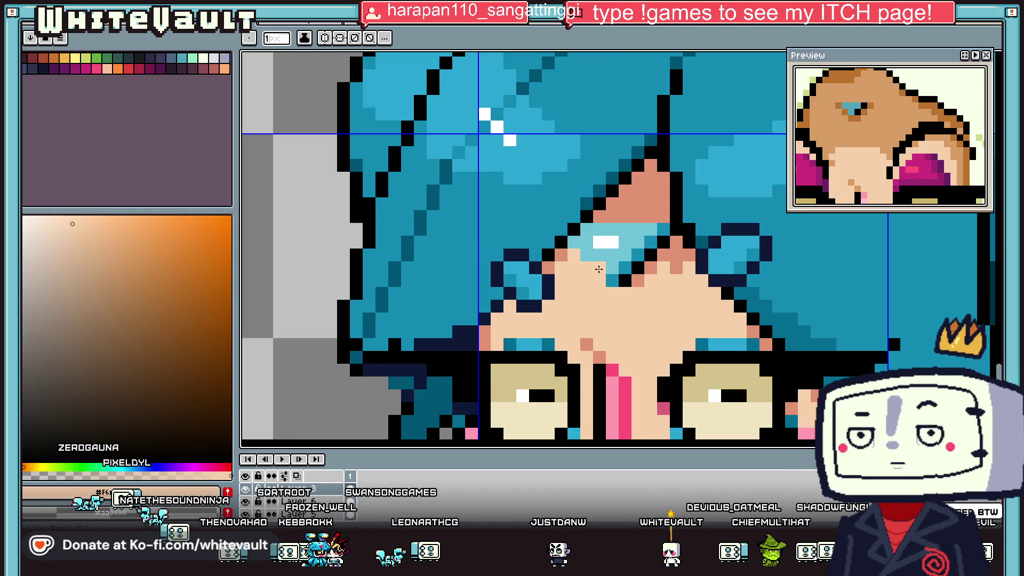
left_click(599, 221, "alt")
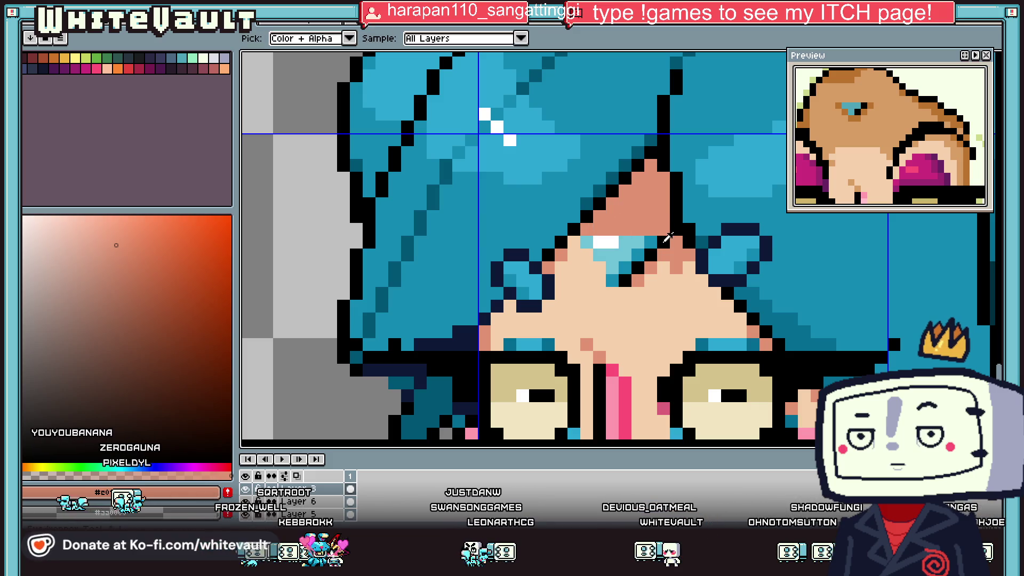
- Paint salmon shading pixels at the forehead strand and the forehead's right side
scroll(668, 238, "down", 3)
scroll(672, 239, "down", 2)
scroll(676, 242, "up", 2)
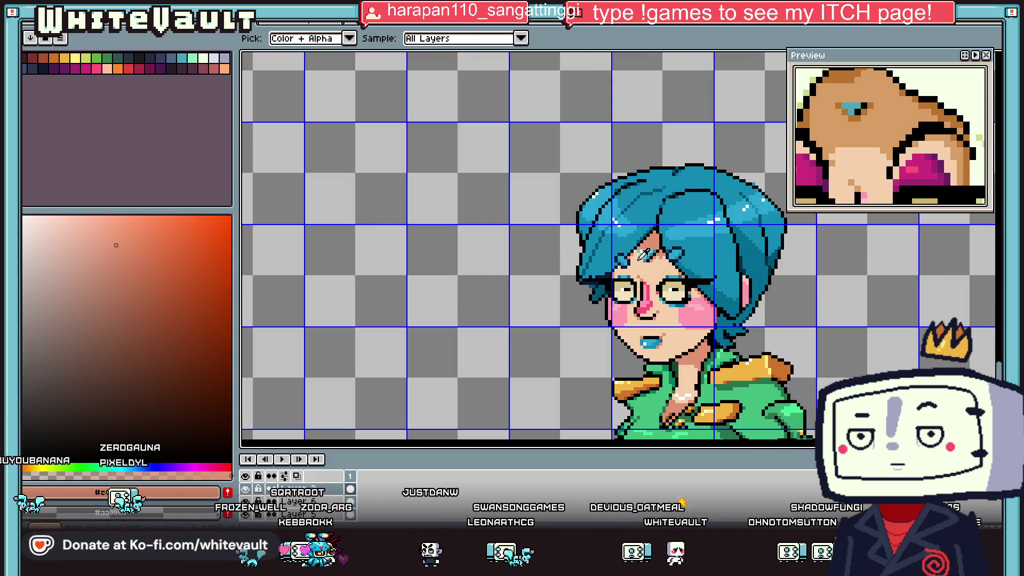
scroll(644, 254, "up", 3)
scroll(648, 255, "up", 1)
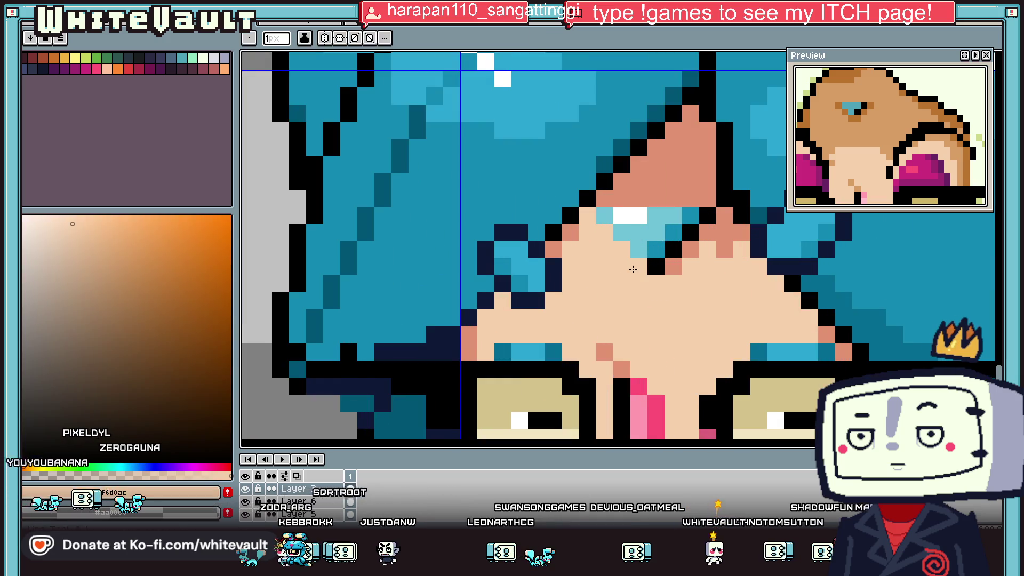
left_click(629, 255, "alt")
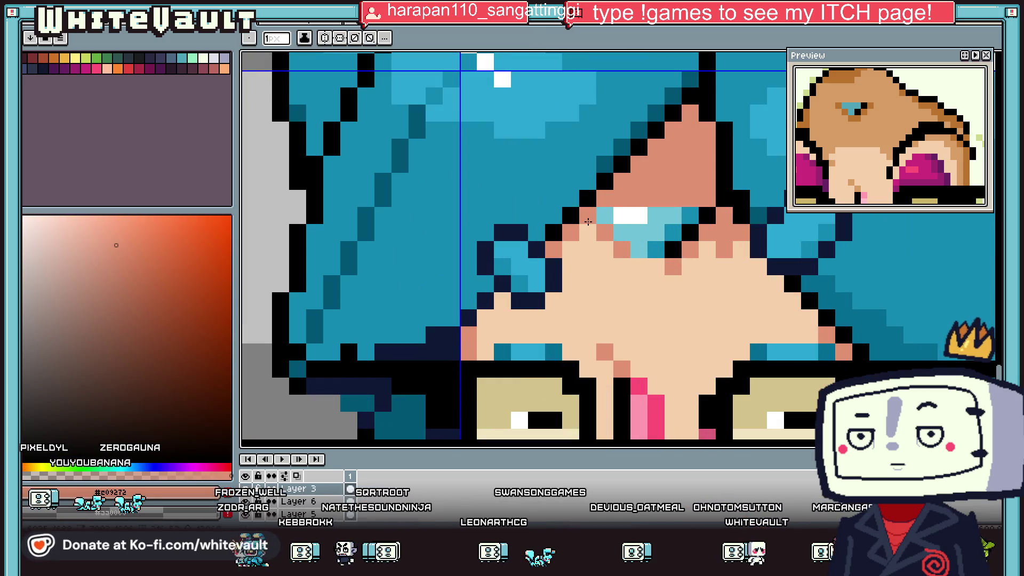
left_click(654, 256)
left_click(656, 266)
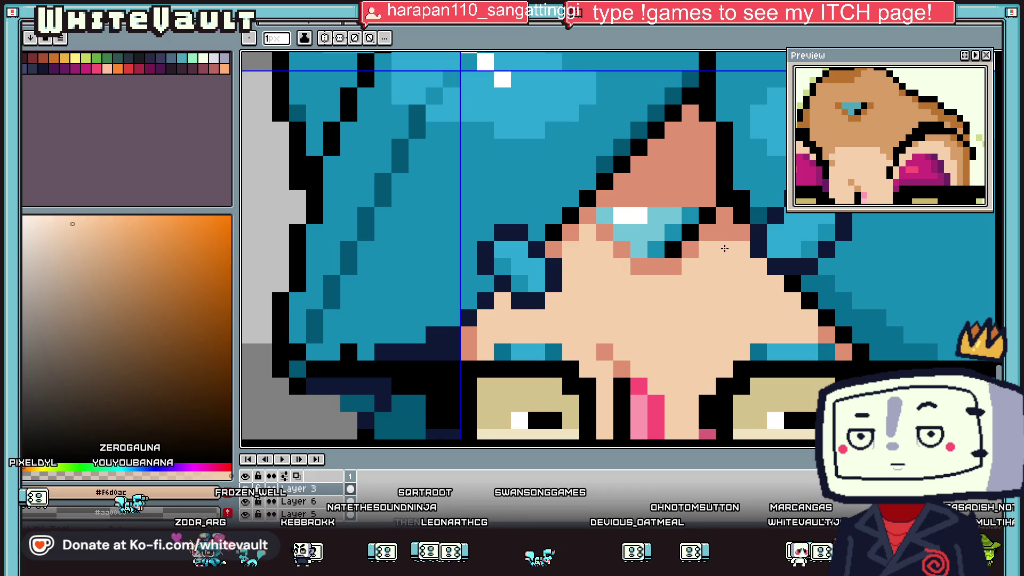
left_click(758, 266)
- Add navy outline pixels along the hair edge, then more salmon shading beside the hair
left_click(794, 267, "alt")
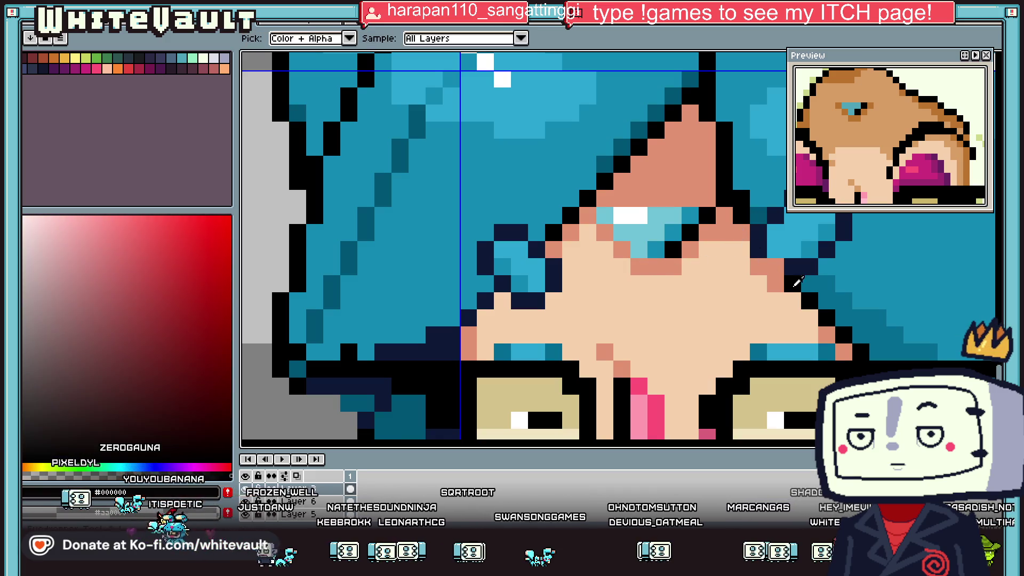
left_click(775, 267)
left_click(758, 267)
left_click(775, 283, "alt")
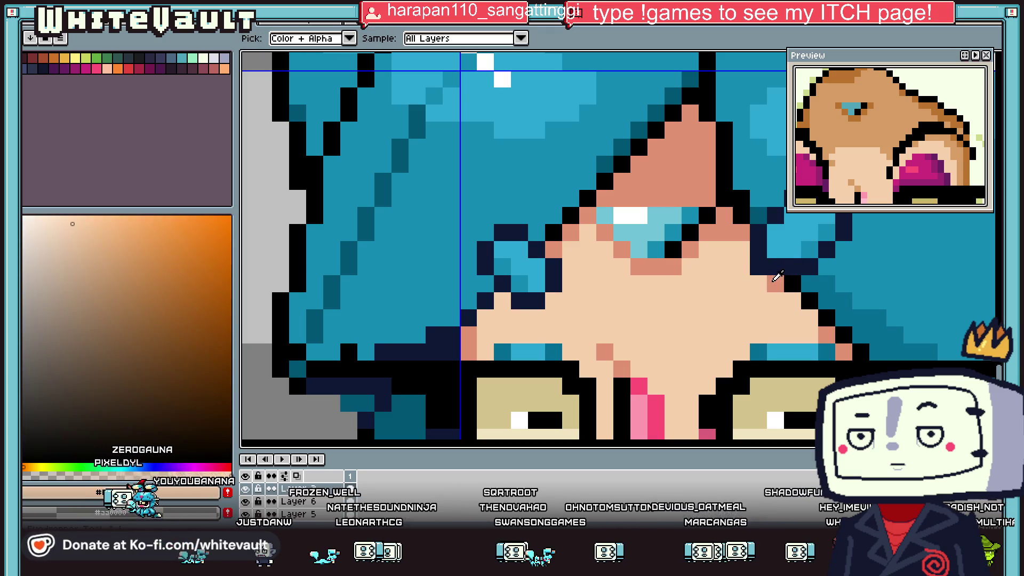
left_click(758, 267)
left_click(792, 302)
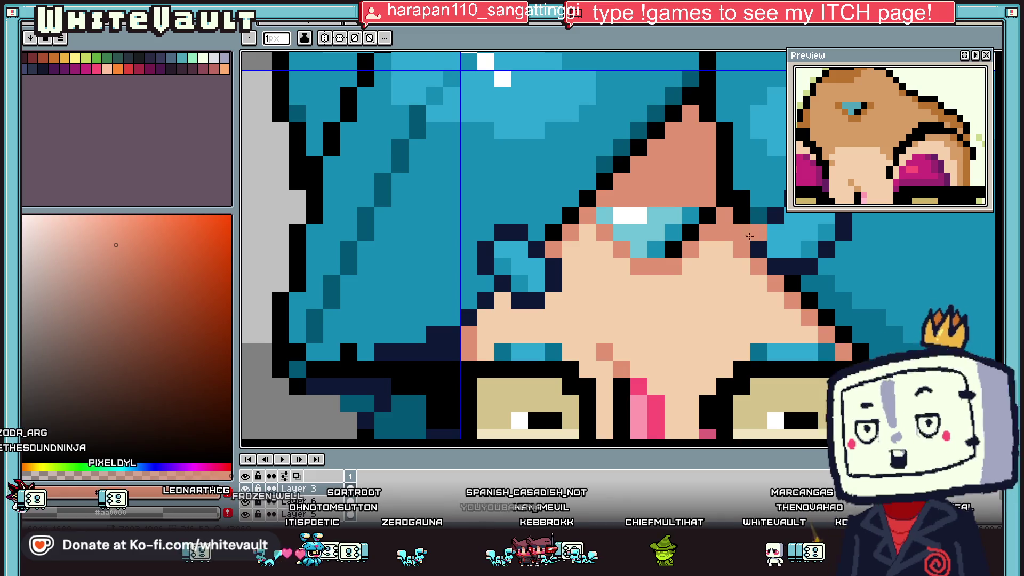
- Sample the dark navy and extend the hair outline down beside the face
scroll(749, 235, "down", 5)
scroll(735, 251, "down", 3)
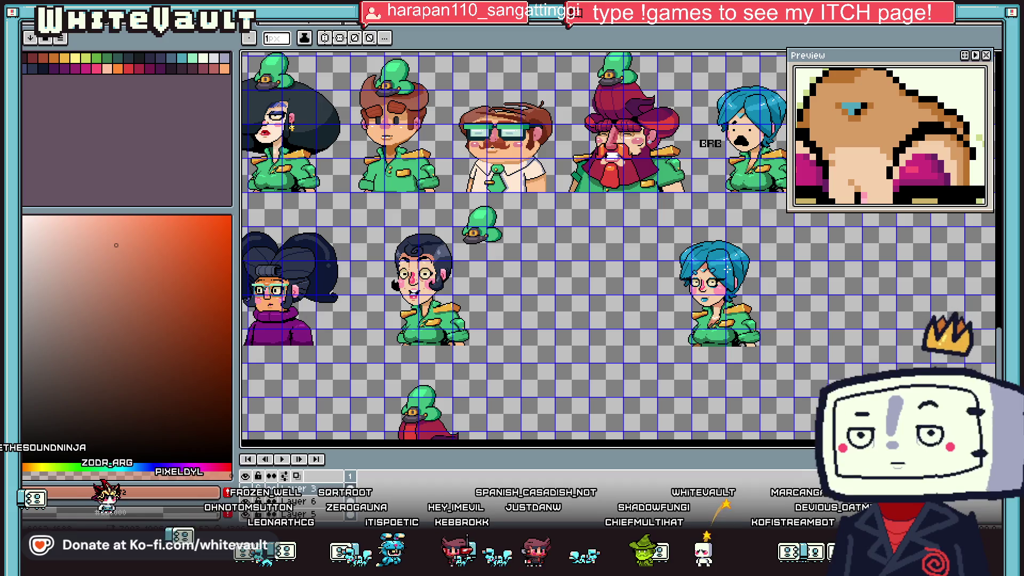
scroll(736, 297, "up", 3)
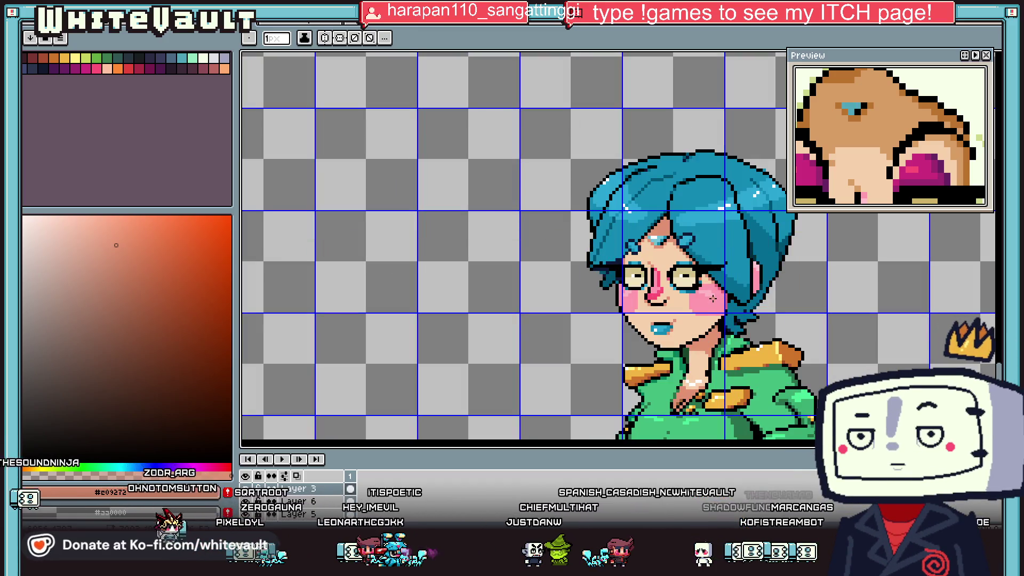
left_click(656, 288, "alt")
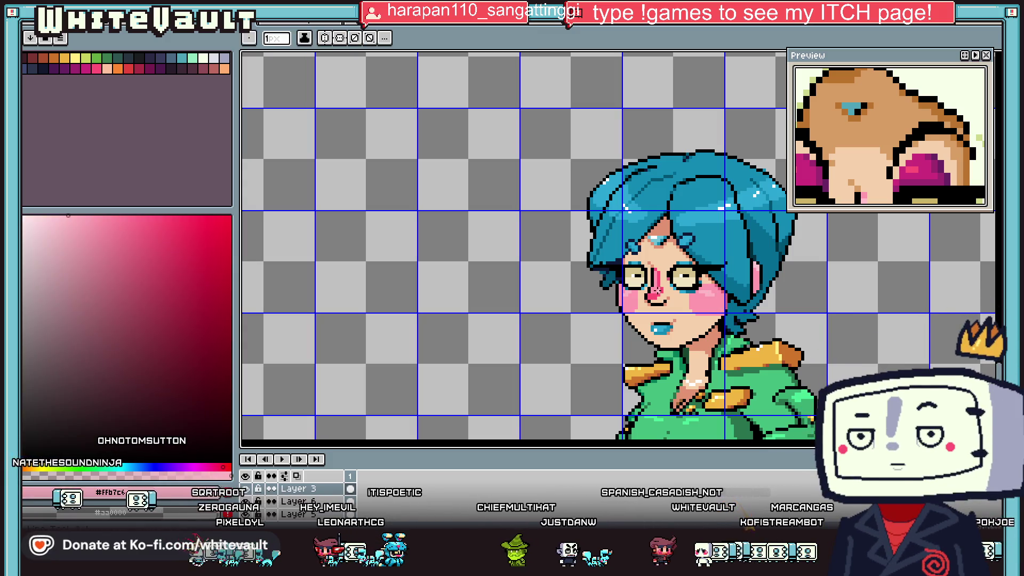
scroll(656, 290, "up", 1)
scroll(656, 290, "down", 2)
scroll(656, 290, "down", 1)
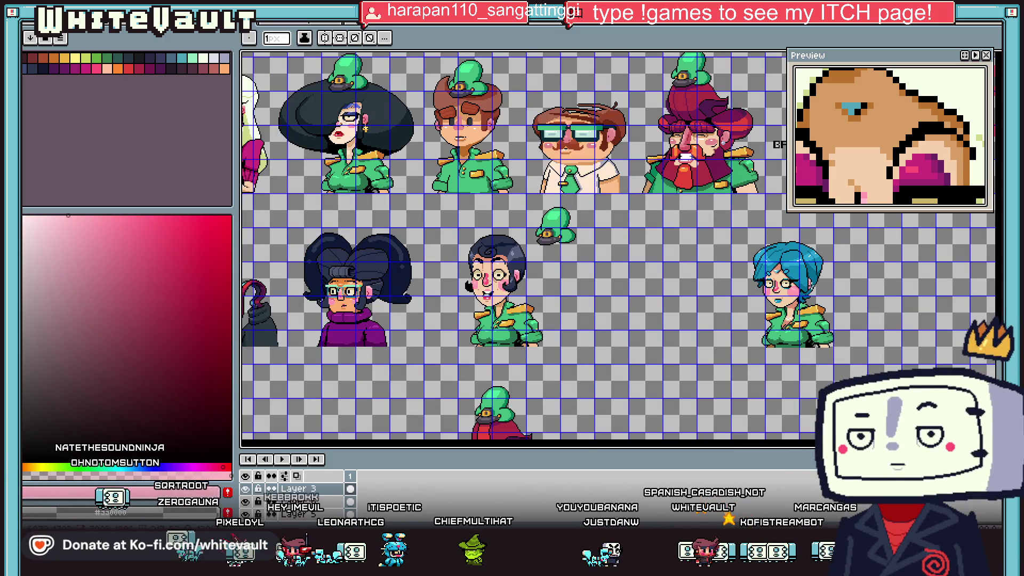
scroll(829, 292, "up", 1)
scroll(747, 277, "up", 1)
scroll(677, 261, "up", 1)
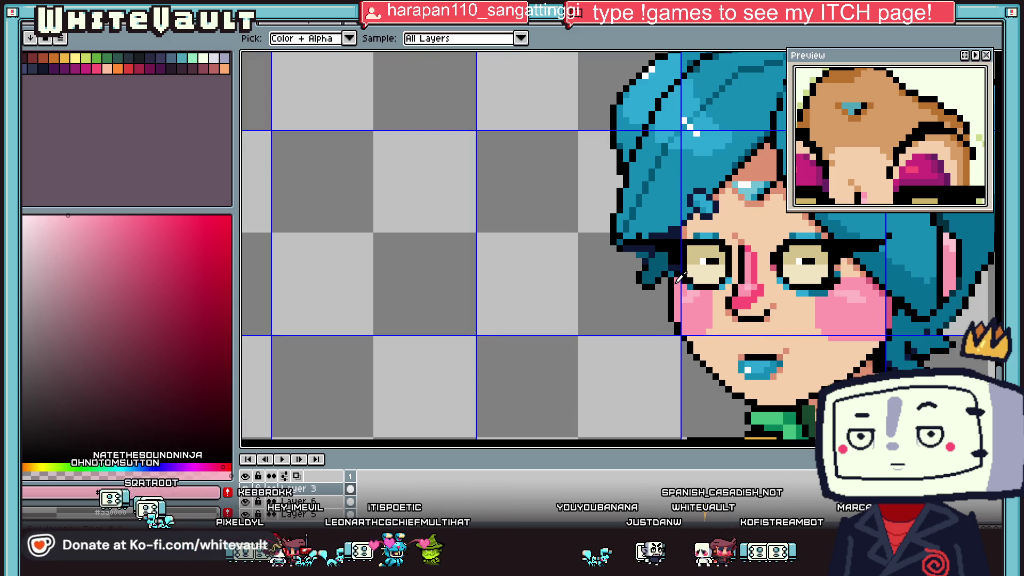
left_click(677, 260, "alt")
scroll(675, 267, "up", 1)
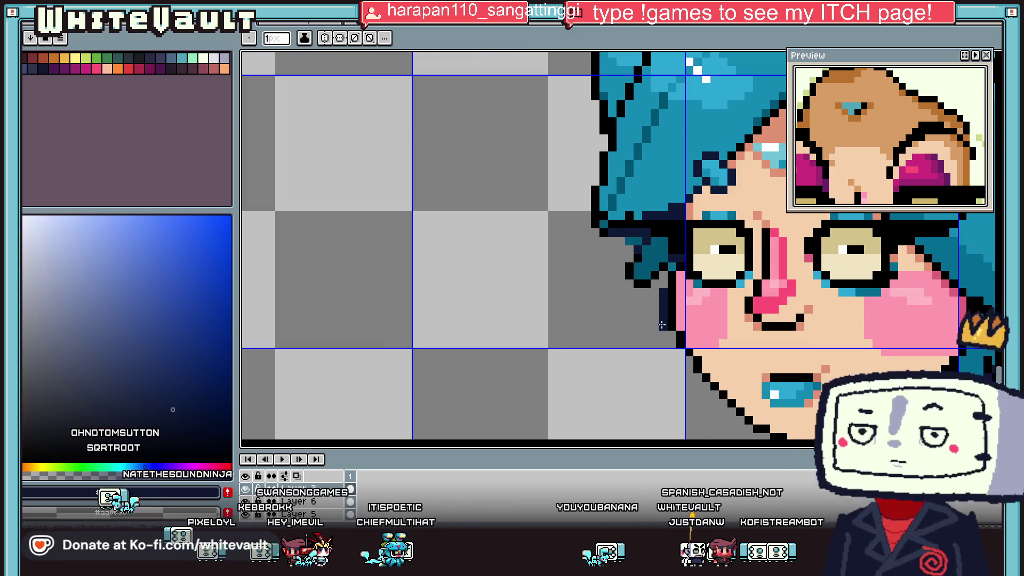
left_click_drag(653, 334, 647, 343)
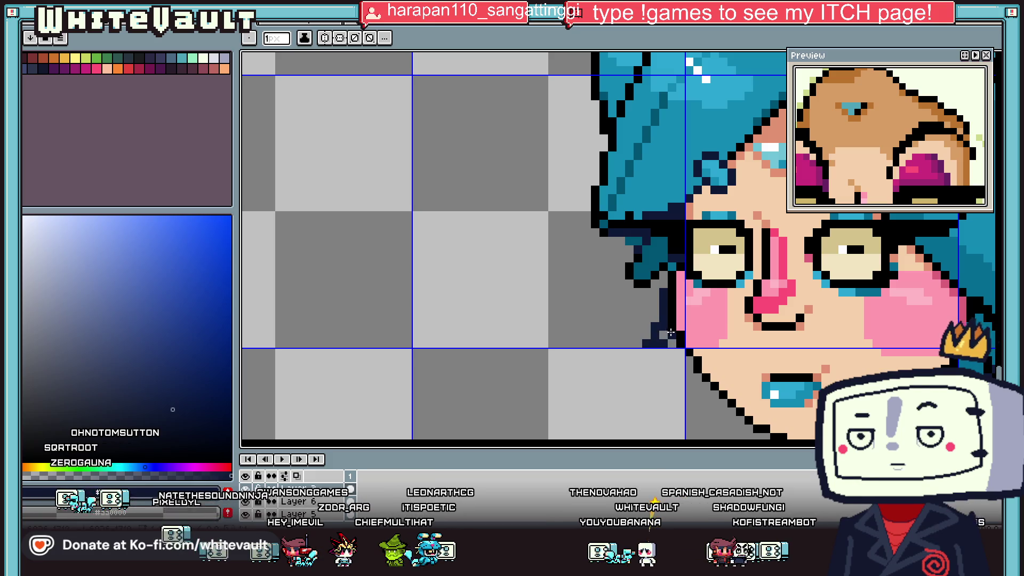
- Pick the blue #29a5d1 and add an eyebrow pixel above the left lens
scroll(669, 344, "down", 2)
scroll(712, 378, "up", 1)
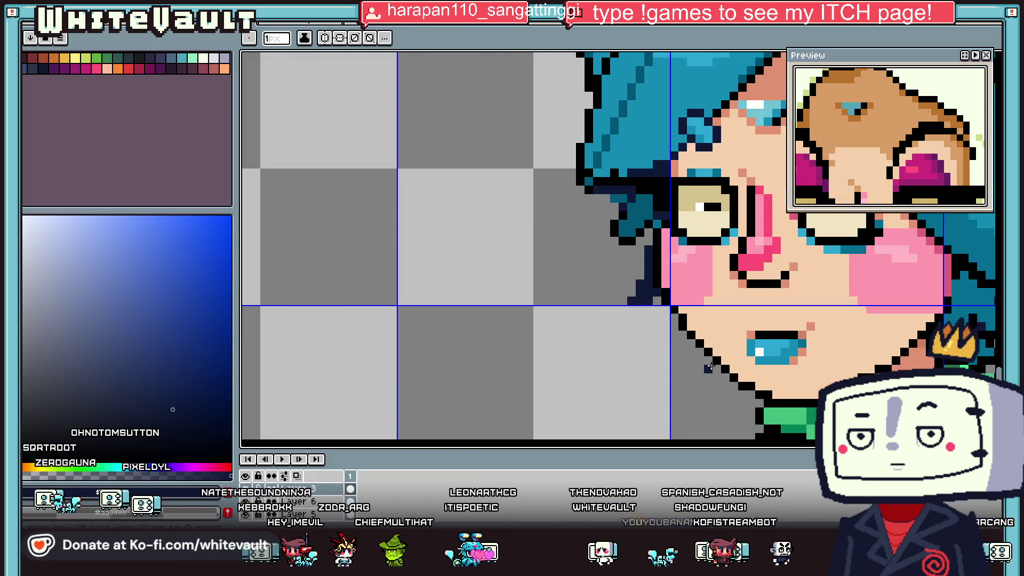
scroll(704, 363, "up", 1)
key("i")
scroll(698, 347, "down", 2)
scroll(746, 357, "down", 1)
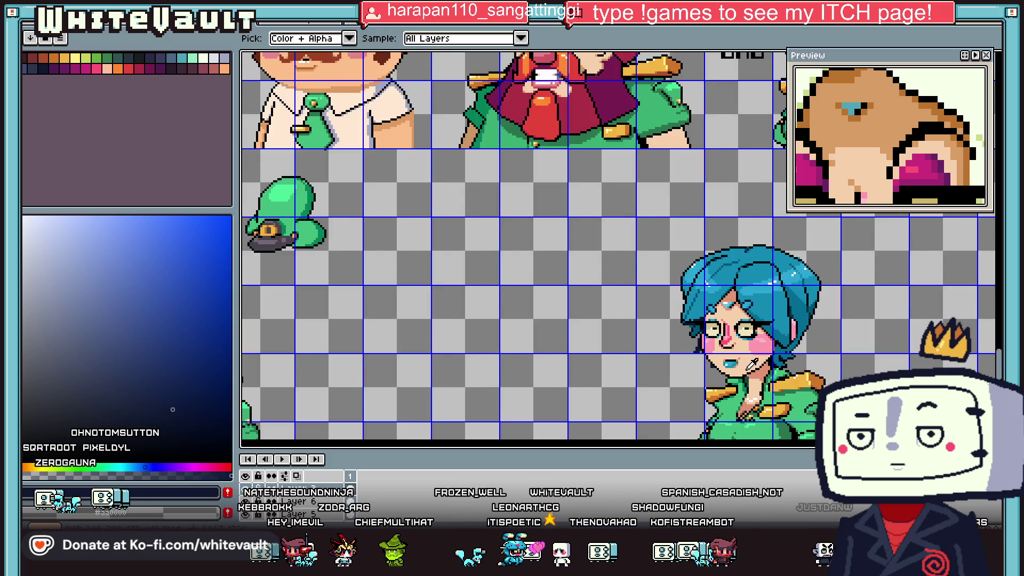
scroll(789, 371, "down", 1)
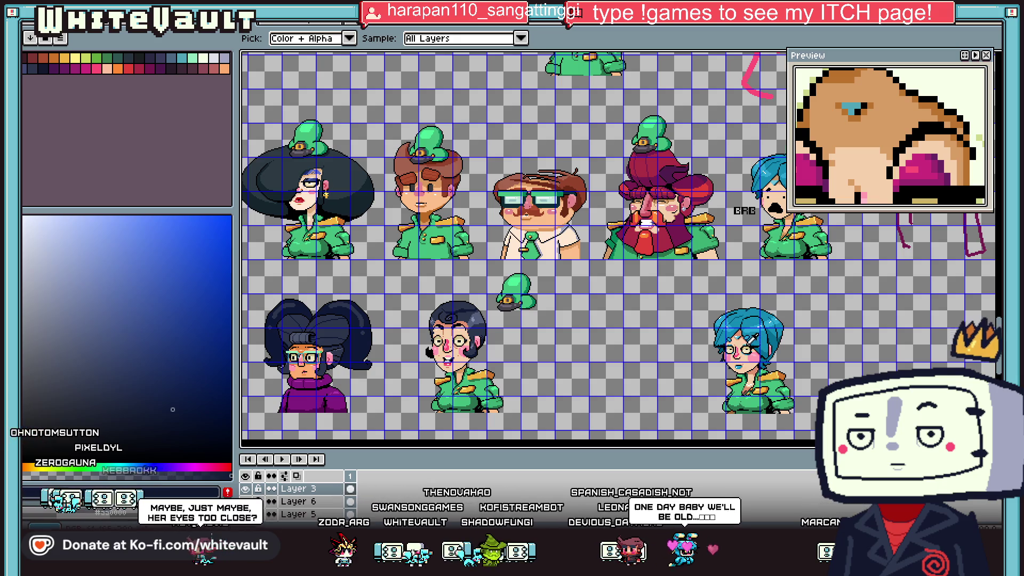
scroll(763, 340, "up", 3)
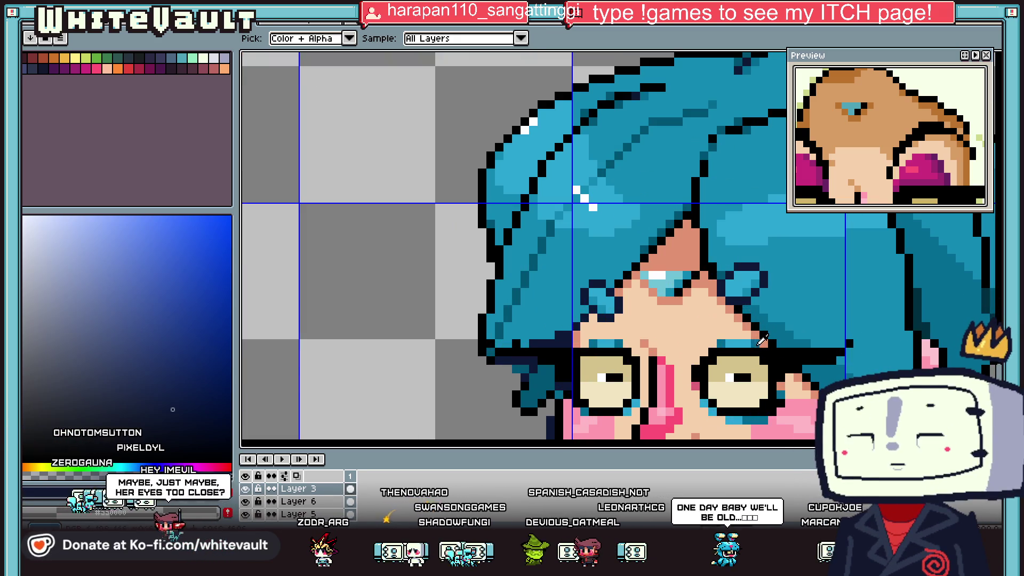
left_click(760, 341)
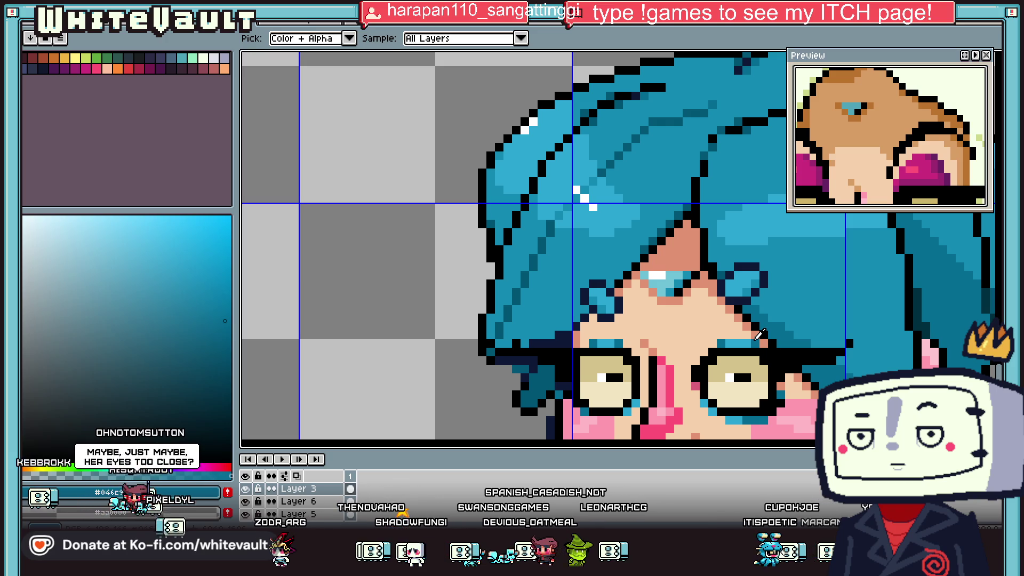
key("b")
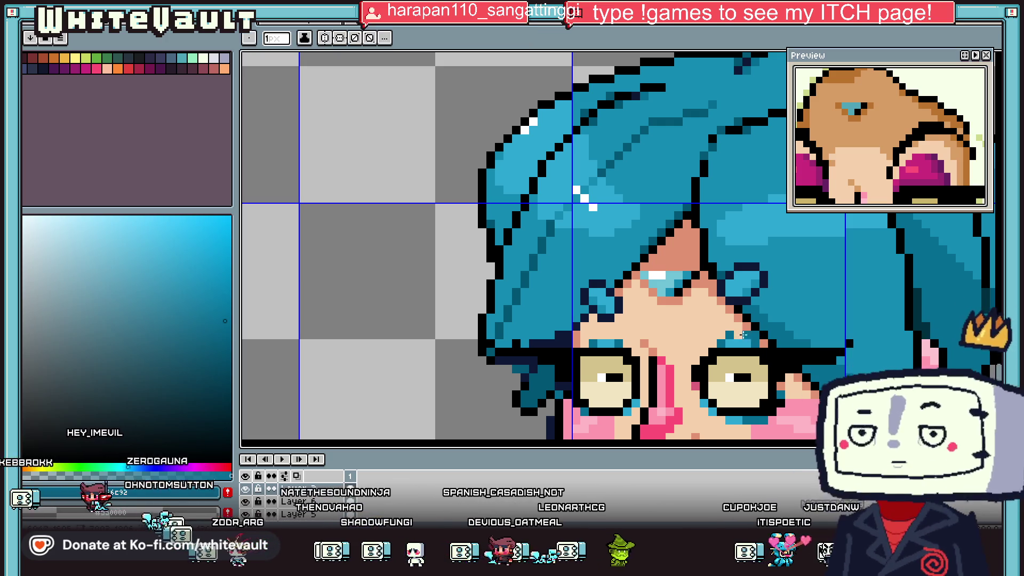
left_click(742, 334, "alt")
left_click(743, 345, "alt")
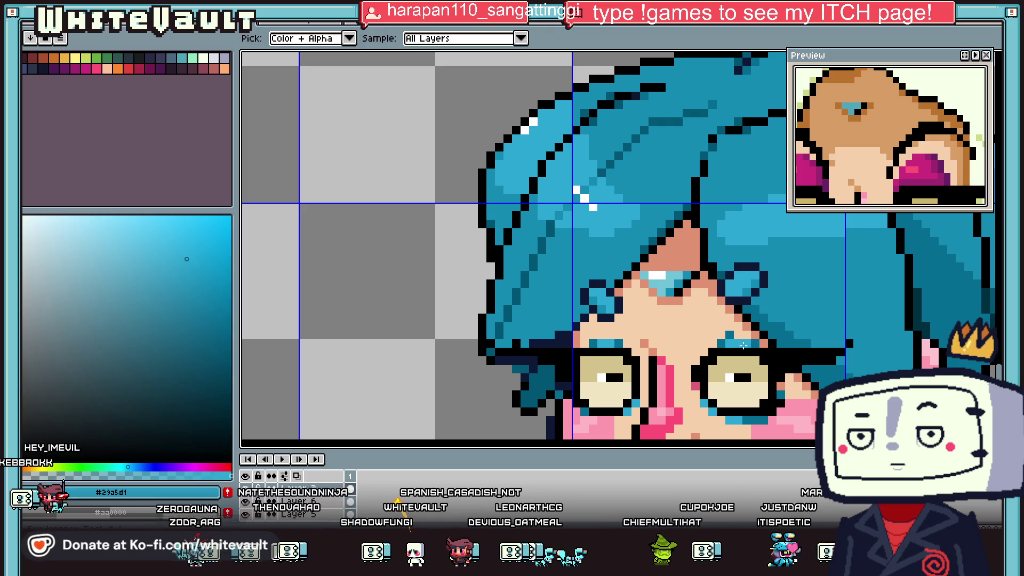
left_click(609, 336)
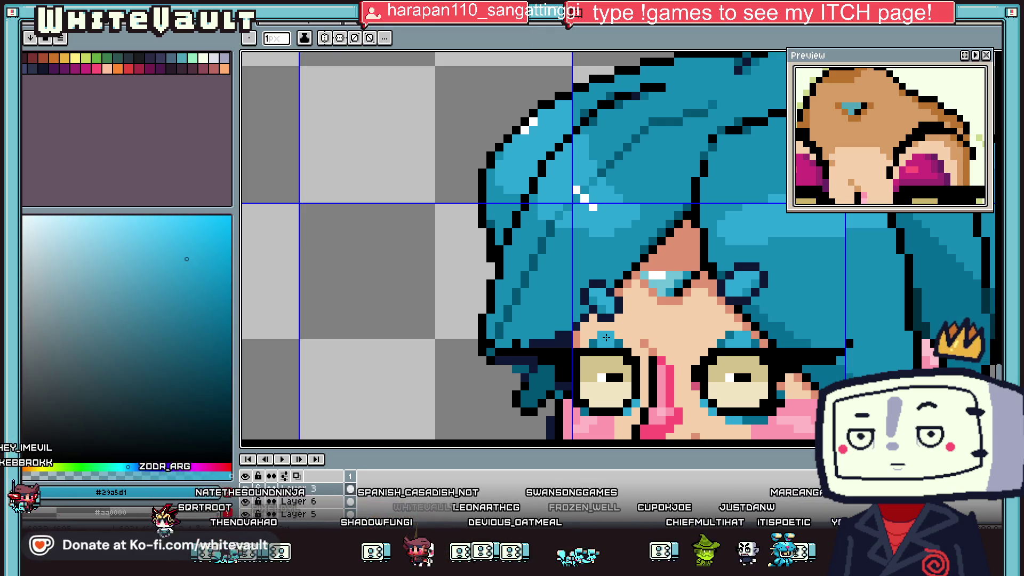
- Sample the pink #ff9aaf blush, light skin and peach tones from the cheeks and face
key("alt")
left_click(595, 414, "alt")
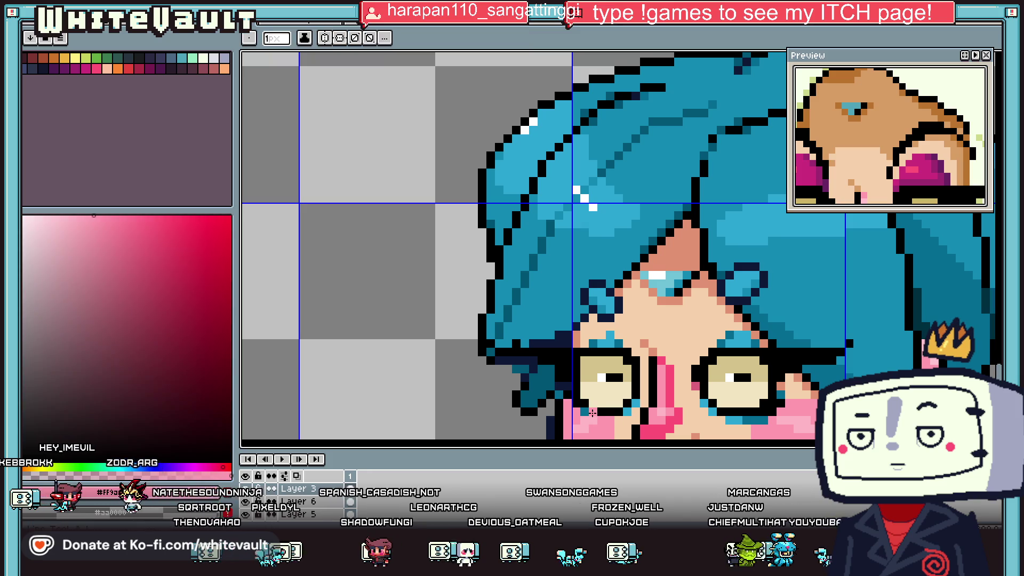
left_click(763, 421, "alt")
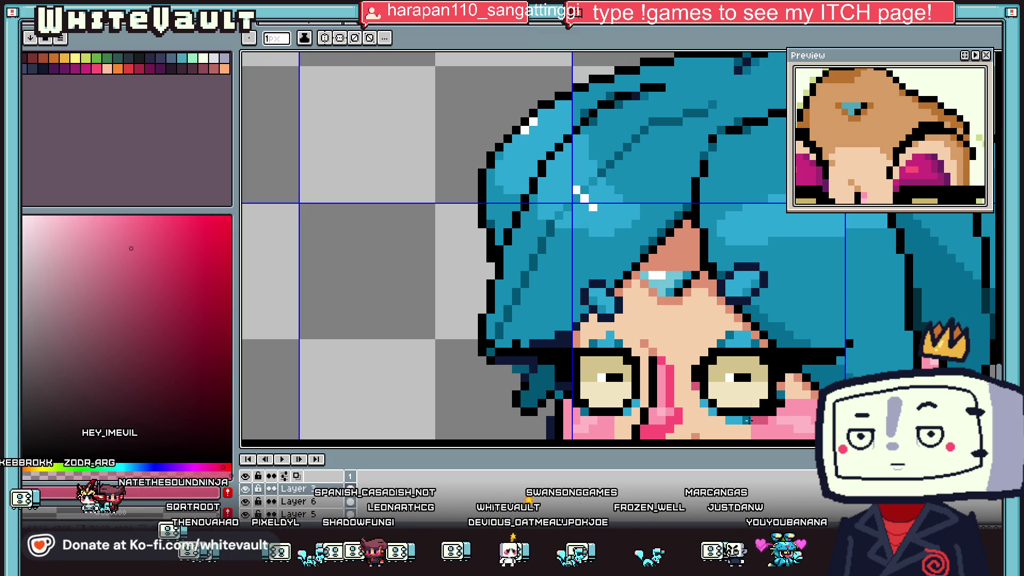
scroll(585, 411, "down", 2)
scroll(585, 411, "down", 2)
scroll(585, 410, "down", 1)
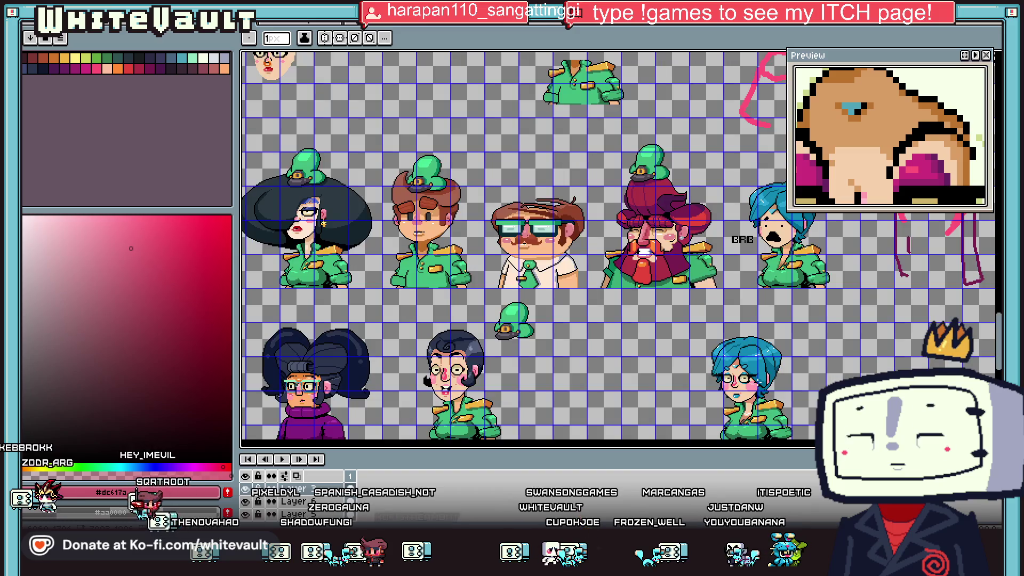
scroll(700, 356, "up", 3)
scroll(701, 355, "up", 2)
left_click(700, 355, "alt")
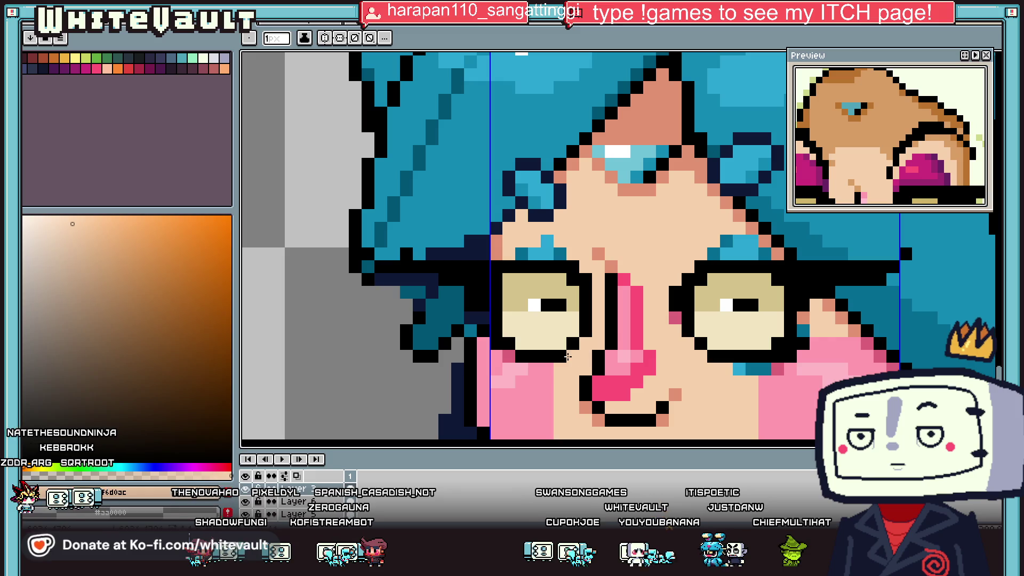
scroll(567, 356, "down", 2)
scroll(568, 356, "down", 1)
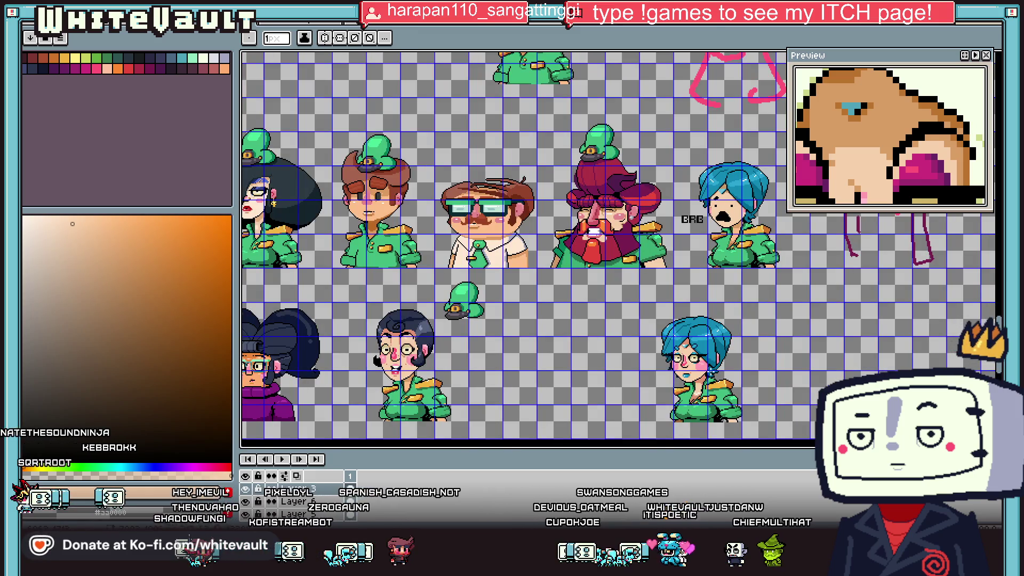
scroll(689, 379, "up", 2)
scroll(690, 380, "up", 2)
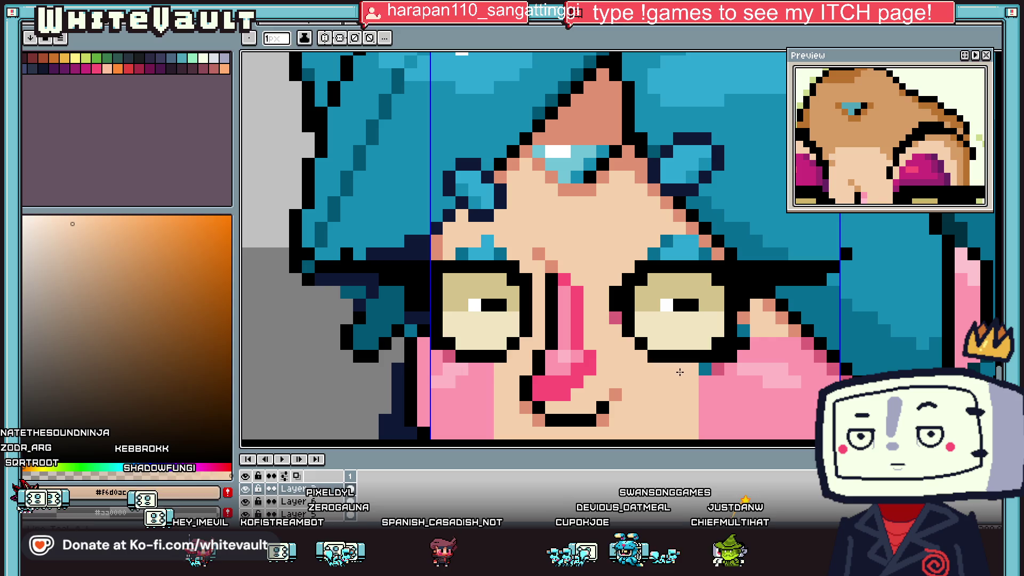
left_click(703, 370, "alt")
scroll(696, 391, "down", 2)
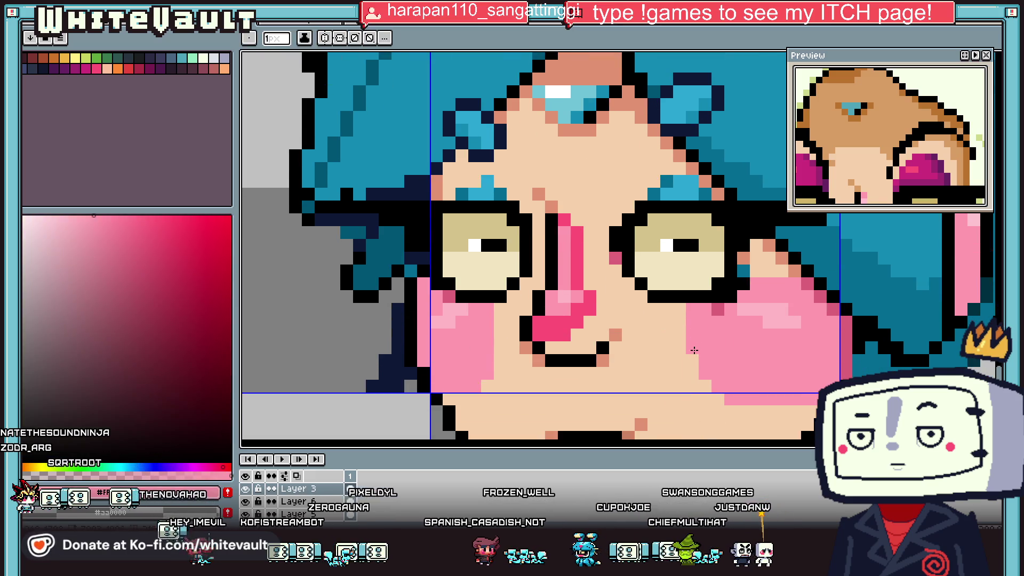
scroll(694, 350, "down", 3)
scroll(693, 344, "up", 4)
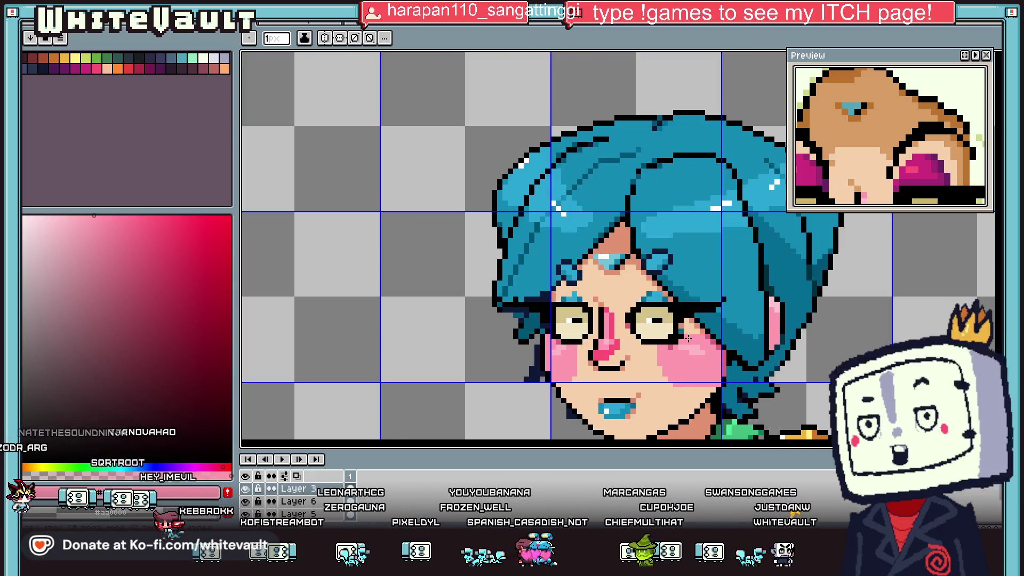
scroll(691, 327, "down", 1)
scroll(690, 327, "down", 1)
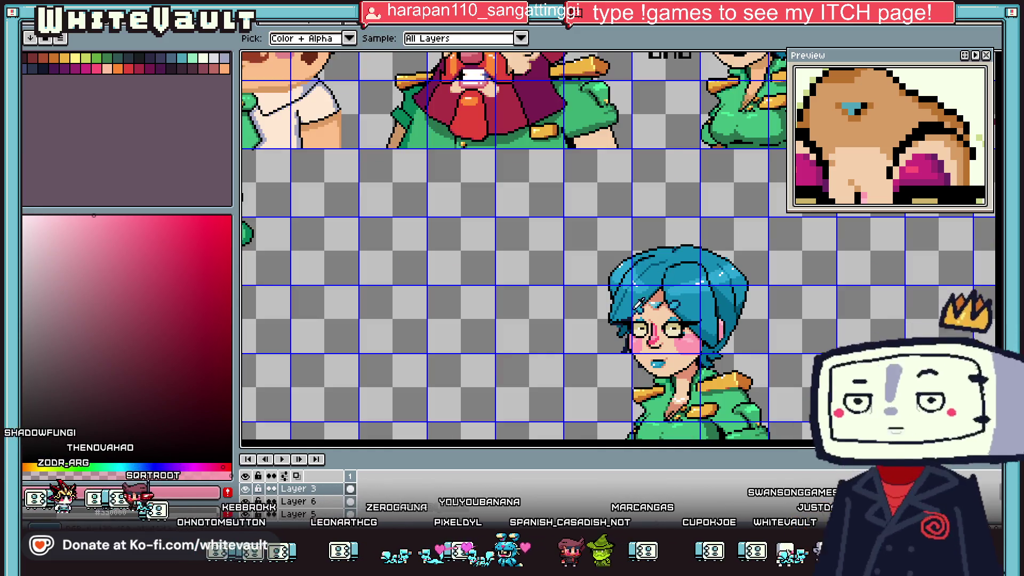
scroll(677, 337, "up", 3)
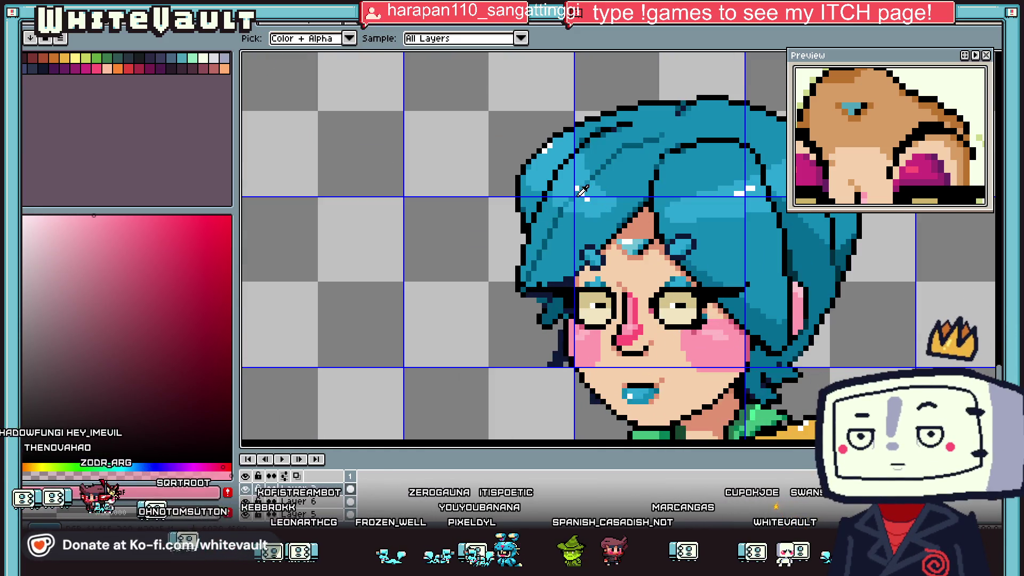
left_click(638, 276)
key("b")
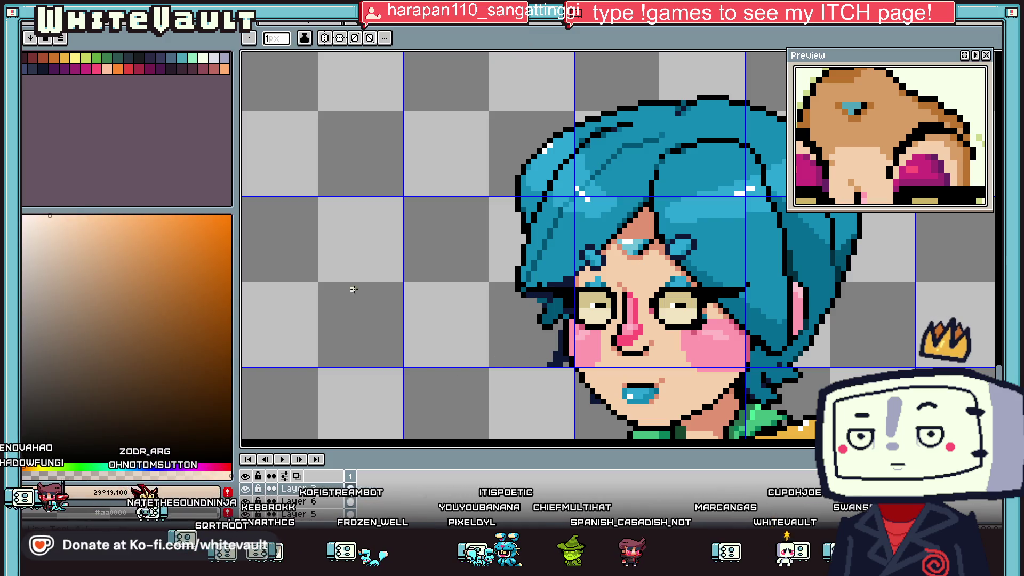
scroll(694, 343, "up", 1)
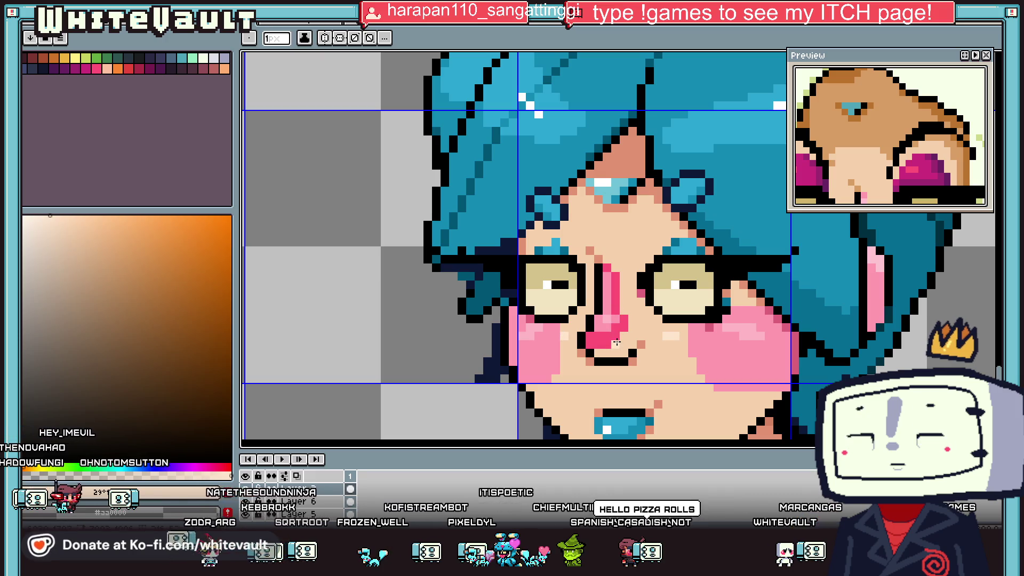
scroll(667, 355, "down", 5)
- Eyedrop the light peach skin from the girl's face, then switch to rectangle selection (M)
scroll(680, 366, "up", 5)
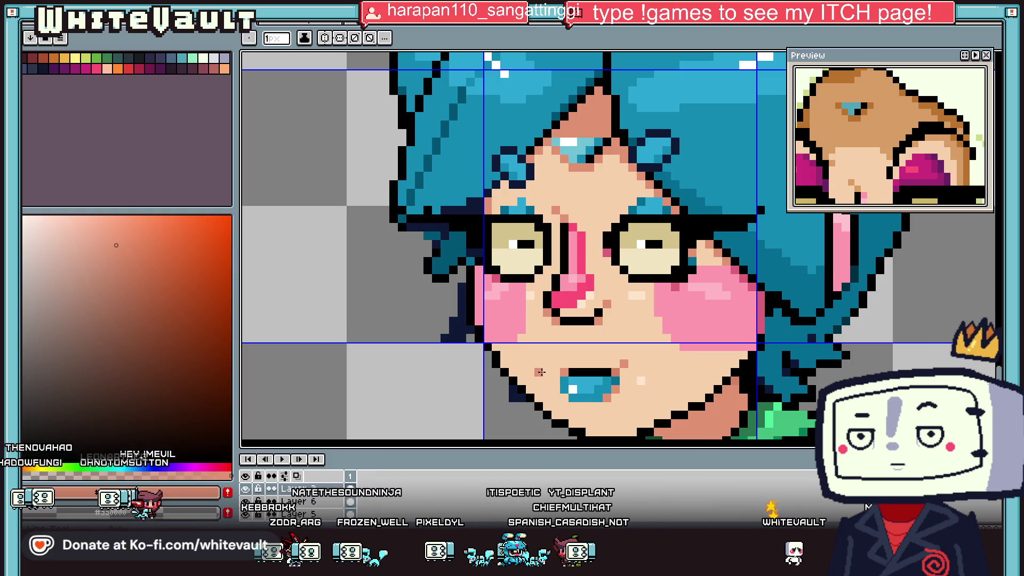
scroll(641, 378, "down", 3)
scroll(640, 379, "down", 1)
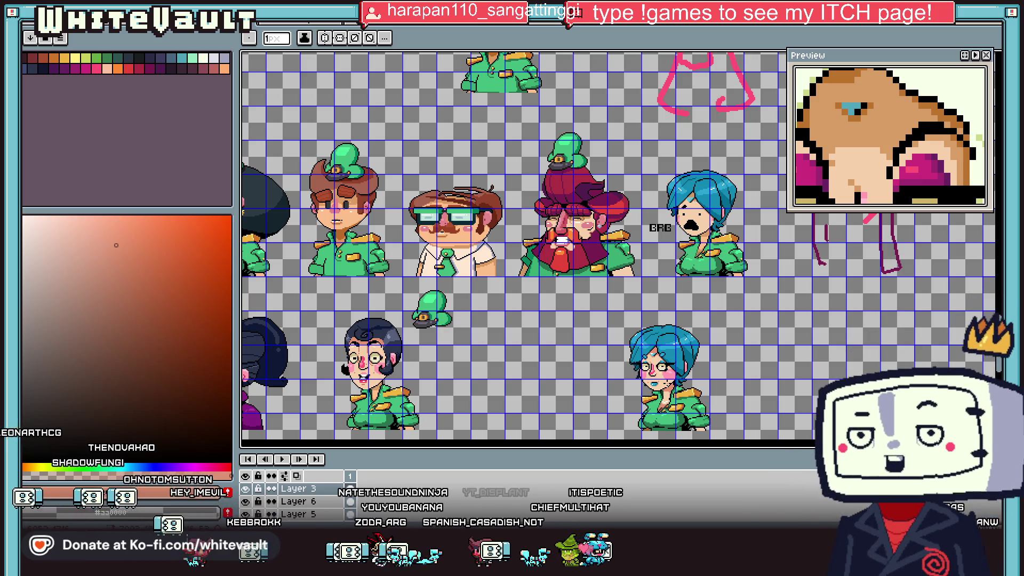
scroll(634, 378, "up", 2)
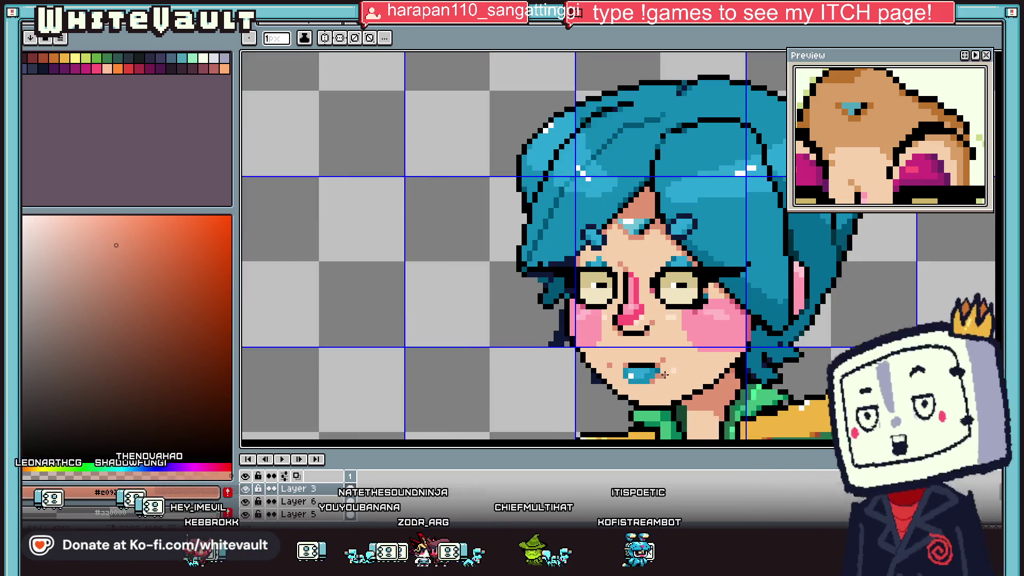
scroll(633, 379, "up", 1)
scroll(734, 368, "down", 1)
scroll(732, 368, "down", 2)
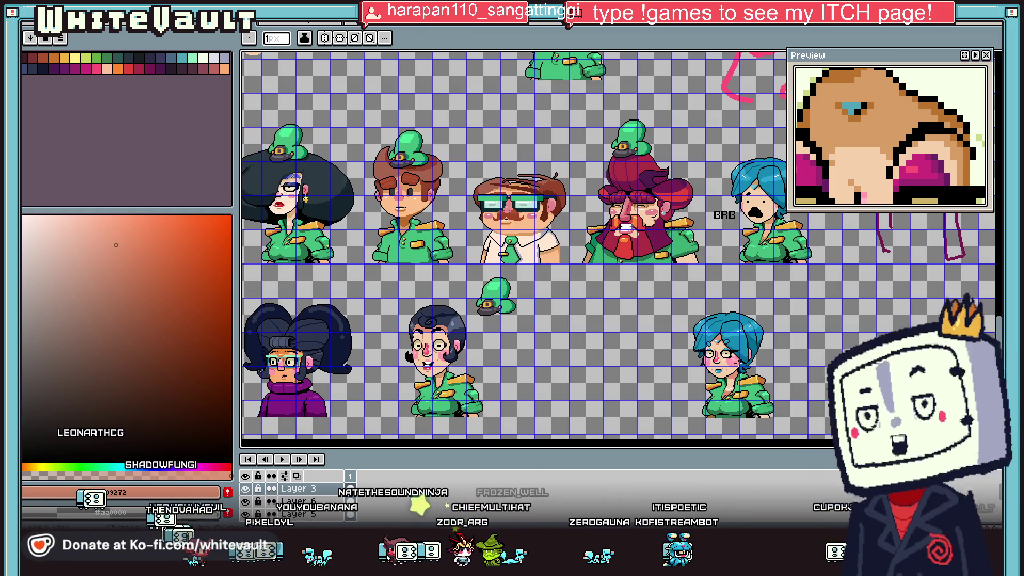
scroll(728, 367, "up", 3)
scroll(729, 367, "up", 1)
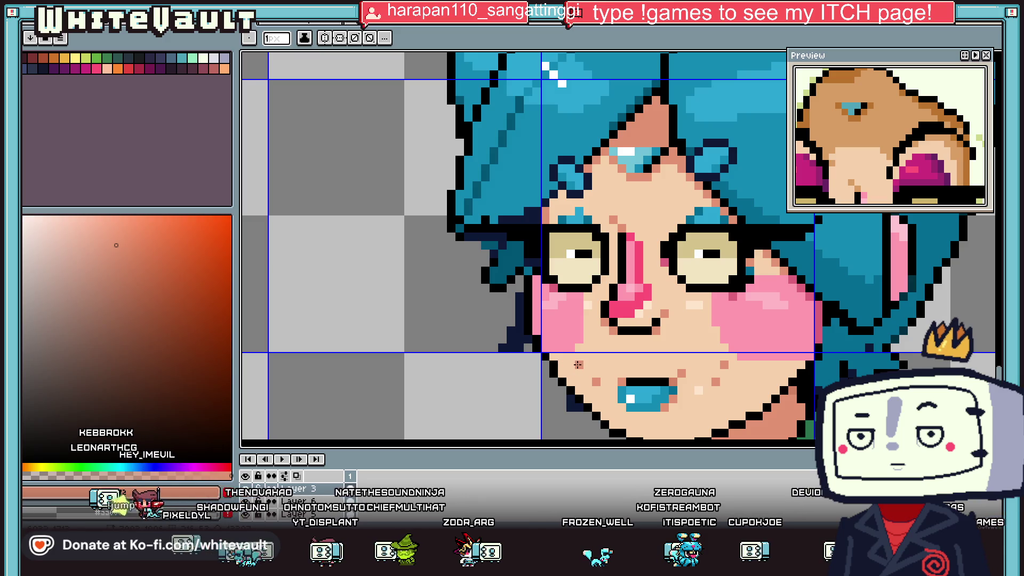
left_click(602, 374, "alt")
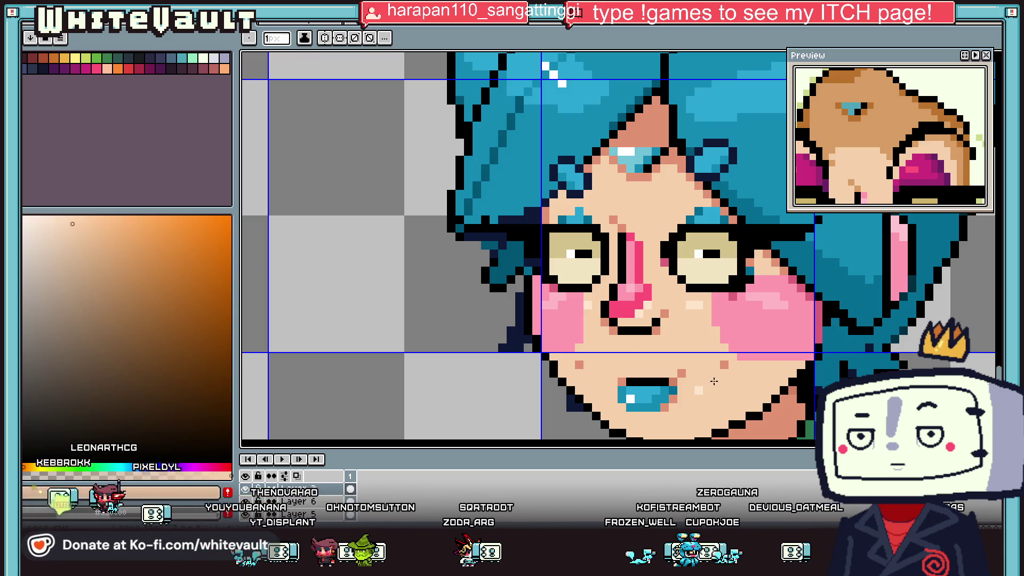
scroll(714, 381, "down", 1)
scroll(746, 382, "down", 2)
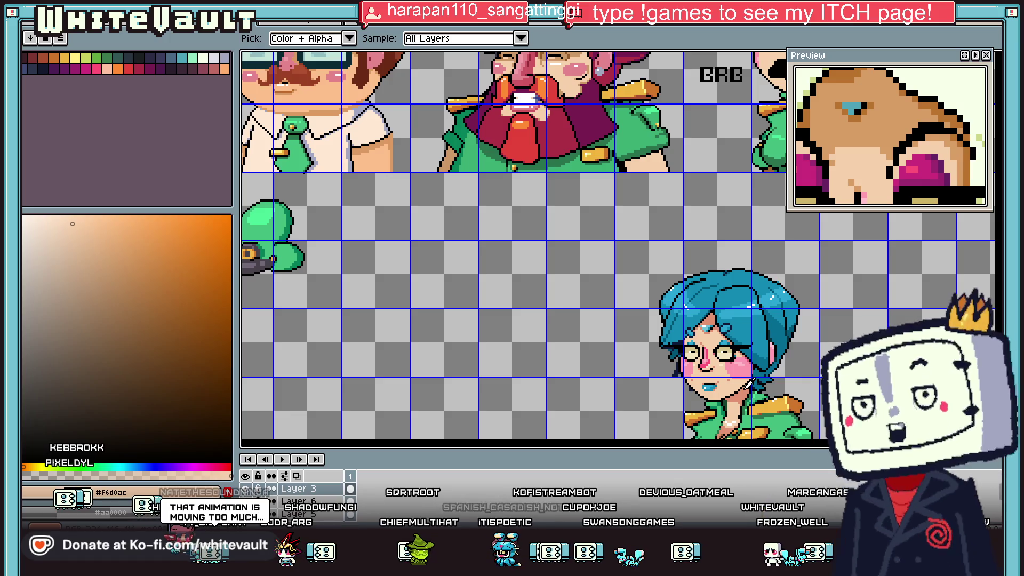
scroll(773, 362, "down", 2)
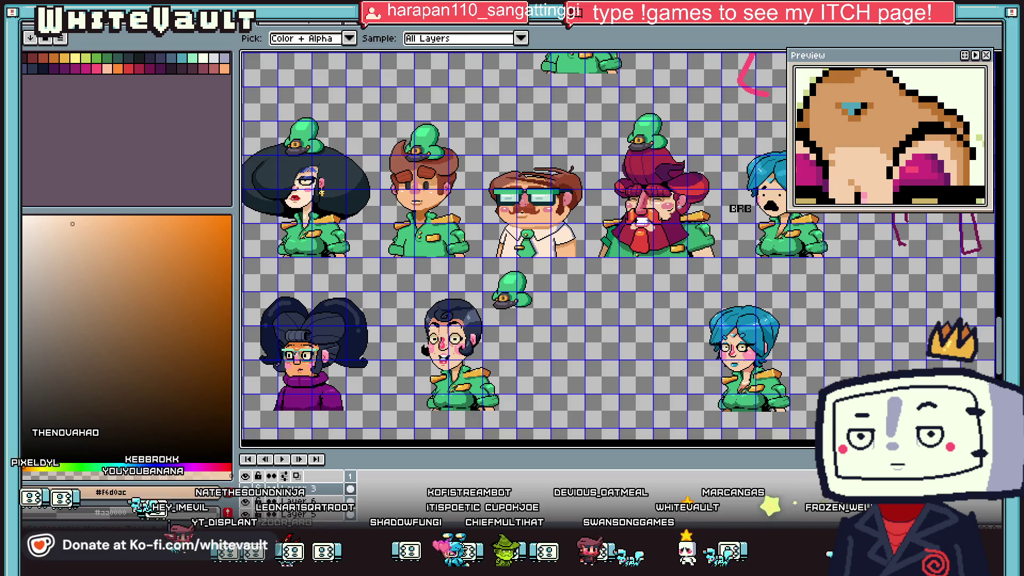
key("m")
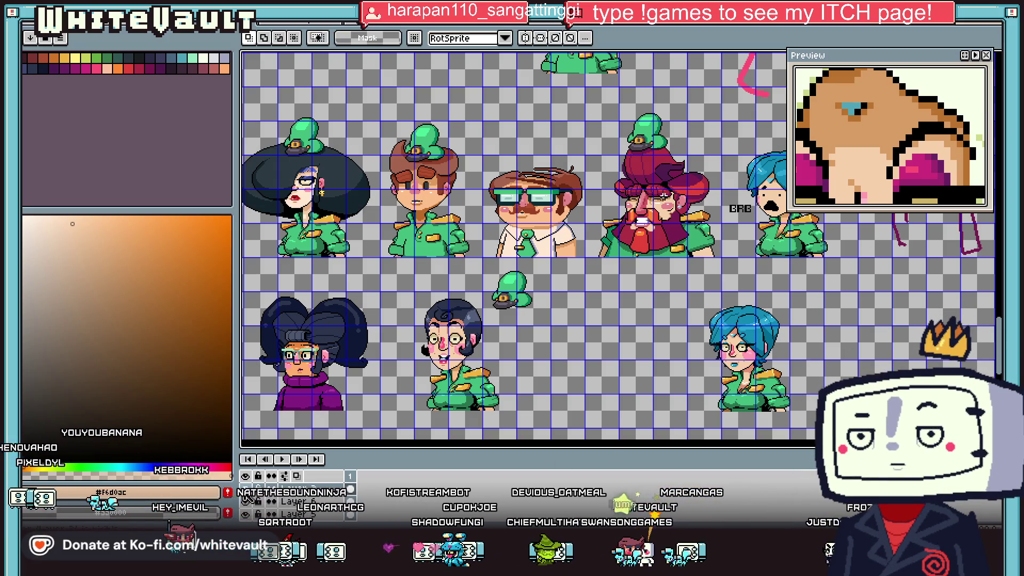
- Select the eyes and glasses, nudge them one pixel left, and drop them in place
scroll(738, 351, "up", 1)
scroll(740, 336, "up", 1)
left_click_drag(776, 296, 669, 361)
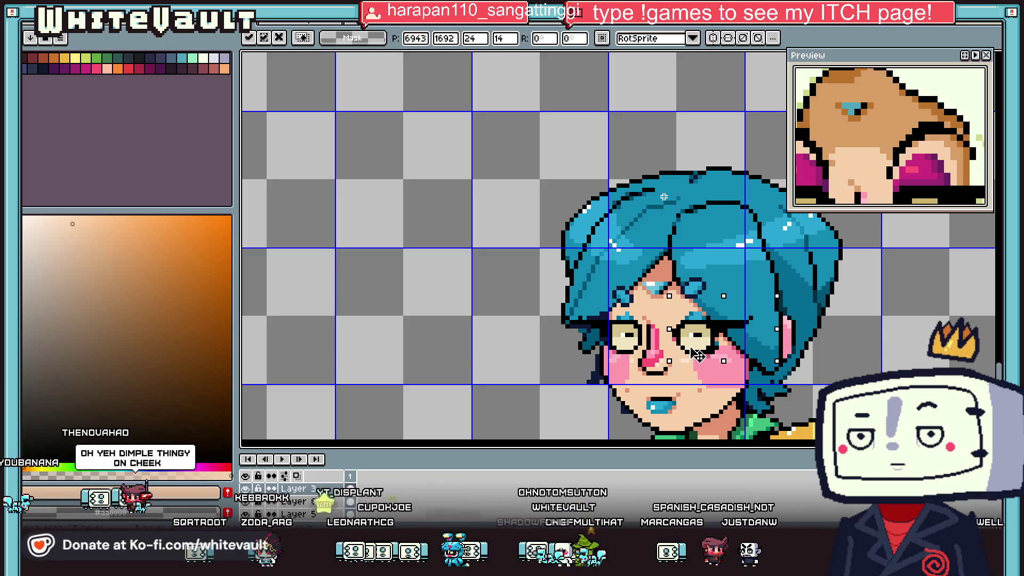
scroll(850, 374, "down", 2)
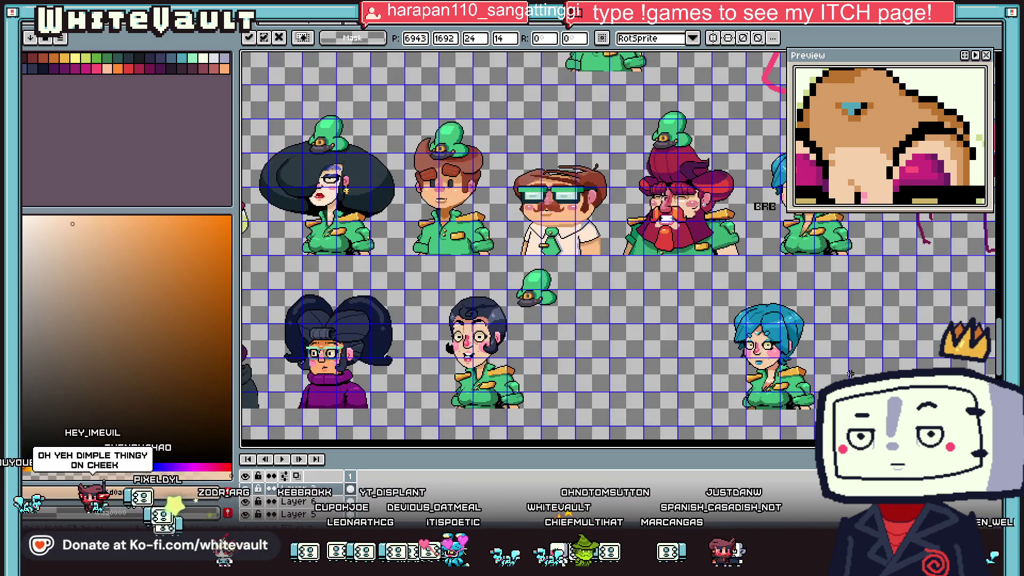
key("Return")
scroll(851, 374, "up", 2)
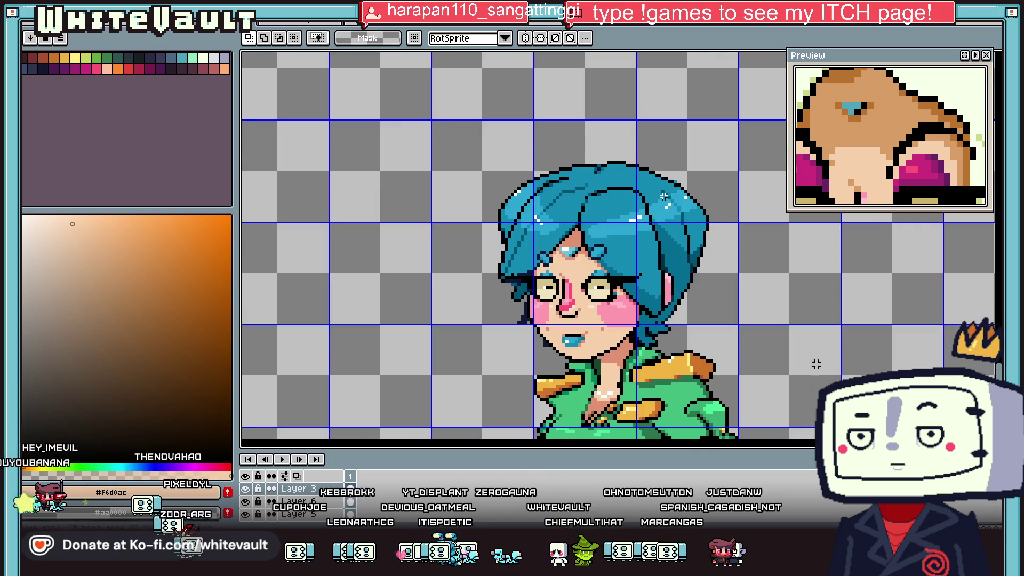
scroll(663, 196, "up", 1)
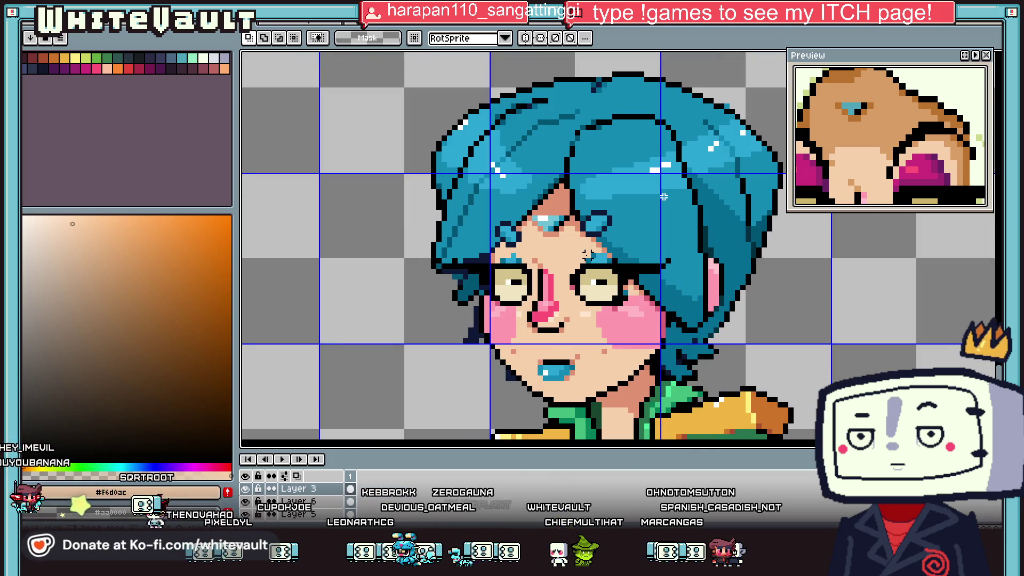
key("Left")
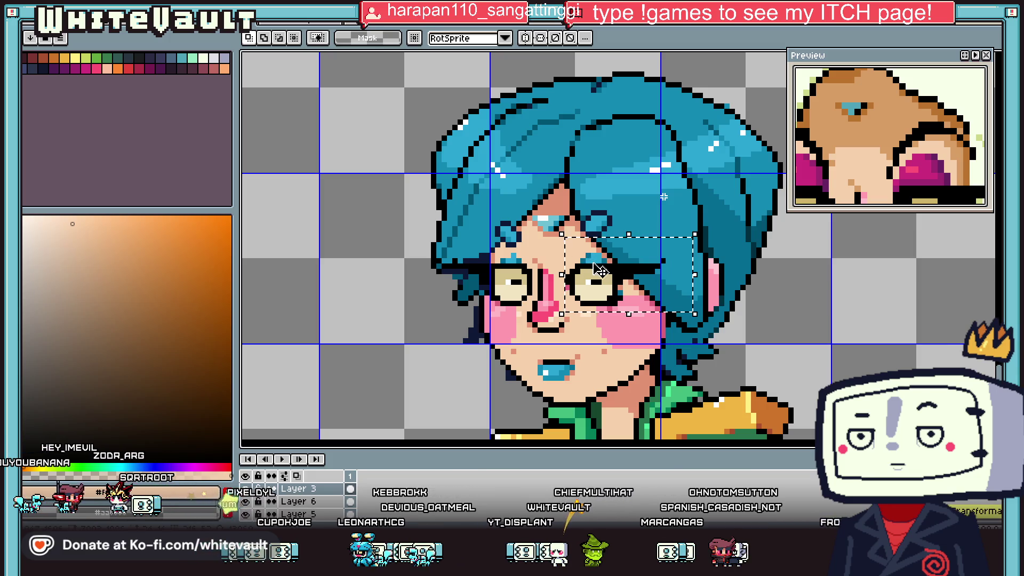
key("ctrl+d")
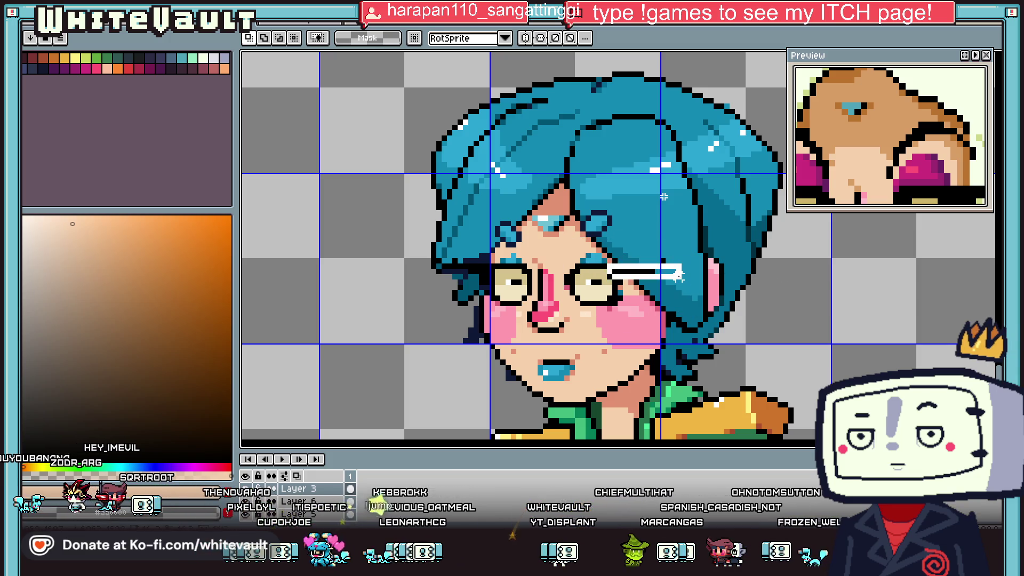
- Reselect the wider eye-and-glasses area and transform it again
left_click_drag(678, 275, 684, 282)
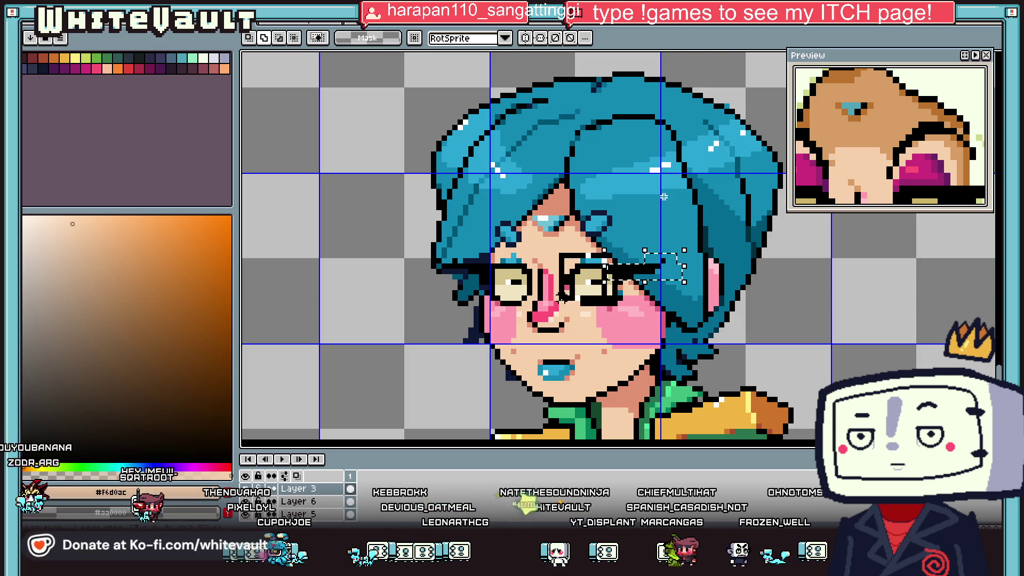
left_click_drag(562, 249, 690, 315)
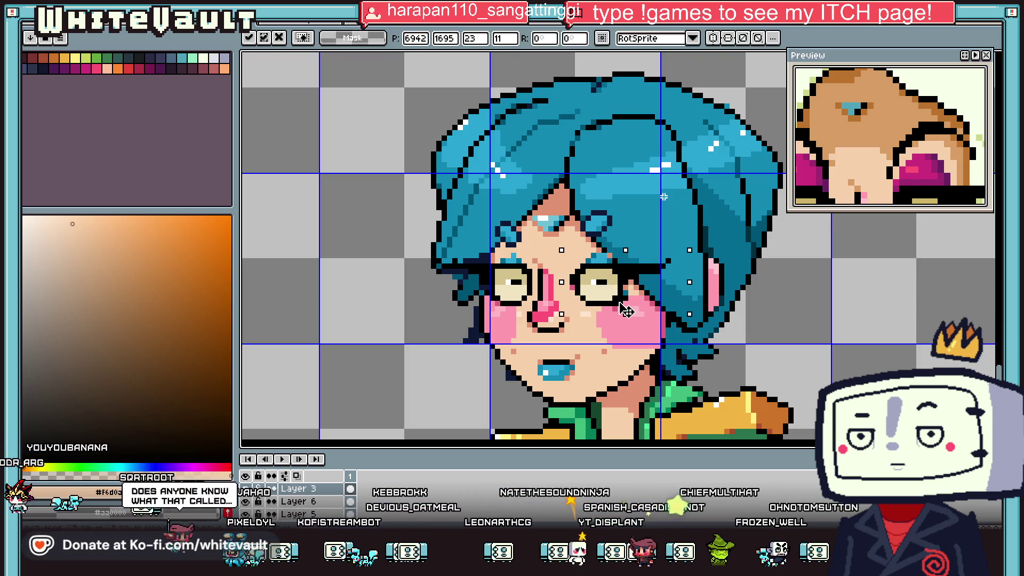
scroll(624, 308, "down", 4)
scroll(625, 303, "up", 2)
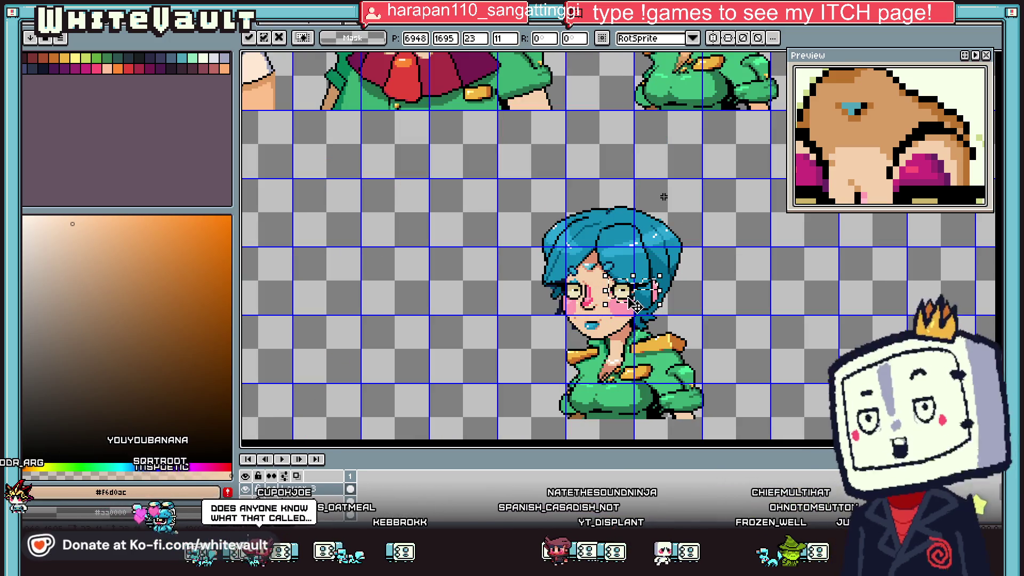
scroll(637, 305, "up", 1)
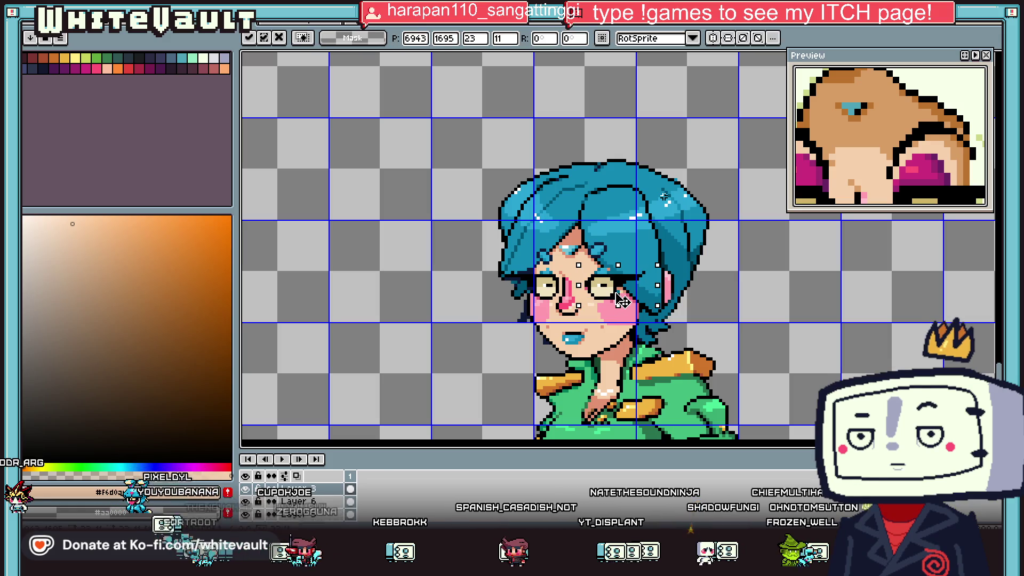
scroll(620, 301, "down", 1)
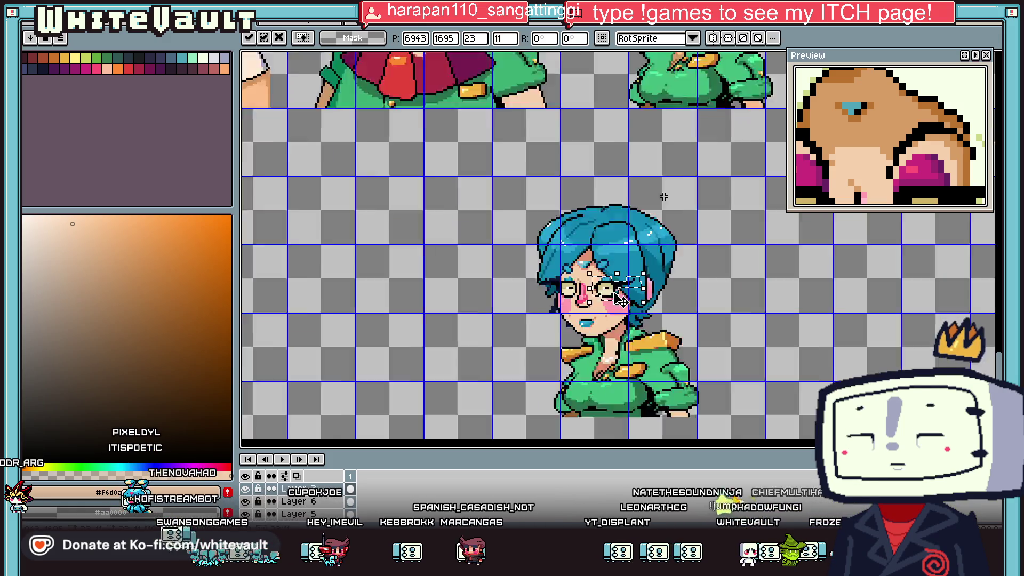
scroll(661, 297, "down", 1)
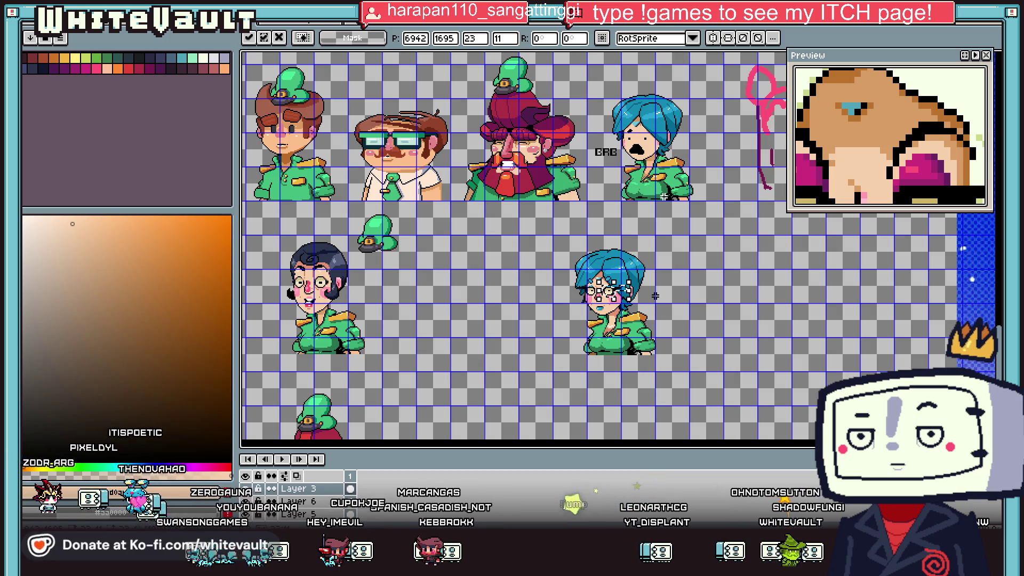
left_click(683, 300)
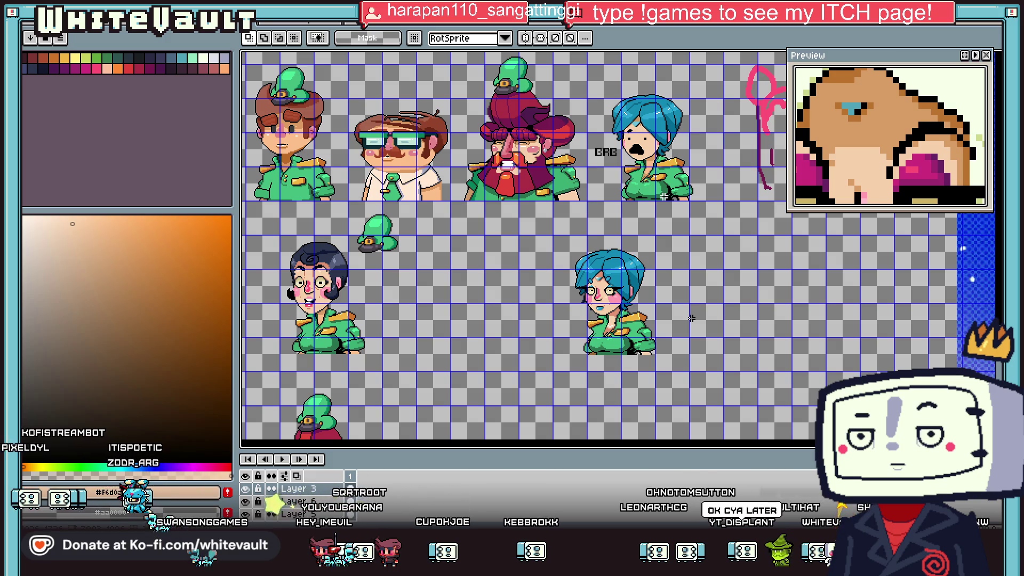
key("ctrl+z")
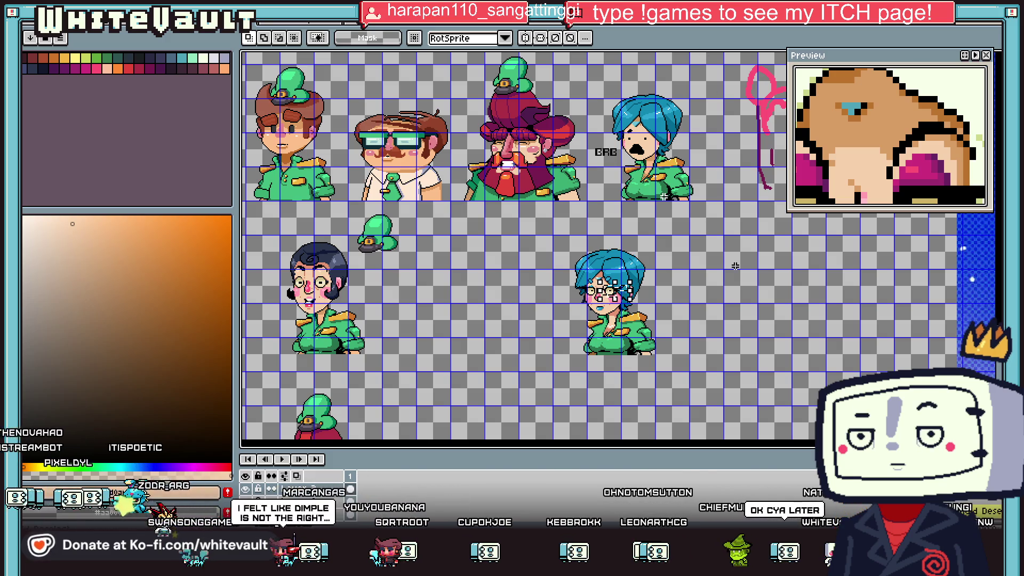
key("ctrl+t")
scroll(735, 265, "down", 2)
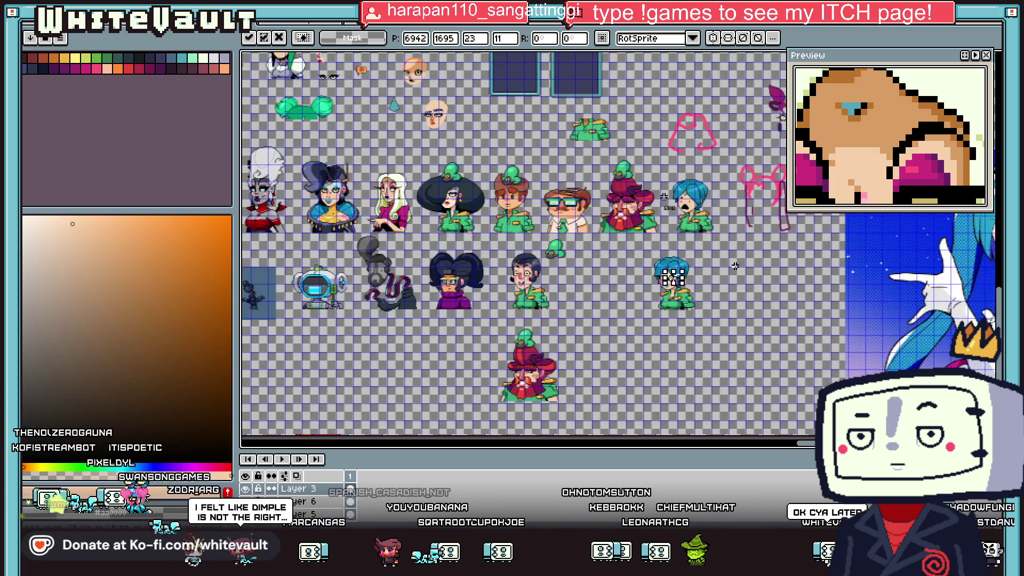
key("Return")
- Add two black pixels at the edge of the glasses
scroll(664, 197, "up", 2)
scroll(664, 197, "up", 1)
scroll(663, 196, "up", 1)
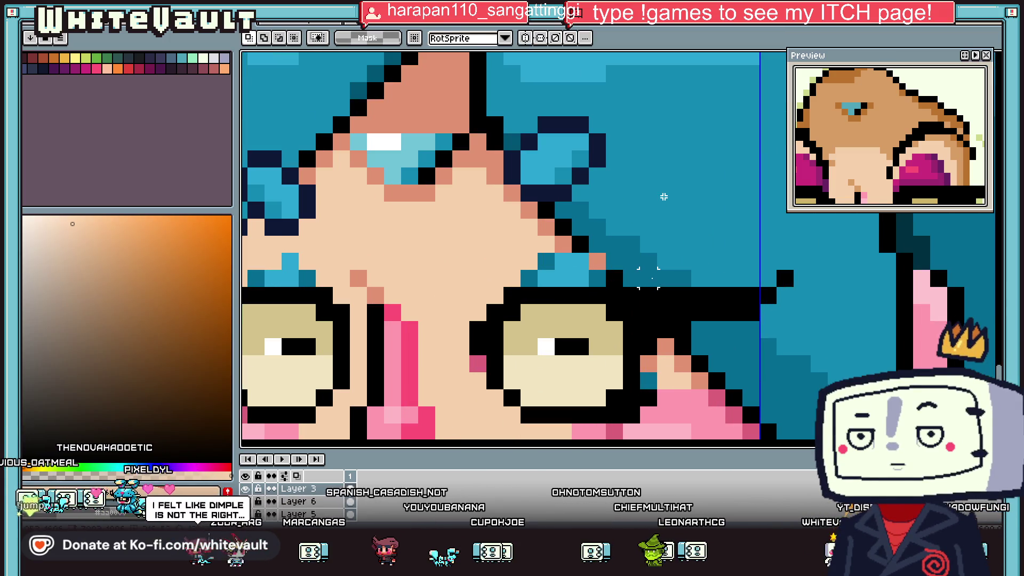
key("b")
left_click(609, 272, "alt")
left_click(597, 261)
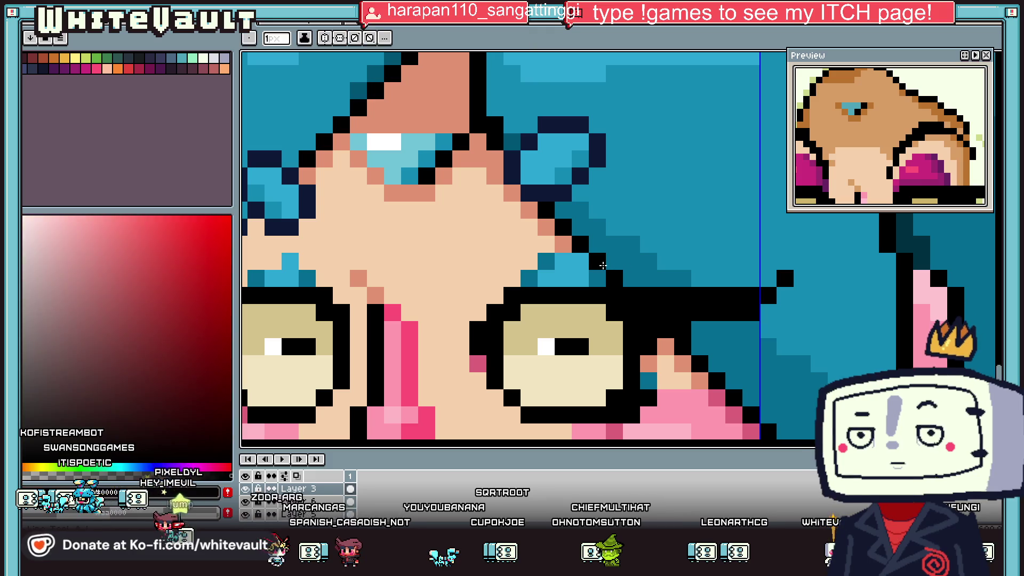
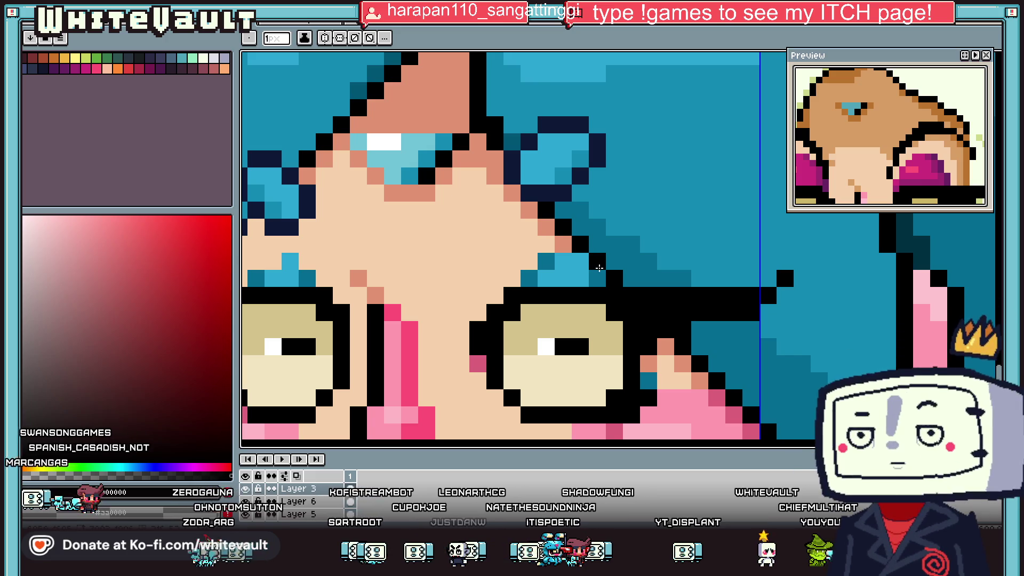
- Flatten Layer 6 and the other layers into one Flattened layer, then marquee the lower blue-haired girl
scroll(599, 267, "down", 3)
scroll(600, 268, "down", 1)
scroll(600, 267, "up", 3)
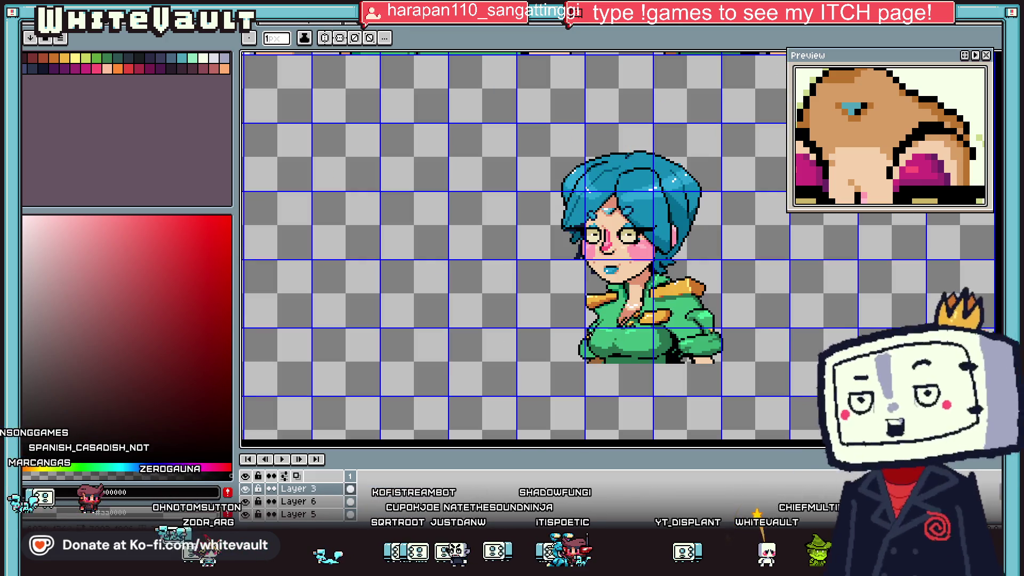
scroll(607, 257, "down", 3)
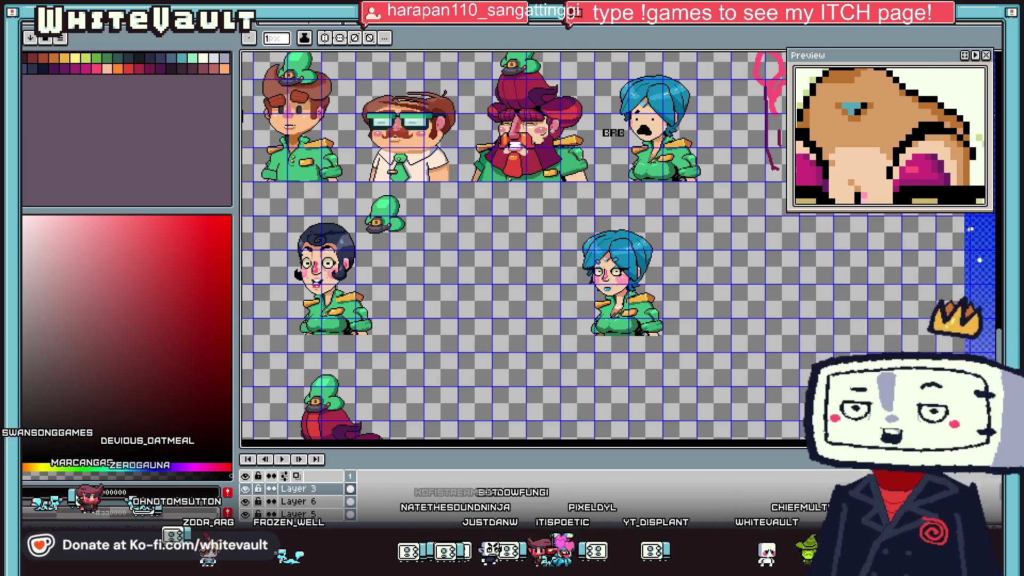
left_click(997, 59)
left_click(319, 501)
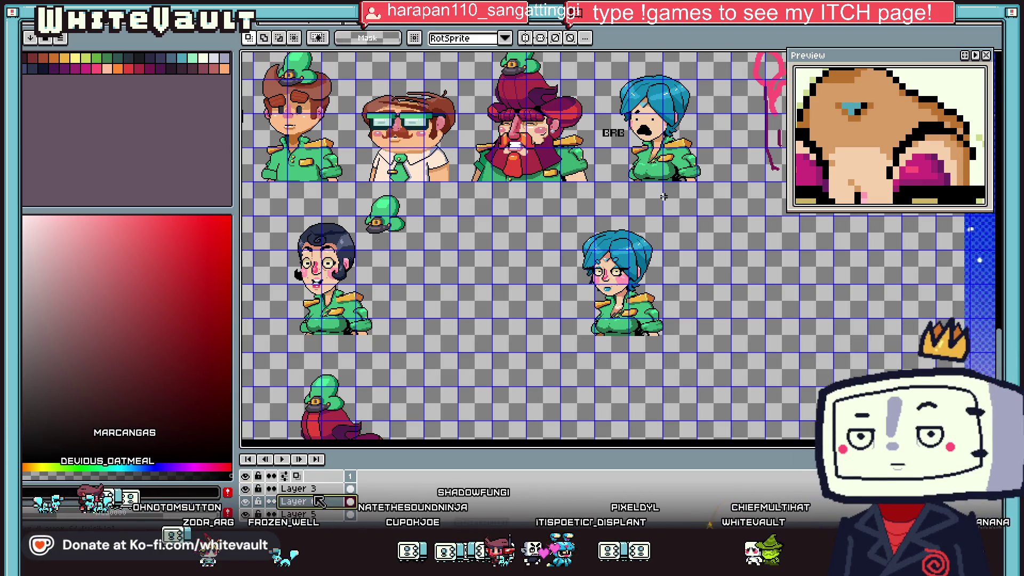
right_click(318, 501)
left_click(341, 504)
left_click_drag(548, 215, 696, 362)
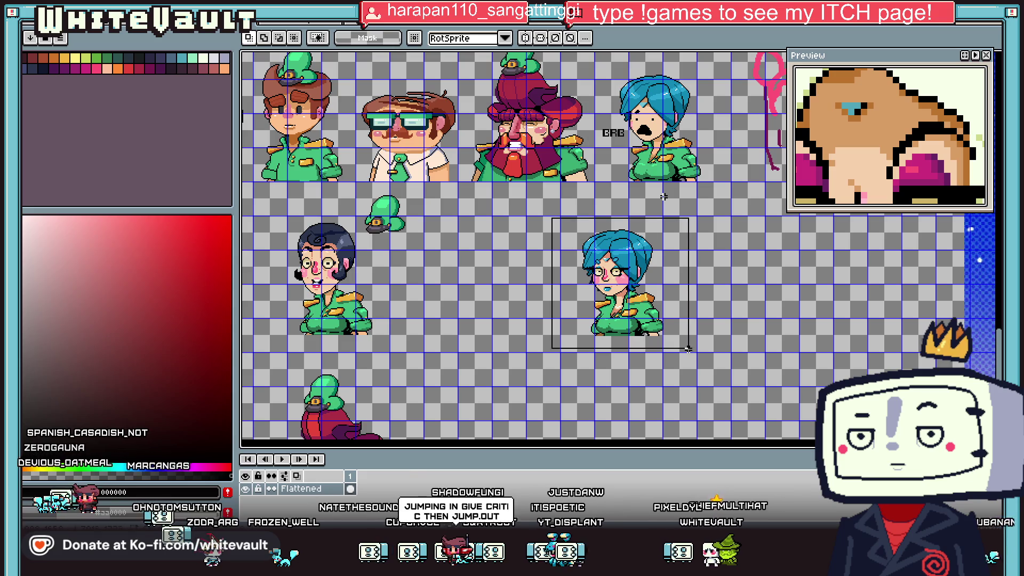
scroll(673, 337, "down", 2)
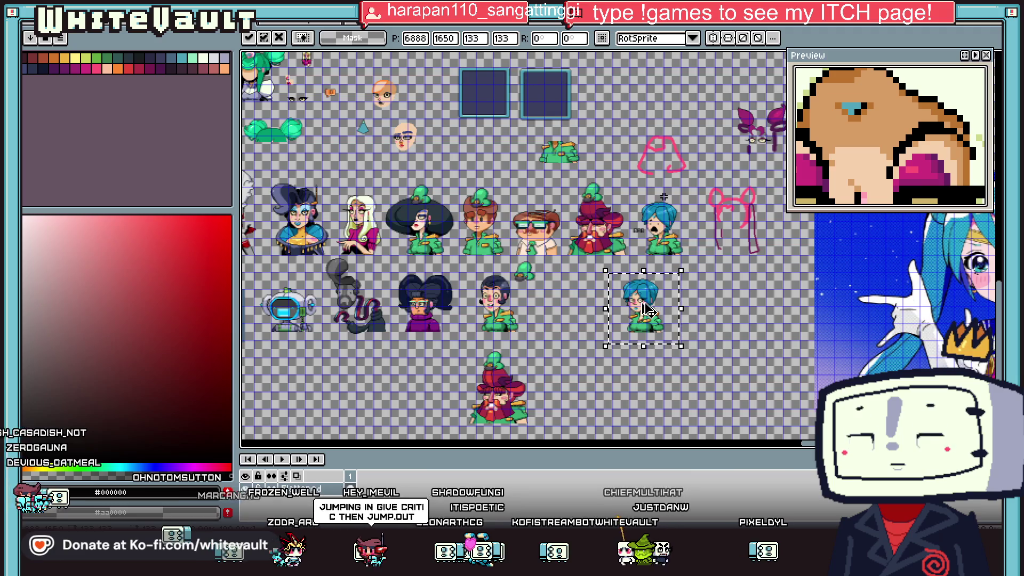
- Select the upper shouting blue-haired girl sprite and flatten the remaining layers
key("ctrl+d")
scroll(709, 320, "up", 2)
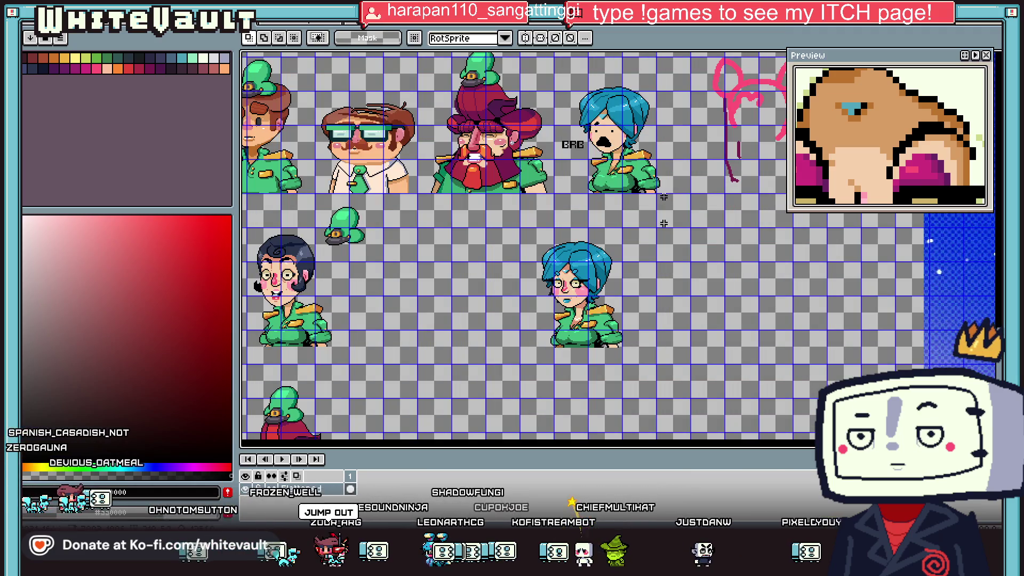
key("ctrl+shift+d")
key("ctrl+d")
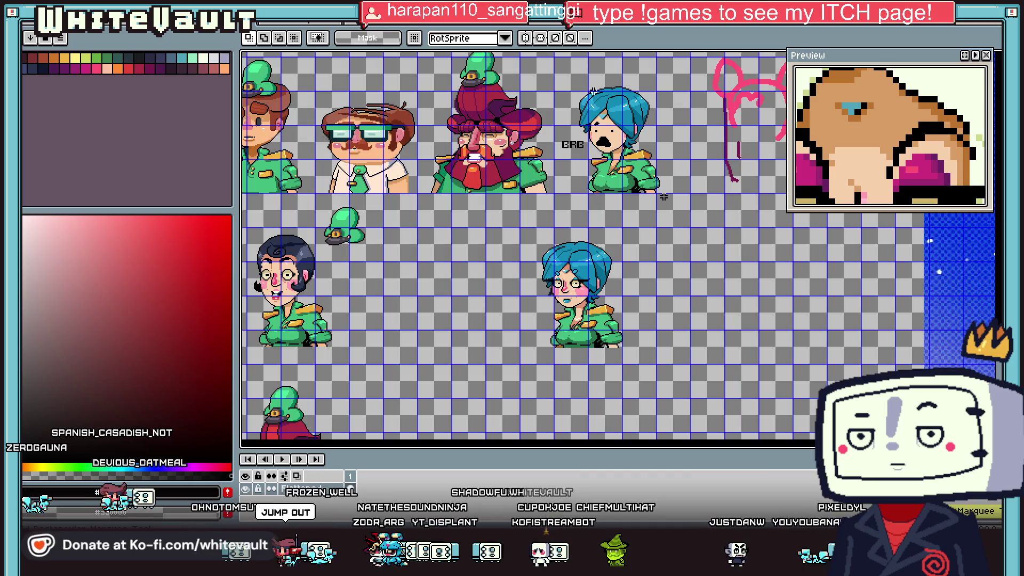
left_click_drag(556, 77, 676, 215)
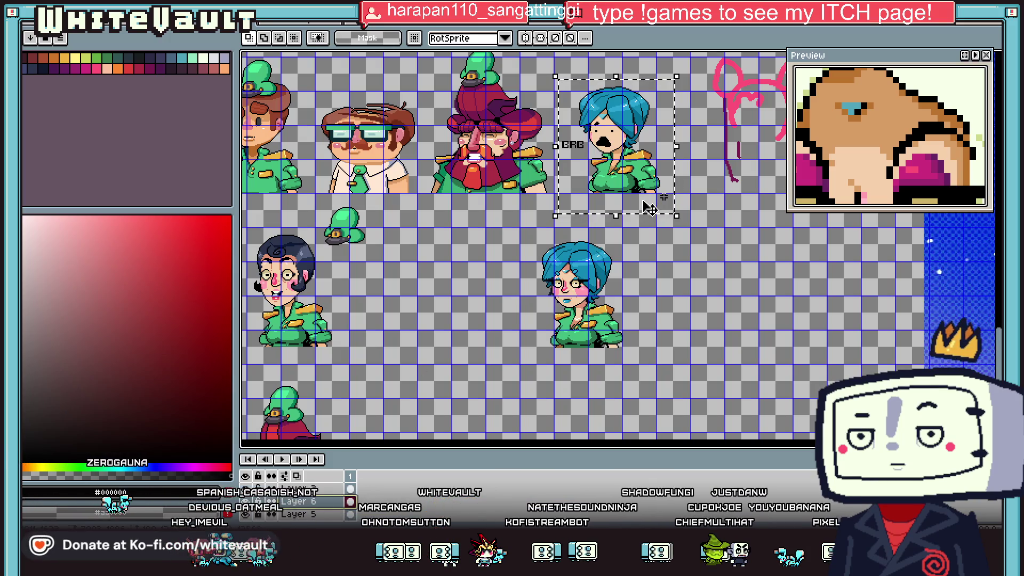
right_click(309, 501)
left_click(330, 480)
- Move the shouting sprite beside the other blue-haired girl and nudge both down to line up
left_click_drag(632, 189, 483, 354)
scroll(486, 367, "up", 2)
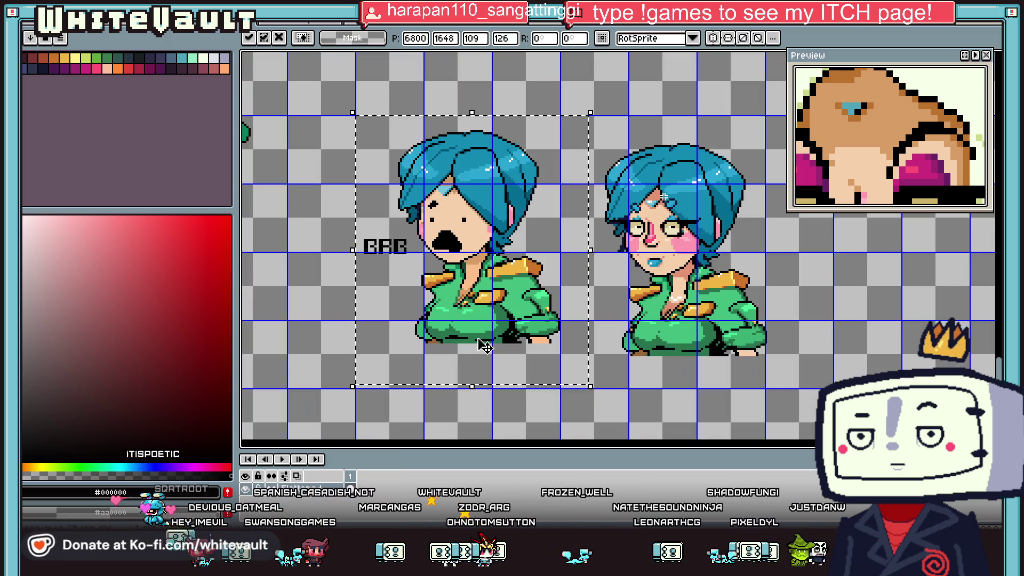
key("Down")
key("Down")
key("Down")
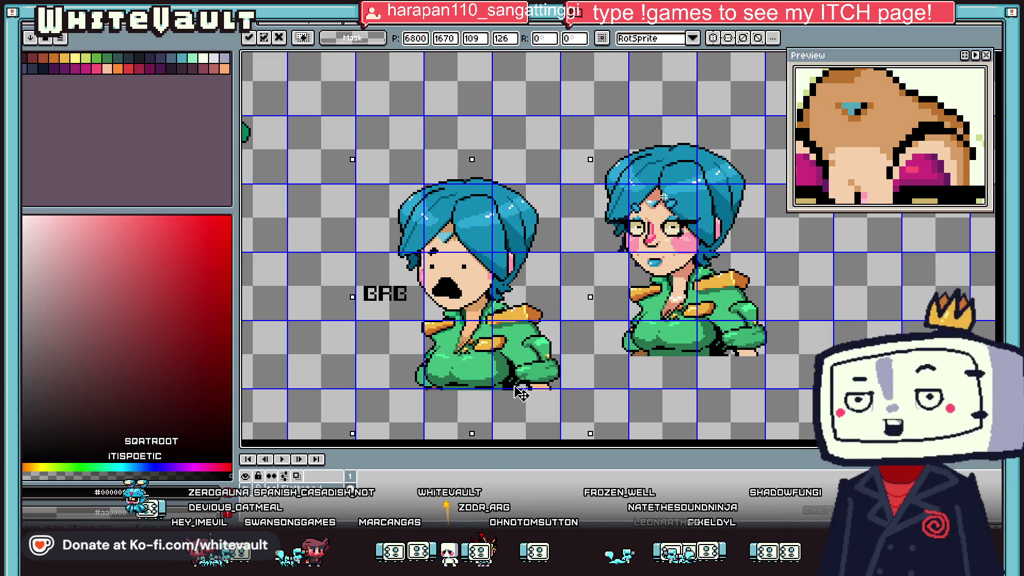
scroll(735, 373, "down", 2)
left_click_drag(651, 236, 798, 392)
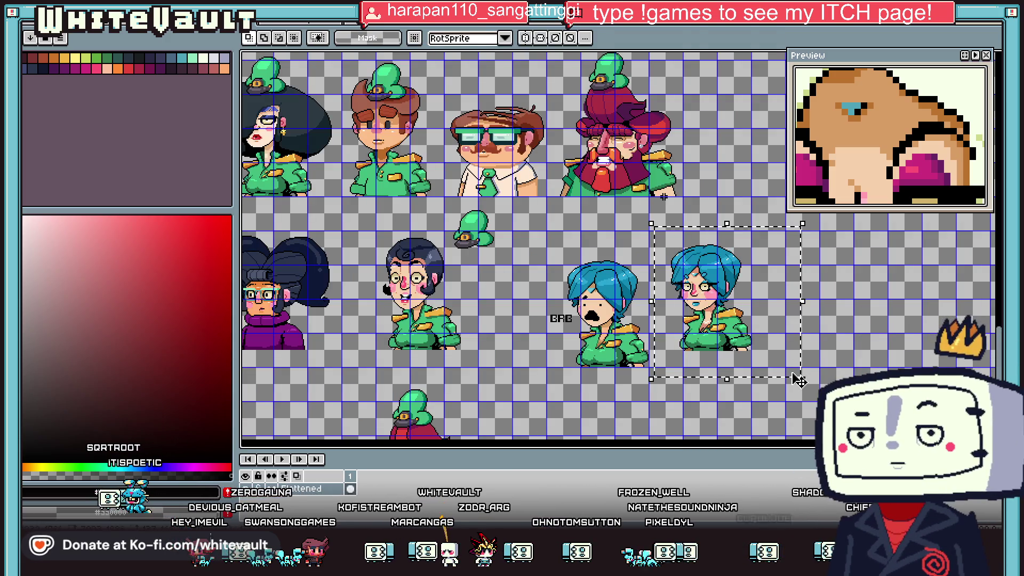
key("Down")
key("Down")
key("Down")
key("Return")
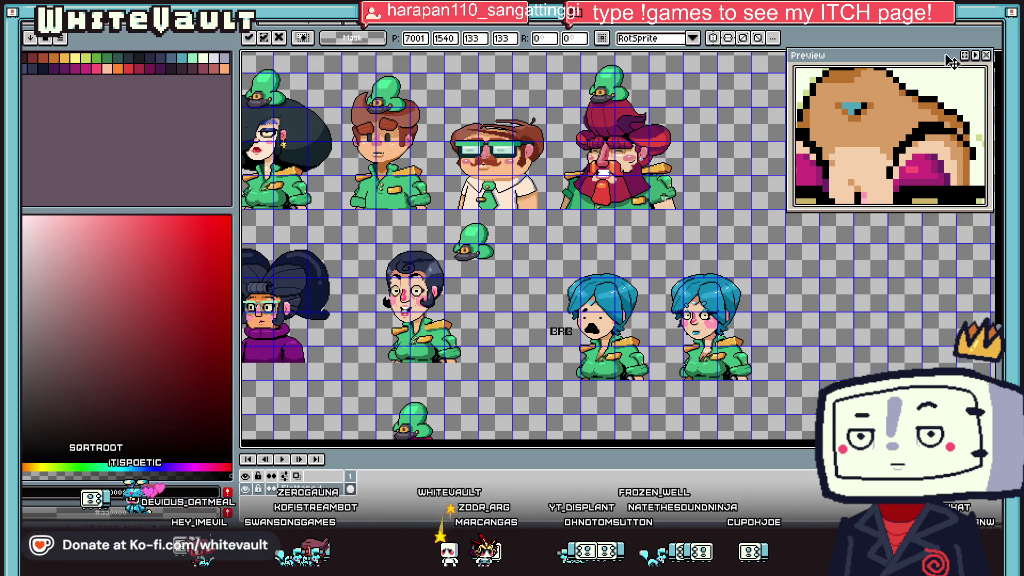
- Paste a copy of the blue-haired girl into the top row beside the bearded character
left_click_drag(746, 329, 501, 398)
key("ctrl+v")
mouse_move(347, 160)
left_mouse_down()
mouse_move(471, 235)
mouse_move(488, 261)
left_mouse_up()
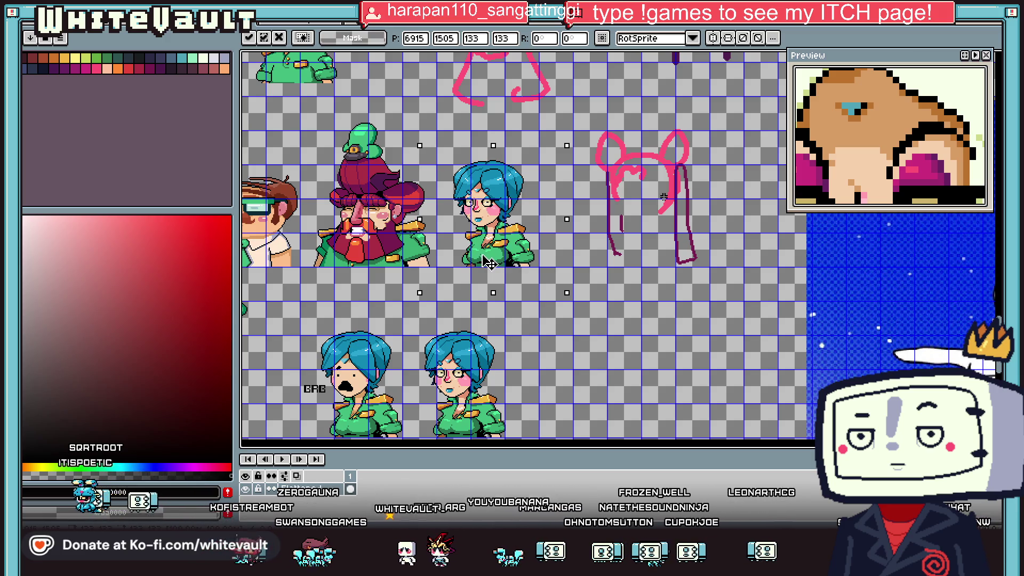
- Commit the girl copy and paste a green hat from another character onto her head
scroll(487, 261, "down", 2)
scroll(368, 266, "up", 2)
key("Return")
mouse_move(319, 273)
left_mouse_down()
mouse_move(392, 330)
mouse_move(634, 168)
left_mouse_up()
key("ctrl+c")
key("ctrl+v")
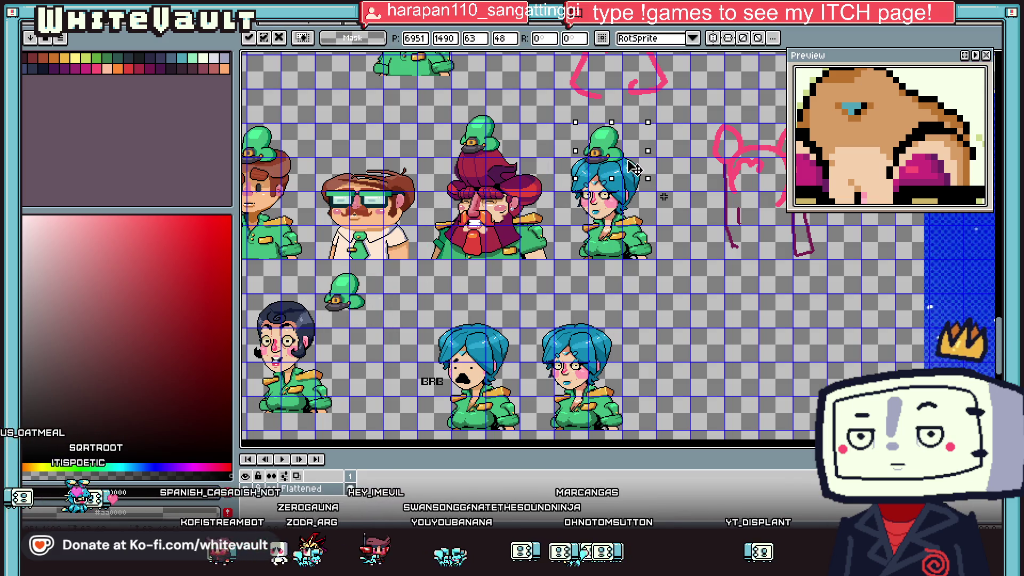
key("Return")
- Marquee the pink ear and hair sketch and delete it
scroll(634, 168, "down", 2)
scroll(588, 143, "up", 2)
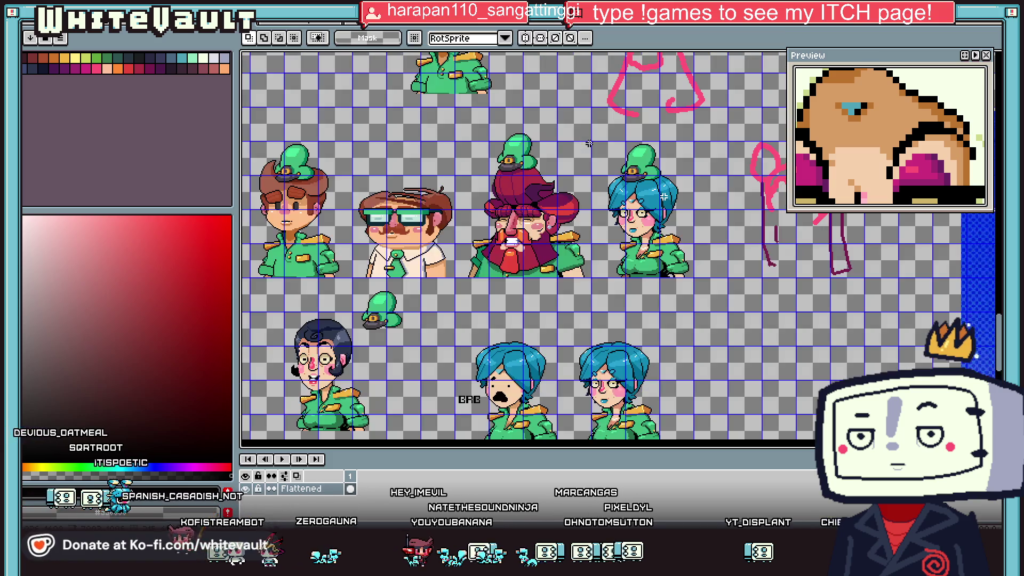
scroll(617, 160, "up", 2)
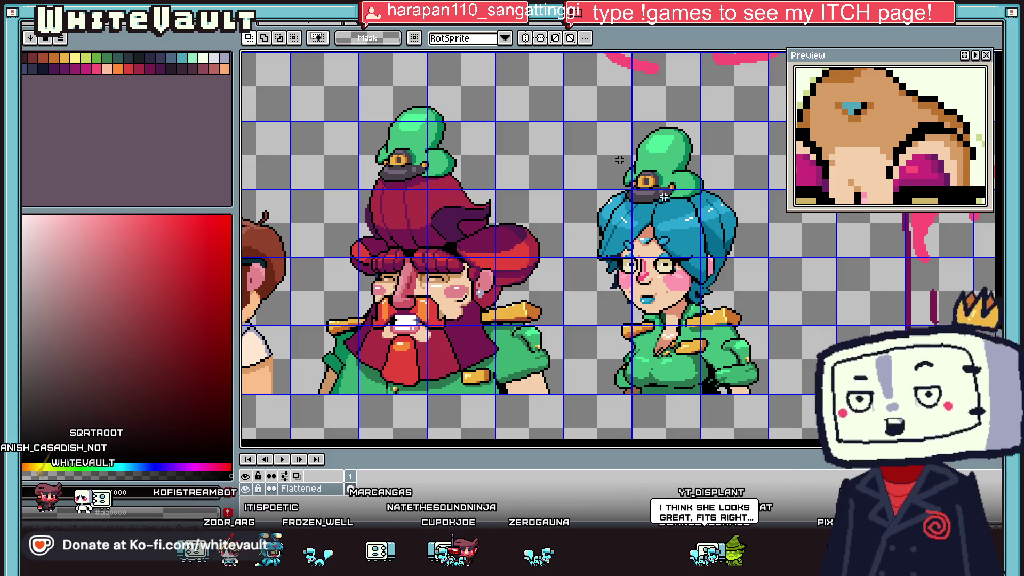
scroll(471, 185, "down", 1)
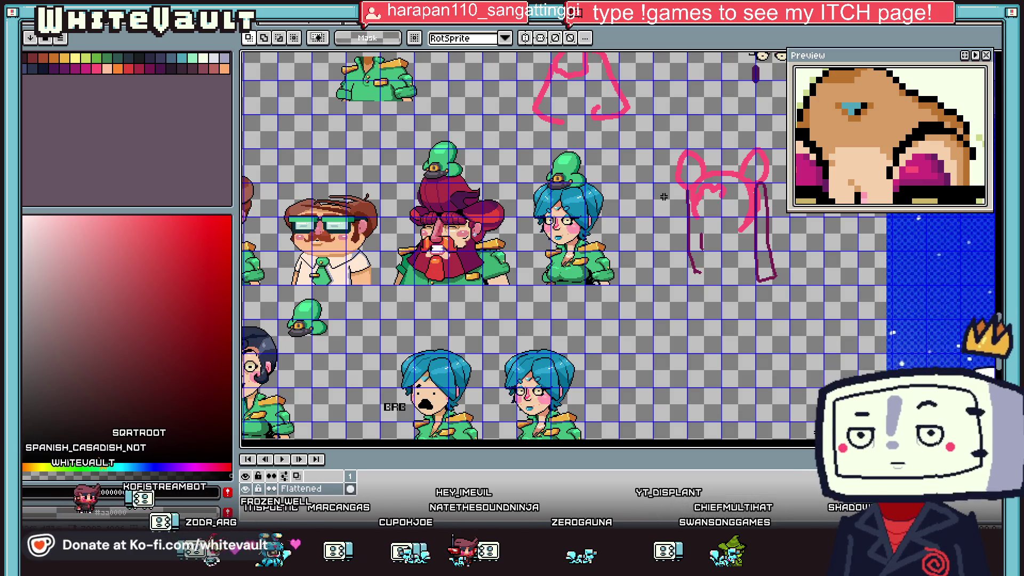
scroll(663, 197, "down", 1)
scroll(664, 196, "up", 1)
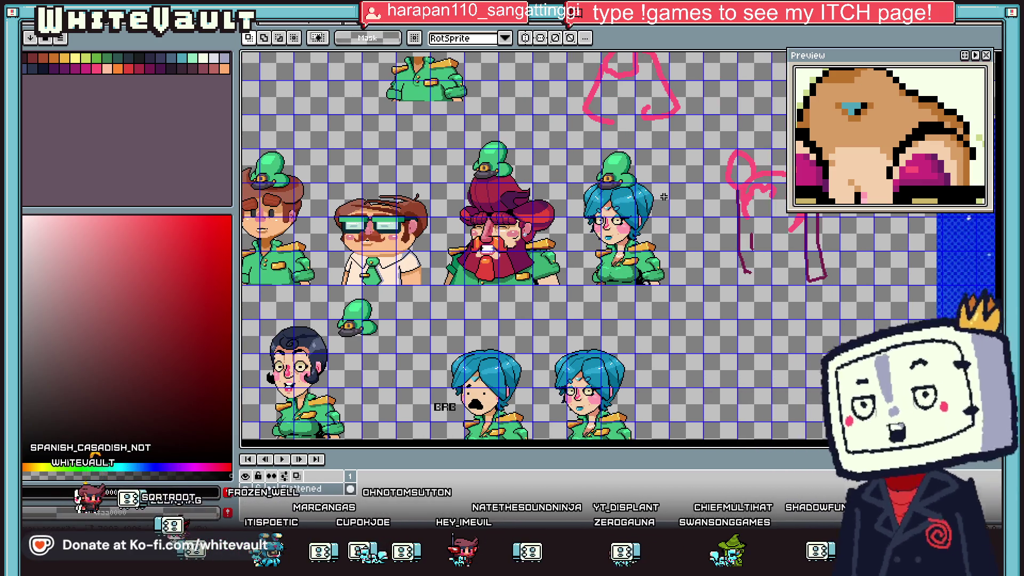
left_click_drag(636, 129, 789, 307)
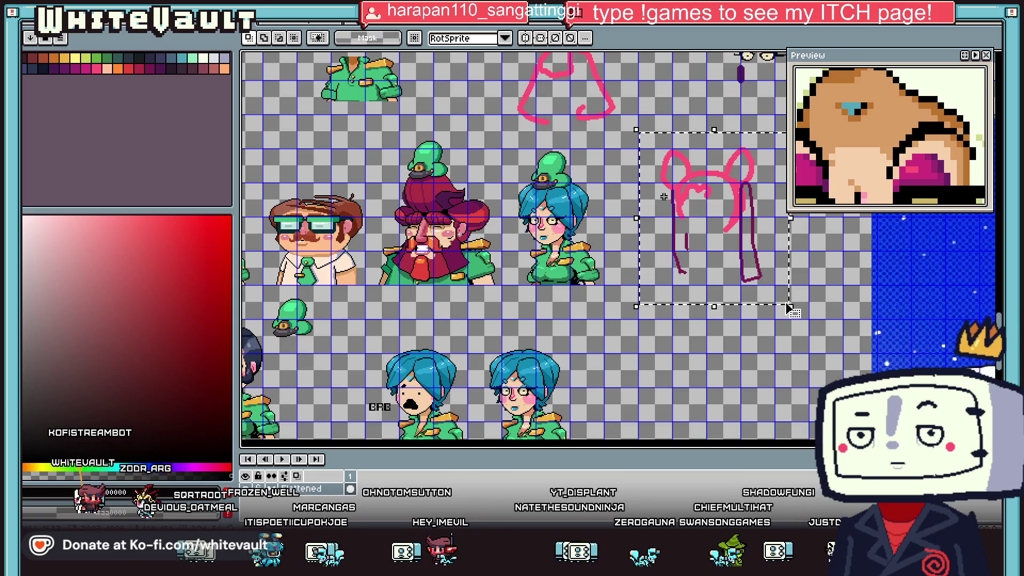
key("Delete")
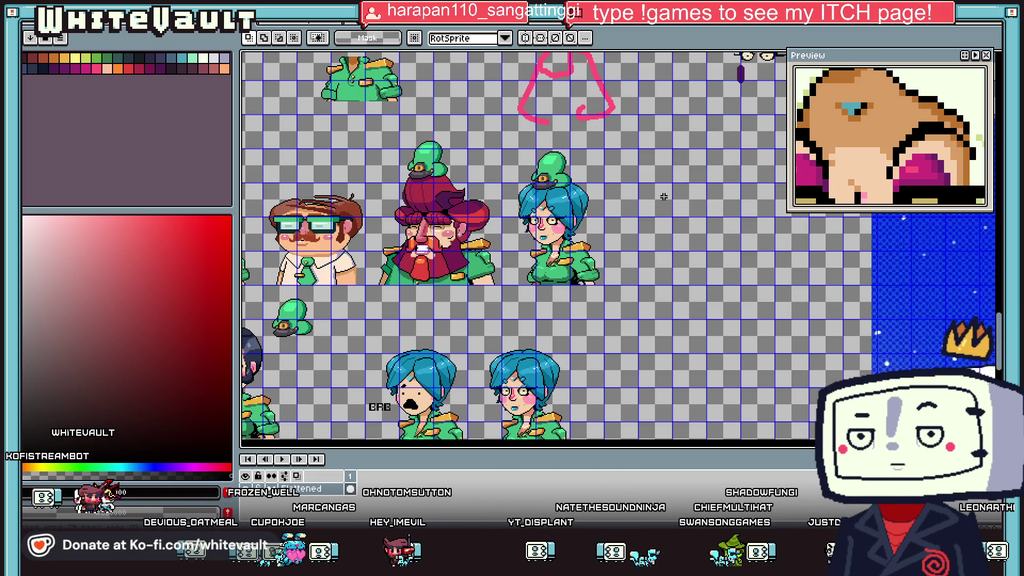
scroll(663, 197, "left", 5)
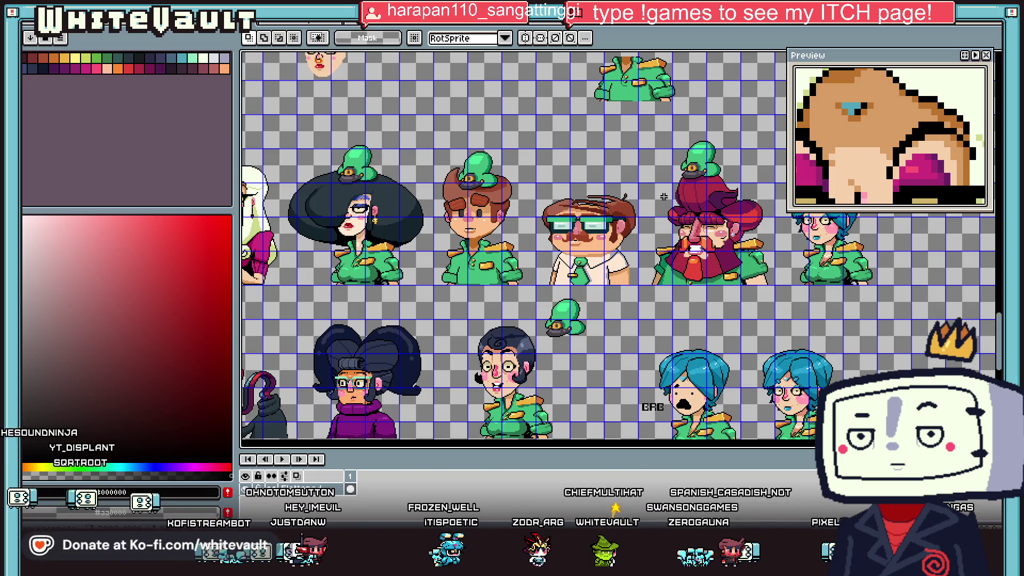
- Select the second small character sprite and move it to the right
scroll(664, 197, "down", 2)
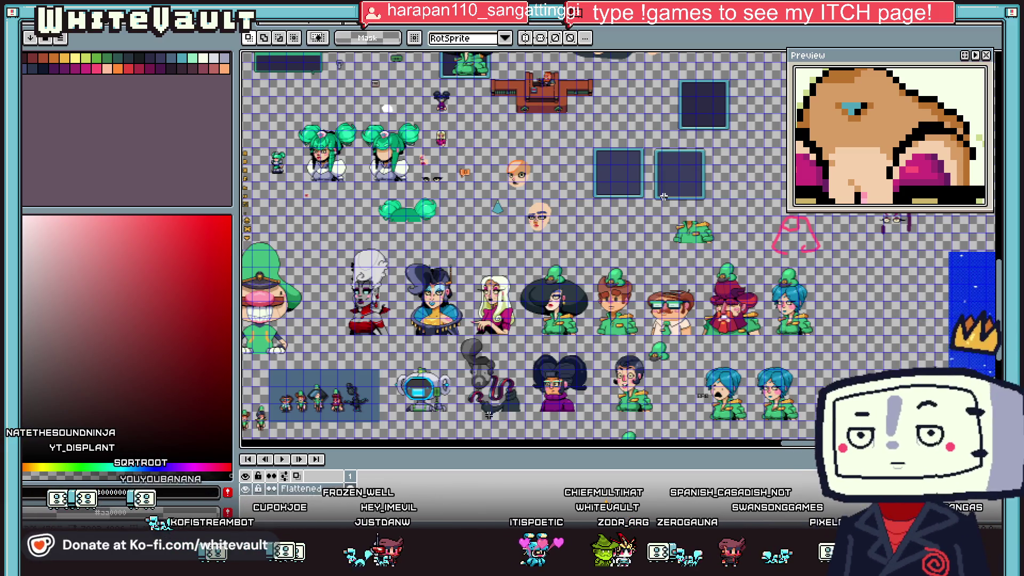
scroll(664, 197, "left", 3)
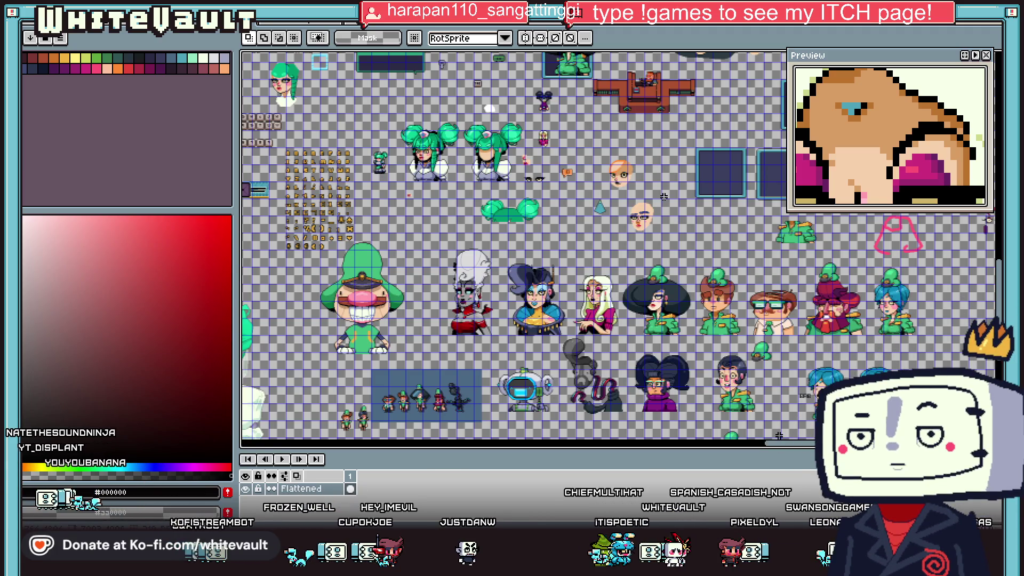
scroll(664, 197, "up", 1)
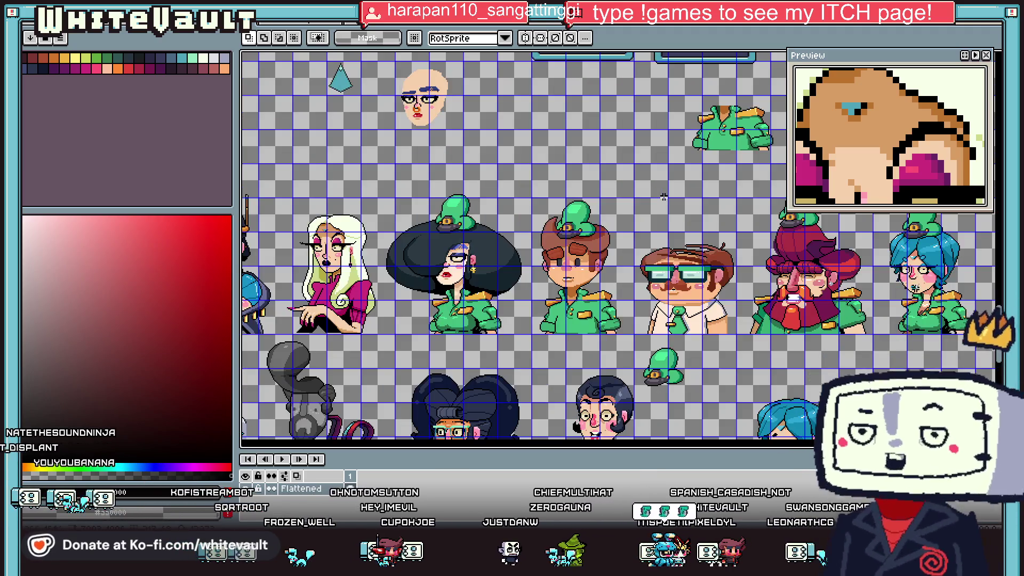
scroll(663, 196, "down", 2)
scroll(663, 197, "up", 1)
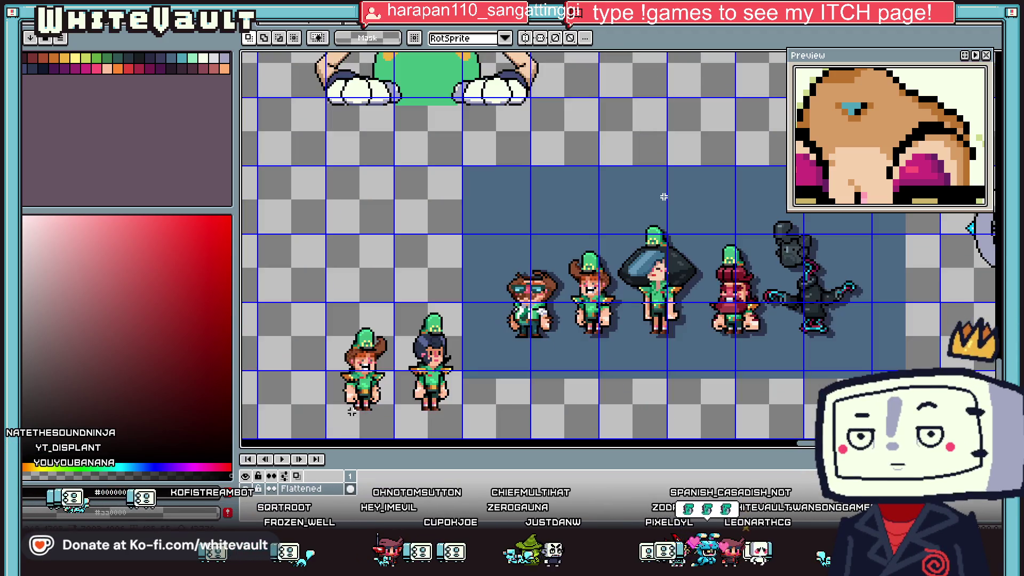
left_click_drag(390, 307, 448, 421)
scroll(455, 398, "down", 1)
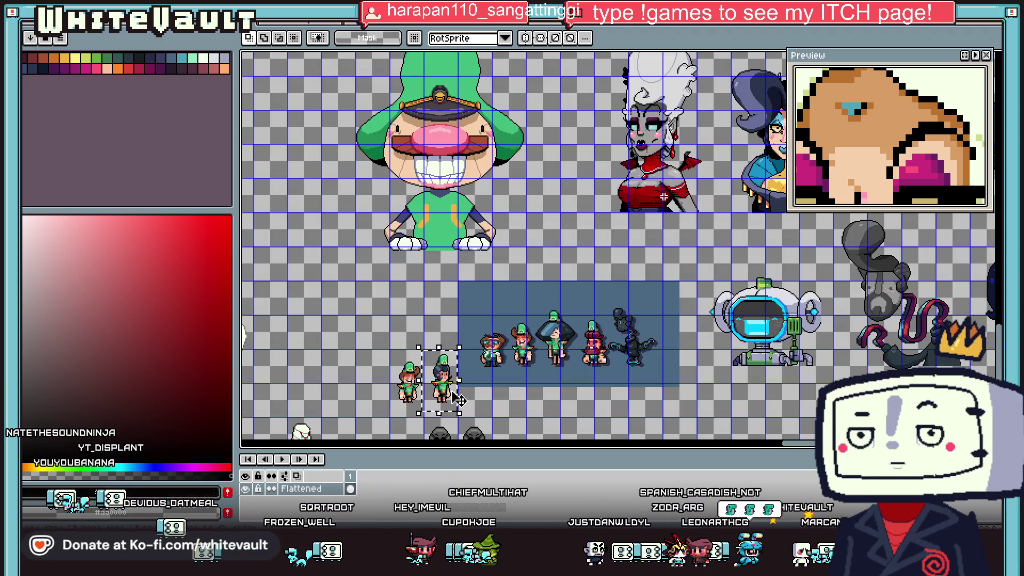
left_click_drag(456, 400, 757, 364)
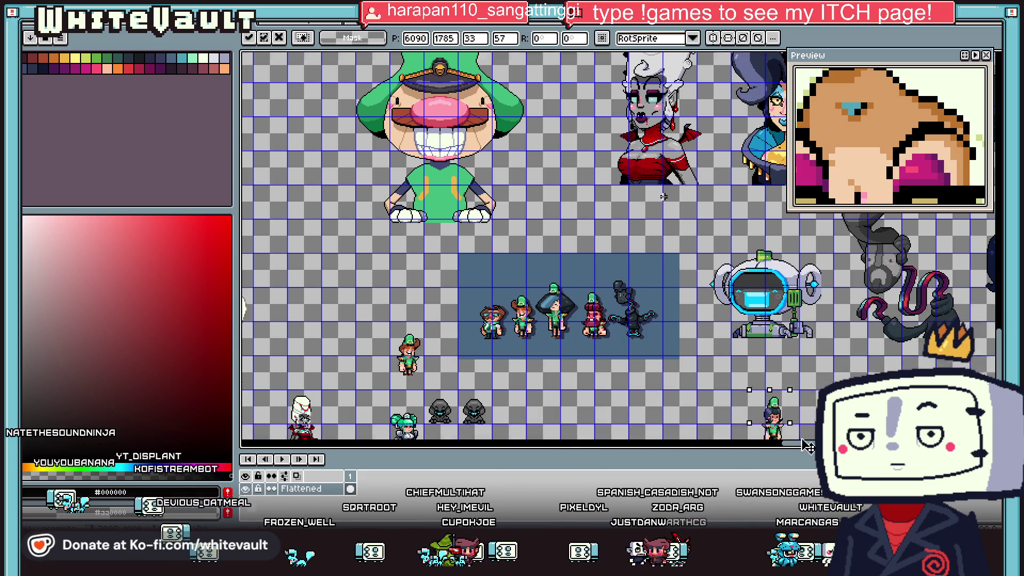
key("Return")
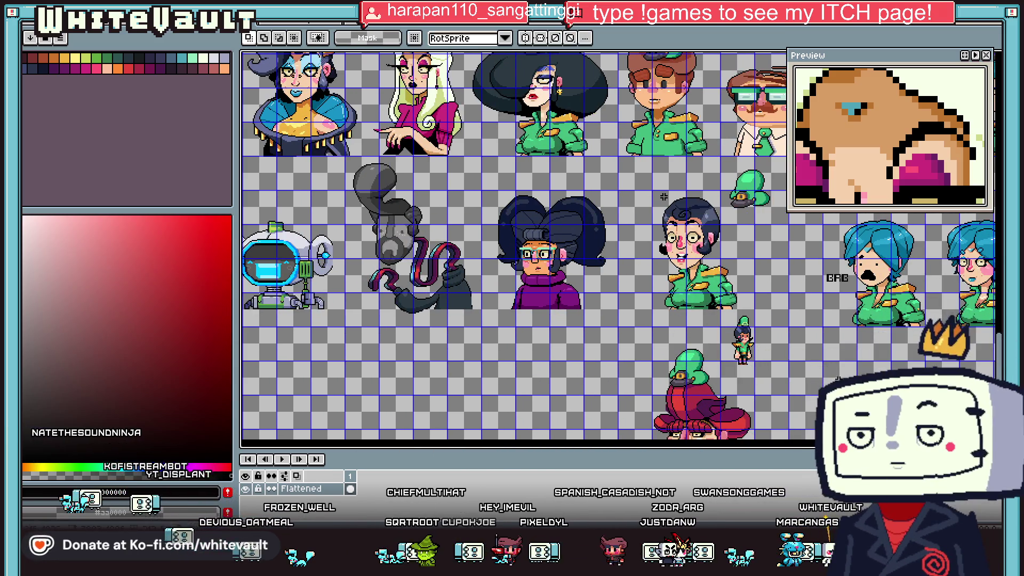
- Reselect the small moved sprite and reposition it to a new spot
scroll(615, 339, "down", 1)
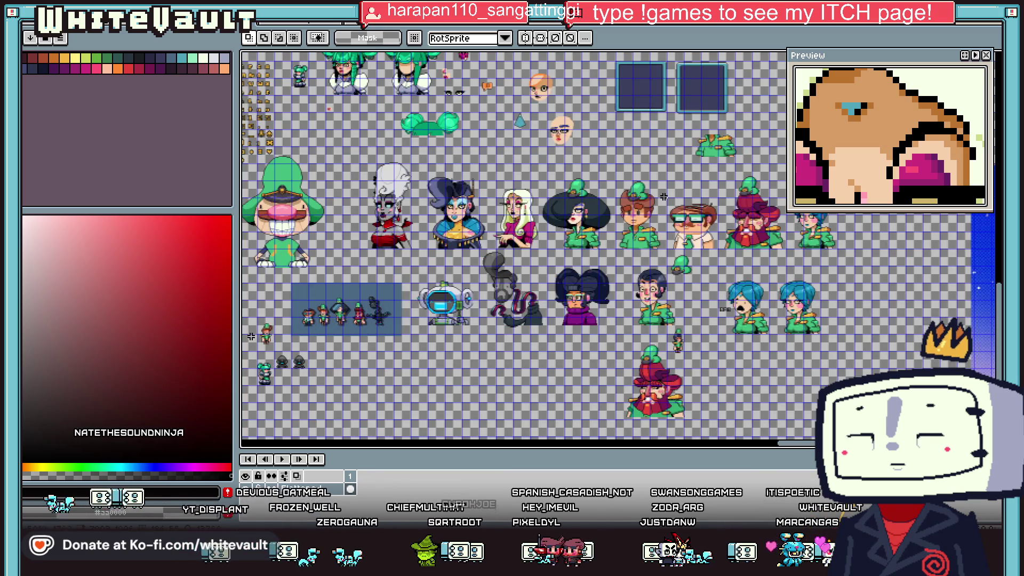
key("m")
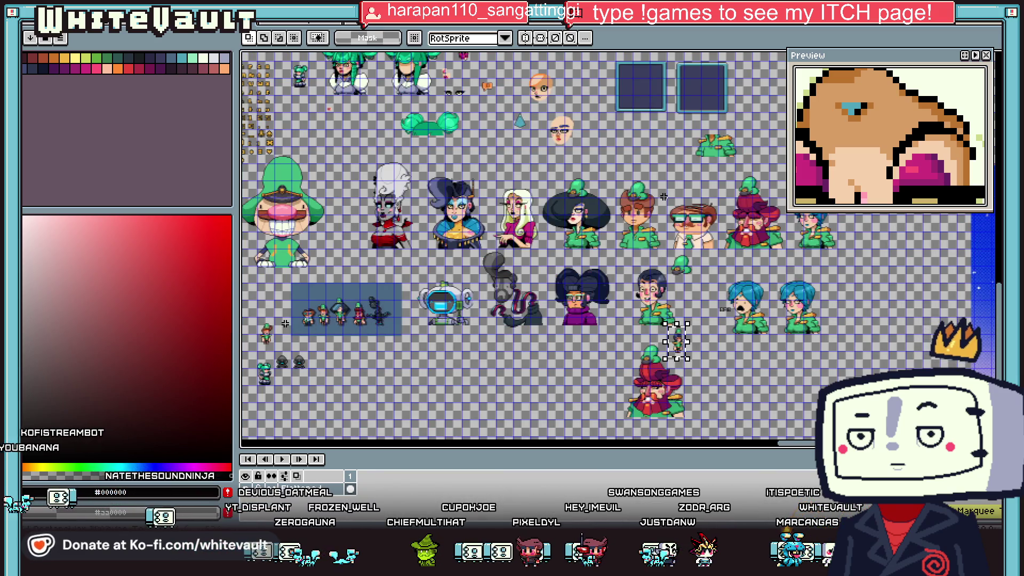
key("ctrl+t")
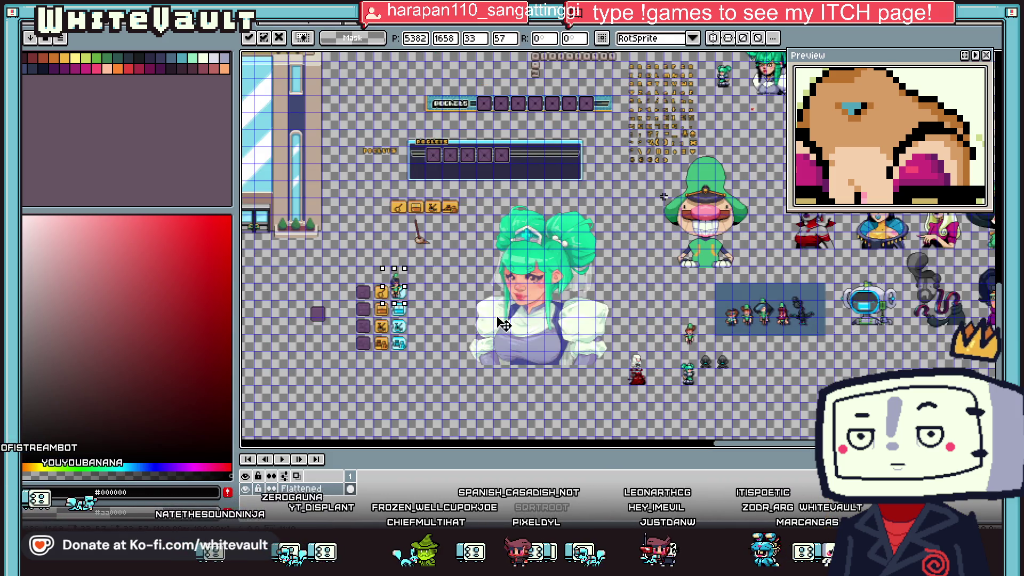
left_click_drag(685, 349, 583, 358)
scroll(629, 349, "up", 3)
key("Return")
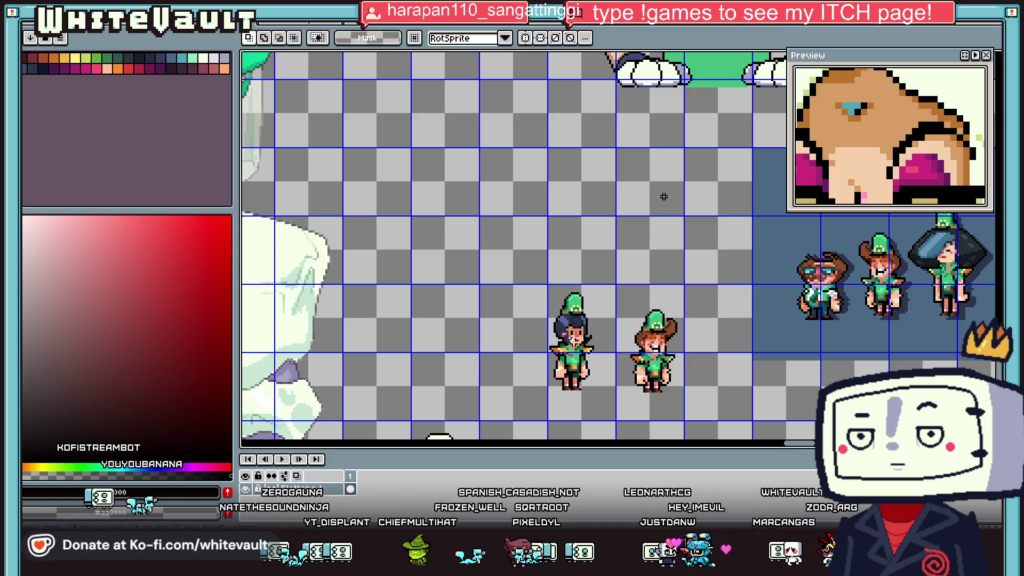
- Select the dark-haired green-uniform character and enlarge the preview to show more of the sheet
scroll(663, 197, "down", 4)
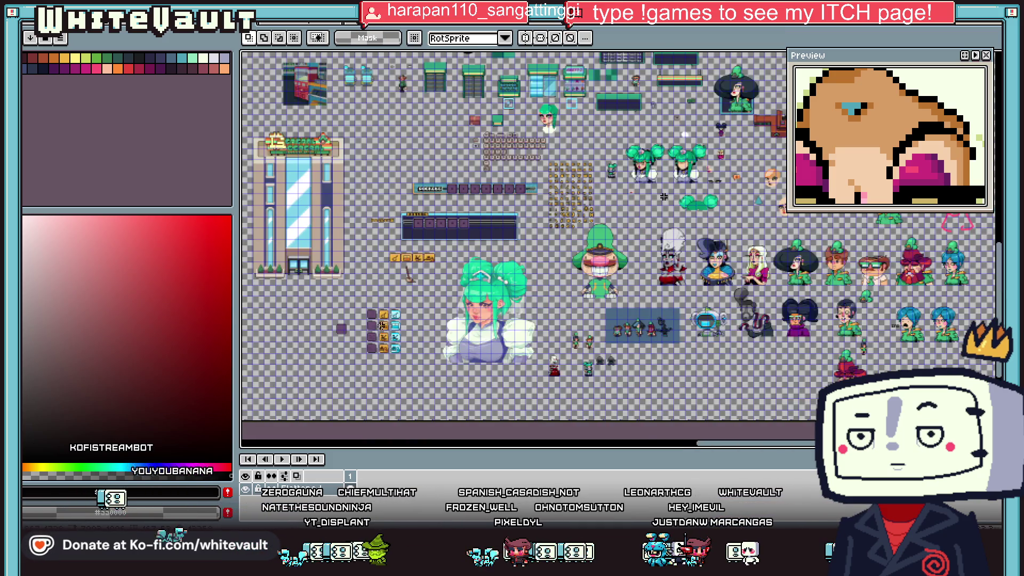
scroll(663, 196, "up", 2)
scroll(663, 197, "up", 1)
scroll(663, 196, "down", 1)
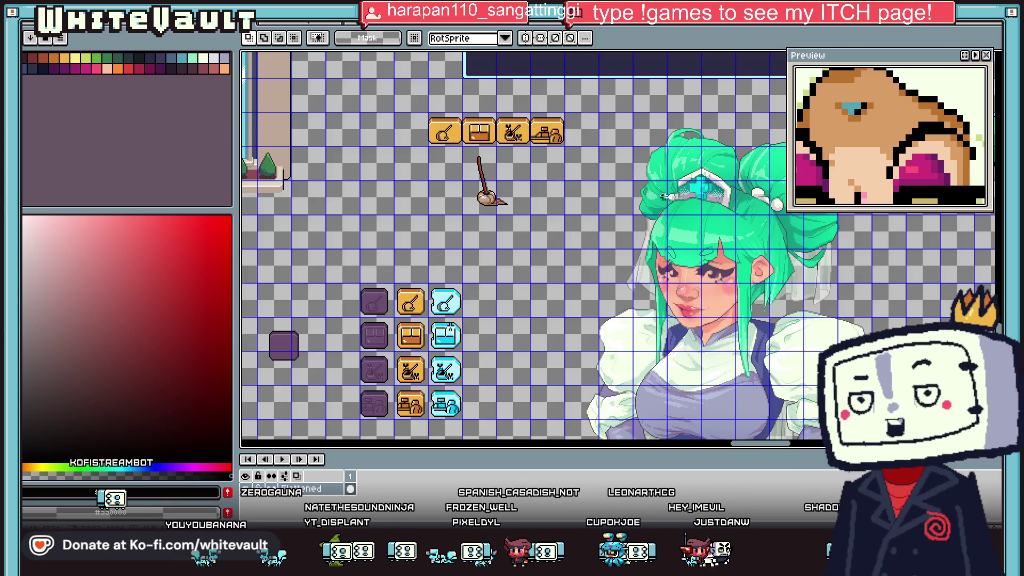
scroll(664, 196, "down", 2)
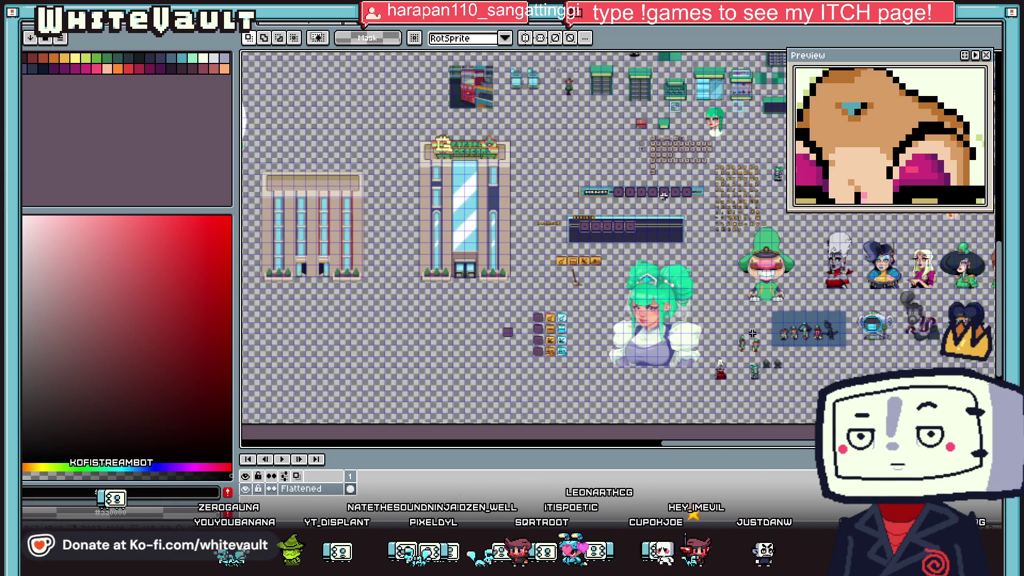
scroll(663, 196, "up", 3)
scroll(663, 196, "up", 2)
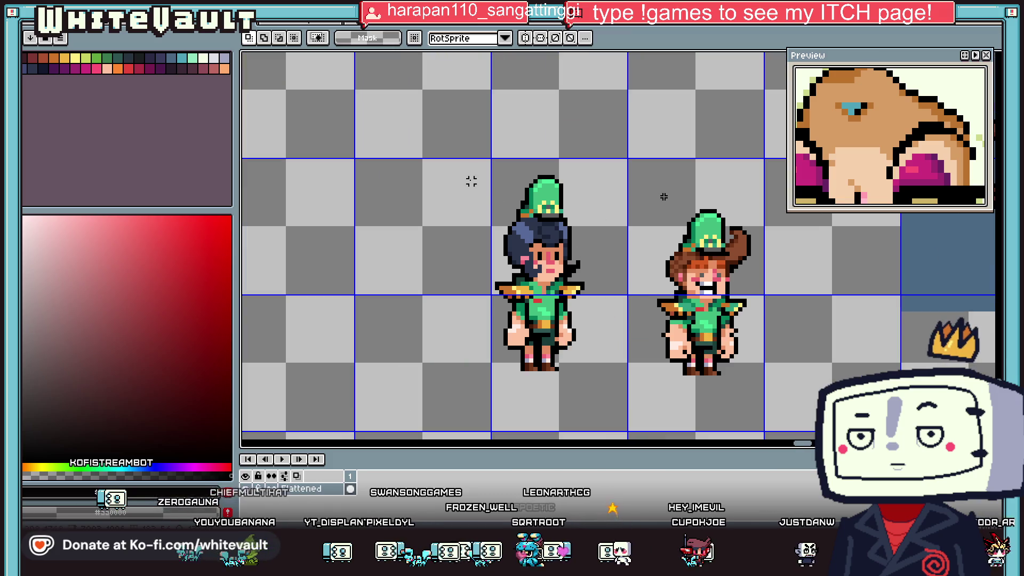
left_click_drag(627, 413, 629, 416)
left_click_drag(931, 211, 930, 331)
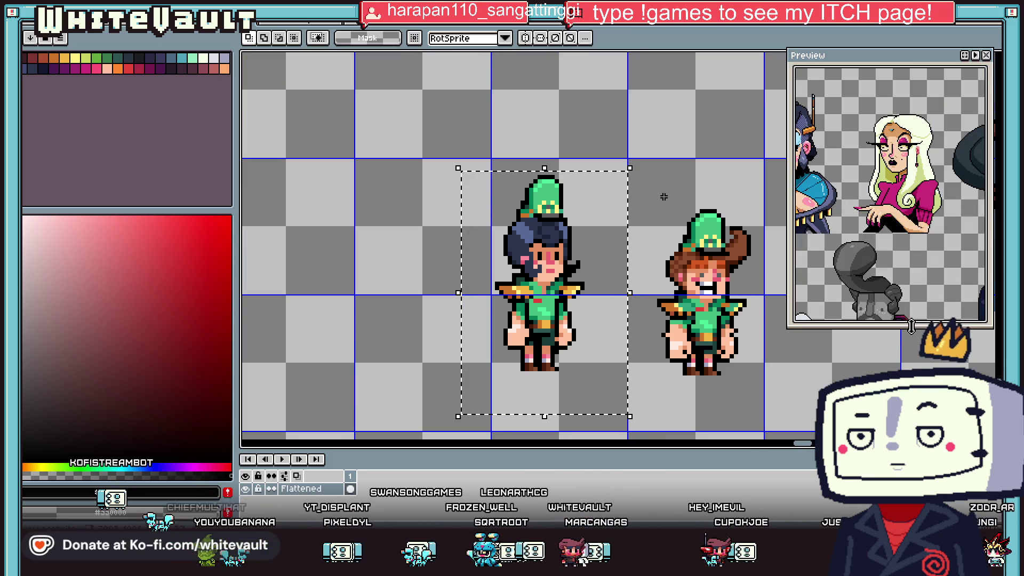
scroll(909, 196, "down", 3)
scroll(910, 197, "up", 1)
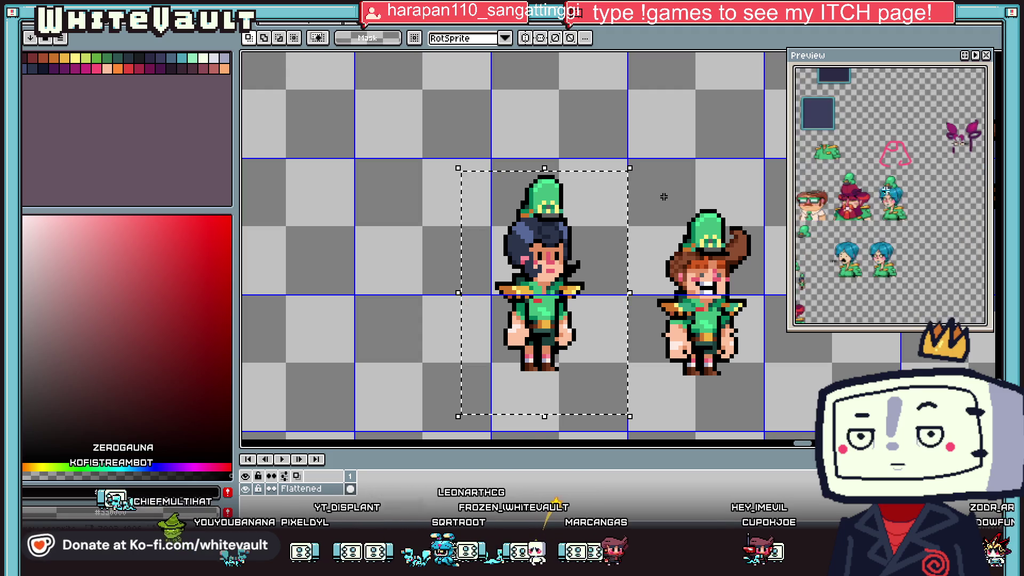
scroll(909, 197, "up", 3)
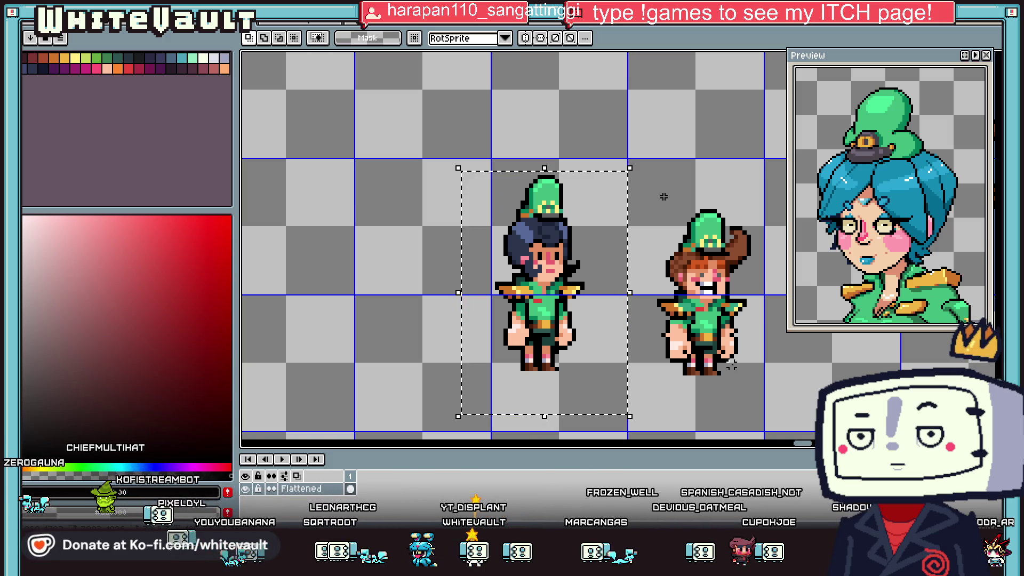
- Sample the gold colour from the brown-haired sprite and set fills to replace matching colours everywhere
mouse_move(632, 176)
left_mouse_down()
mouse_move(788, 377)
mouse_move(777, 397)
left_mouse_up()
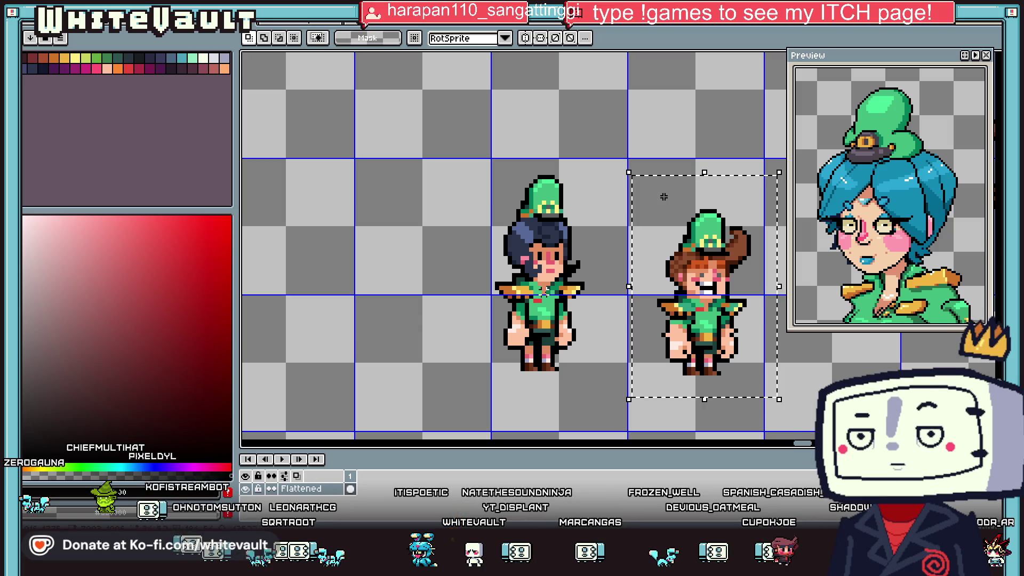
key("i")
left_click(530, 211, "alt")
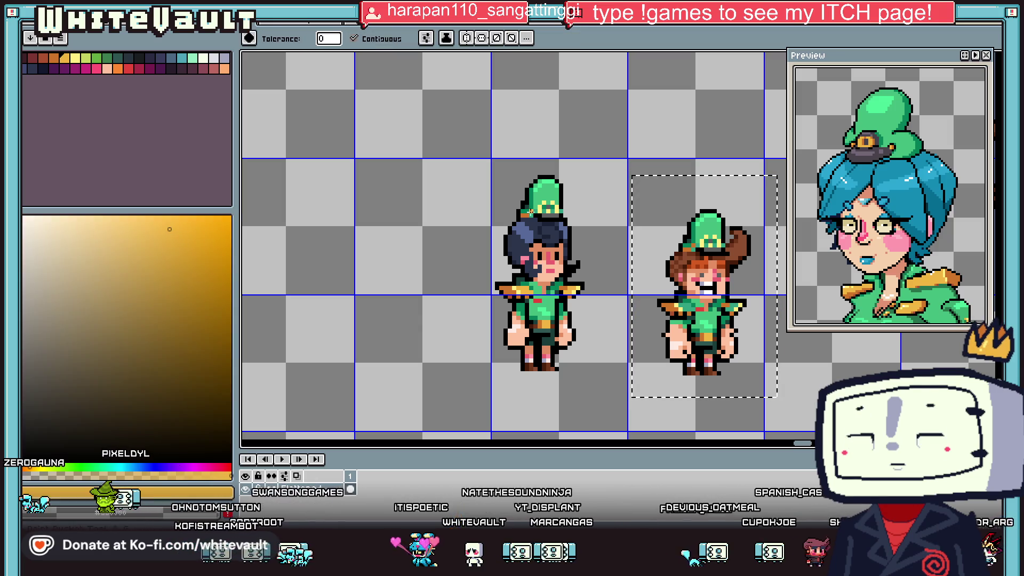
left_click(369, 41)
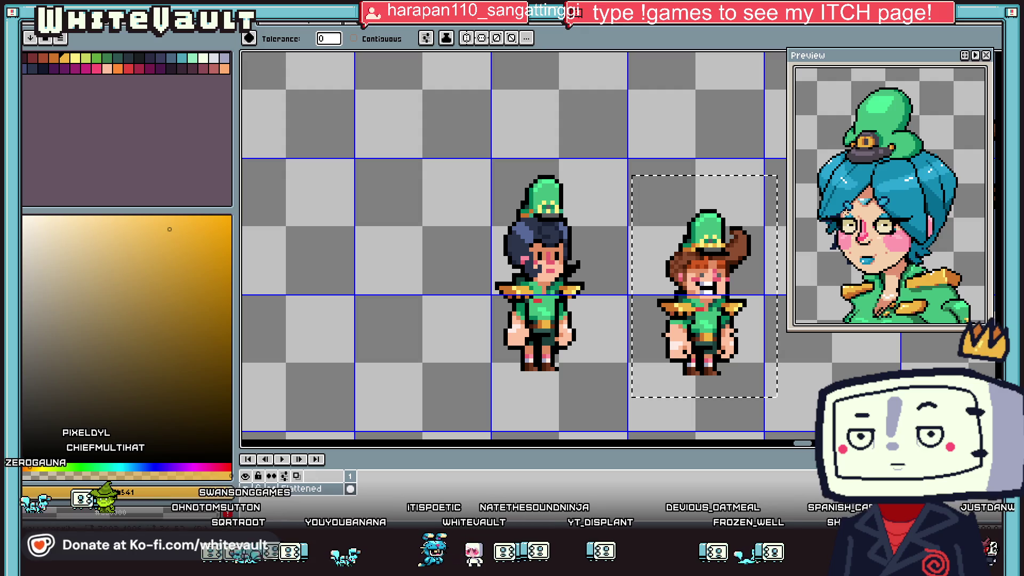
key("ctrl+d")
- Delete the dark-haired character's body, then its leftover head and shoulders
key("m")
left_click_drag(444, 151, 485, 215)
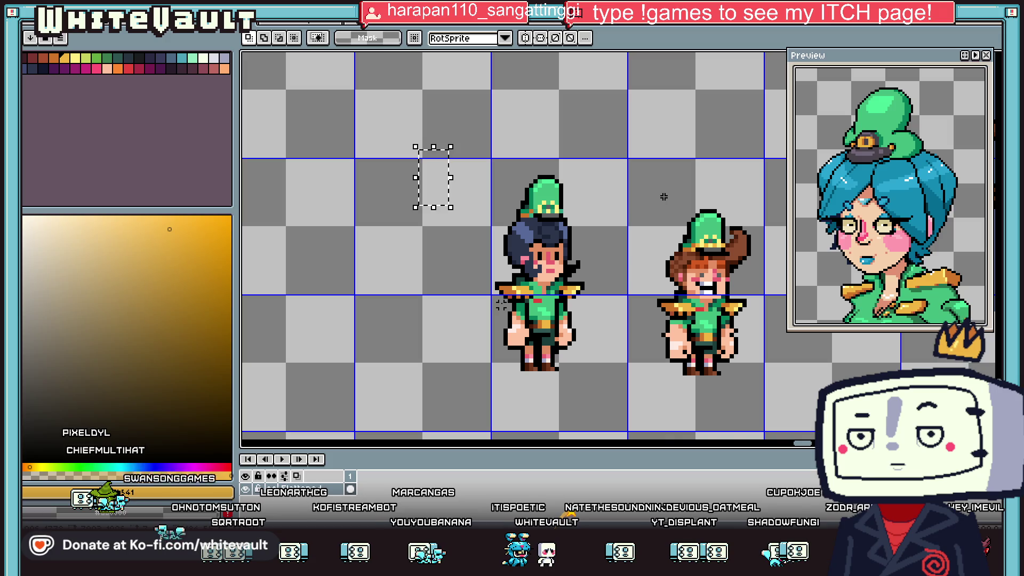
left_click_drag(598, 378, 599, 377)
key("Delete")
left_click_drag(451, 150, 594, 318)
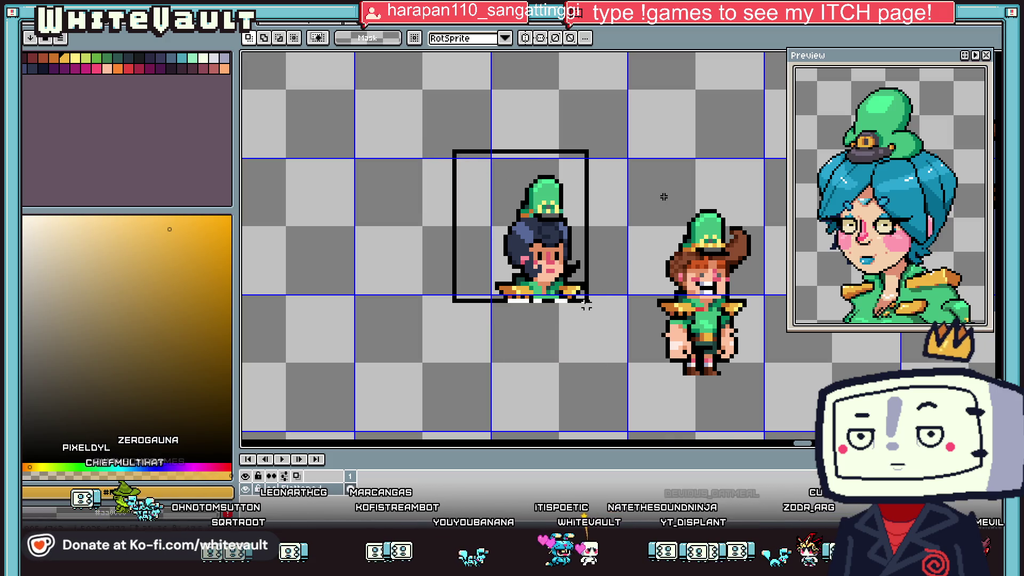
key("Down")
key("Down")
key("Down")
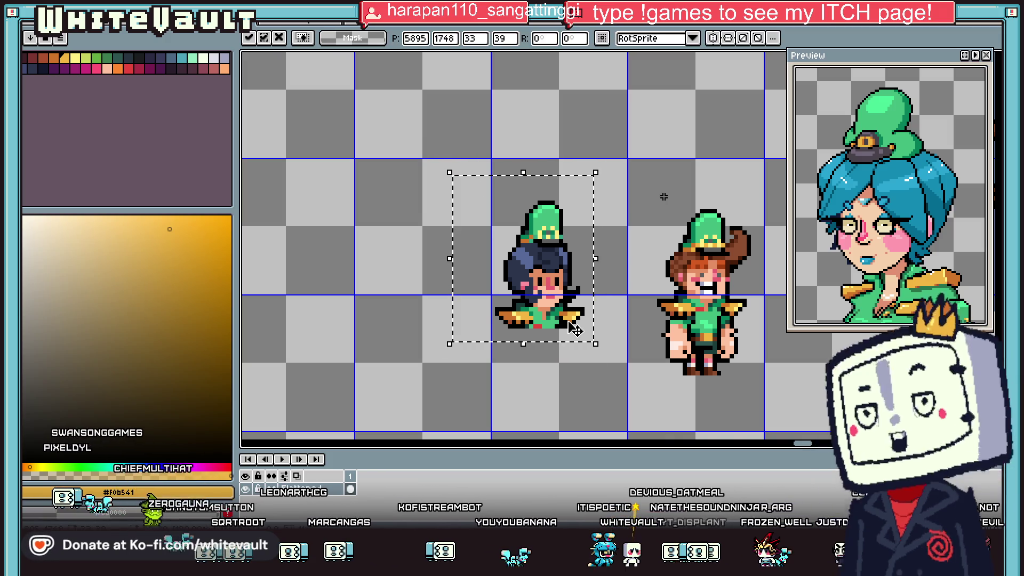
left_click_drag(594, 304, 556, 297)
key("Delete")
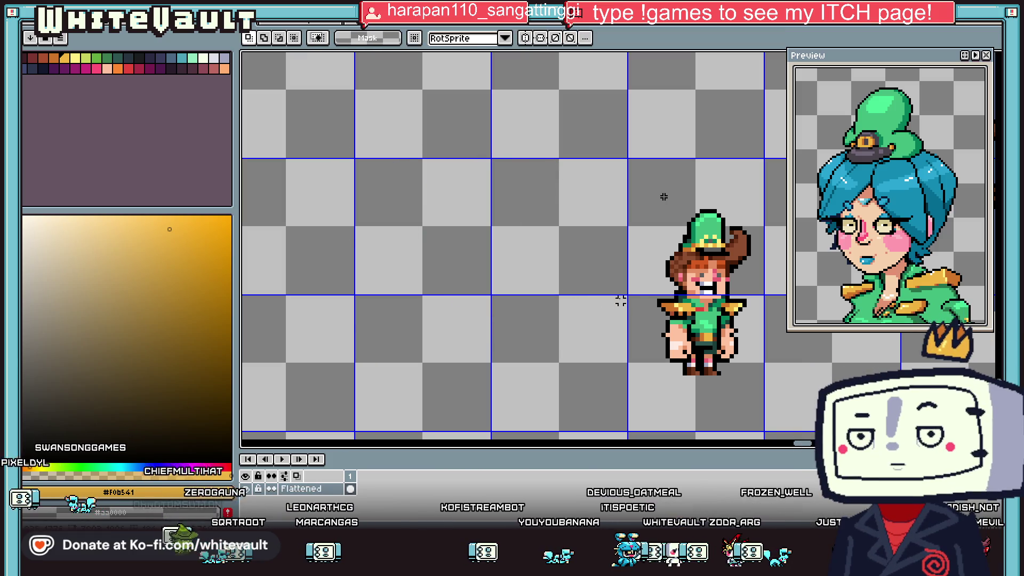
- Drag a copy of the brown-haired character to the left, nudge it two pixels, and deselect
left_click_drag(616, 158, 774, 395)
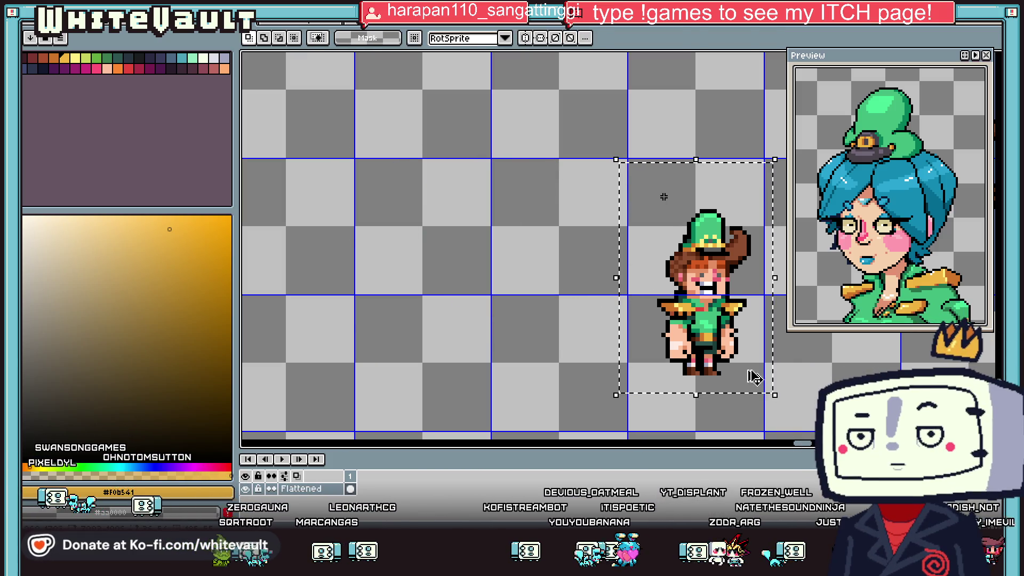
left_click_drag(751, 362, 611, 362)
key("Left")
key("Left")
left_click_drag(463, 182, 642, 381)
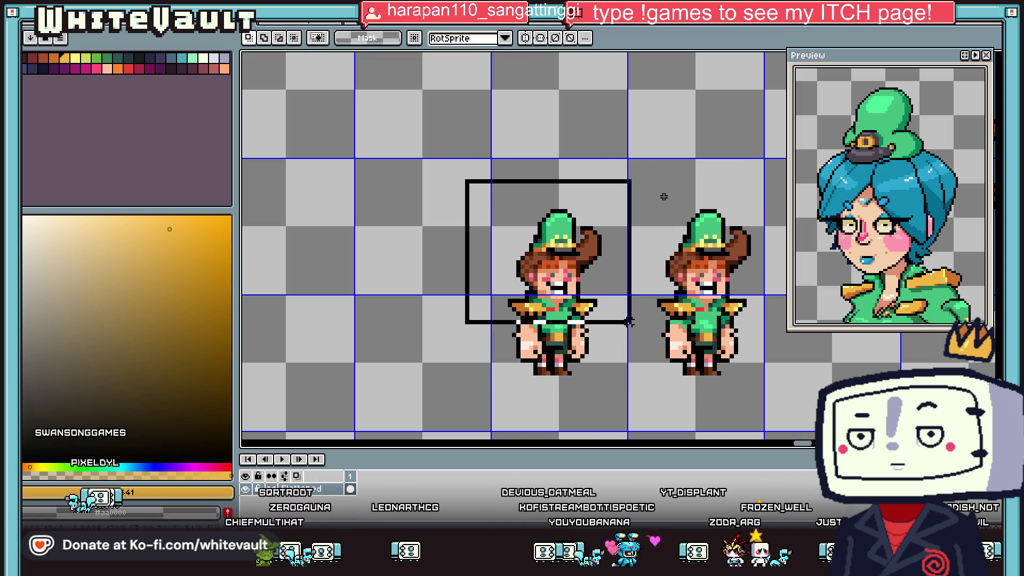
left_click(642, 382)
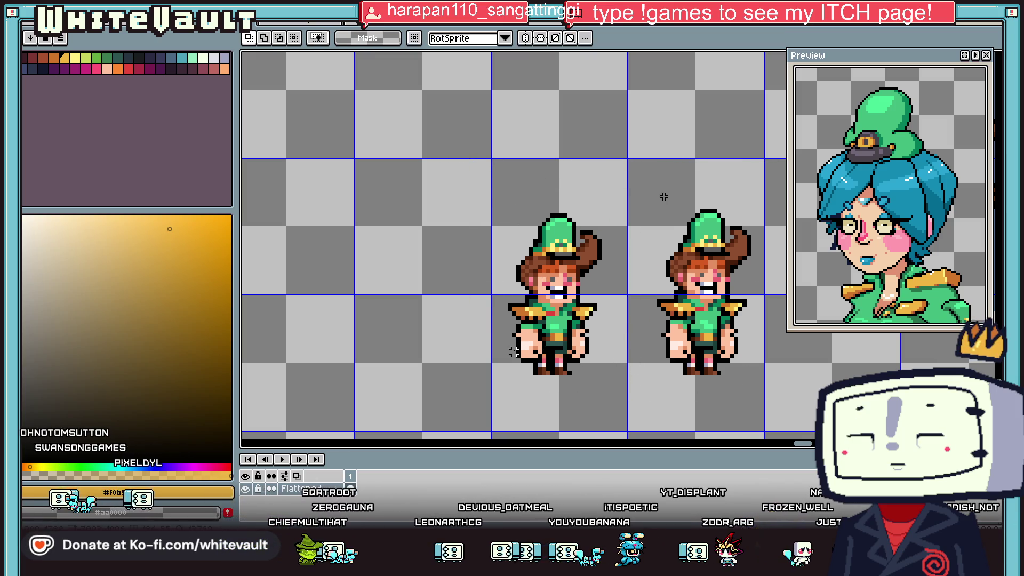
scroll(517, 346, "up", 1)
- Raise the left copy's lower body one pixel and draw a black outline down its left hand
left_click_drag(510, 340, 639, 369)
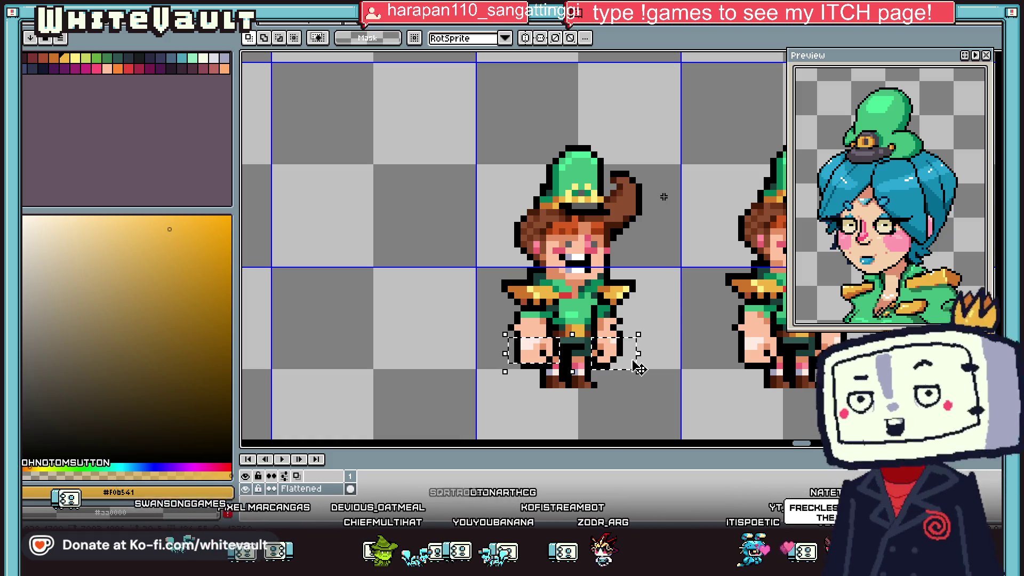
key("Up")
key("ctrl+d")
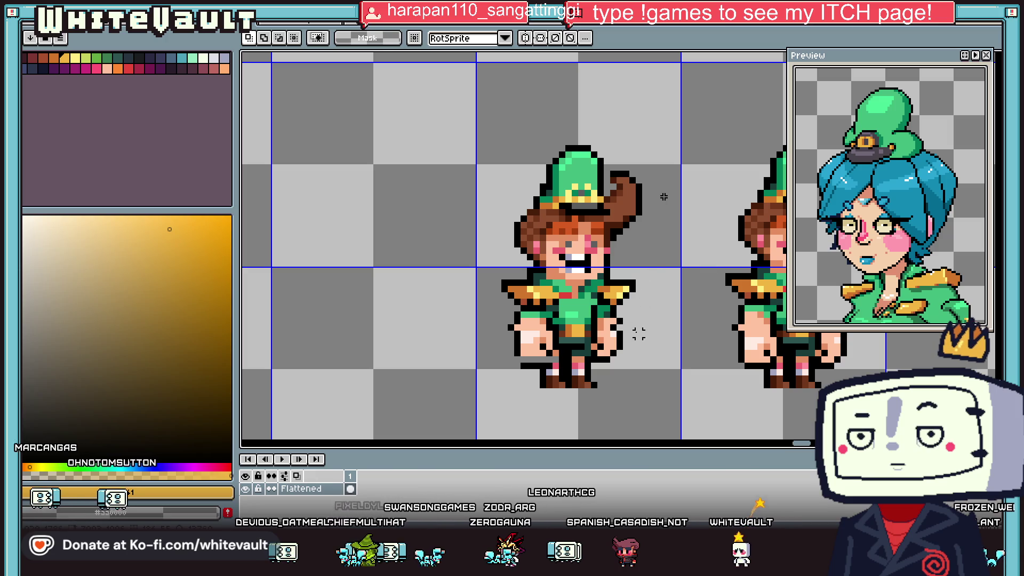
scroll(635, 336, "up", 1)
key("i")
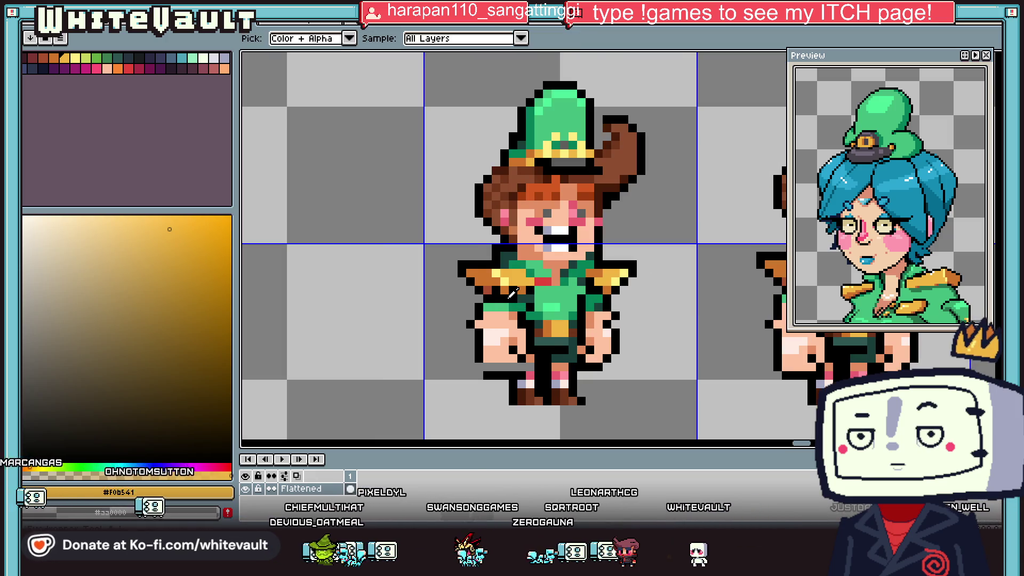
scroll(507, 300, "up", 3)
left_click(495, 310)
key("b")
left_click_drag(485, 327, 485, 404)
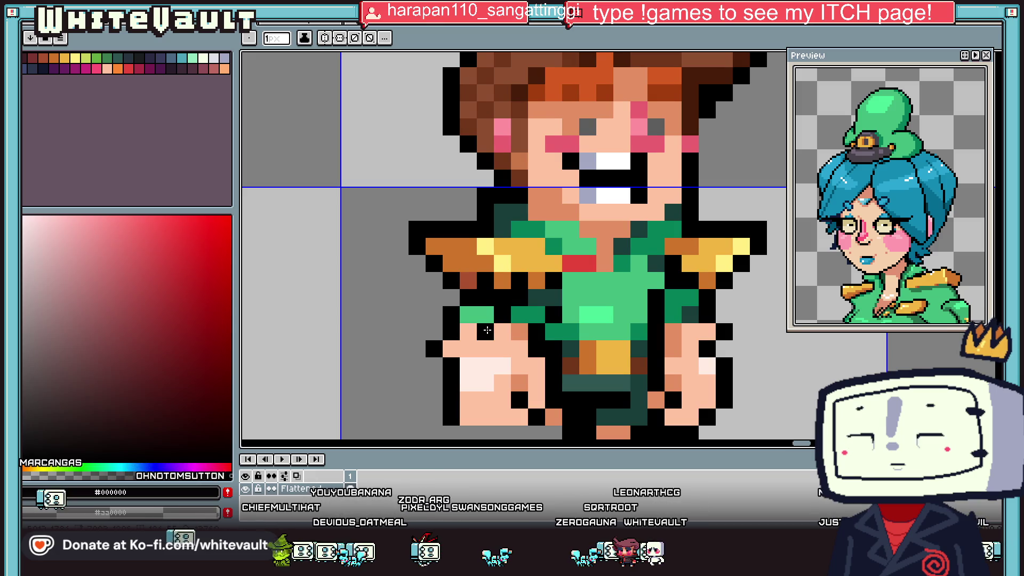
- Touch up the left hand's pixels with the sampled skin colour
key("i")
left_click(503, 401, "alt")
left_click(520, 400)
left_click(553, 397, "alt")
left_click(536, 384)
left_click(544, 397, "alt")
left_click(486, 403)
key("b")
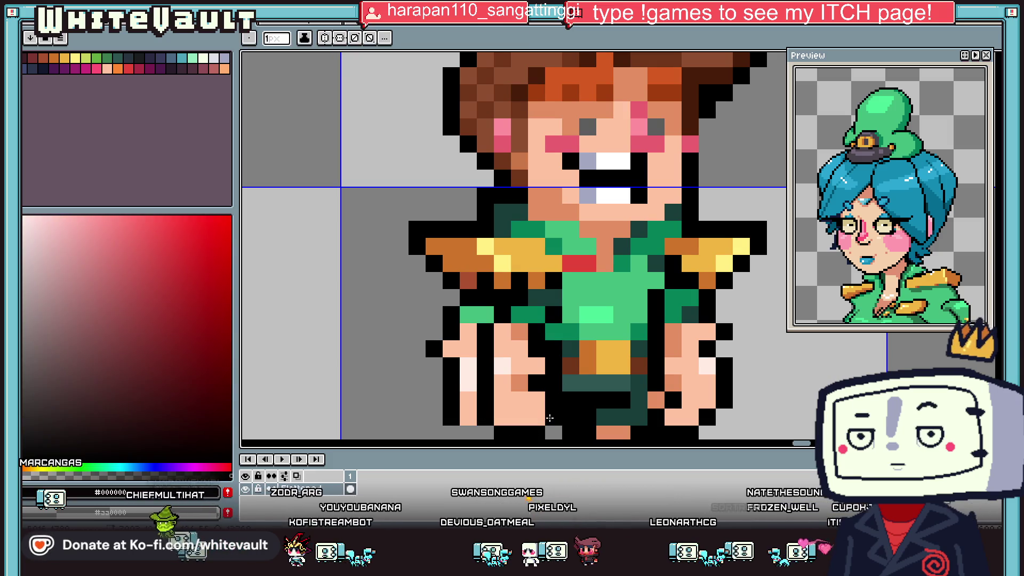
- Redraw the black outline along the left arm and remove a stray pixel beside the figure
scroll(538, 376, "down", 5)
scroll(528, 375, "up", 4)
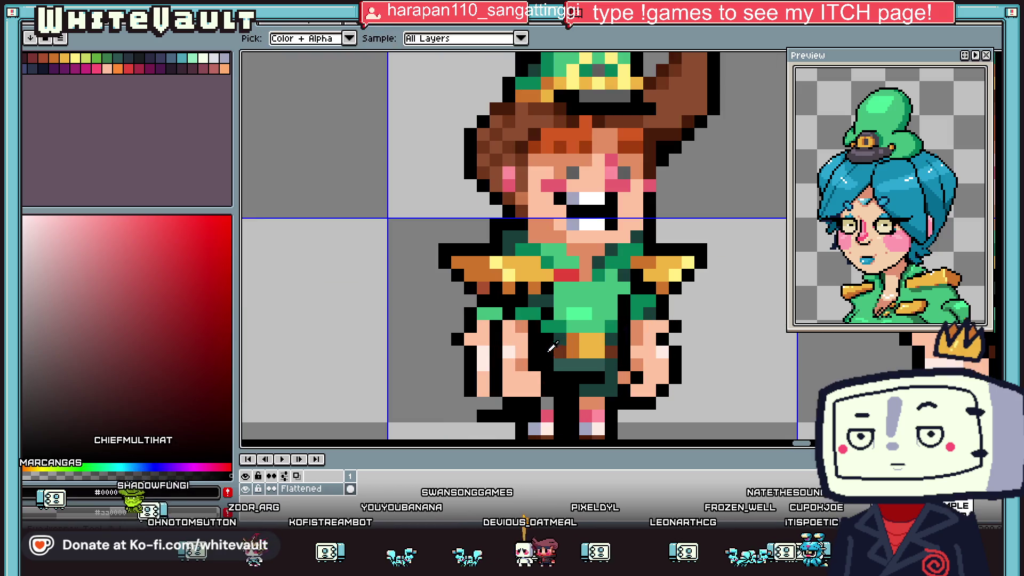
left_click(524, 374, "alt")
left_click(538, 367, "alt")
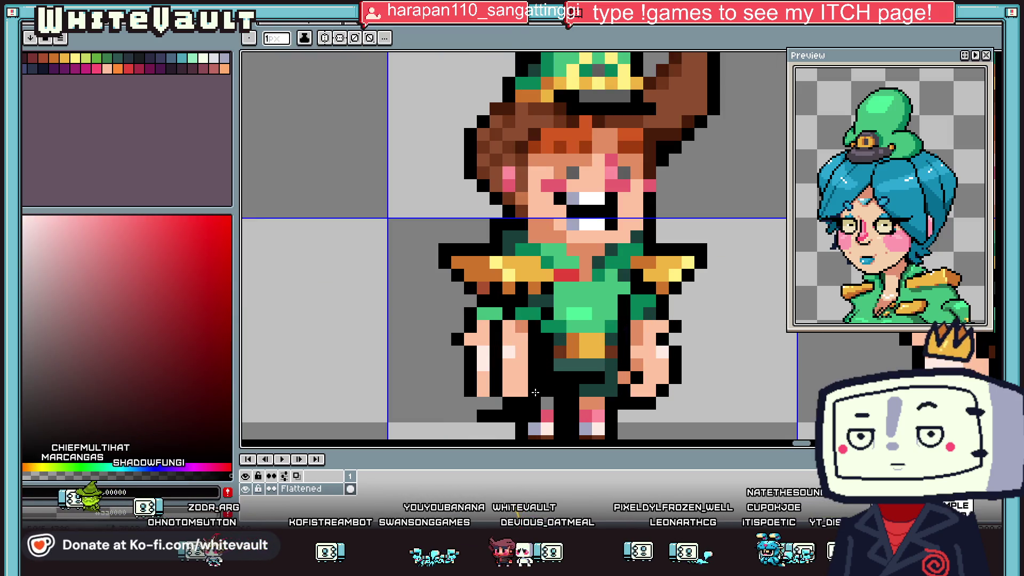
left_click_drag(483, 319, 483, 404)
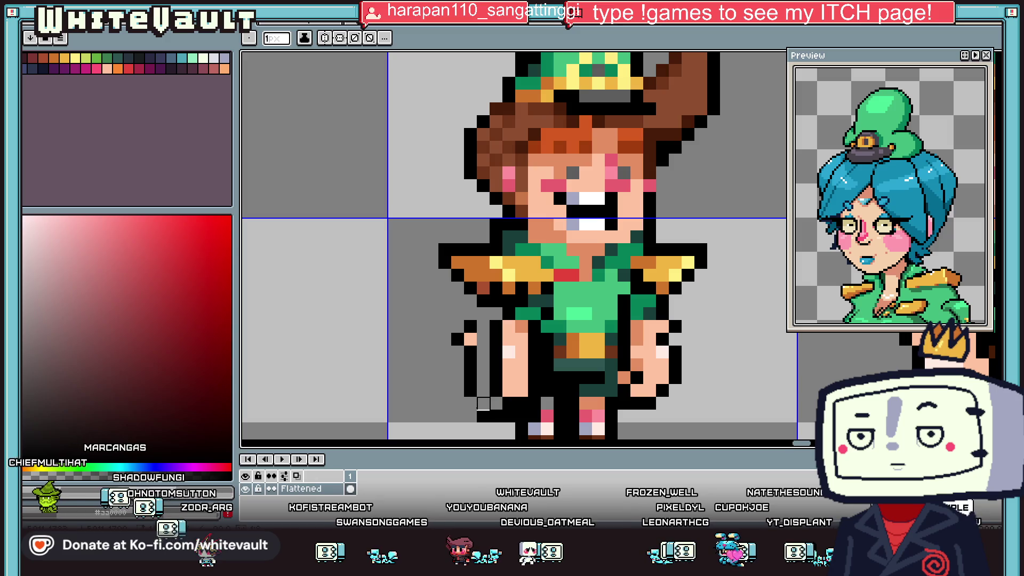
left_click(458, 339)
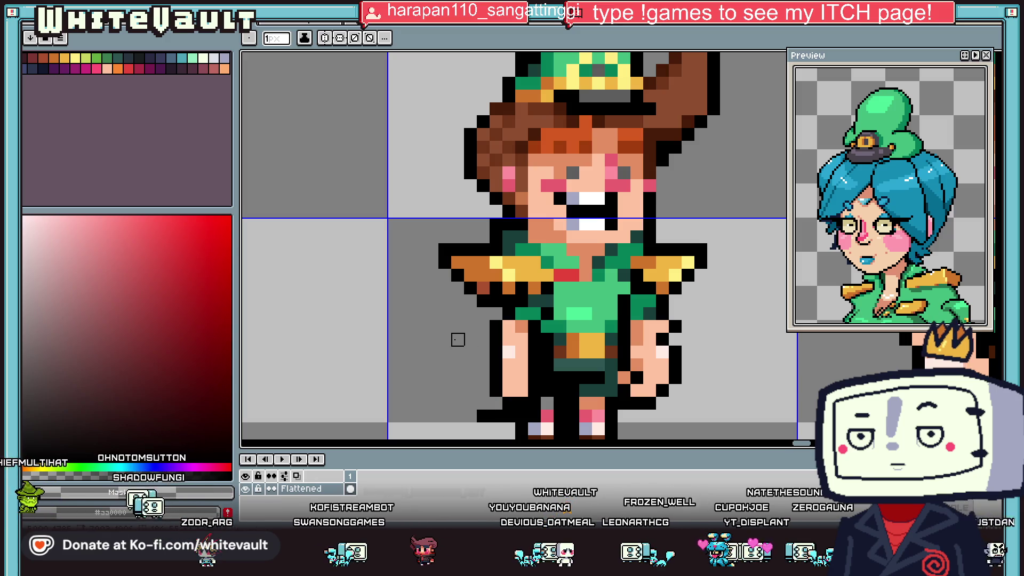
scroll(480, 346, "down", 2)
scroll(503, 355, "up", 2)
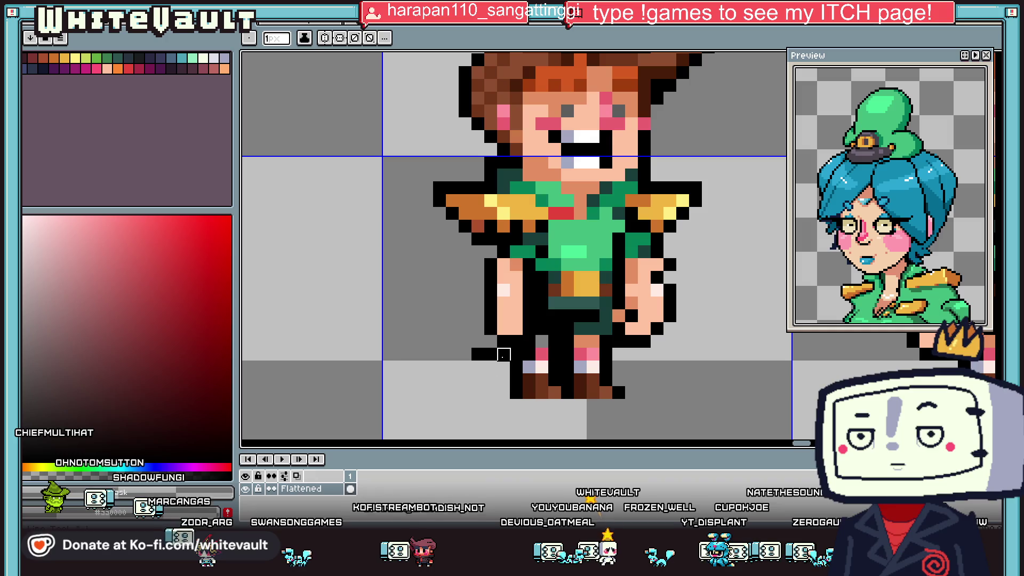
- Sample the darker orange, pink blush, peach skin and black outline colours from the sprite
key("i")
scroll(533, 341, "up", 1)
left_click(585, 333)
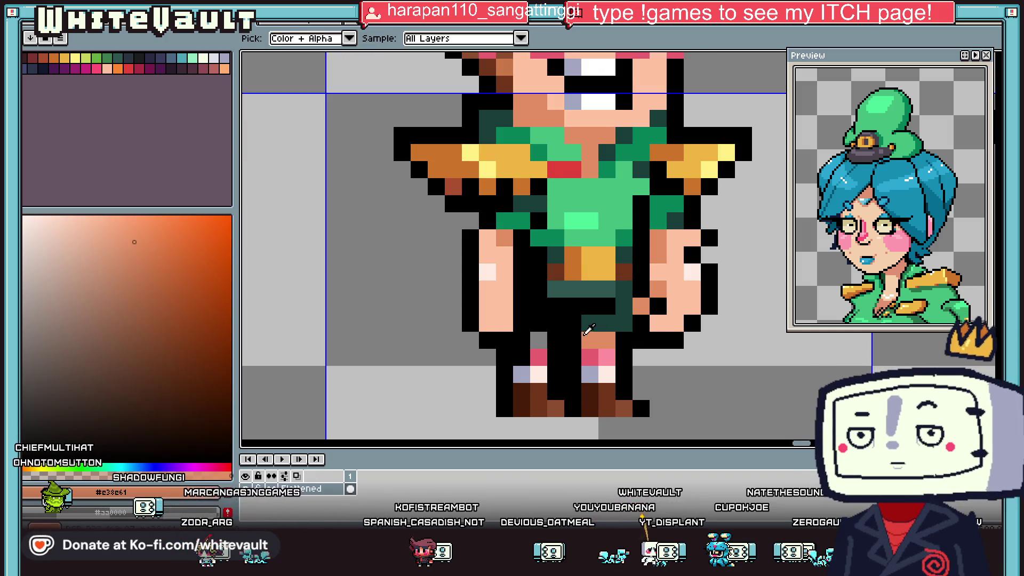
scroll(588, 330, "down", 3)
scroll(589, 331, "up", 2)
scroll(592, 334, "up", 1)
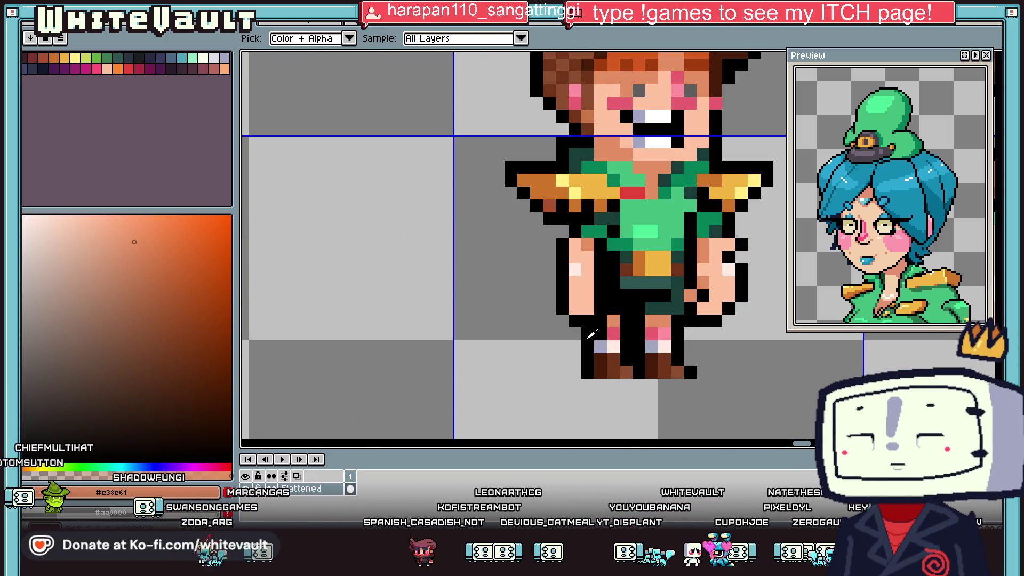
left_click(651, 329)
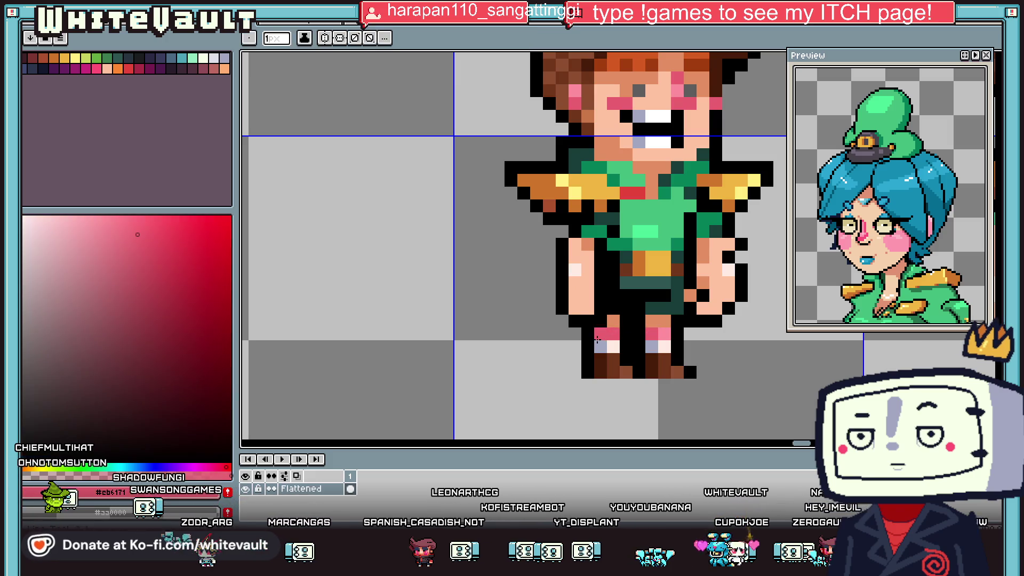
scroll(661, 315, "down", 3)
scroll(673, 296, "up", 2)
left_click(660, 283, "alt")
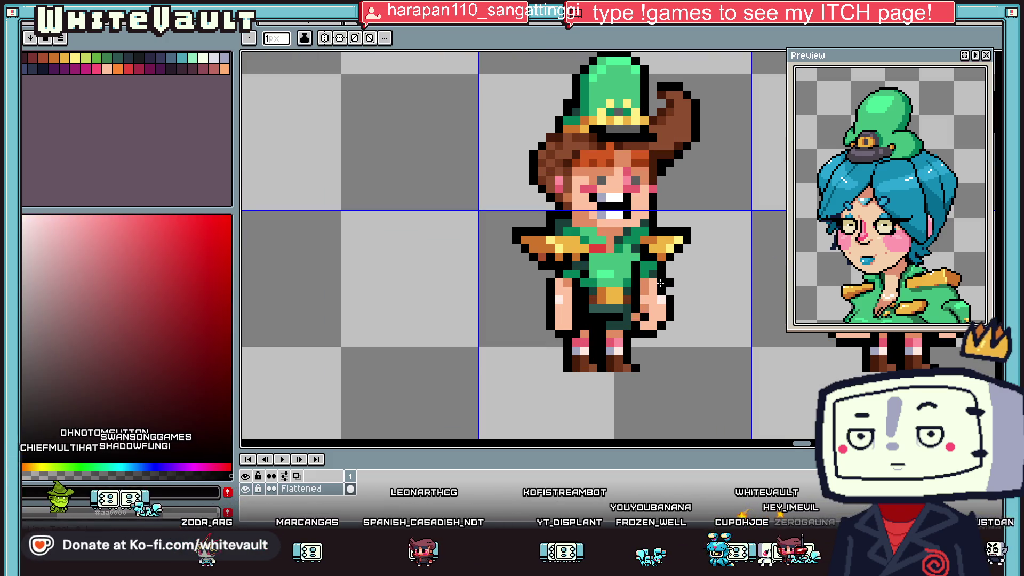
left_click(635, 302, "alt")
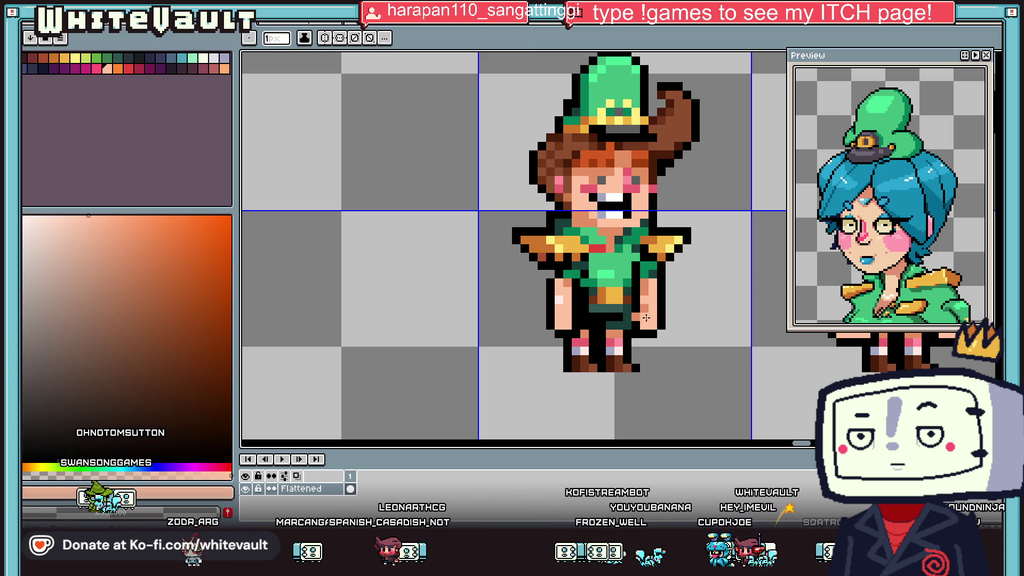
left_click(635, 303, "alt")
scroll(646, 304, "down", 2)
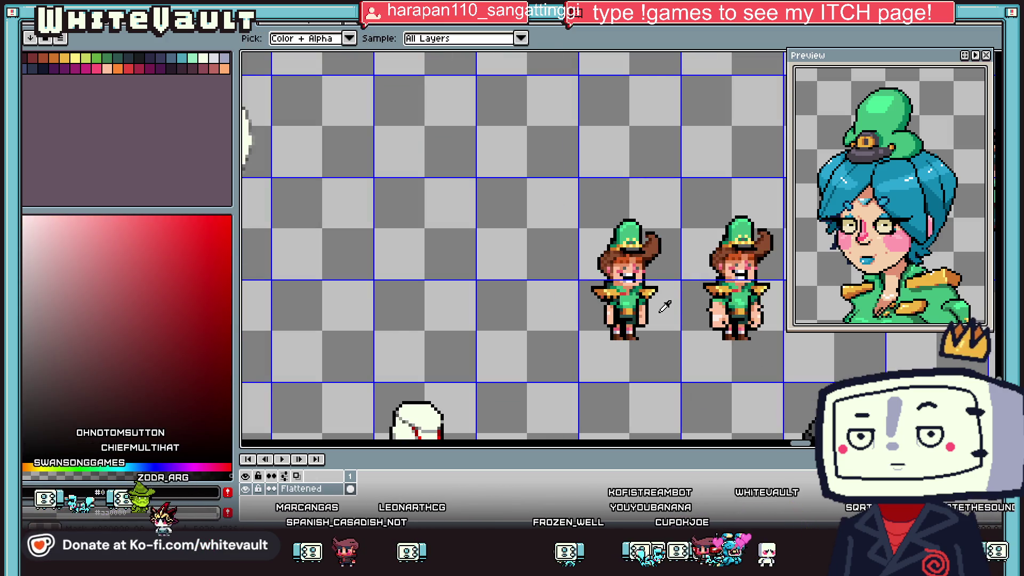
- Select the area around the left cowboy sprite, then clear the selection
scroll(665, 307, "down", 1)
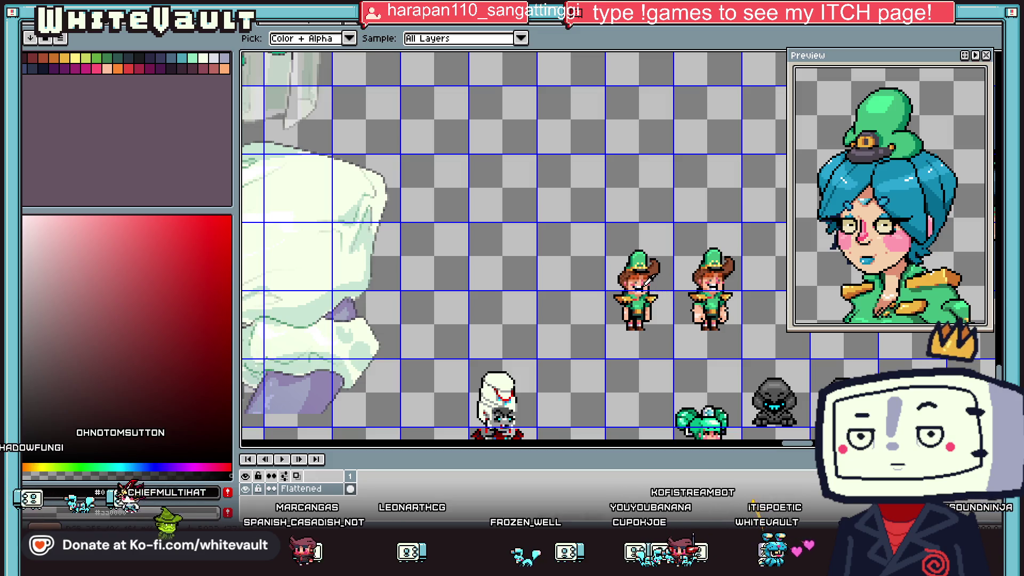
key("w")
scroll(616, 269, "up", 1)
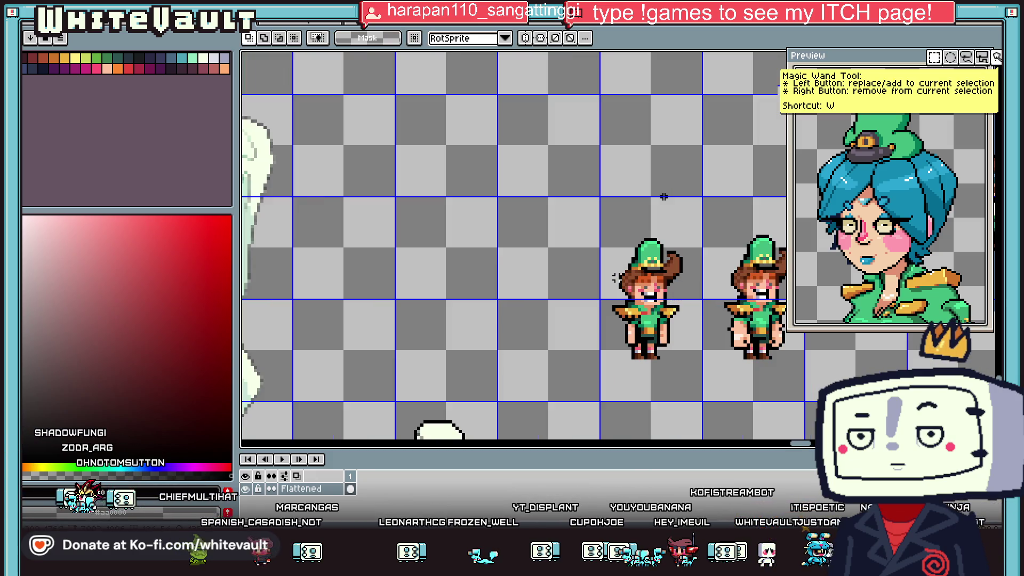
left_click_drag(593, 226, 702, 327)
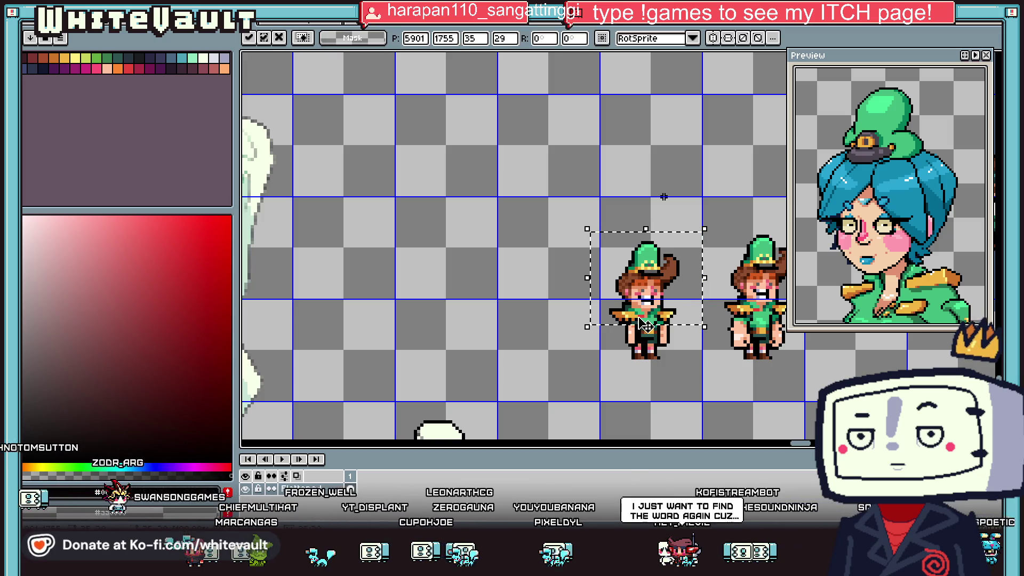
scroll(645, 322, "up", 2)
key("Return")
scroll(670, 334, "up", 2)
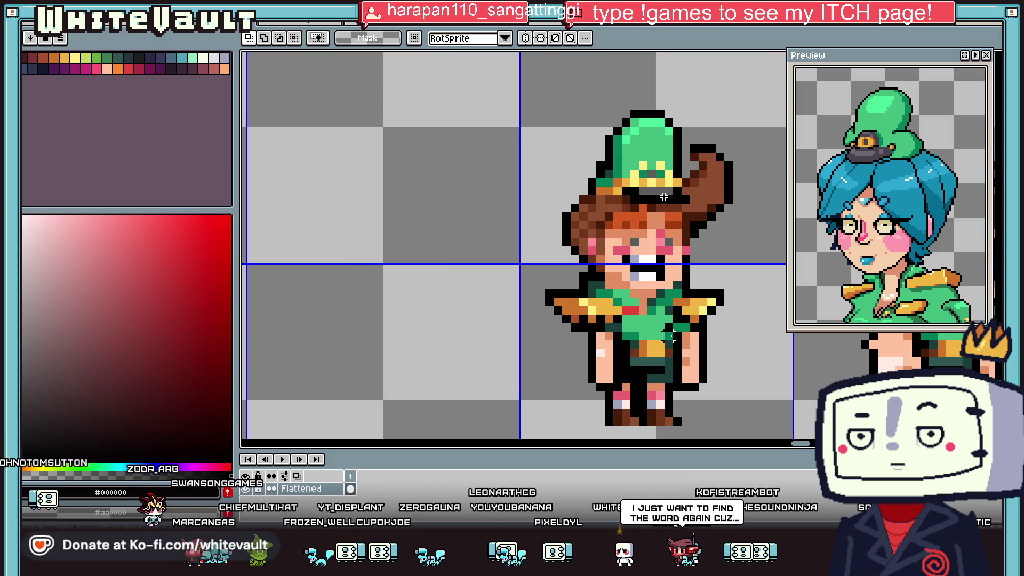
- Sample the uniform's dark and bright greens and the outline black from the sprite
key("i")
left_click(668, 335)
scroll(670, 334, "up", 1)
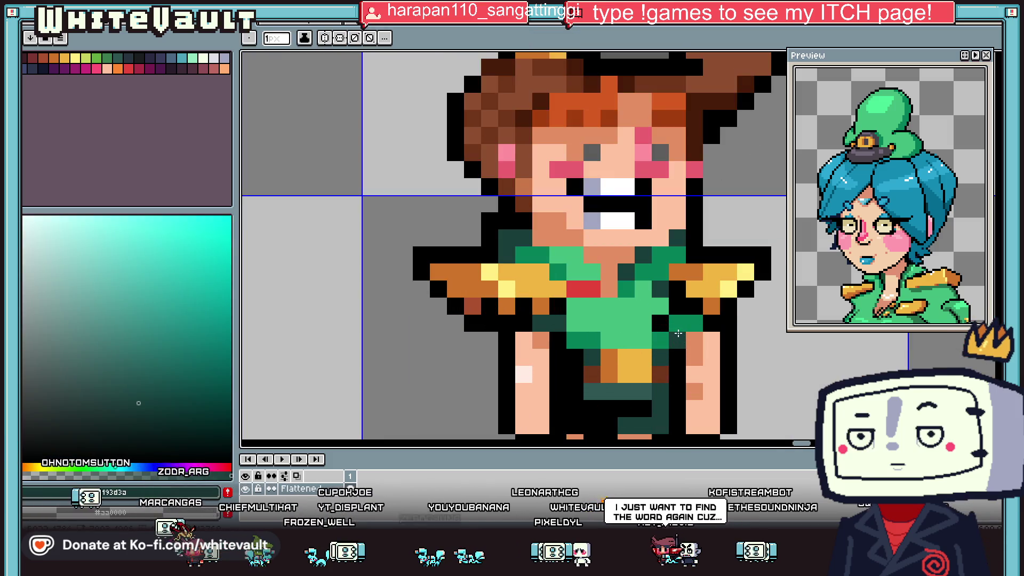
scroll(677, 326, "down", 3)
scroll(685, 318, "up", 1)
left_click(686, 318)
scroll(686, 318, "up", 1)
key("b")
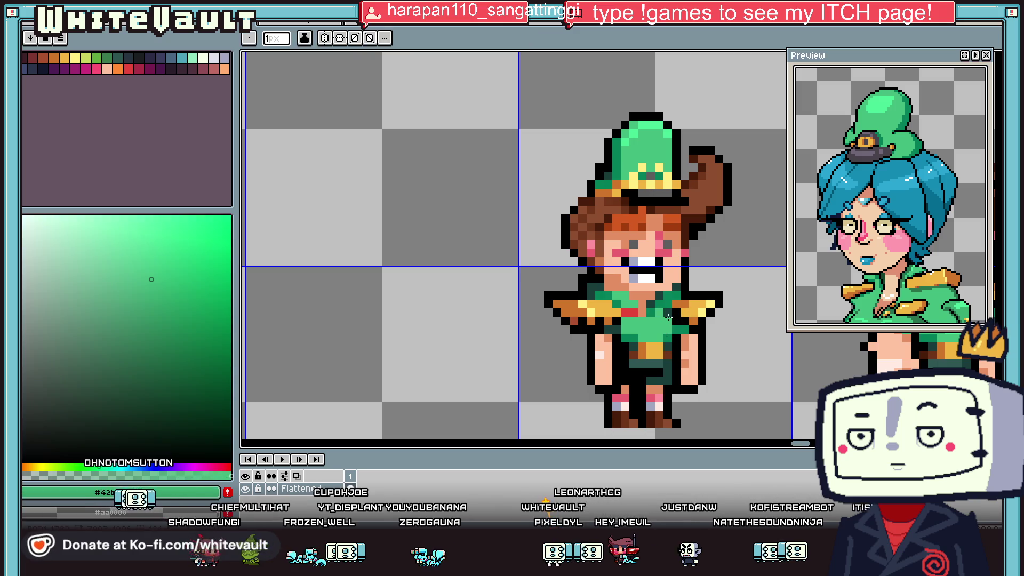
scroll(670, 314, "up", 2)
left_click(716, 331, "alt")
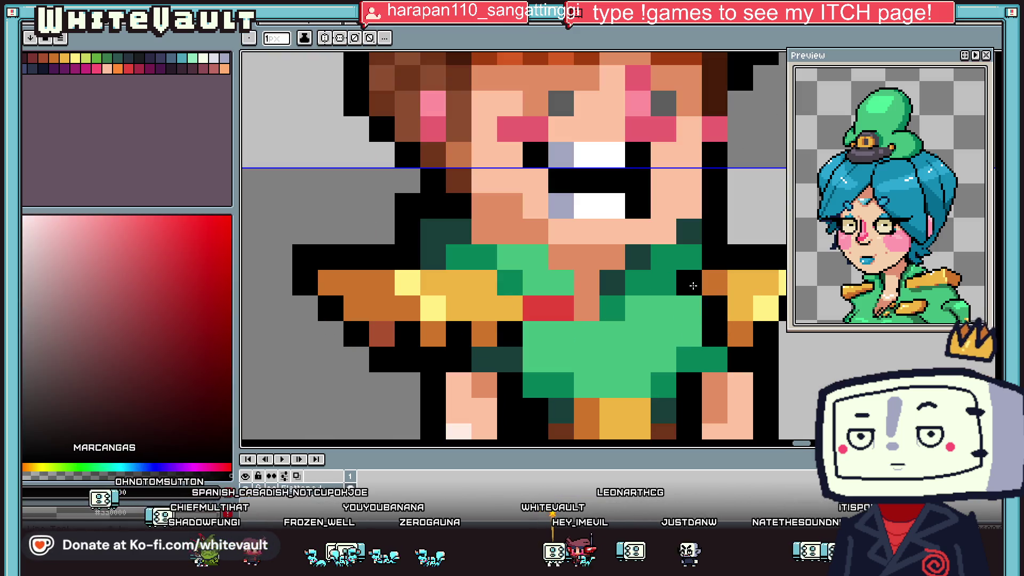
scroll(699, 353, "down", 2)
scroll(714, 350, "down", 2)
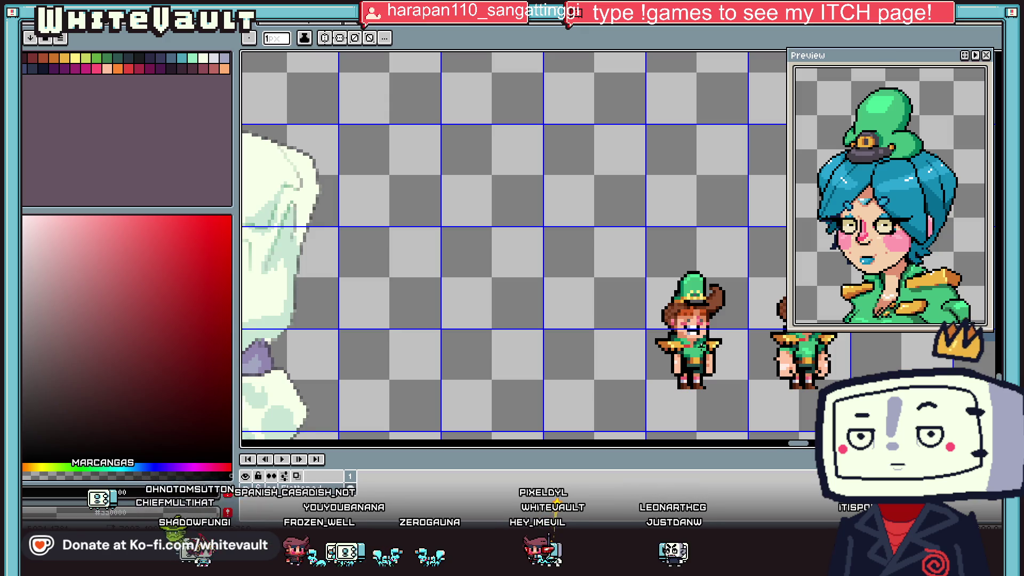
scroll(702, 347, "up", 1)
key("alt")
scroll(660, 270, "down", 2)
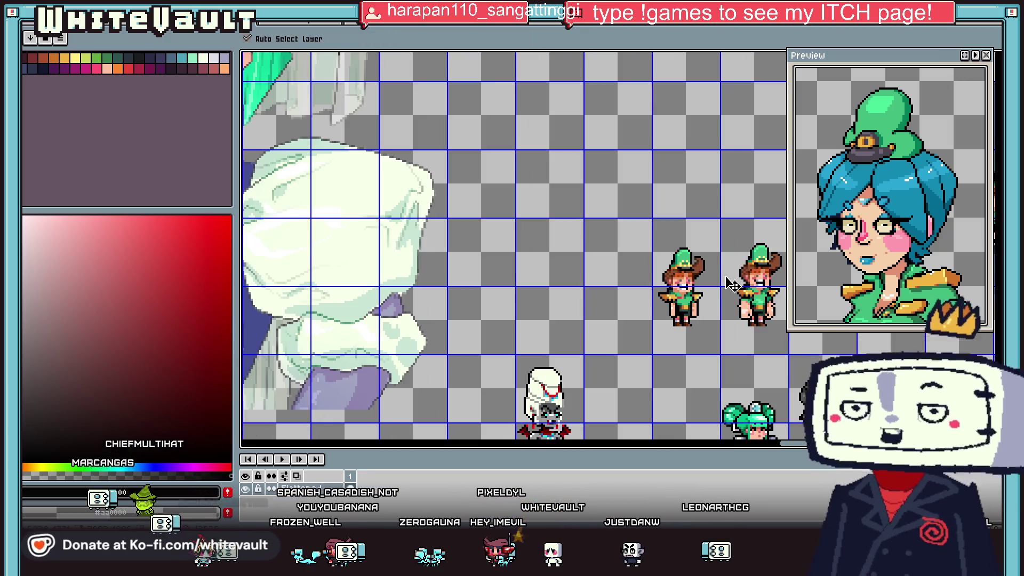
- Delete the duplicate left cowboy sprite using a rectangular selection
key("m")
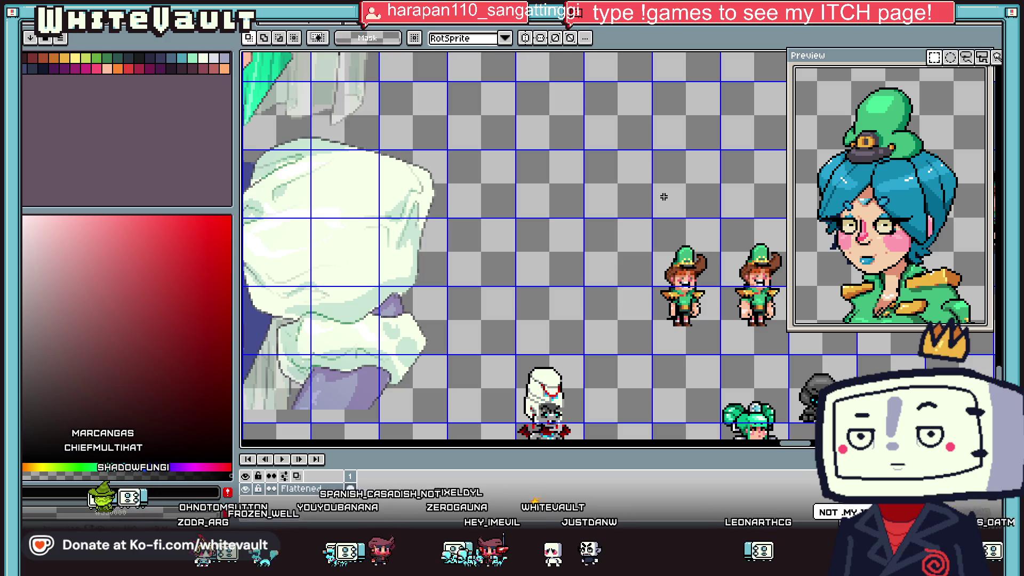
left_click_drag(618, 208, 726, 354)
key("Delete")
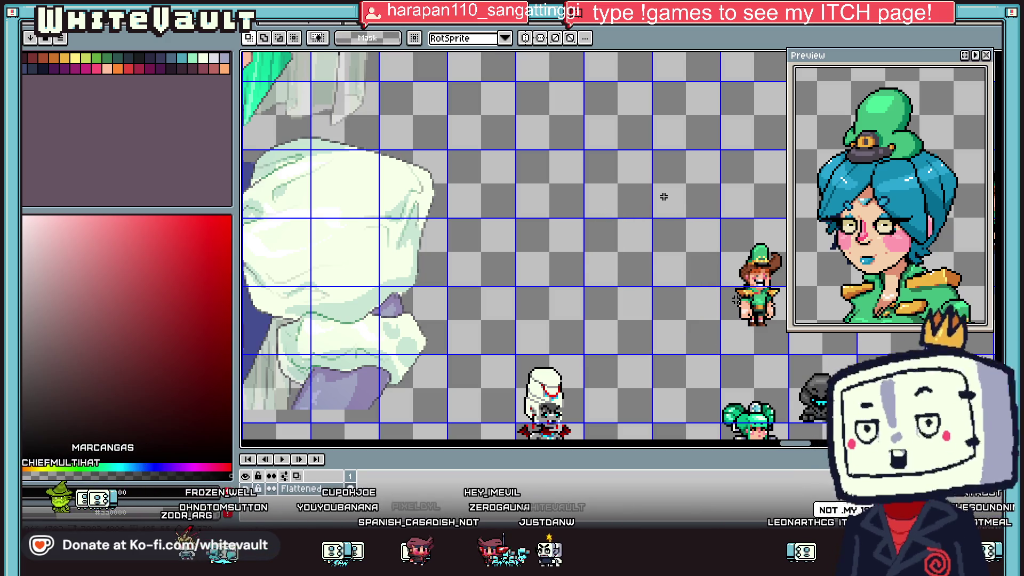
scroll(734, 300, "up", 1)
- Sample the sprite's skin tone and sketch a round peach head outline
key("i")
scroll(735, 299, "down", 1)
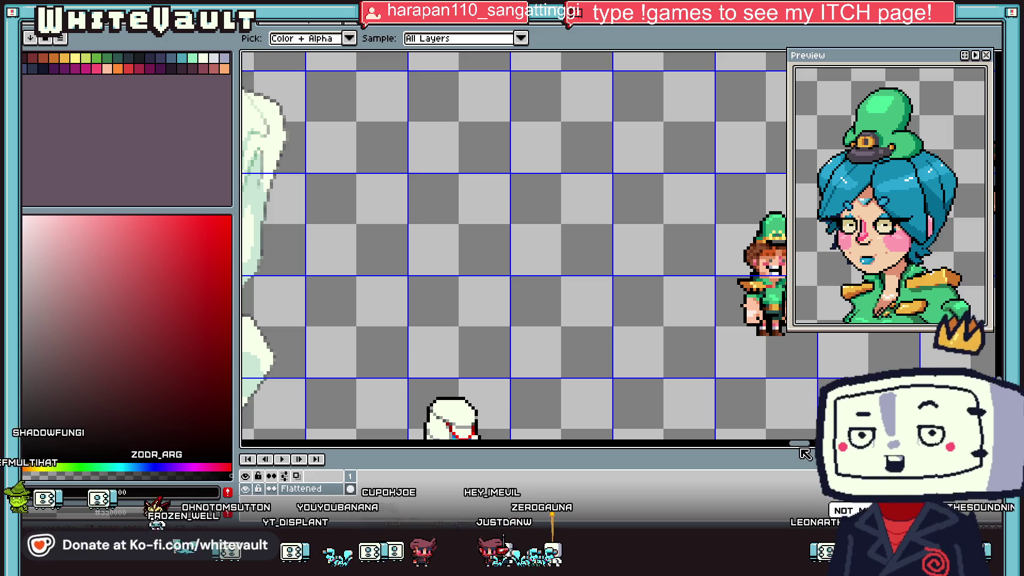
scroll(805, 451, "right", 2)
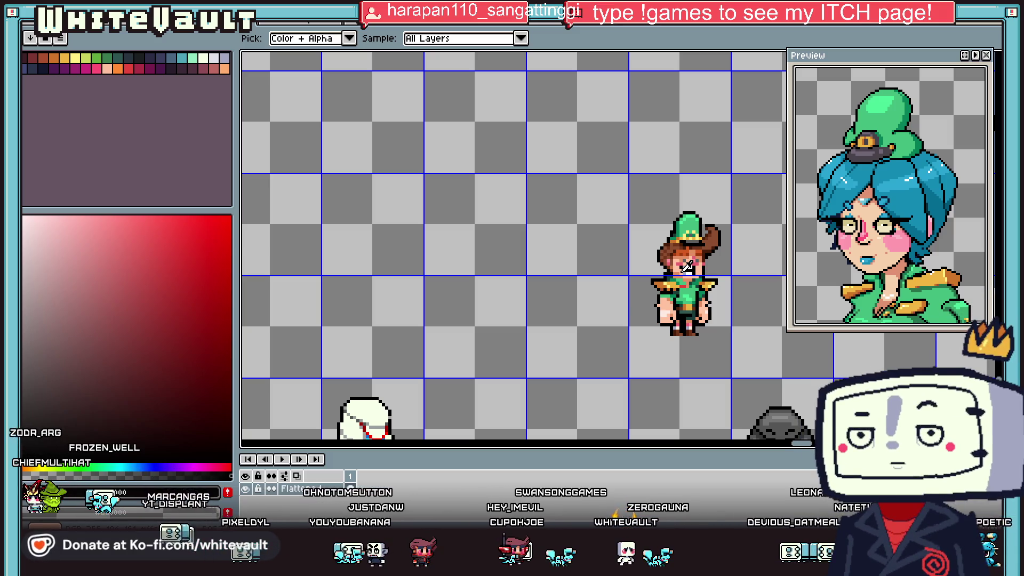
left_click(711, 263)
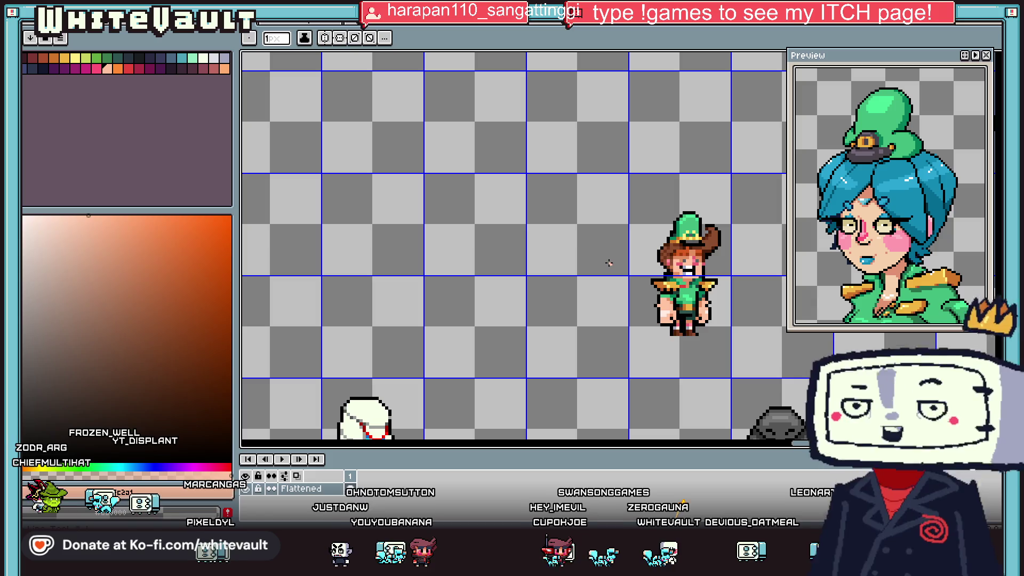
scroll(565, 251, "up", 3)
left_click_drag(562, 243, 569, 235)
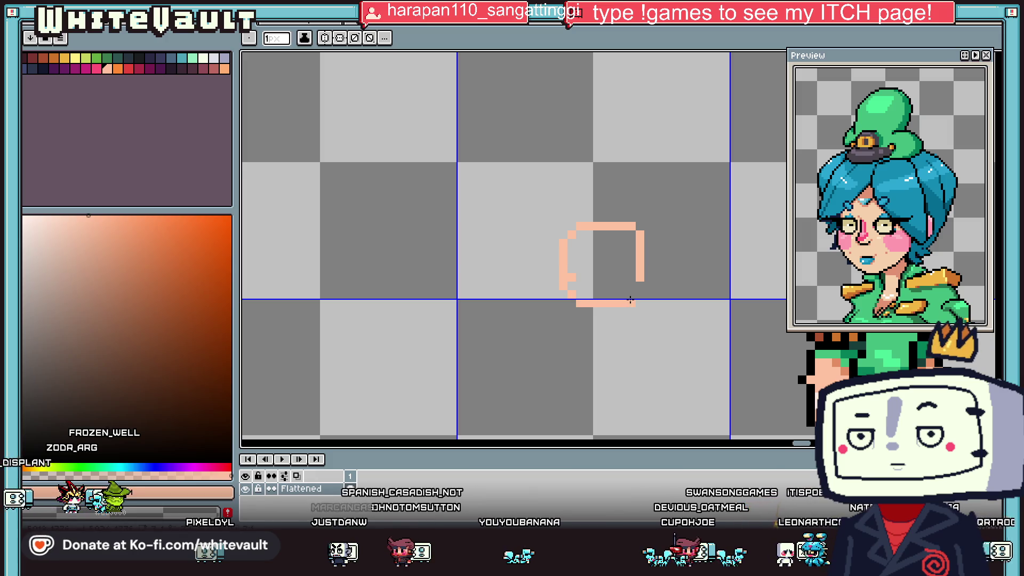
- Flood-fill the head with skin colour, undo the overflow, and pick black for the eyes
key("g")
left_click(628, 280)
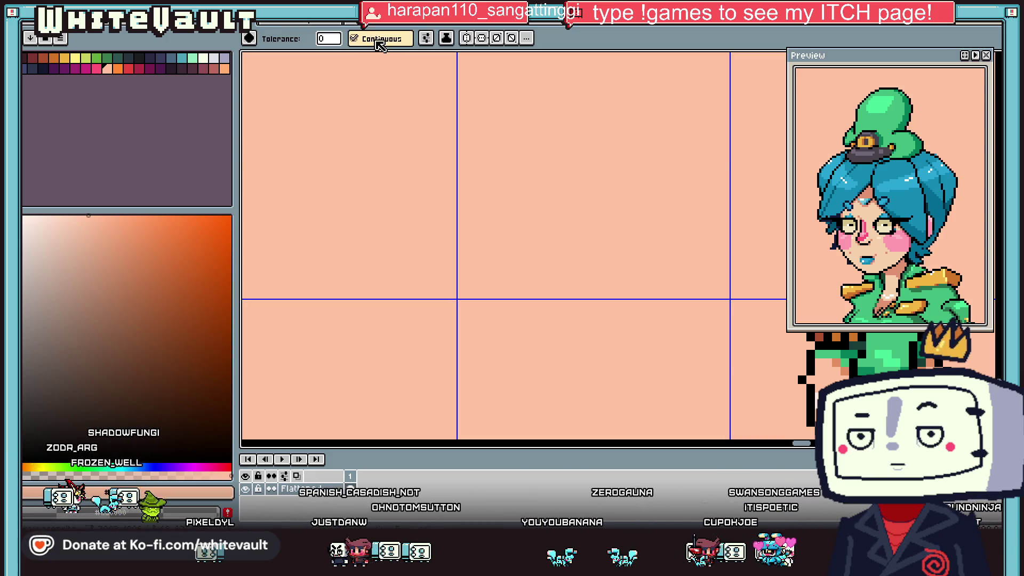
key("ctrl+z")
scroll(598, 251, "down", 2)
key("i")
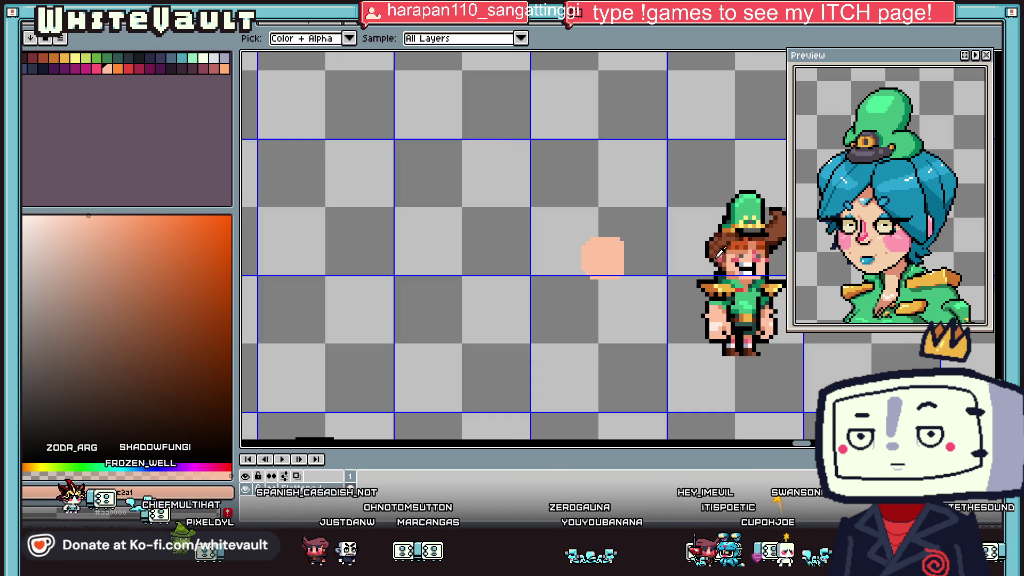
scroll(749, 256, "up", 1)
left_click(779, 265)
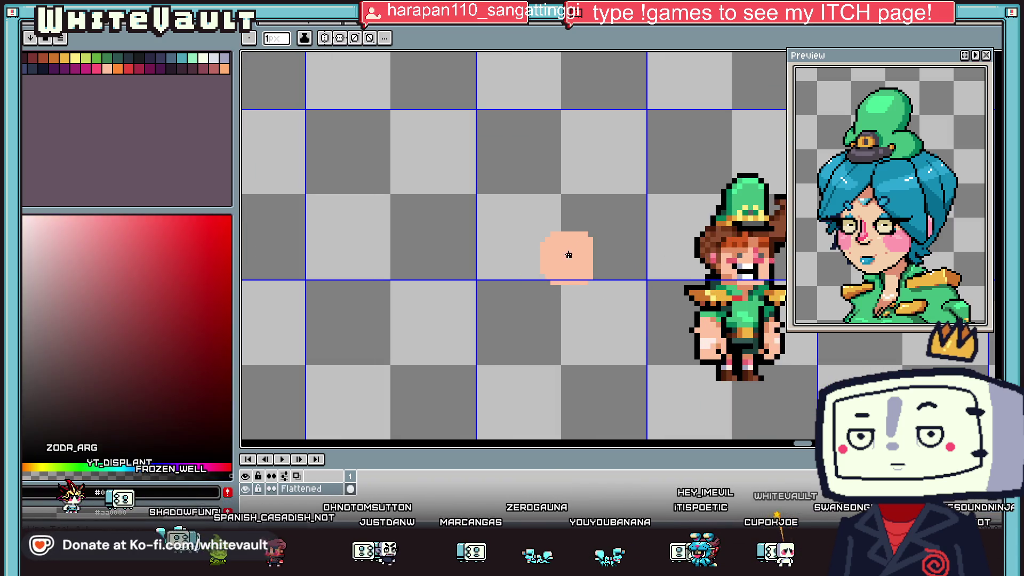
scroll(571, 256, "up", 3)
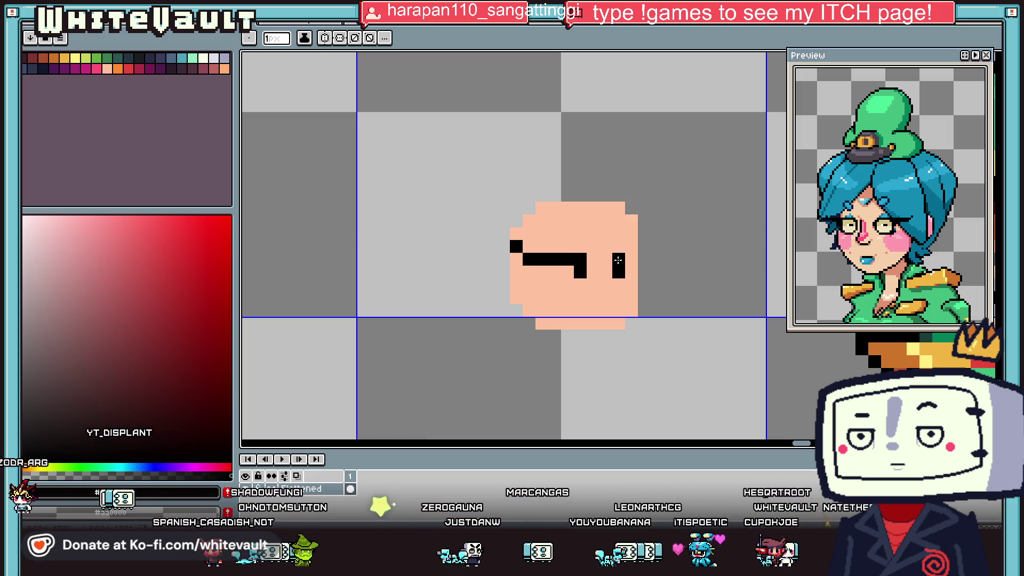
- Sample a darker skin shade from the cowboy and fill the upper head with it
key("i")
scroll(677, 247, "down", 5)
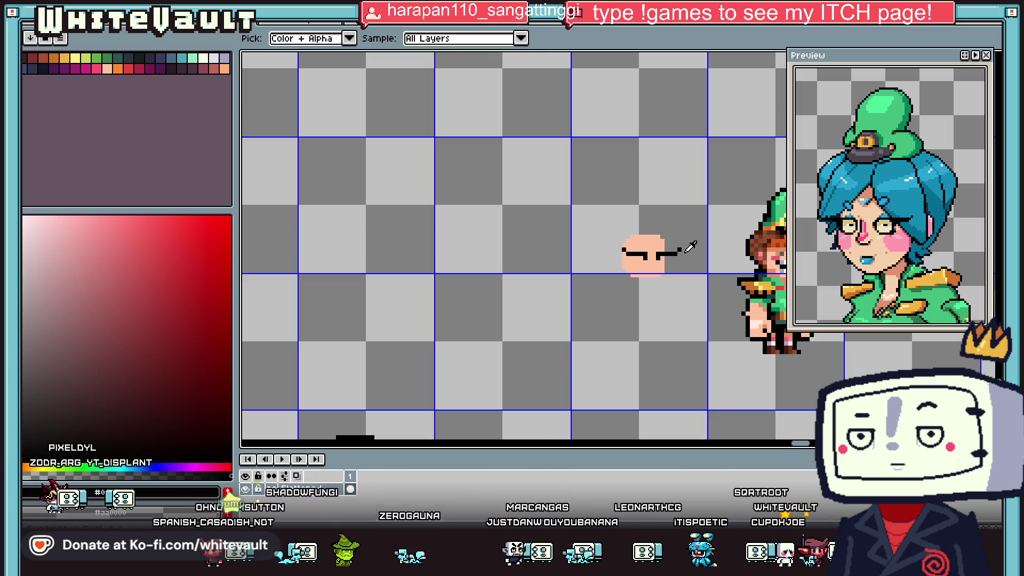
scroll(699, 251, "down", 1)
scroll(768, 266, "up", 2)
left_click(767, 267)
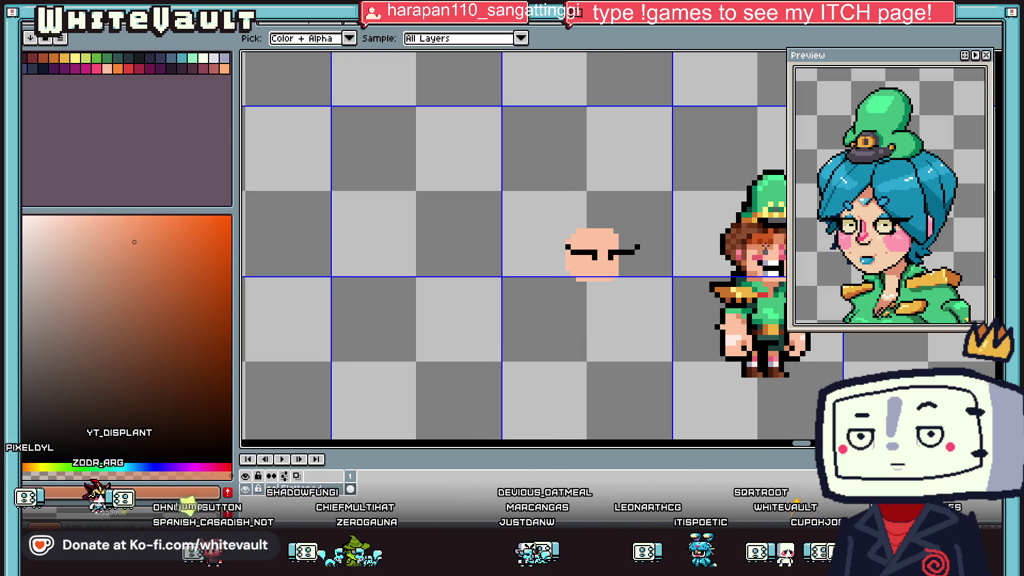
key("b")
scroll(597, 252, "up", 5)
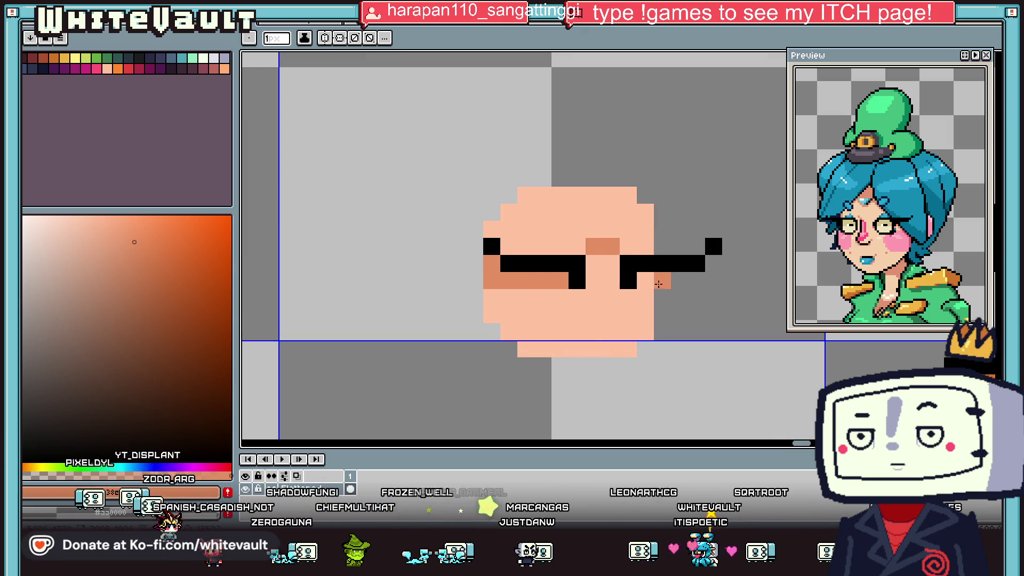
key("g")
left_click(639, 235)
- Sample a red-brown shade from the sprite, then choose teal from the palette for the hair
key("i")
scroll(698, 229, "down", 2)
scroll(702, 233, "down", 2)
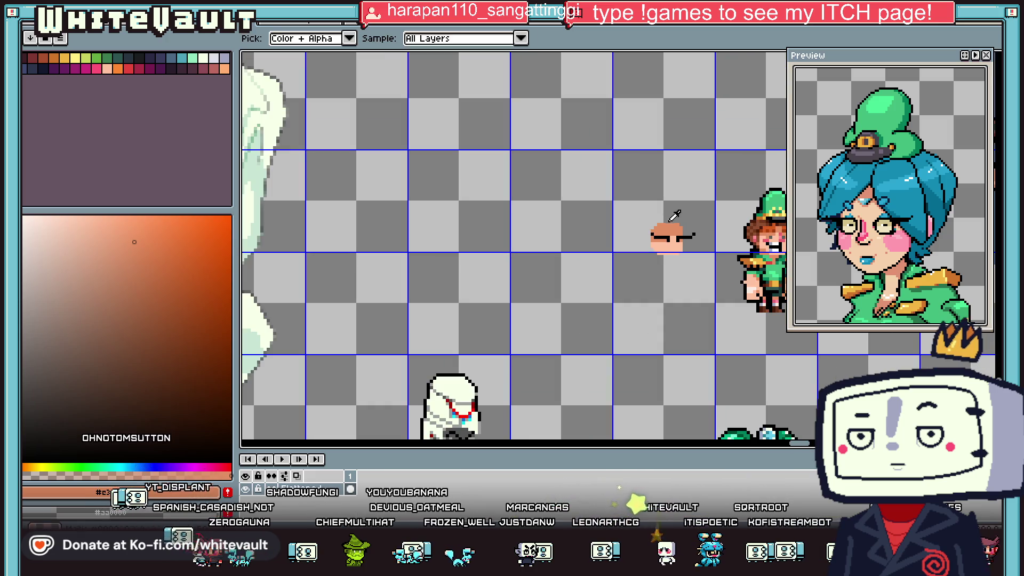
scroll(702, 233, "up", 4)
left_click(687, 224)
key("b")
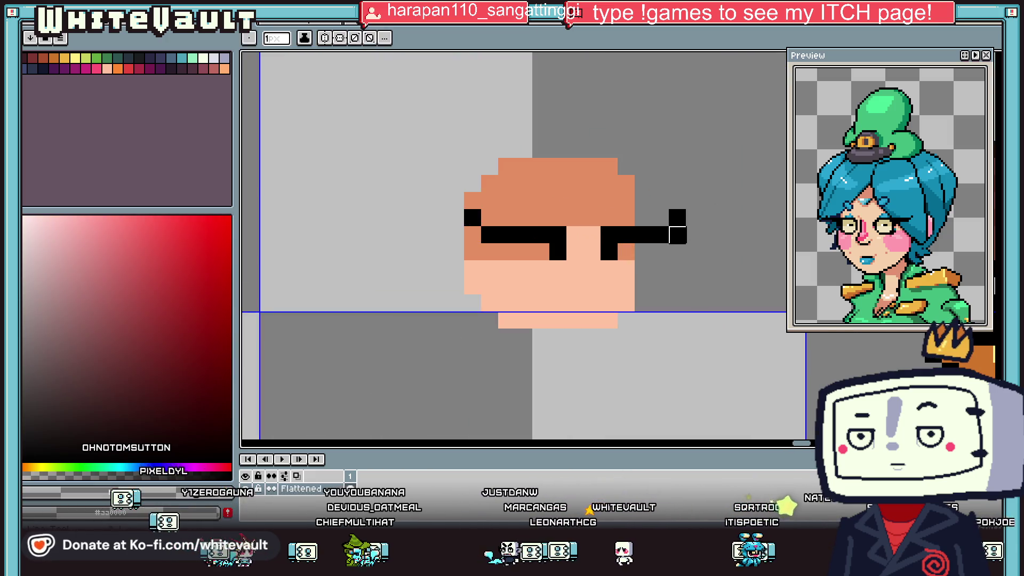
key("i")
scroll(684, 225, "down", 3)
left_click(182, 58)
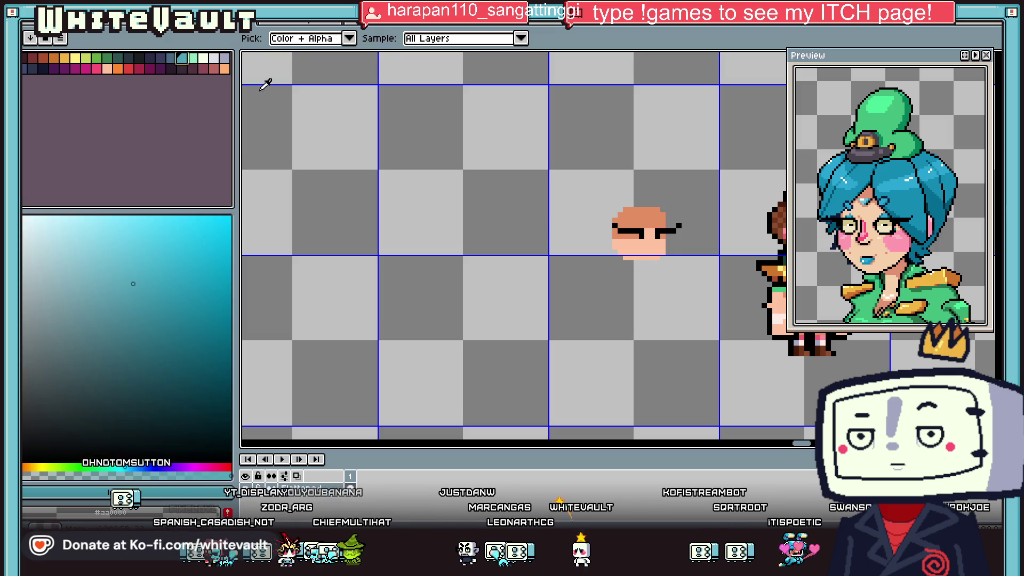
key("b")
scroll(644, 251, "up", 3)
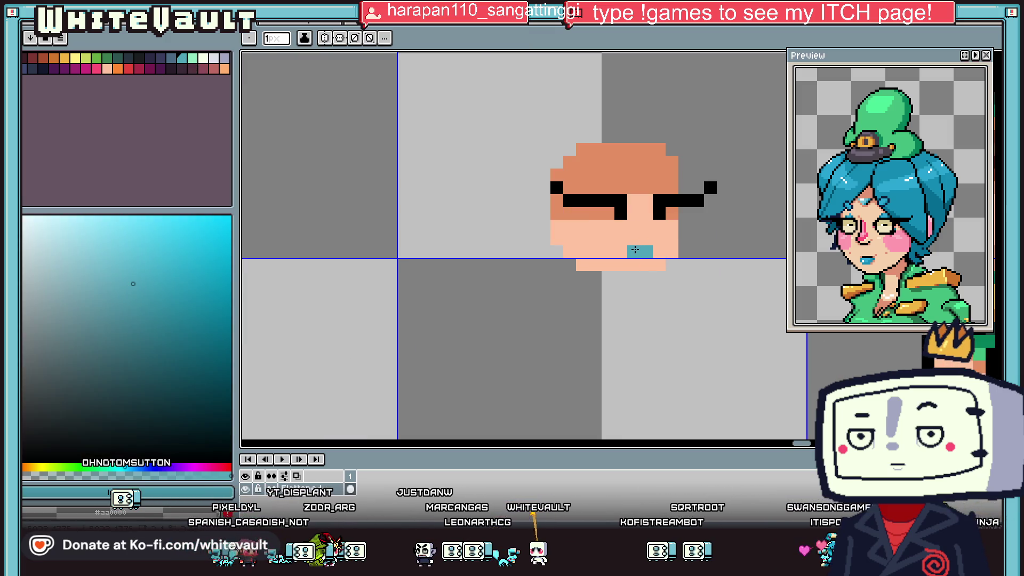
- Place three teal hair pixels across the forehead
left_click(621, 175)
left_click(659, 175)
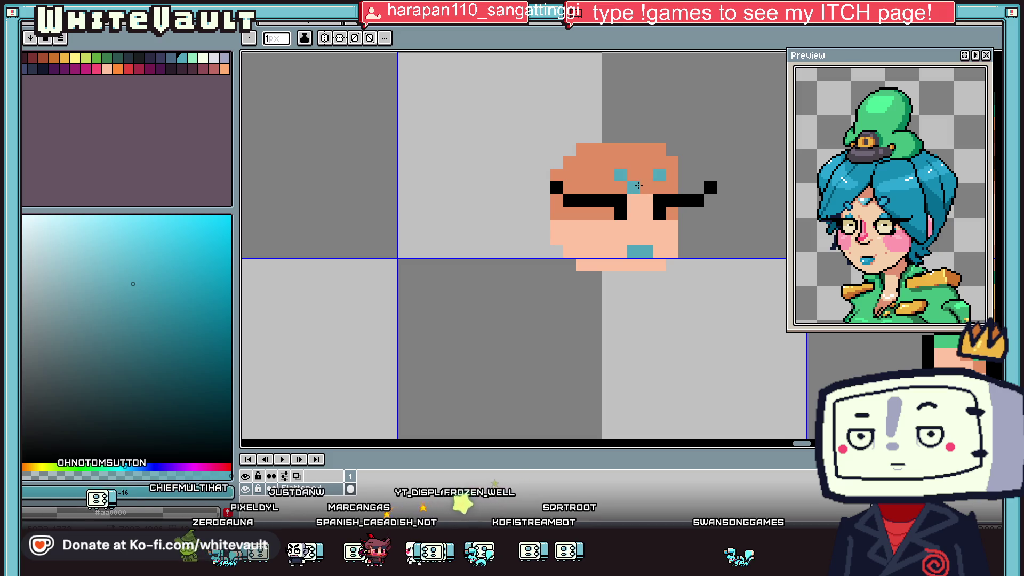
scroll(643, 192, "down", 2)
scroll(645, 208, "down", 1)
scroll(645, 213, "up", 2)
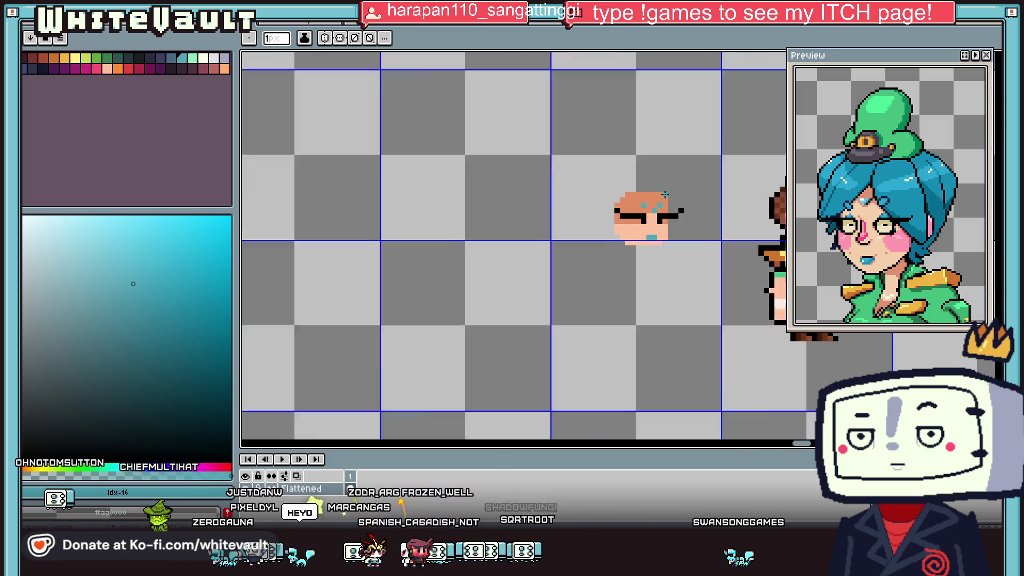
scroll(648, 207, "up", 1)
left_click(652, 202)
- Resample the orange skin colour and the teal colour from the face
key("i")
left_click(607, 203)
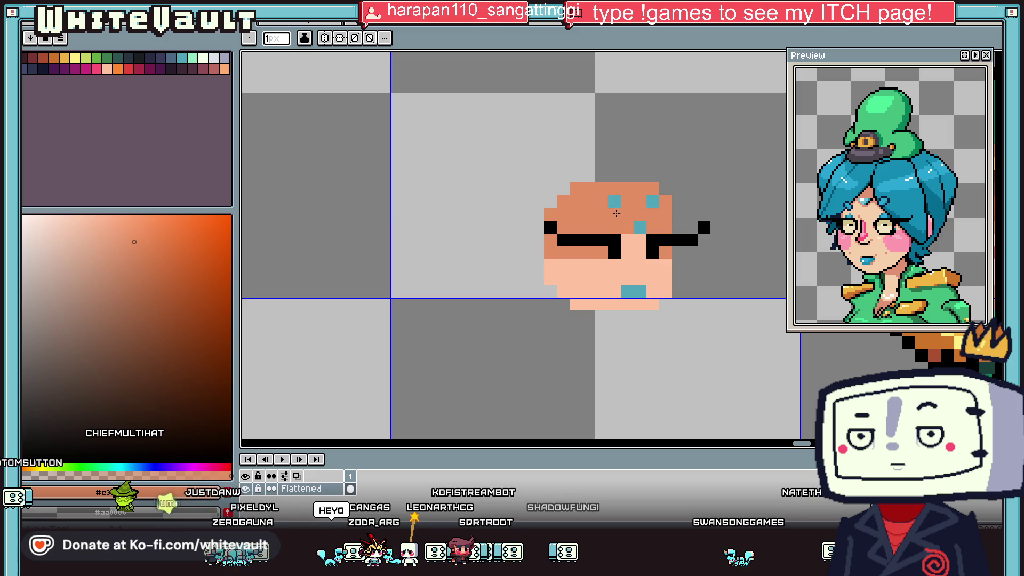
scroll(664, 216, "down", 3)
scroll(665, 216, "up", 2)
scroll(664, 219, "up", 1)
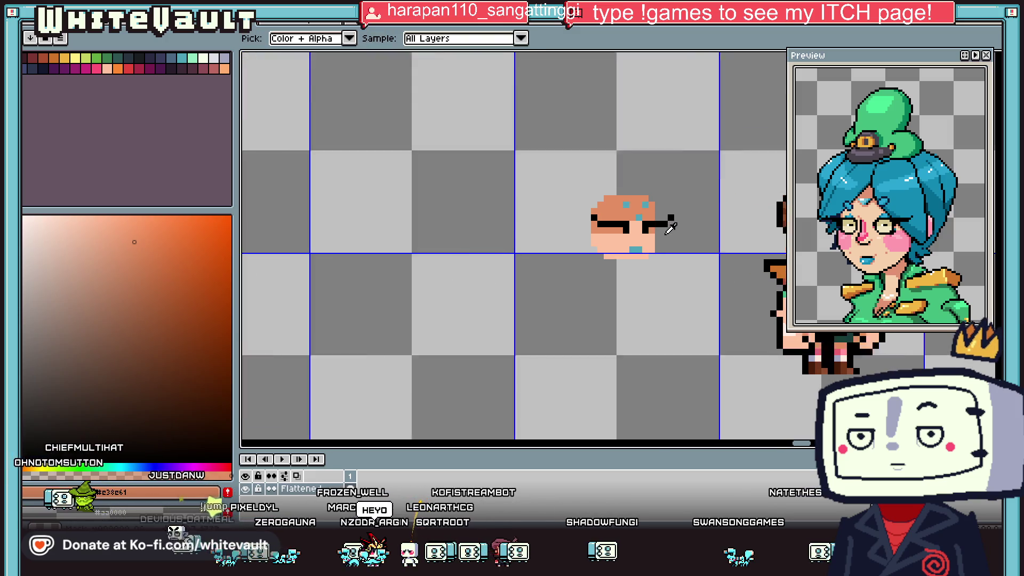
scroll(640, 229, "up", 1)
left_click(630, 211)
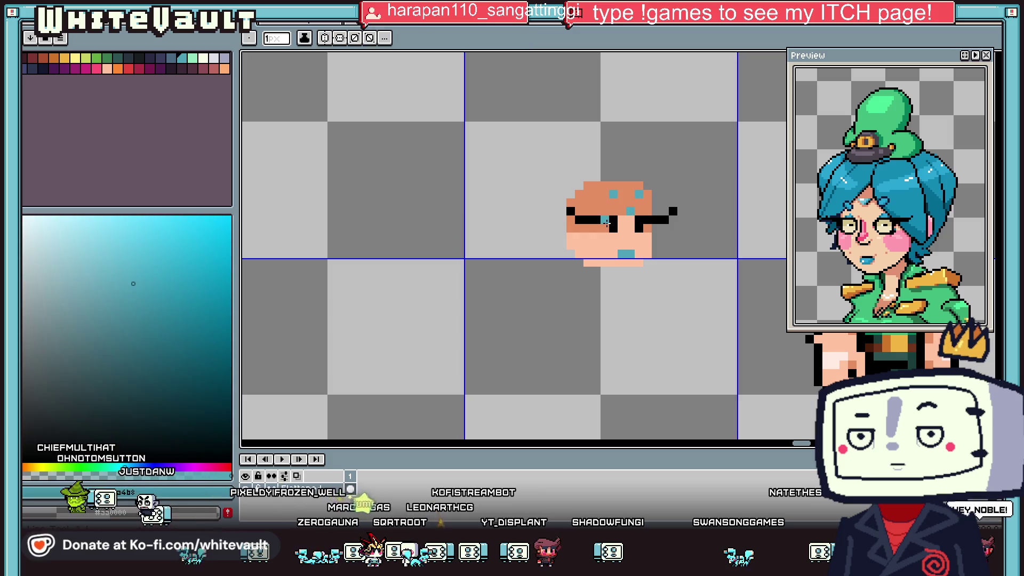
scroll(645, 228, "down", 2)
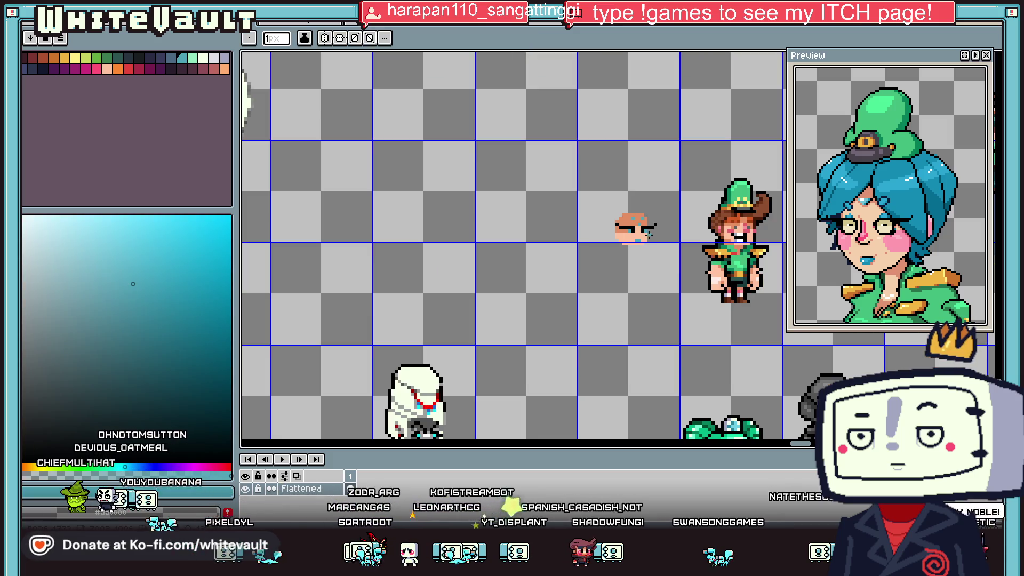
- Sample the peach skin and the other sprite's pink cheek colour for the blush
key("i")
scroll(640, 230, "up", 2)
scroll(607, 229, "up", 1)
left_click(606, 229)
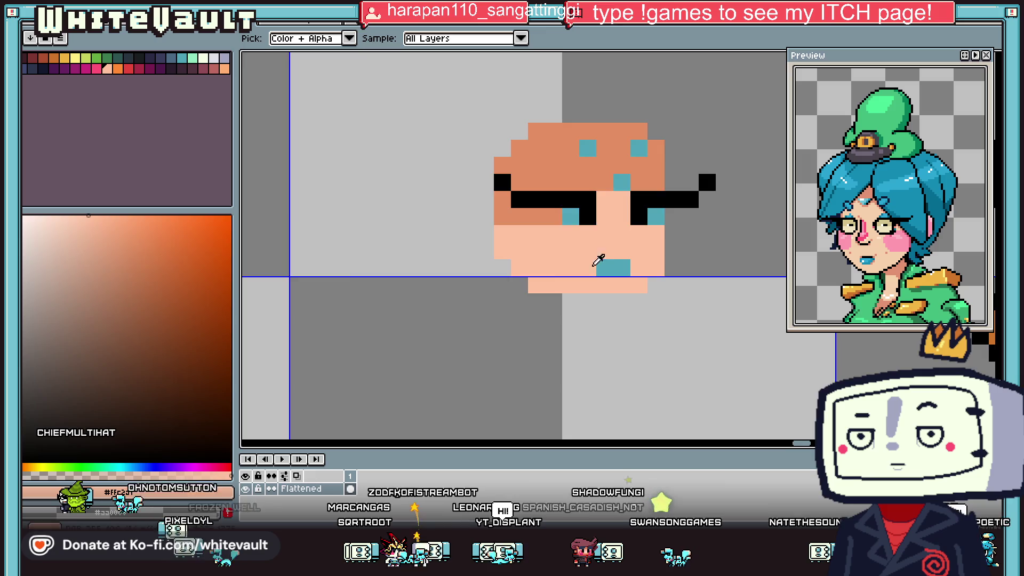
scroll(608, 261, "down", 2)
scroll(810, 446, "right", 2)
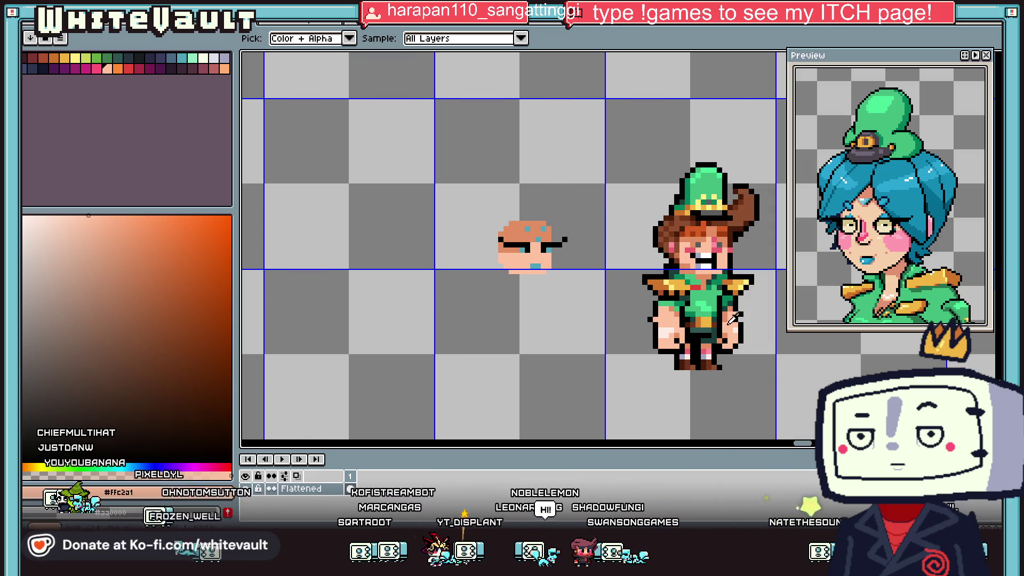
left_click(695, 248)
scroll(514, 255, "up", 2)
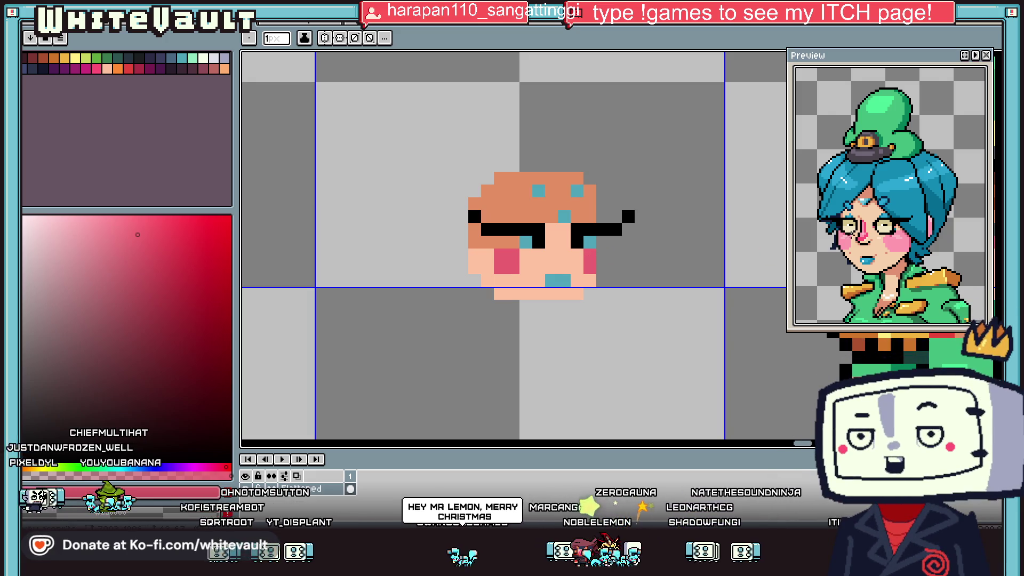
scroll(611, 234, "down", 1)
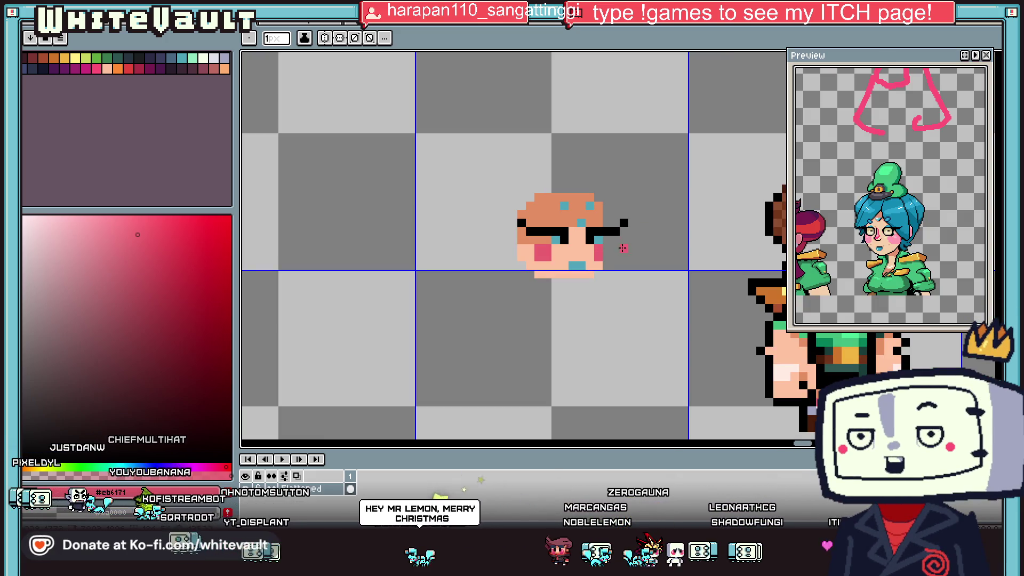
scroll(622, 248, "up", 1)
left_click(560, 285, "alt")
- Draw a peach row along the bottom of the chin and tidy the left edge with the eraser
mouse_move(560, 295)
left_mouse_down()
mouse_move(508, 295)
mouse_move(482, 269)
left_mouse_up()
key("e")
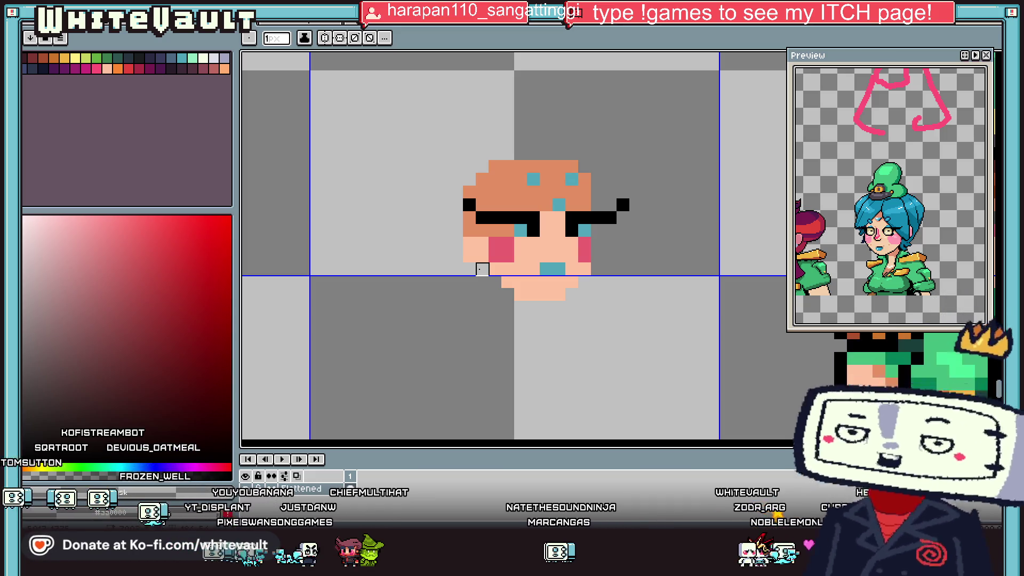
scroll(656, 297, "down", 2)
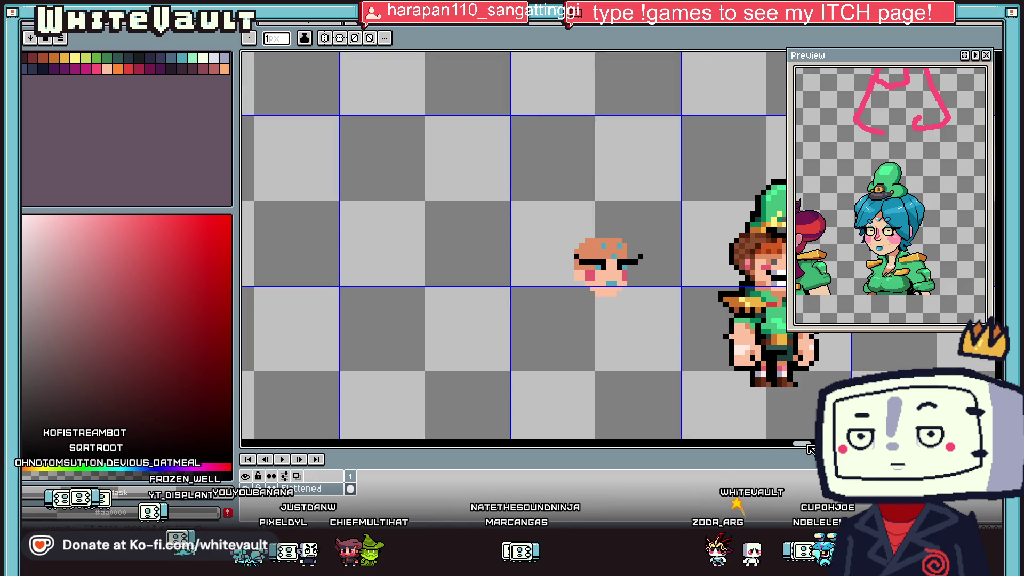
scroll(811, 450, "right", 3)
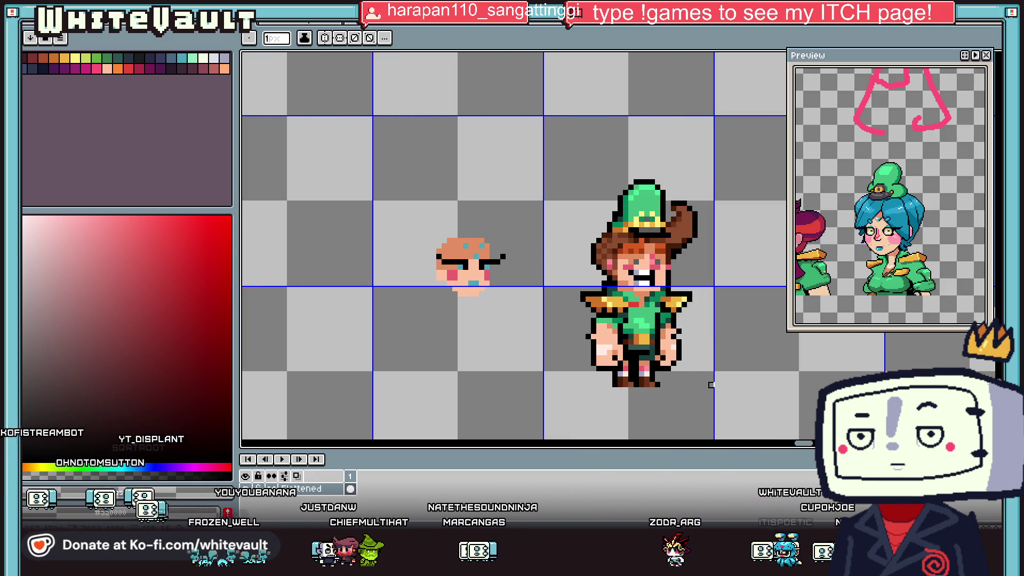
- Sample the teal colour from the face
key("alt")
scroll(497, 272, "up", 1)
scroll(501, 261, "down", 1)
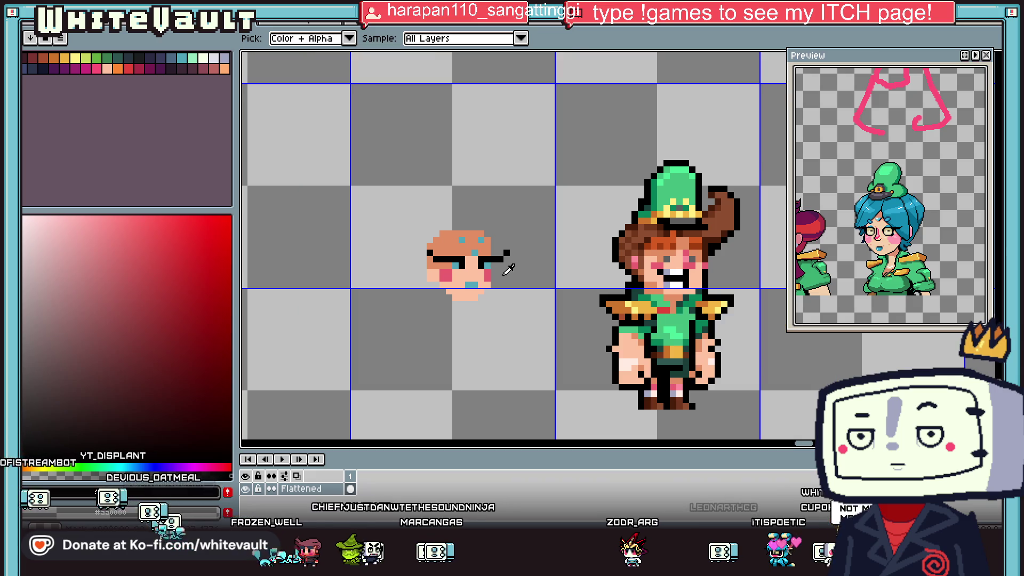
scroll(500, 252, "up", 2)
scroll(486, 267, "down", 1)
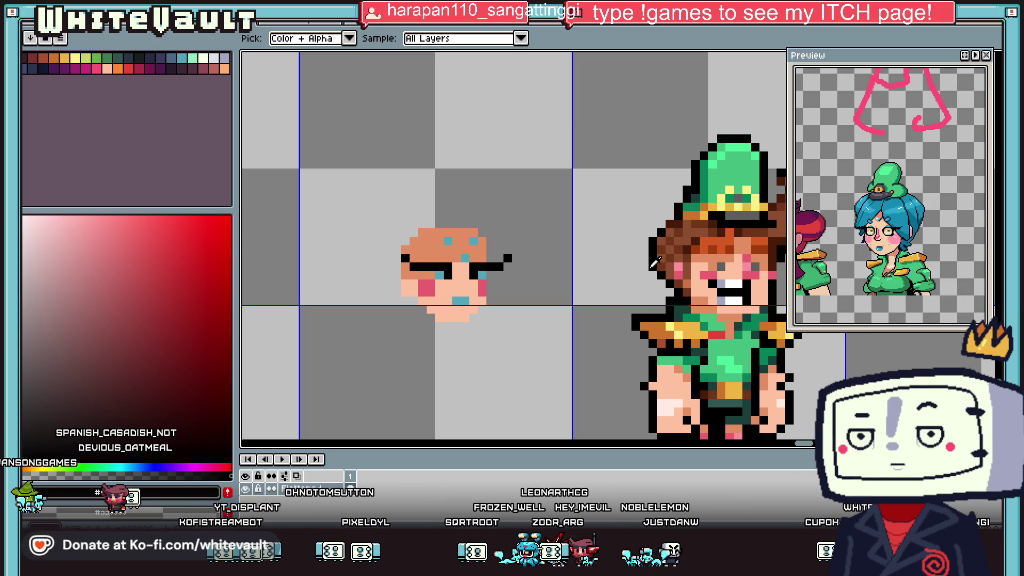
left_click(472, 239, "alt")
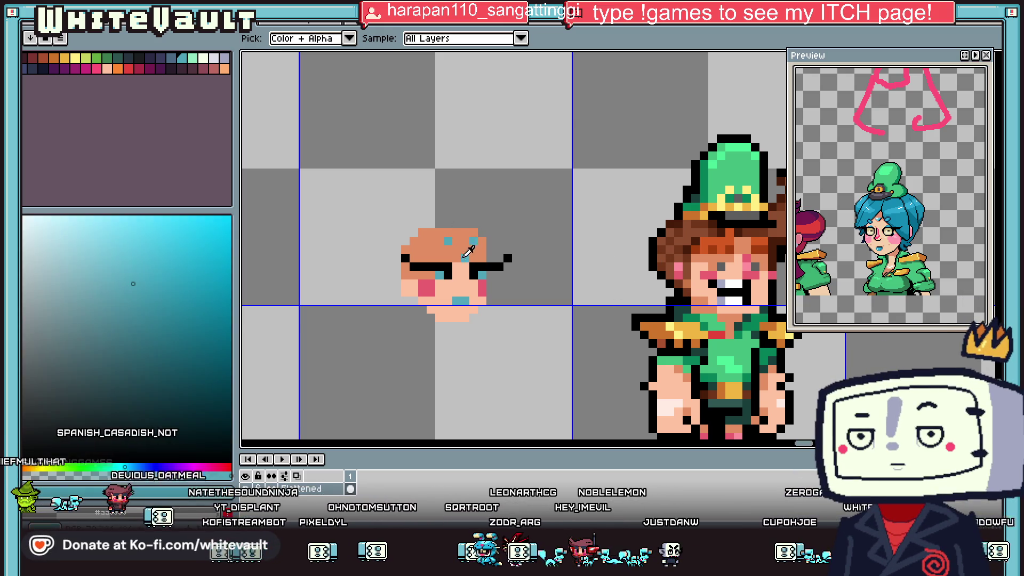
- Paint teal hair down the side and along the top, then add three dark navy forehead spots
scroll(403, 236, "up", 2)
mouse_move(371, 261)
left_mouse_down()
mouse_move(371, 304)
mouse_move(384, 254)
left_mouse_up()
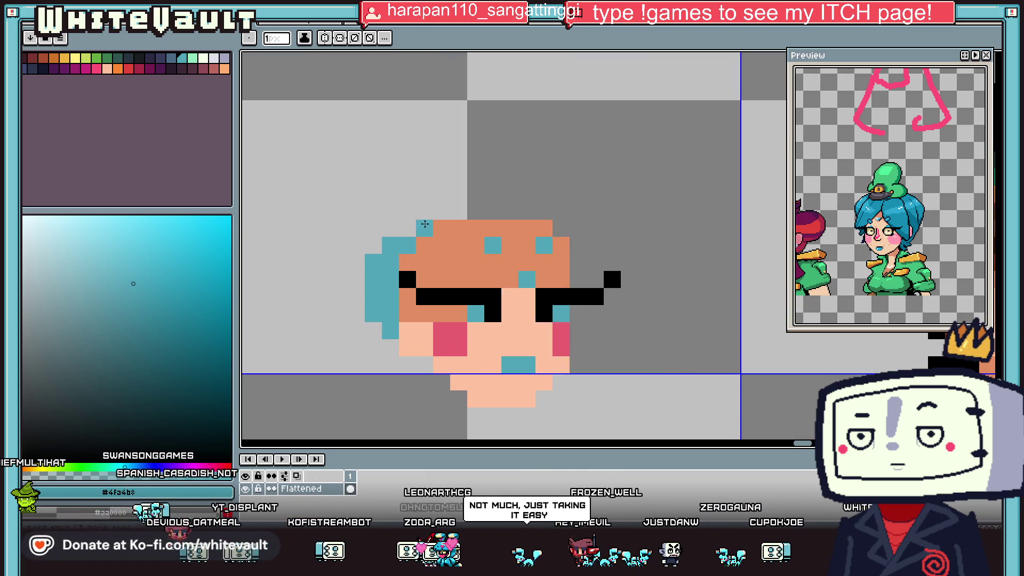
left_click_drag(426, 208, 516, 209)
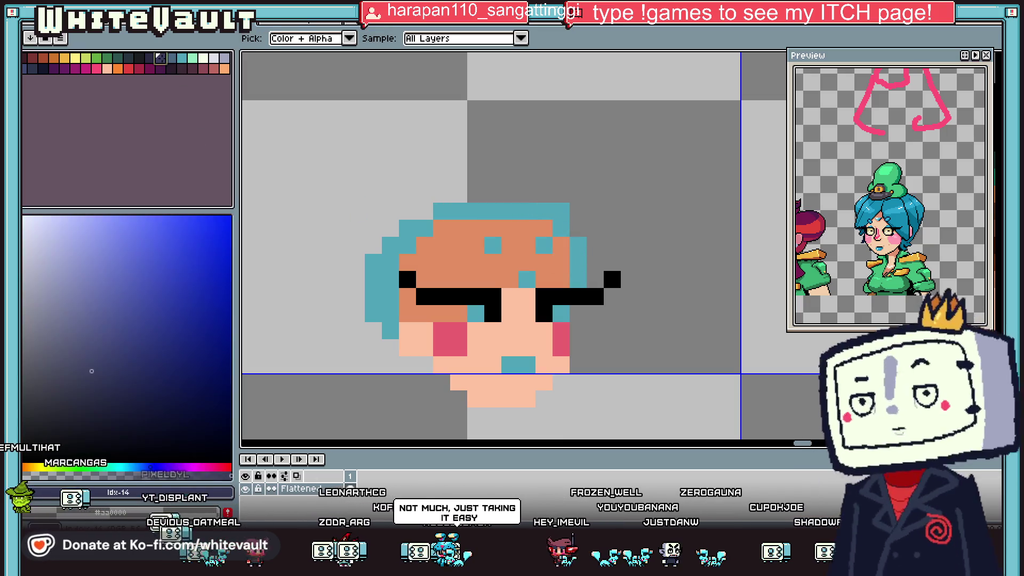
left_click(496, 244)
left_click(544, 245)
left_click(526, 279)
- Pick teal back up and draw diagonal bangs covering more of the forehead
left_click(564, 263, "alt")
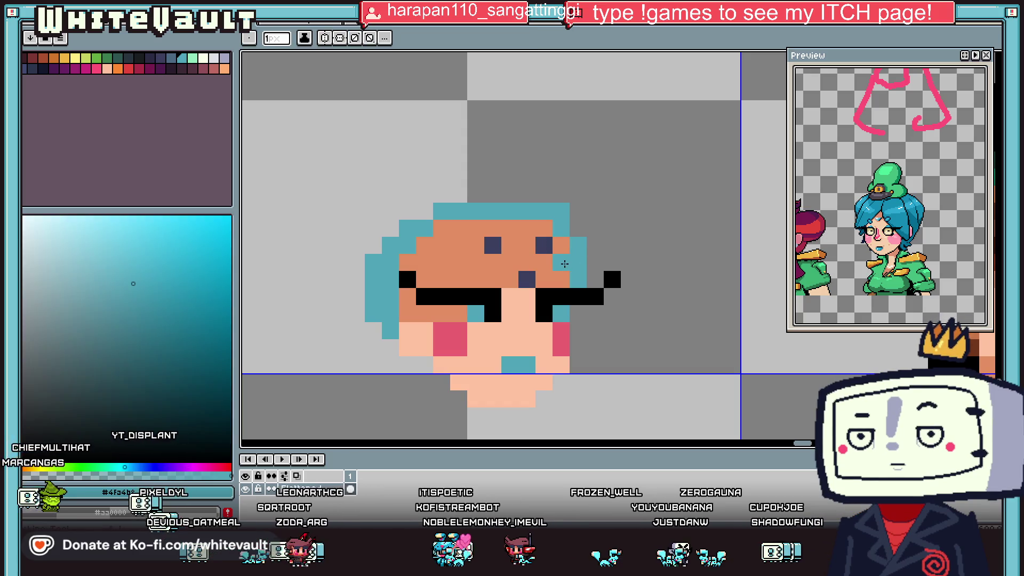
left_click_drag(509, 262, 476, 293)
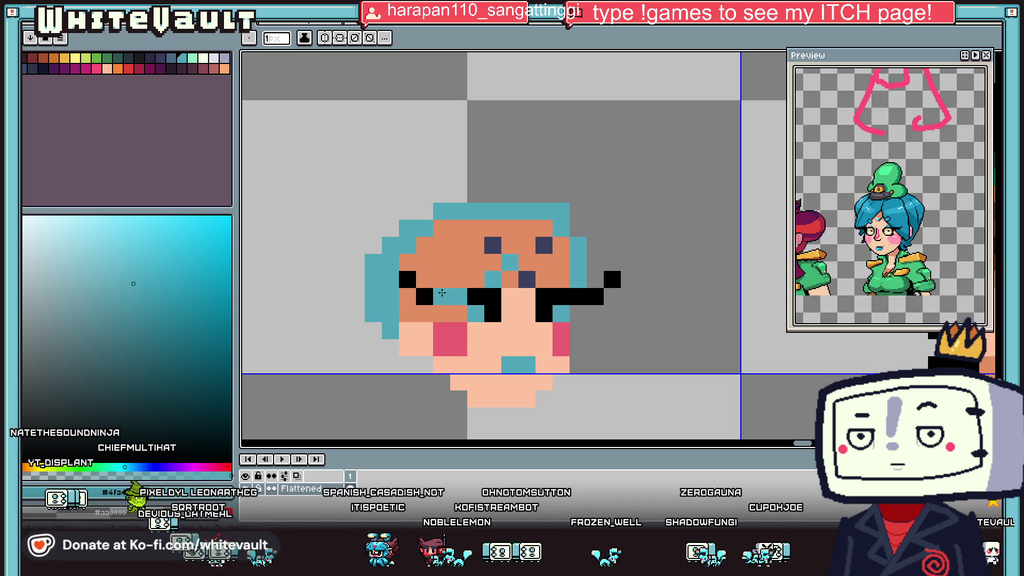
mouse_move(442, 245)
left_mouse_down()
mouse_move(492, 228)
mouse_move(450, 279)
left_mouse_up()
scroll(466, 280, "down", 2)
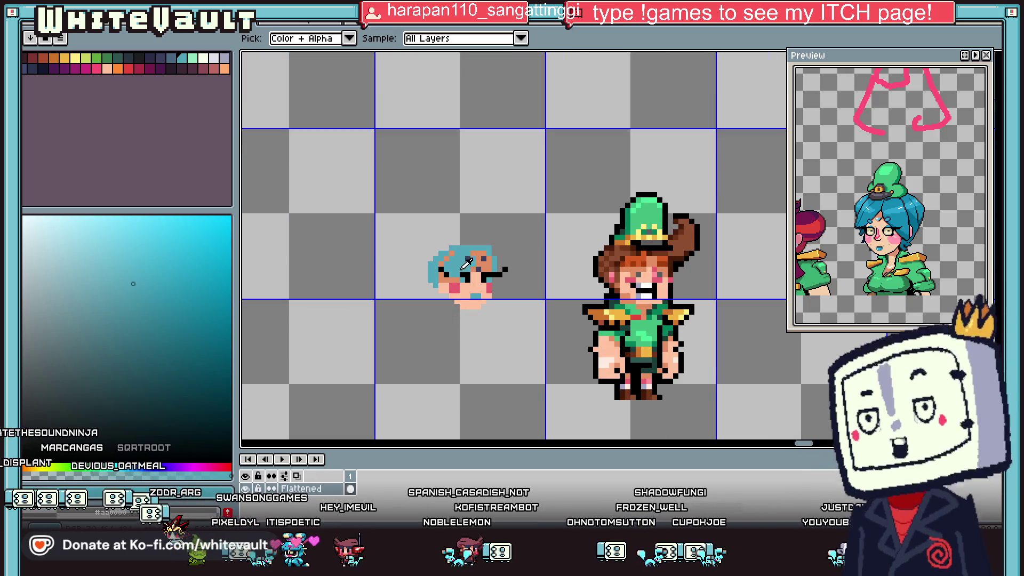
scroll(466, 279, "up", 2)
scroll(465, 280, "up", 1)
scroll(554, 267, "down", 5)
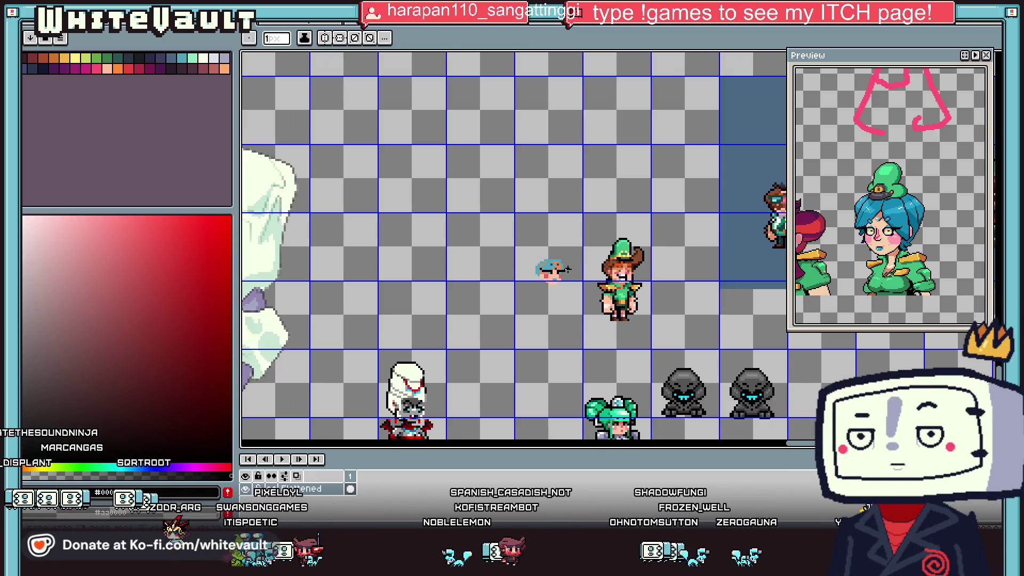
- Zoom in on the chibi face and sample the peach skin colour
key("i")
scroll(560, 263, "up", 2)
scroll(549, 263, "up", 2)
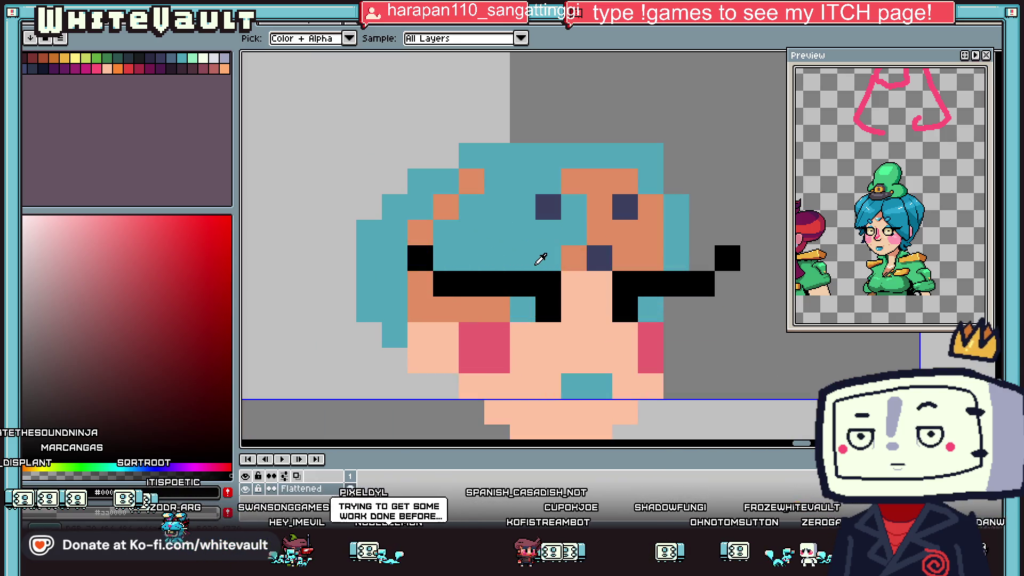
scroll(539, 260, "down", 3)
scroll(560, 258, "down", 1)
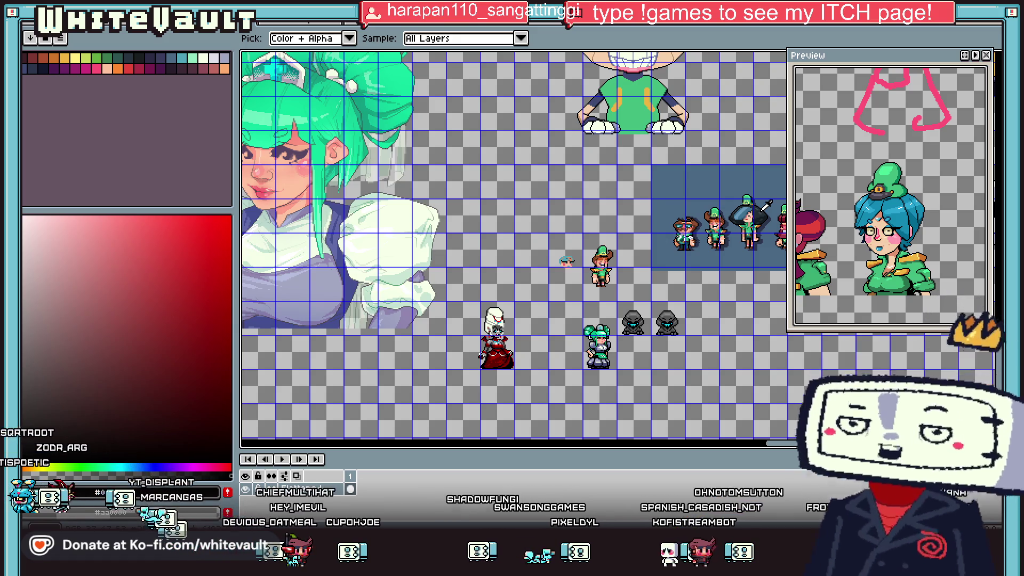
scroll(567, 264, "up", 3)
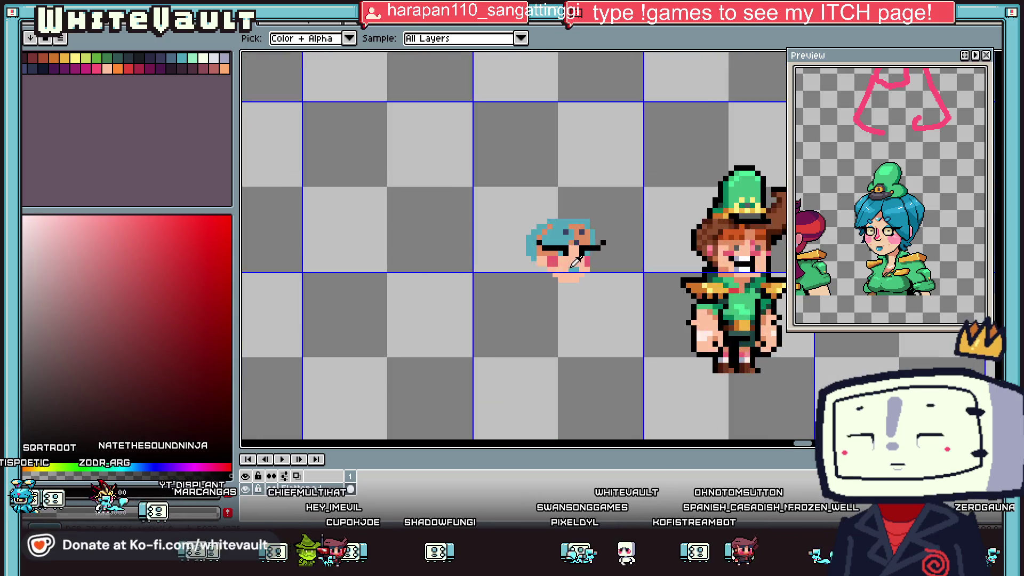
scroll(568, 263, "up", 2)
left_click(599, 280)
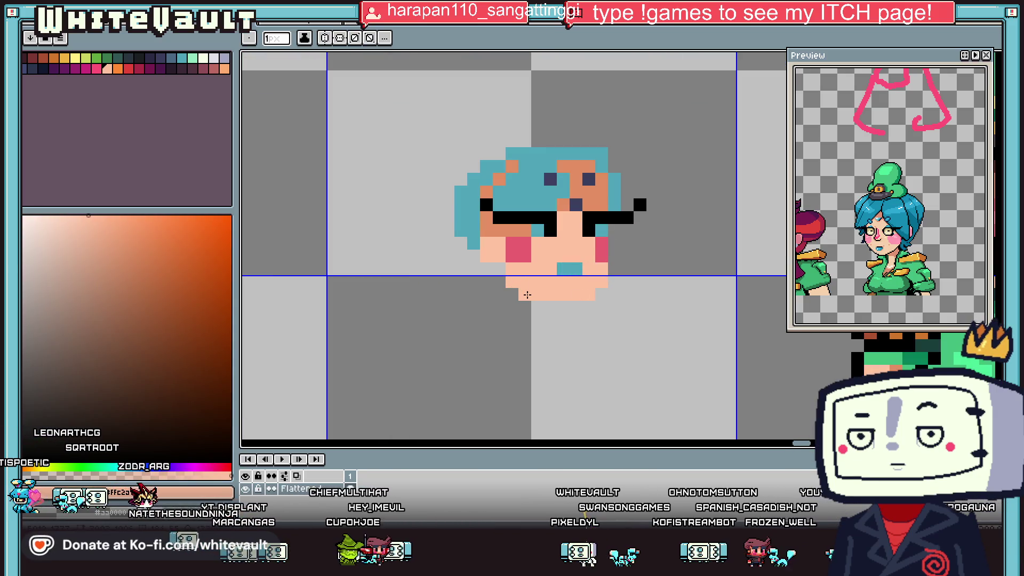
- Move the blue mouth down a pixel, covering the old mouth pixel with peach
key("alt")
left_click(582, 274, "alt")
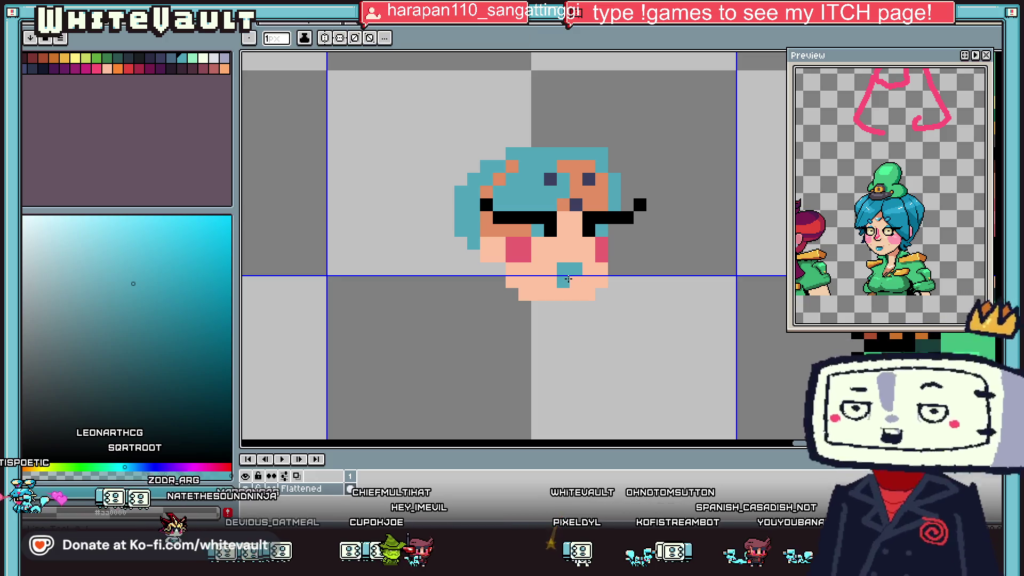
left_click(576, 282)
left_click(565, 277, "alt")
left_click(565, 266)
- Sample the teal hair colour and then the peach skin colour from the canvas
key("alt")
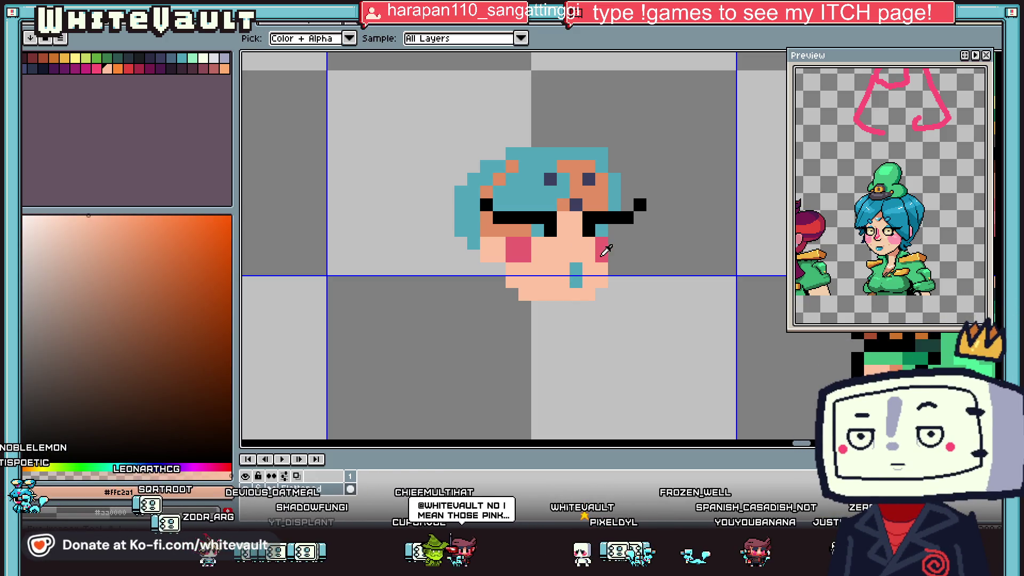
scroll(619, 245, "down", 4)
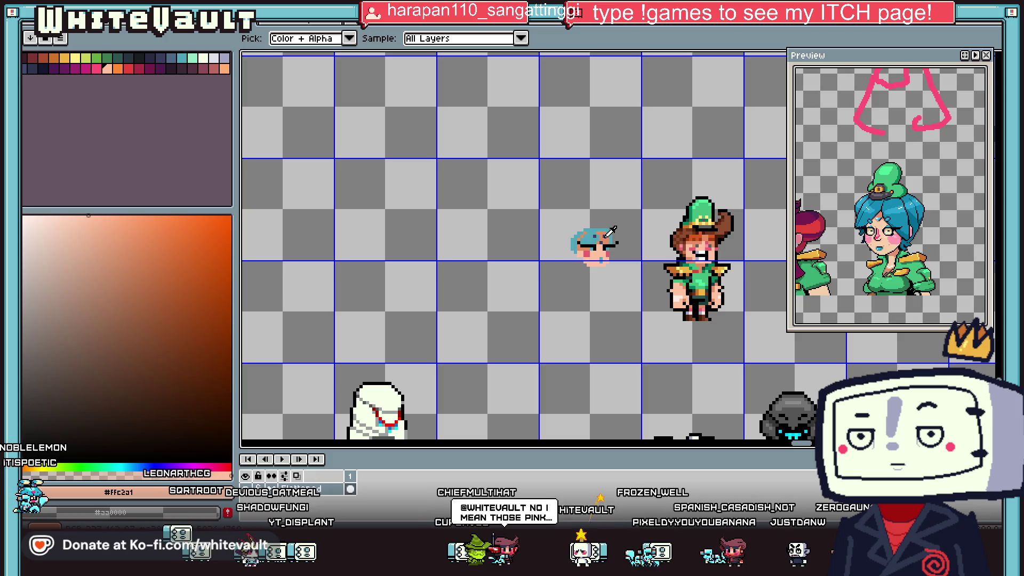
scroll(598, 231, "up", 3)
scroll(581, 230, "up", 1)
left_click(579, 228, "alt")
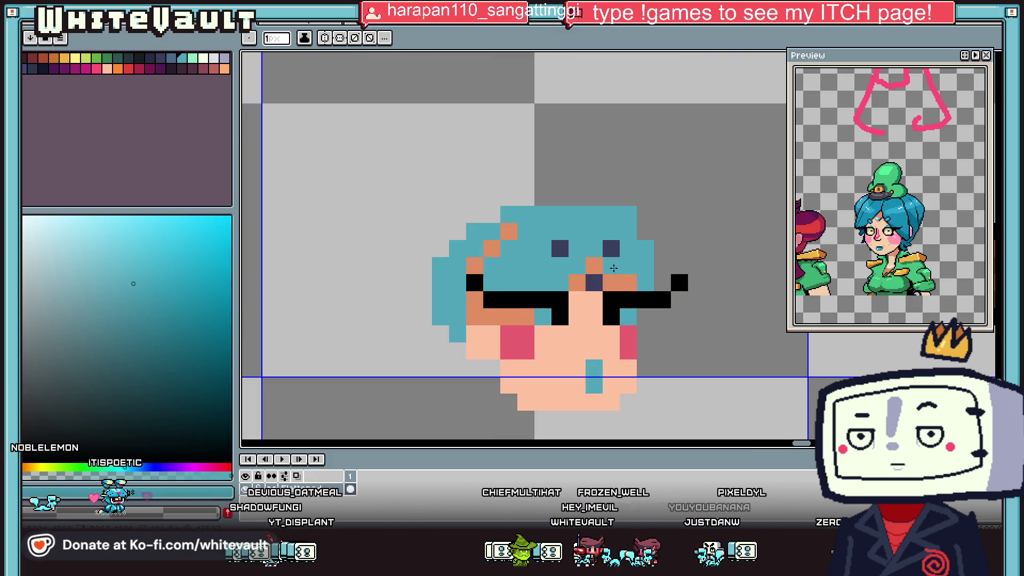
key("alt")
scroll(613, 269, "down", 3)
scroll(637, 273, "up", 3)
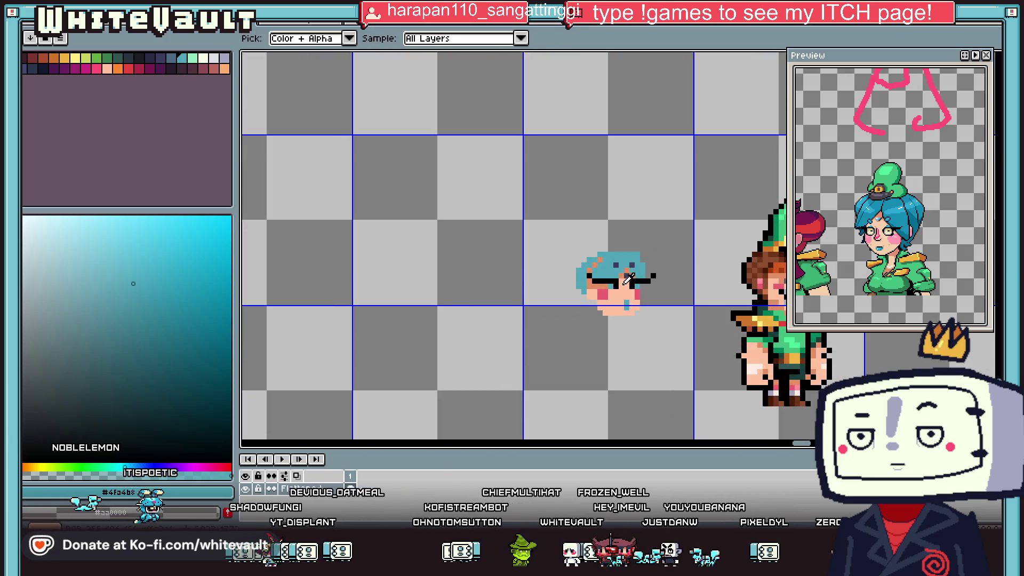
left_click(634, 276, "alt")
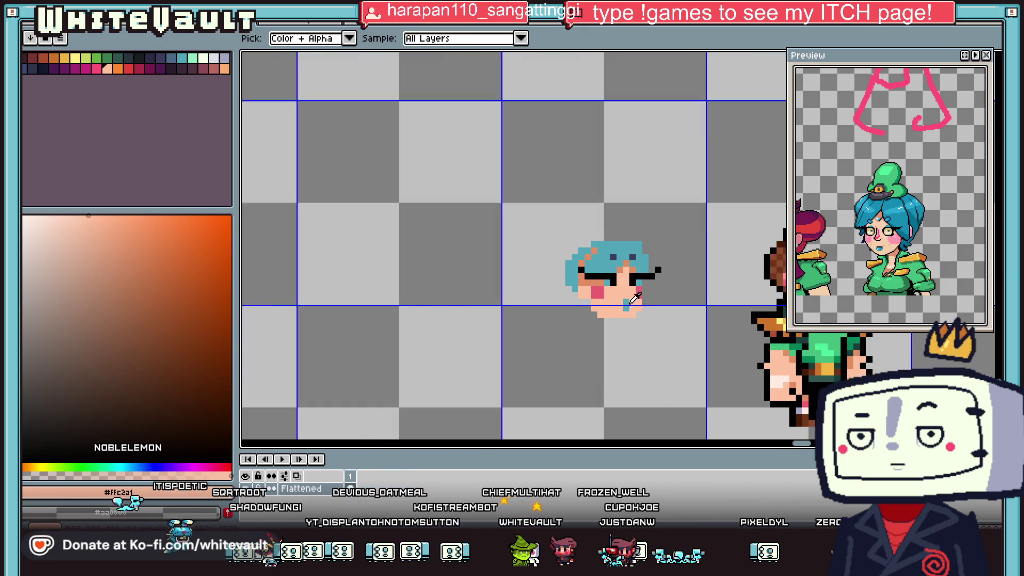
scroll(634, 294, "down", 3)
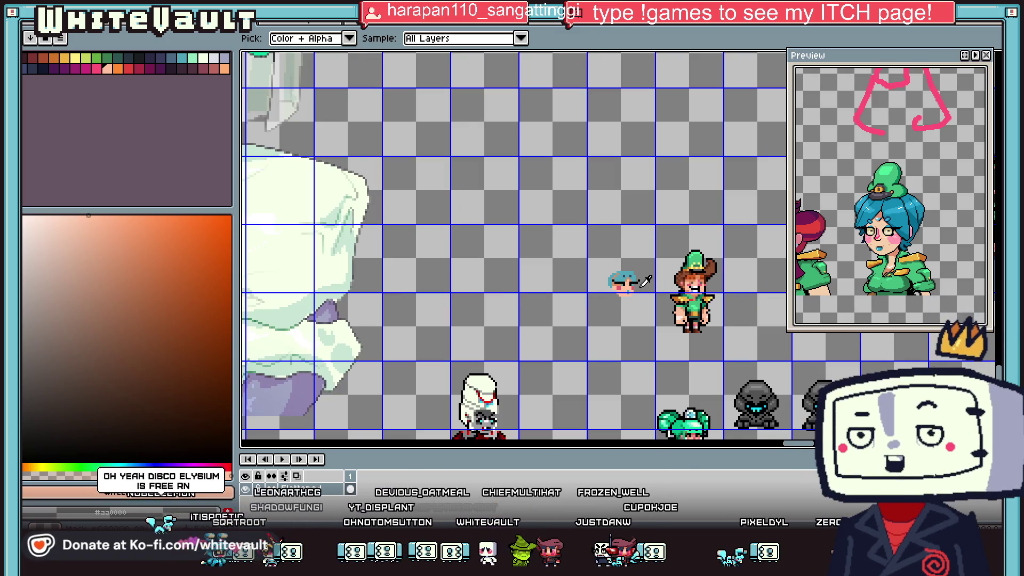
scroll(636, 285, "up", 3)
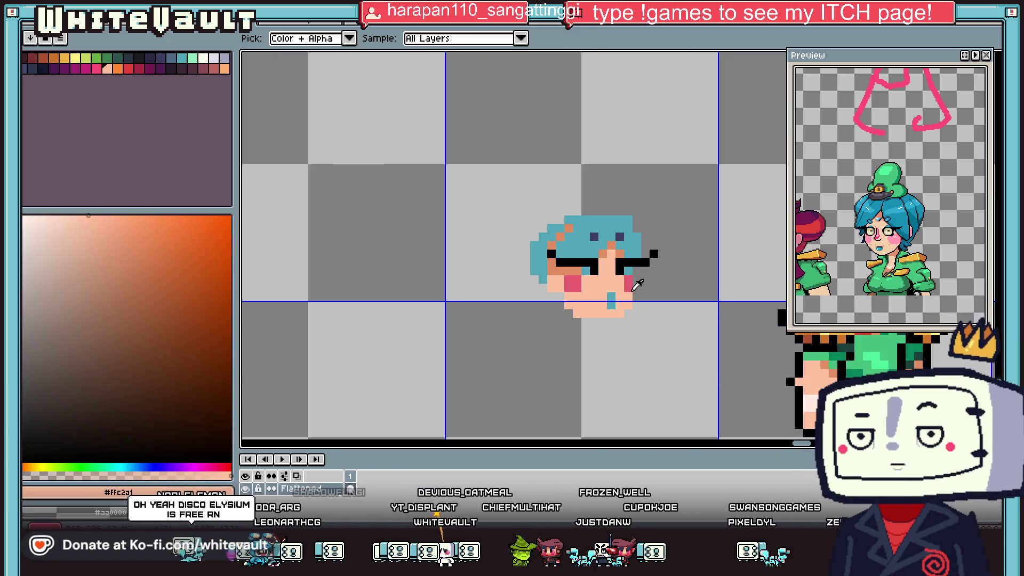
- With the pencil ready, sample black from the eye line, then the teal hair colour
key("b")
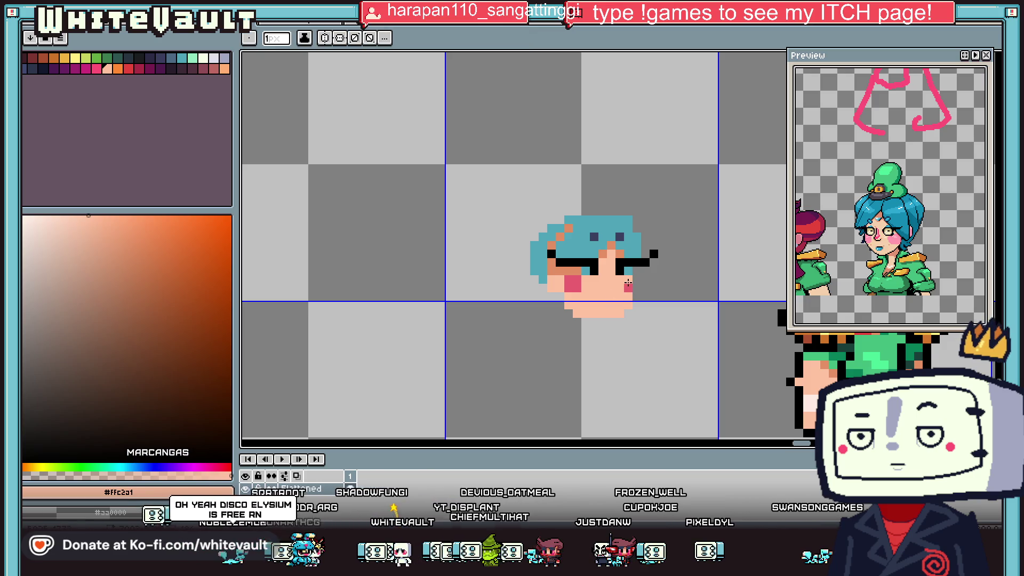
key("i")
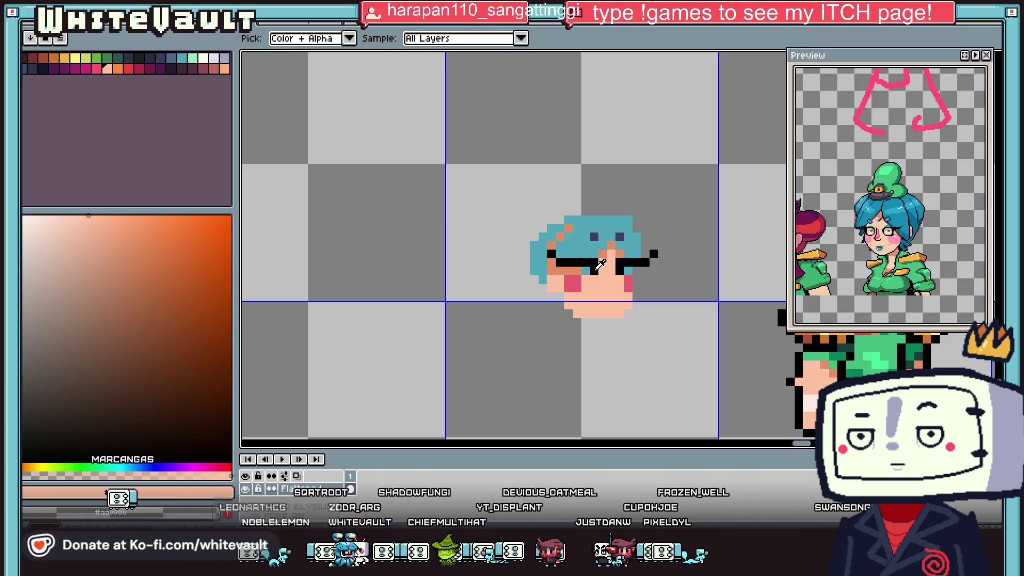
left_click(594, 273)
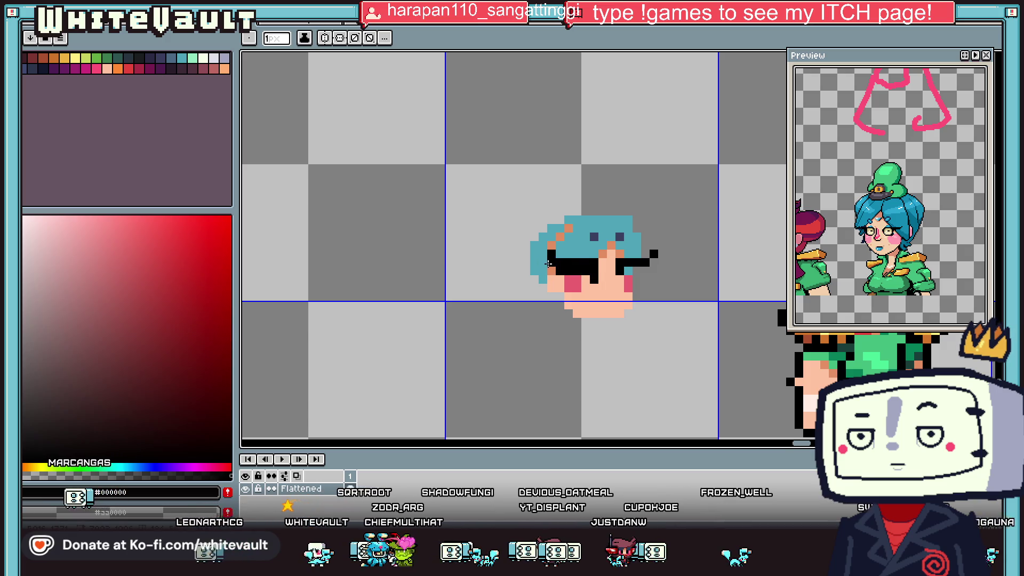
left_click(553, 256, "alt")
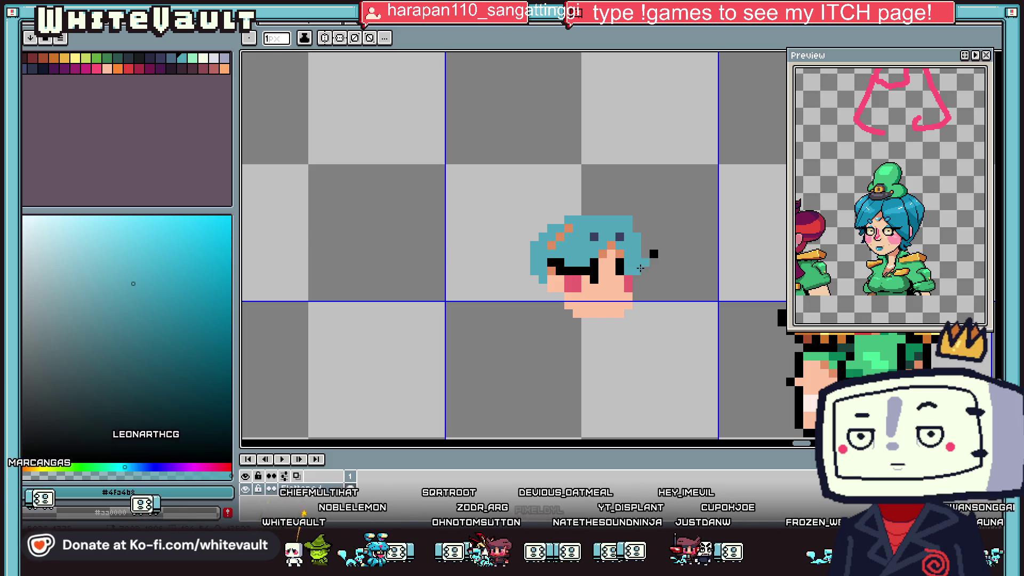
scroll(637, 270, "down", 5)
scroll(637, 270, "up", 4)
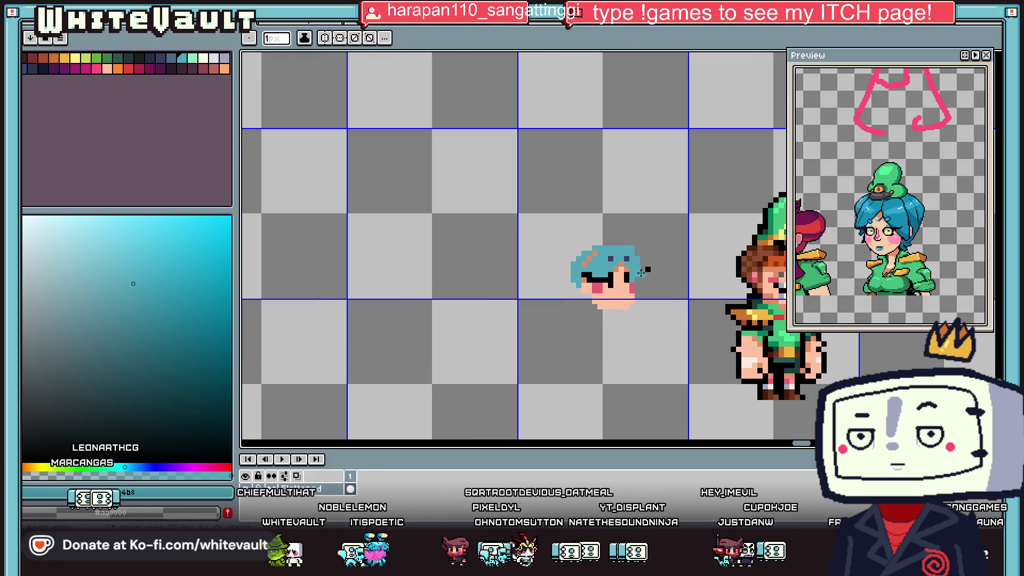
scroll(640, 272, "up", 1)
scroll(877, 242, "down", 3)
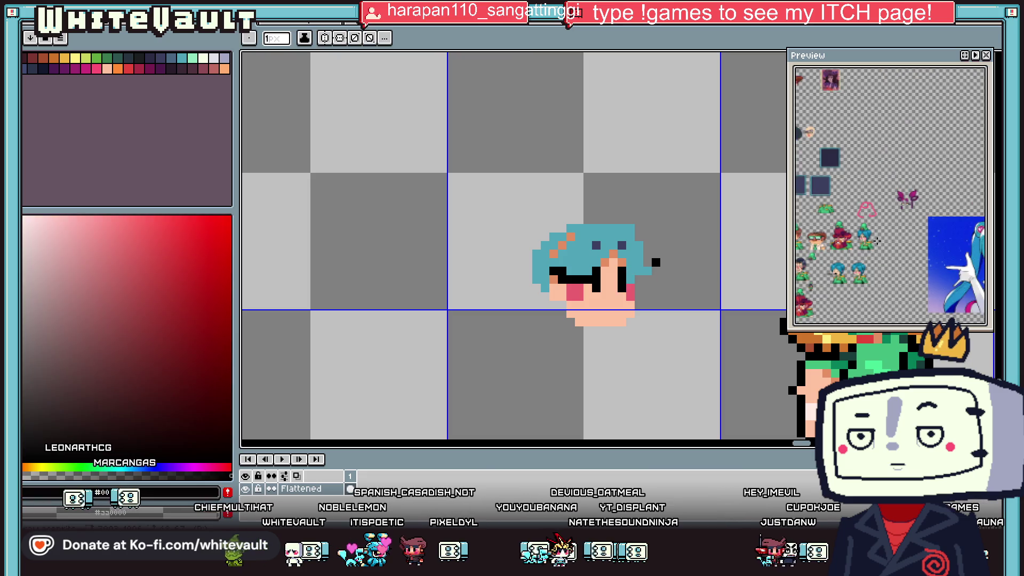
- Pan and zoom the view onto the chibi head's face
left_click_drag(877, 241, 945, 222)
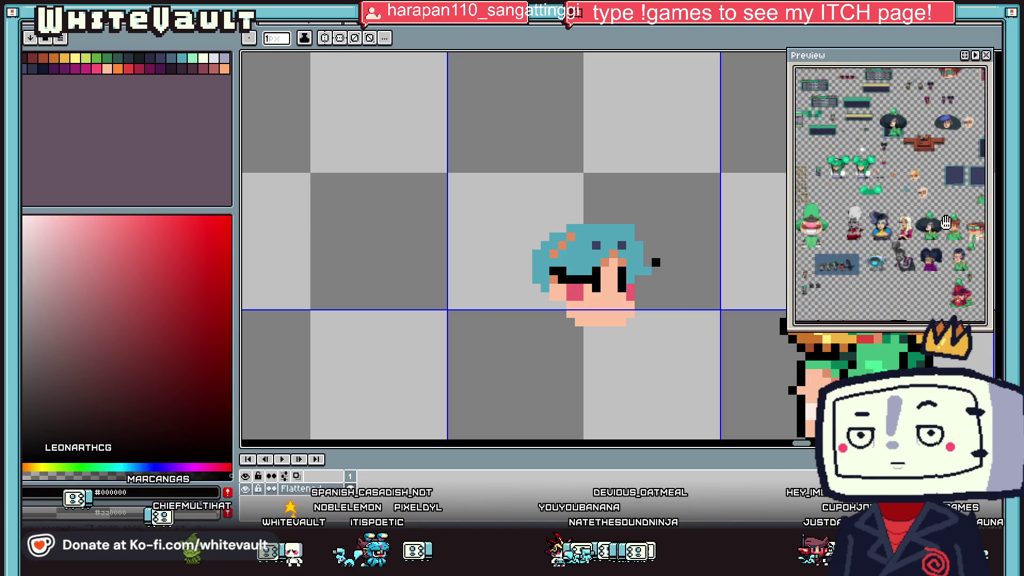
scroll(945, 222, "up", 1)
scroll(938, 234, "up", 2)
scroll(927, 251, "up", 1)
scroll(919, 263, "up", 1)
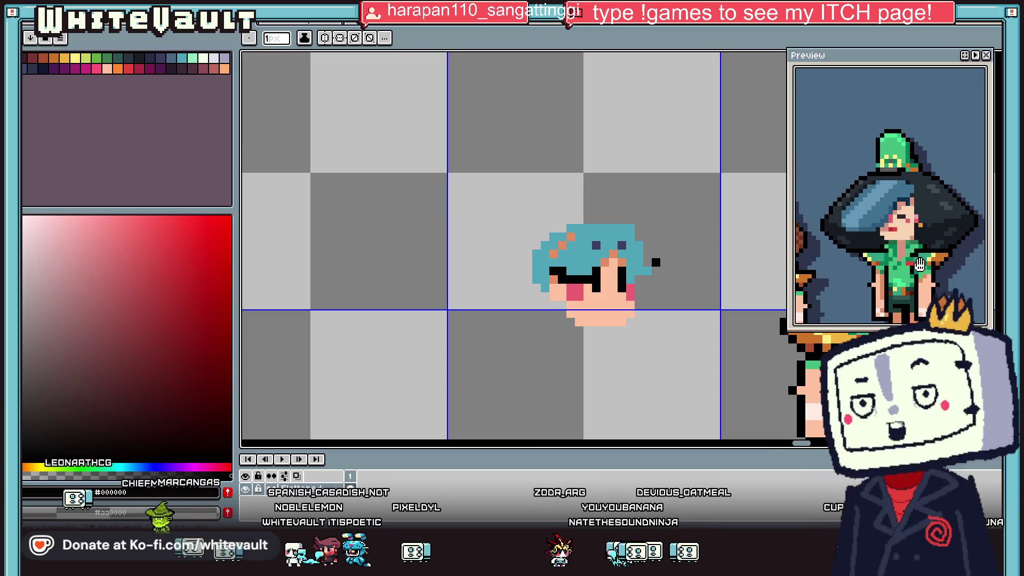
key("i")
scroll(896, 240, "down", 1)
scroll(878, 224, "down", 1)
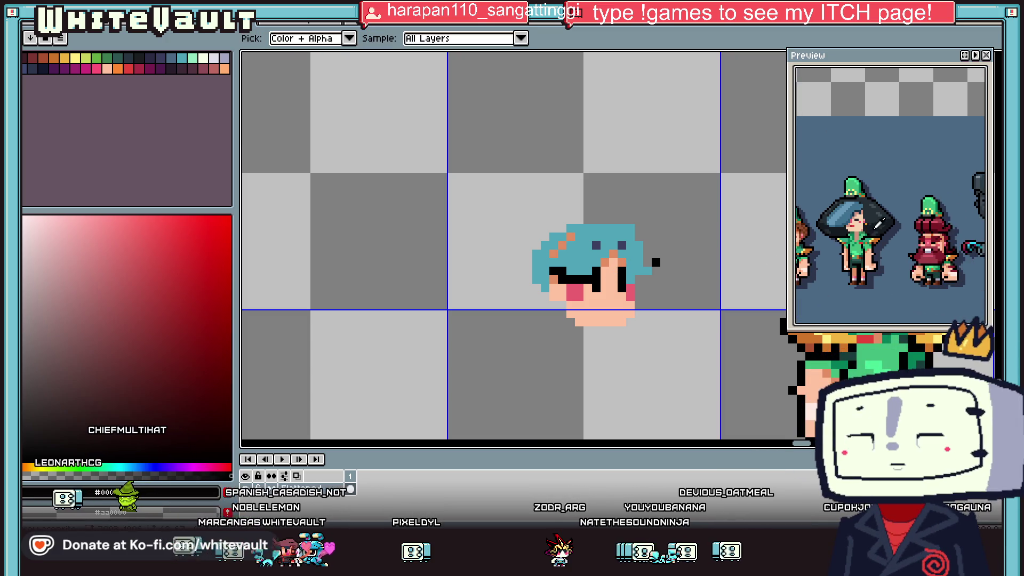
scroll(933, 250, "up", 1)
scroll(604, 278, "up", 1)
key("b")
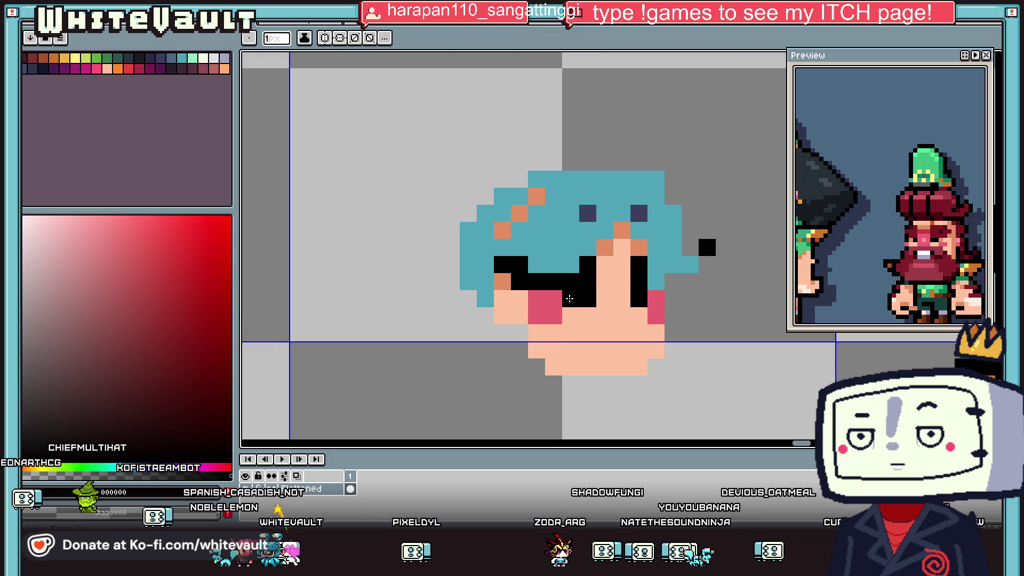
- Repaint the black eye band with the face's skin tone, leaving small eye marks
left_click(603, 266, "alt")
left_click(592, 266)
scroll(640, 265, "down", 3)
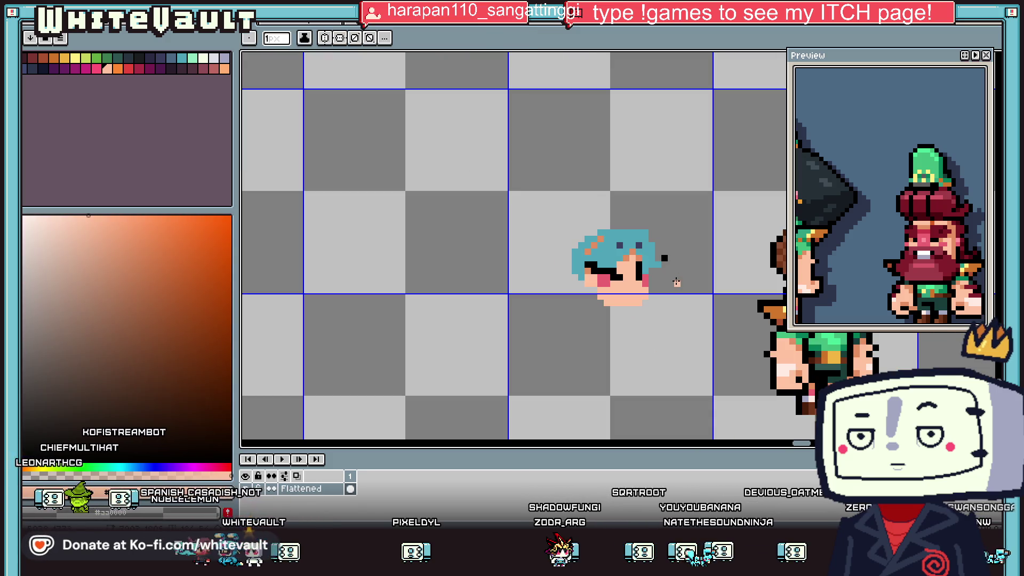
scroll(634, 267, "up", 3)
mouse_move(585, 278)
left_mouse_down()
mouse_move(525, 278)
mouse_move(556, 300)
left_mouse_up()
- Paint teal fringe pixels beside the left eye and across the forehead
left_click(573, 267, "alt")
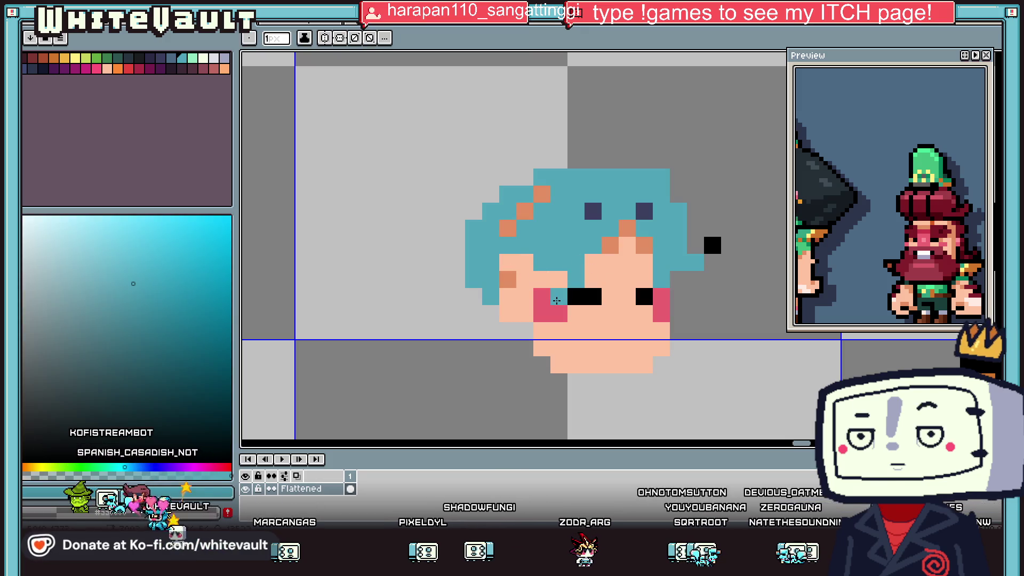
left_click(613, 280)
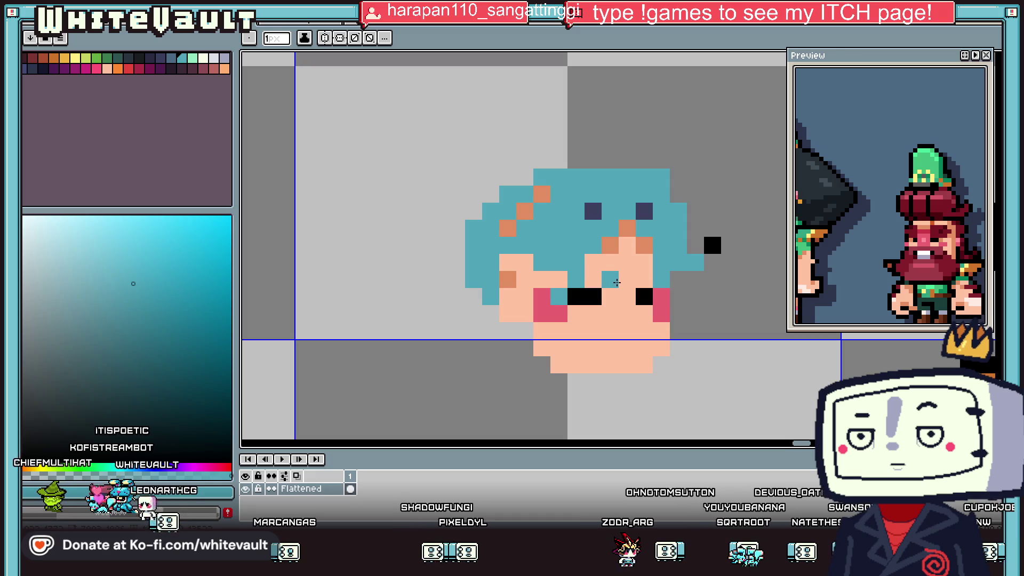
left_click_drag(610, 245, 639, 243)
left_click(712, 245)
scroll(710, 246, "down", 2)
scroll(721, 255, "up", 1)
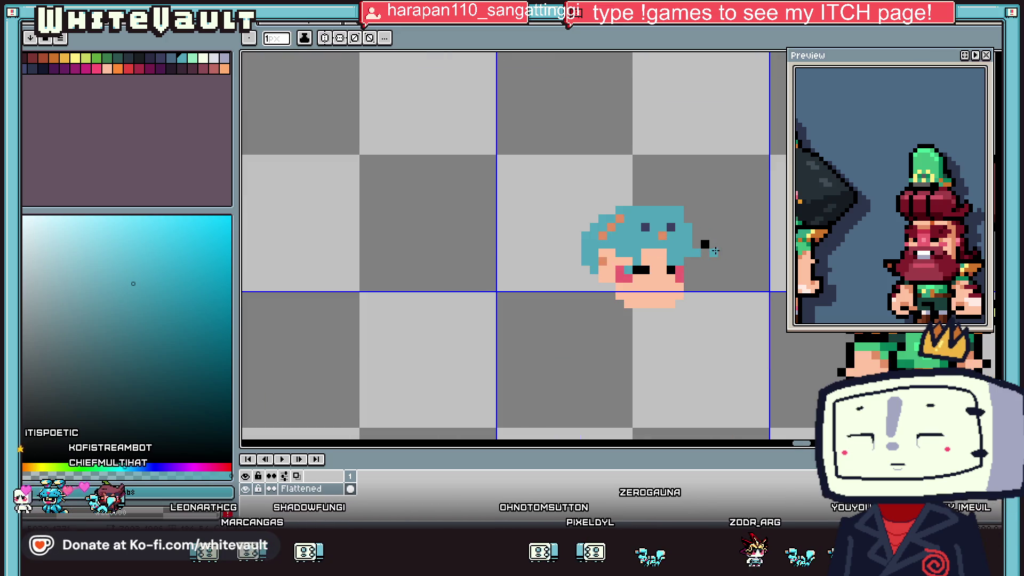
- Sample a face colour and the teal hair colour again from the canvas
key("i")
left_click(768, 260)
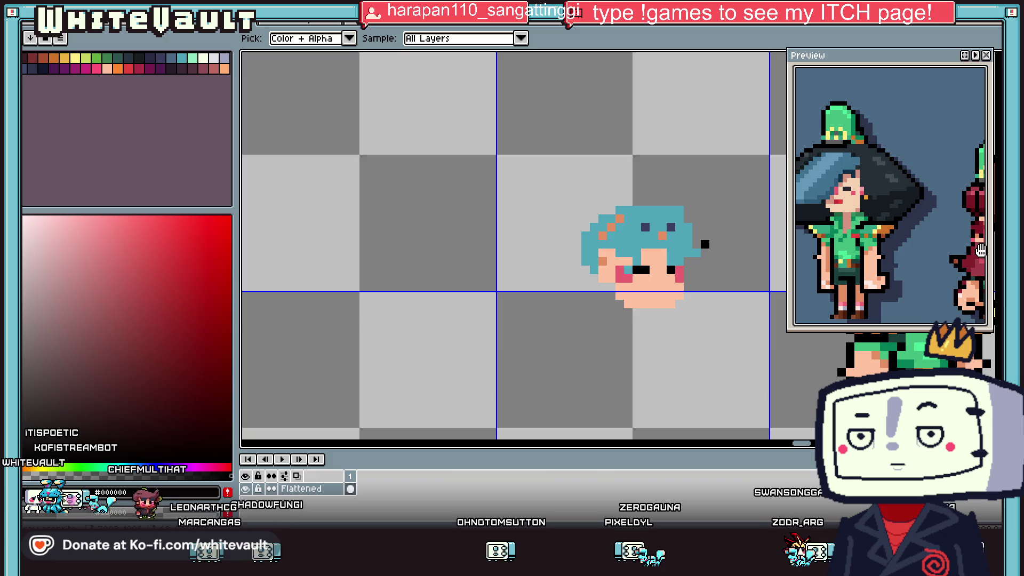
left_click(673, 251, "alt")
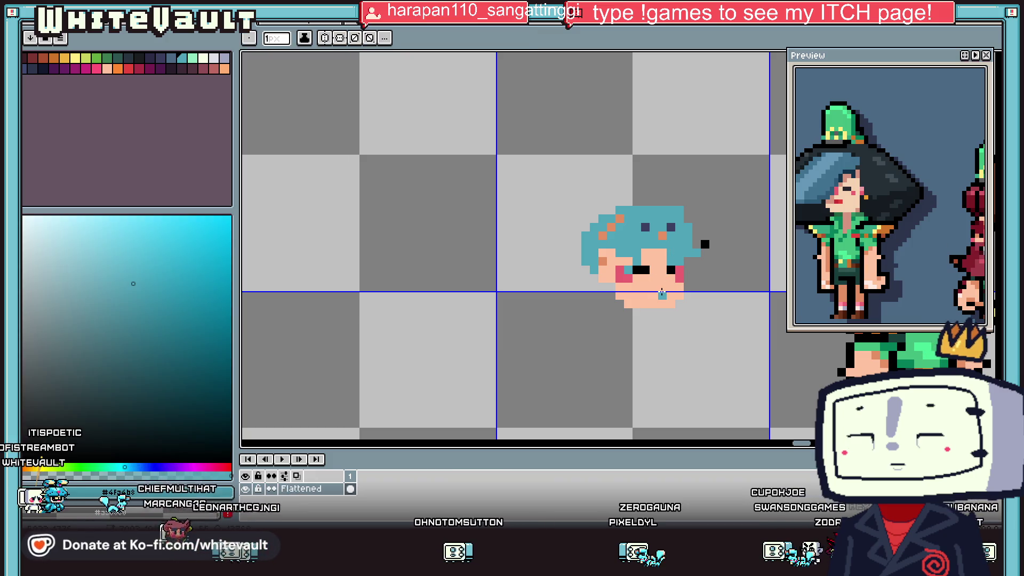
key("alt")
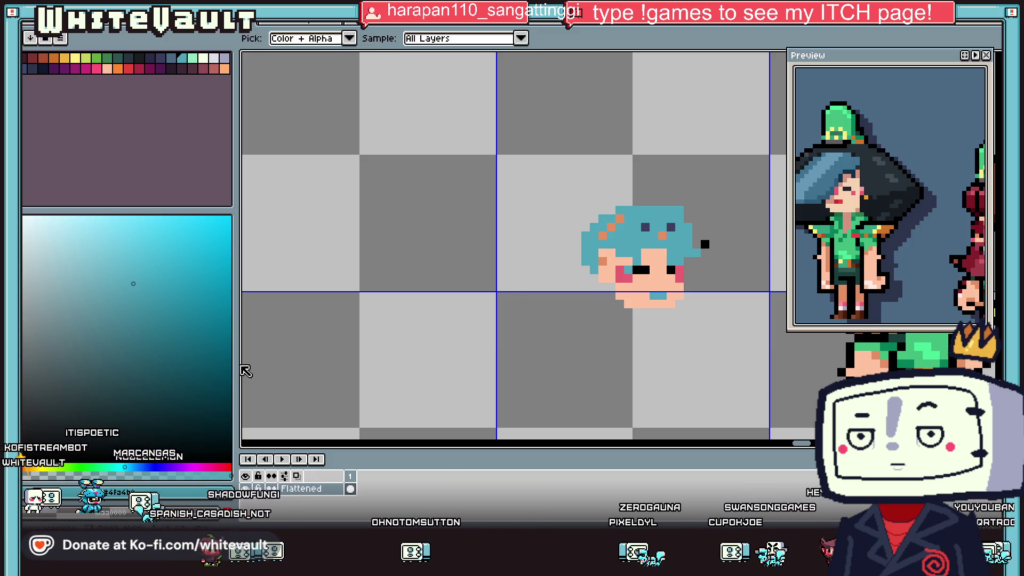
scroll(840, 223, "down", 5)
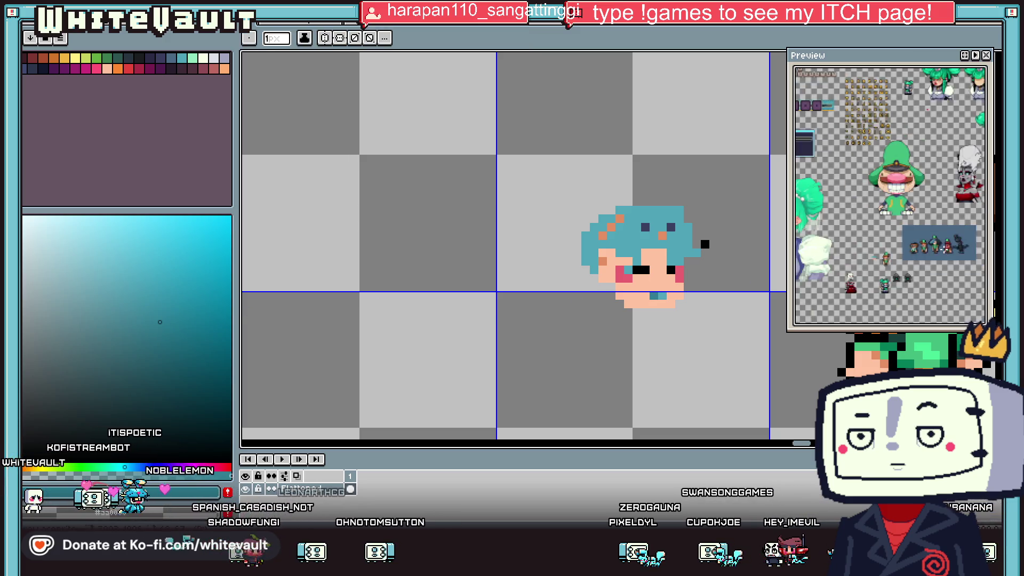
scroll(841, 223, "up", 2)
scroll(879, 218, "up", 2)
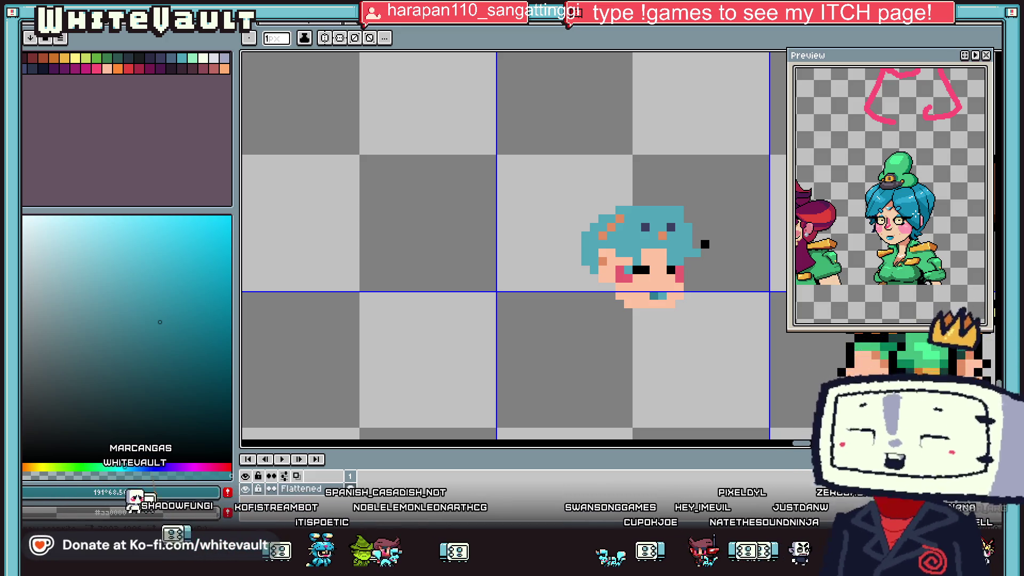
scroll(886, 219, "up", 2)
scroll(885, 220, "down", 2)
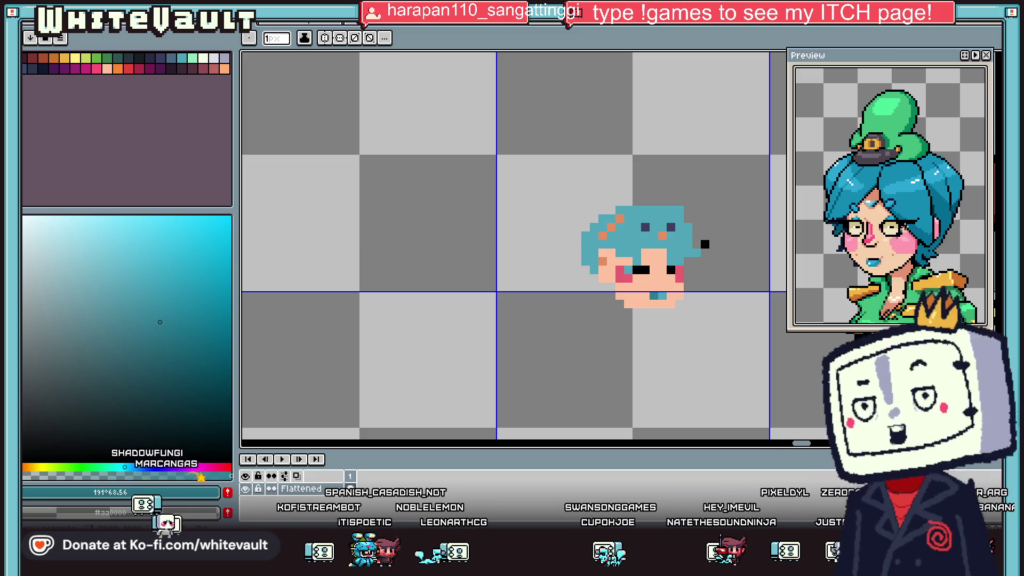
- Sample the pink blush colour beside the right eye
scroll(670, 268, "down", 1)
key("i")
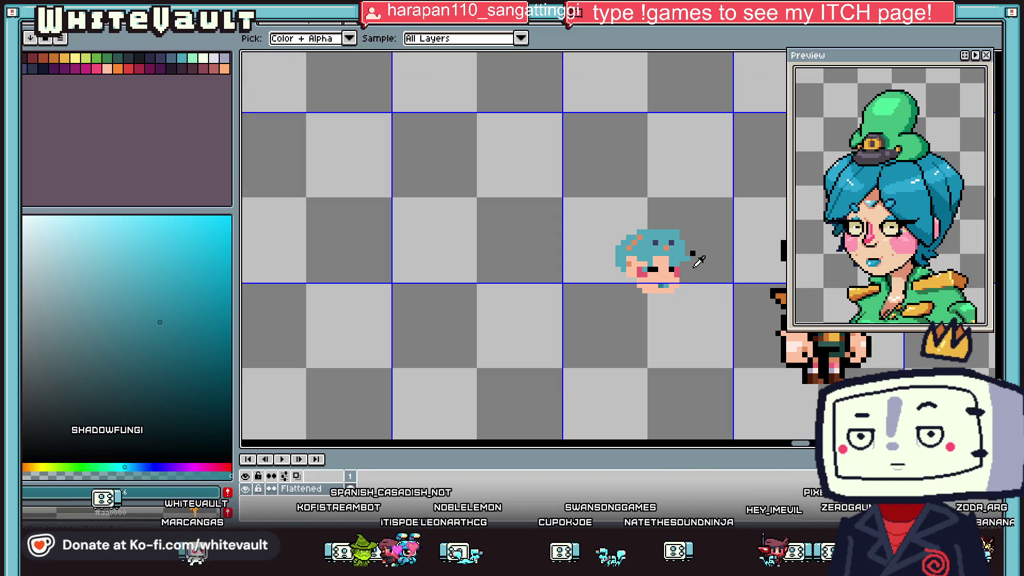
scroll(674, 266, "up", 2)
scroll(676, 266, "up", 1)
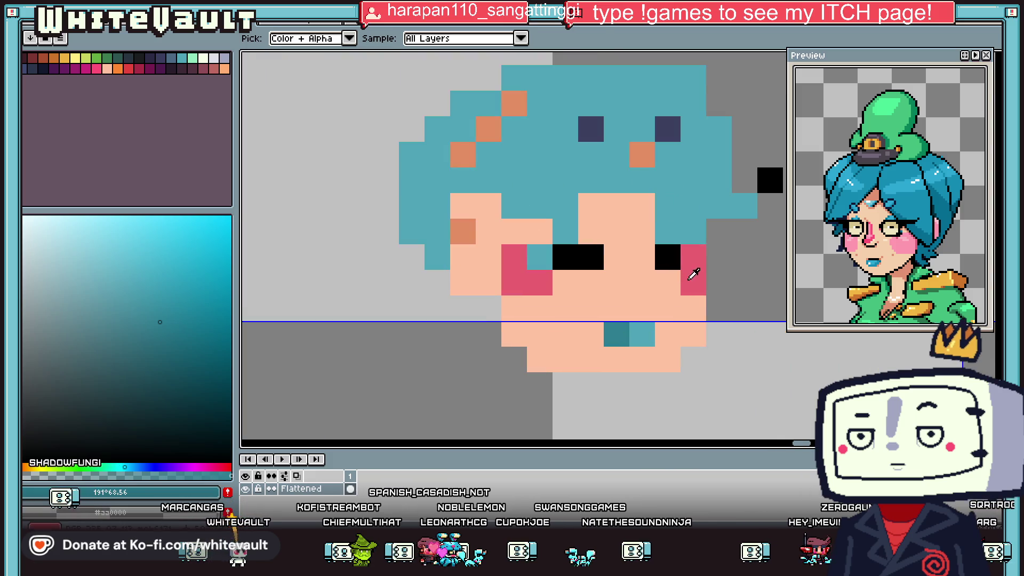
left_click(671, 279)
- Paint the blush pixel black to lengthen the right closed eye, and add a black pixel by the hair
key("i")
left_click(667, 257)
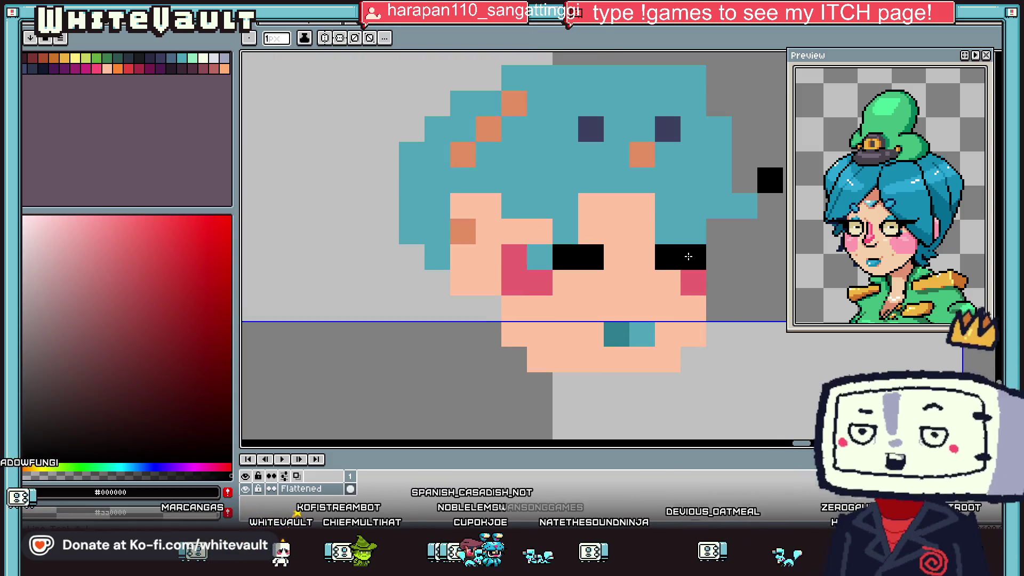
left_click(693, 257)
left_click(738, 237)
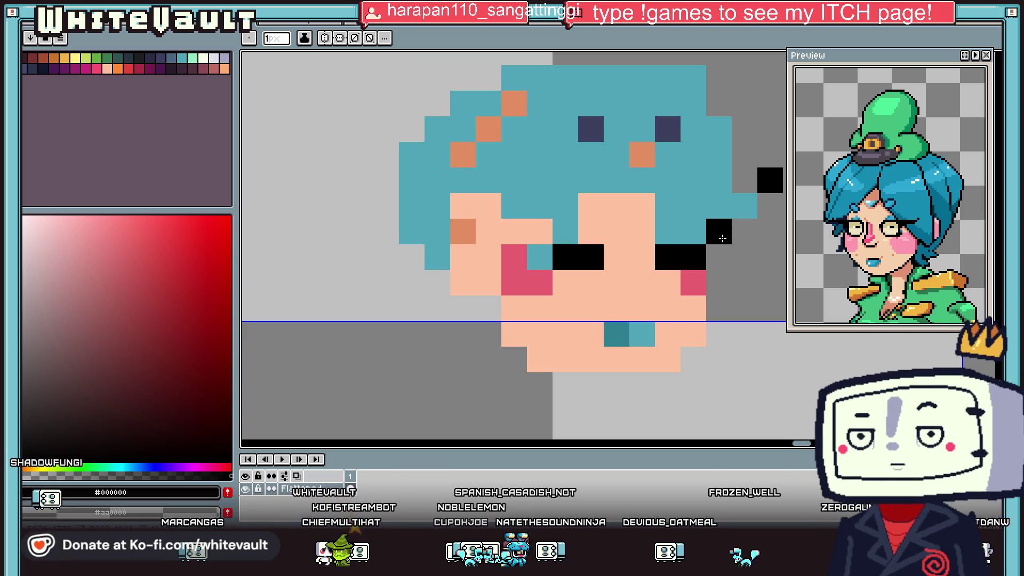
scroll(540, 243, "down", 2)
scroll(613, 240, "down", 1)
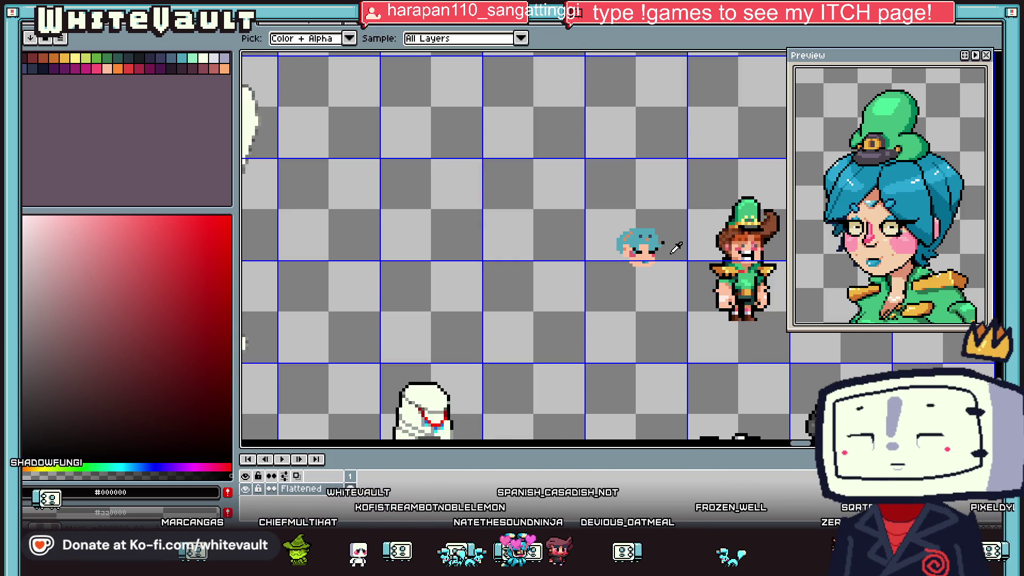
scroll(658, 233, "up", 1)
key("i")
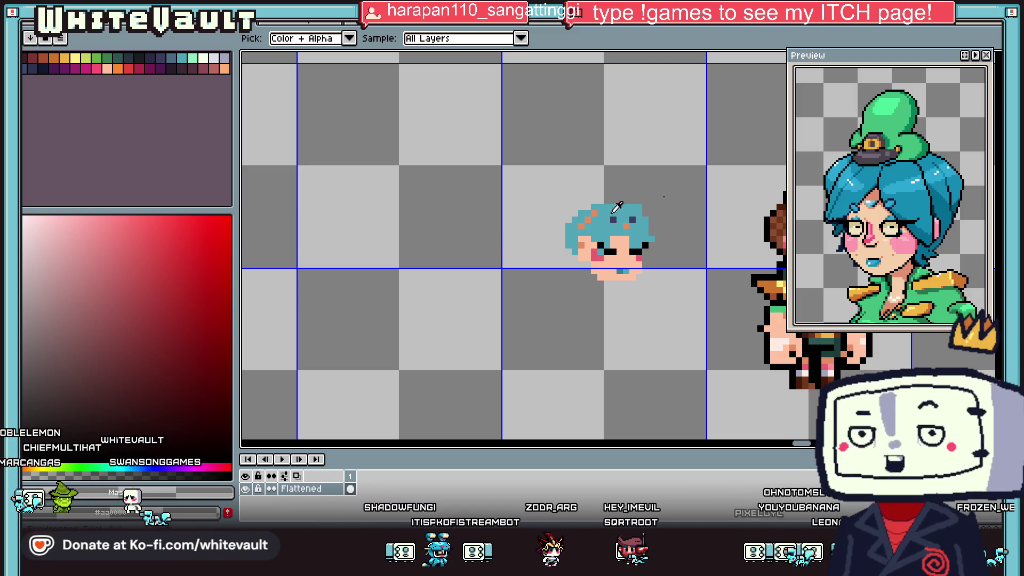
scroll(659, 217, "down", 3)
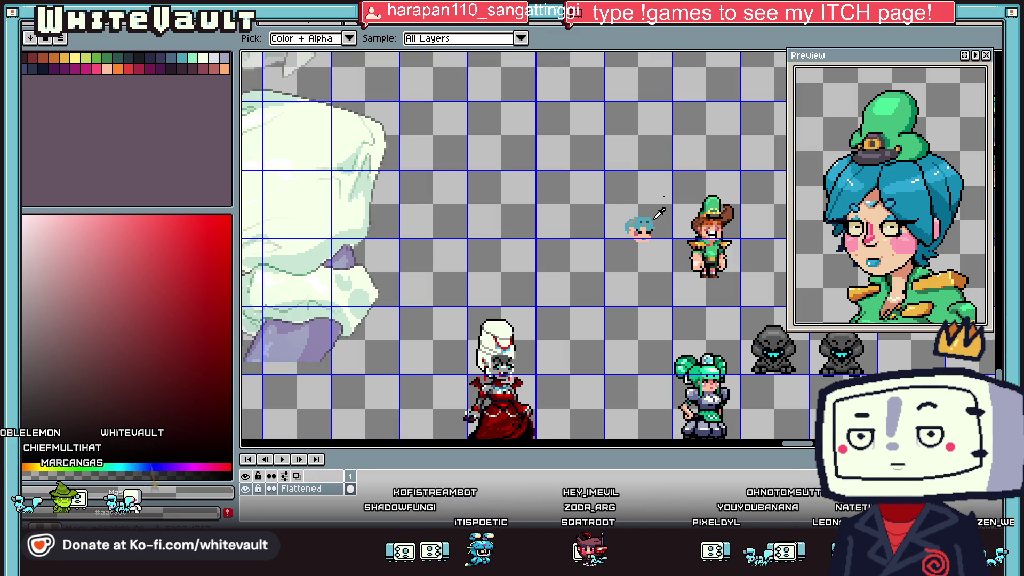